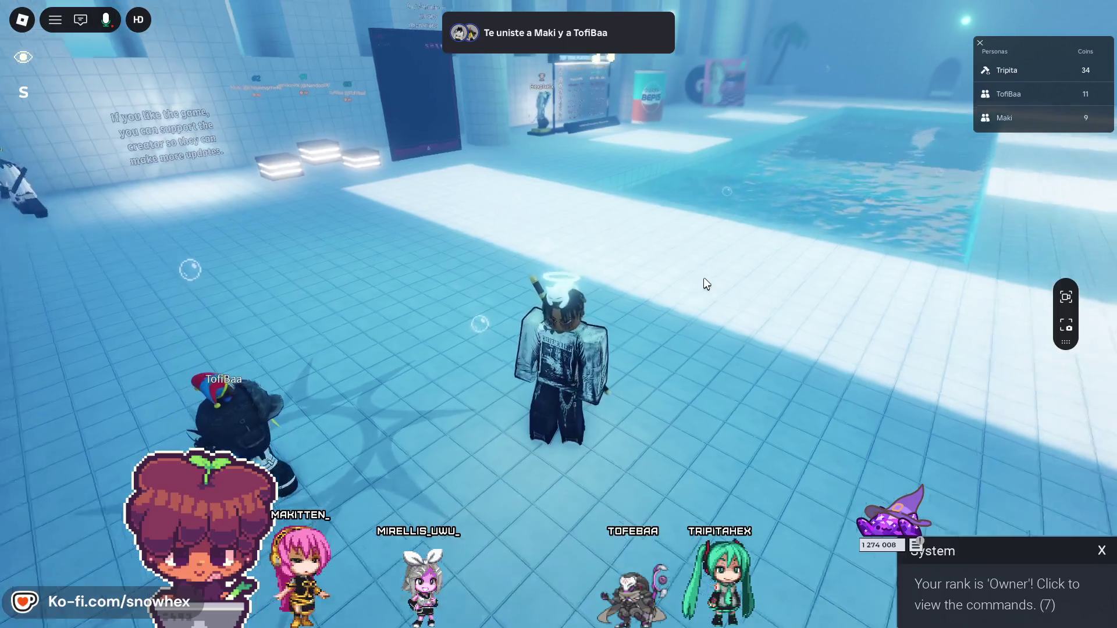
- Look back and forth between the donation wall and leaderboard and the pool
key("Left")
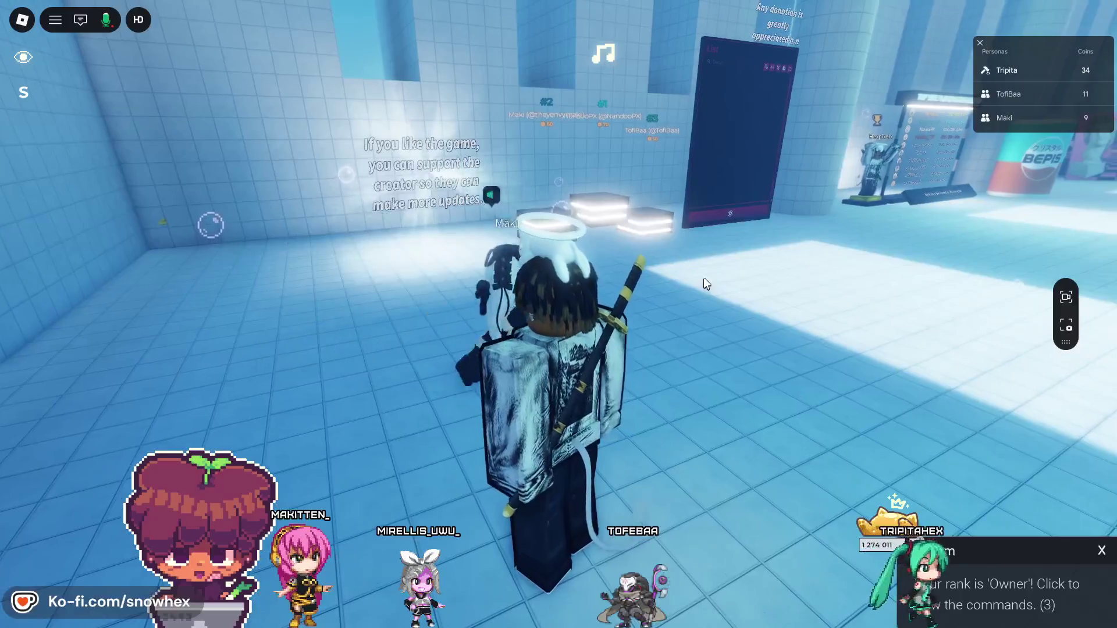
key("Right")
key("Left")
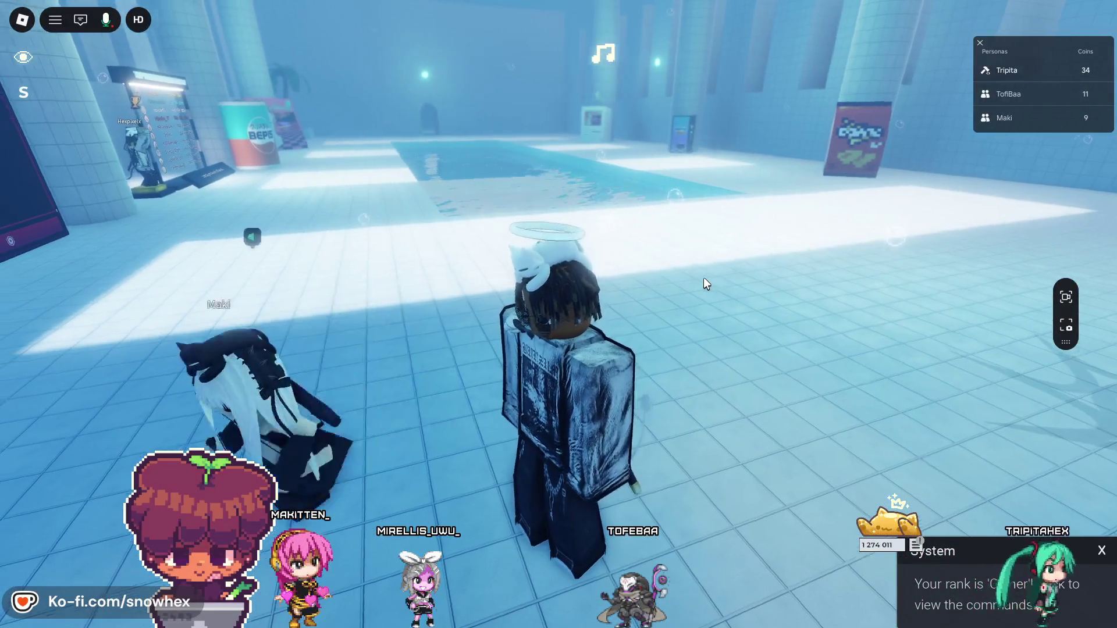
key("Right")
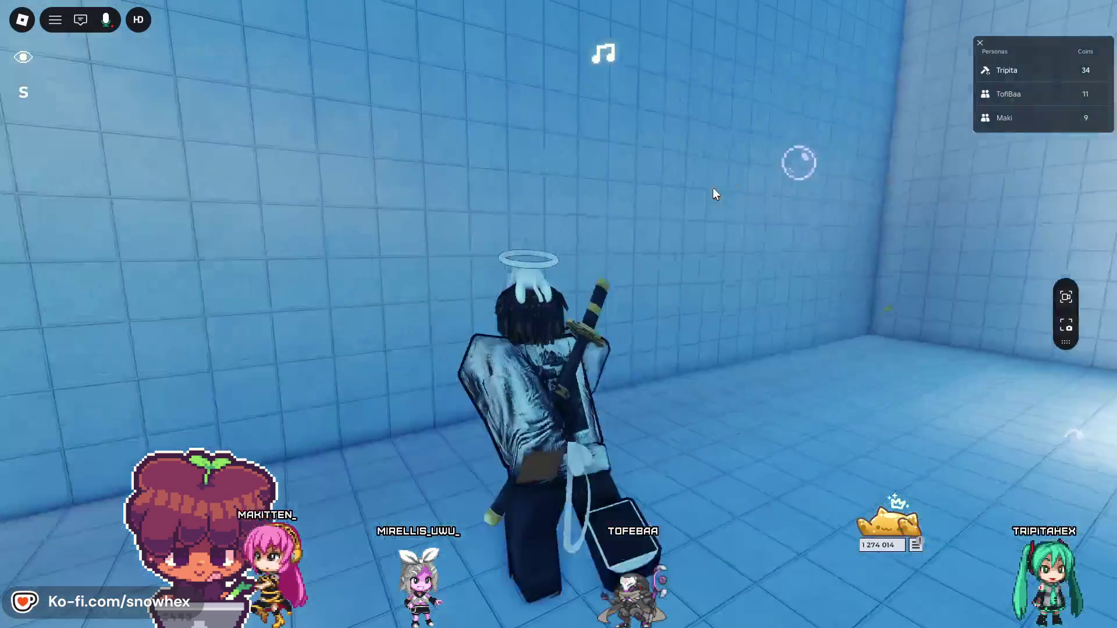
- Walk through the pool hall, briefly equip the rubber duck, and head toward the List board
key("w")
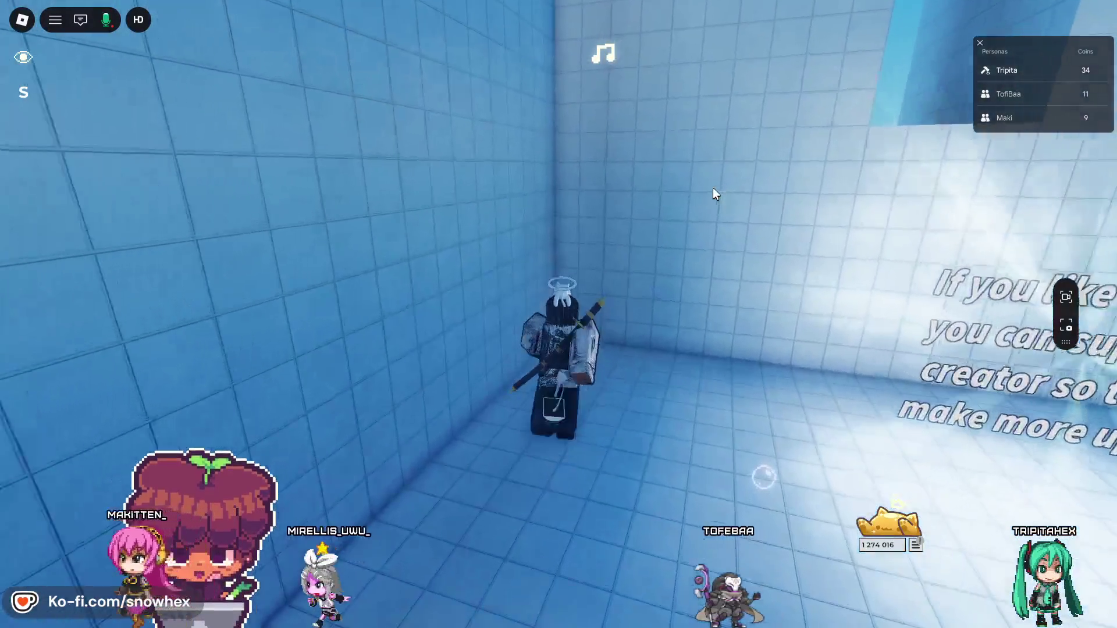
key("w")
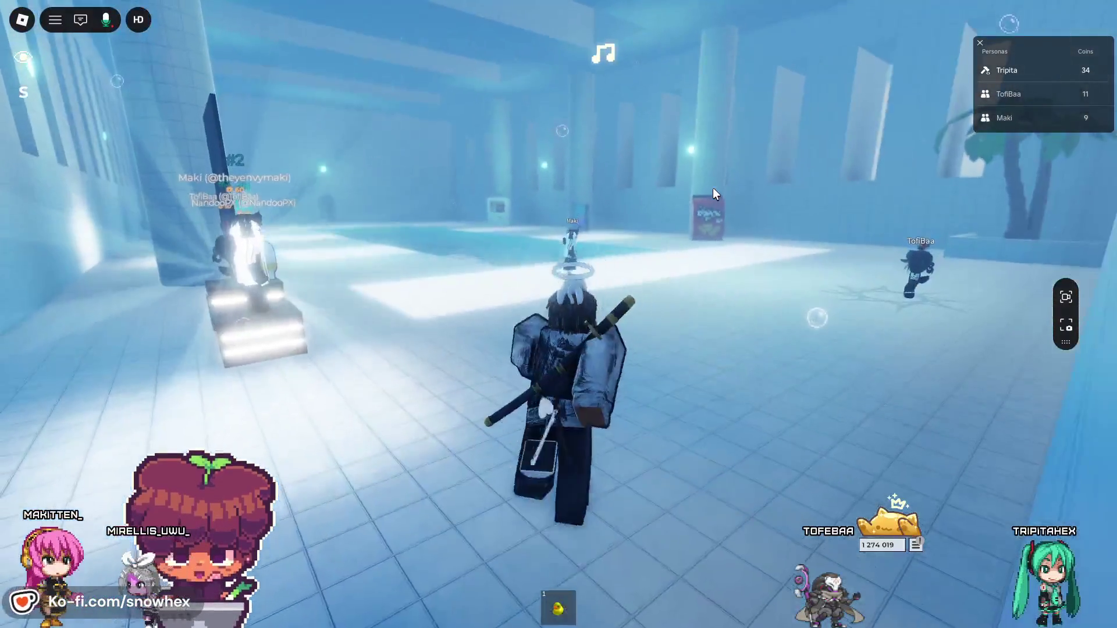
key("w")
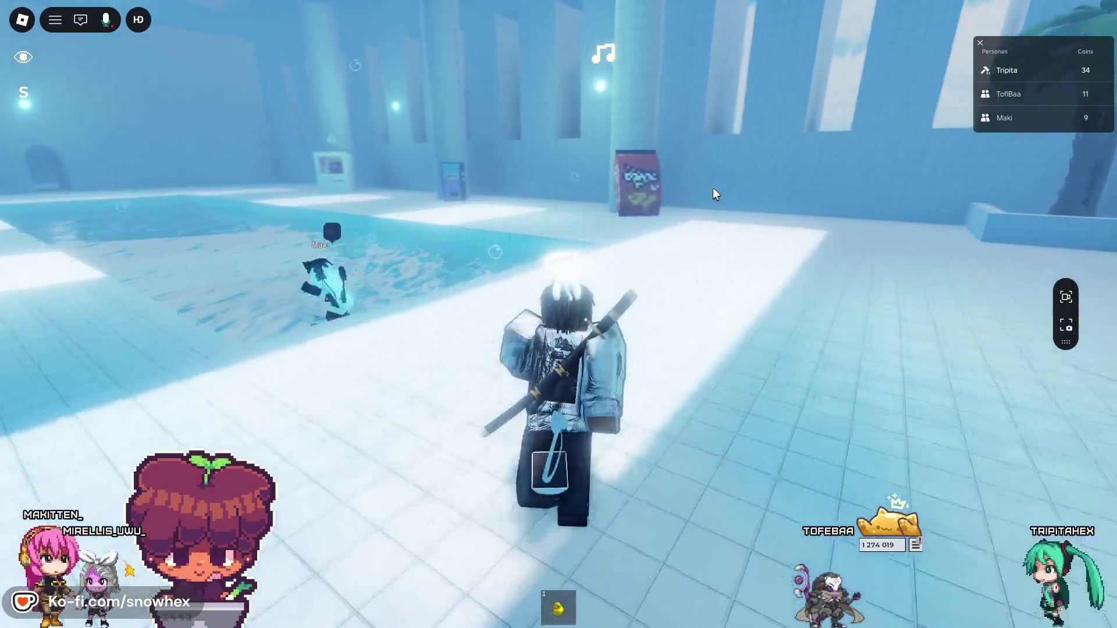
key("w")
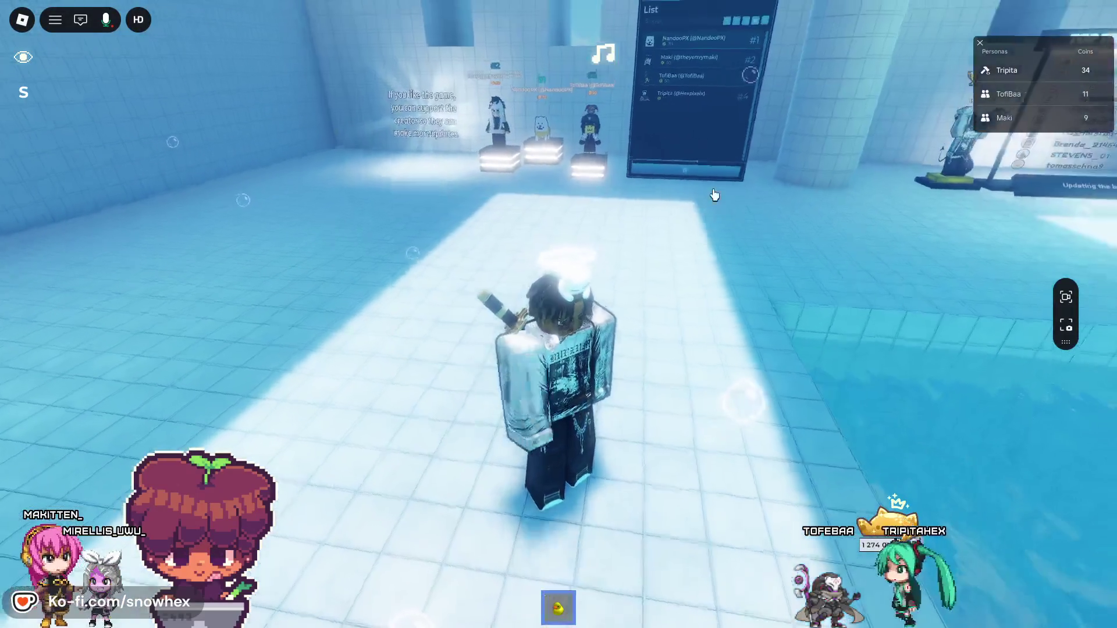
key("1")
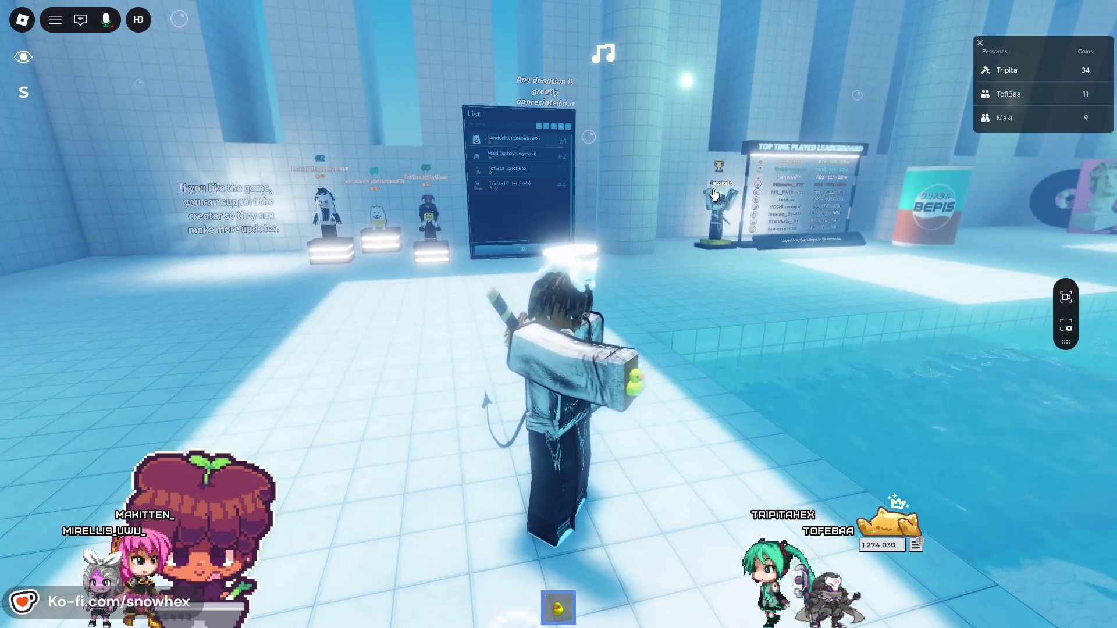
key("a")
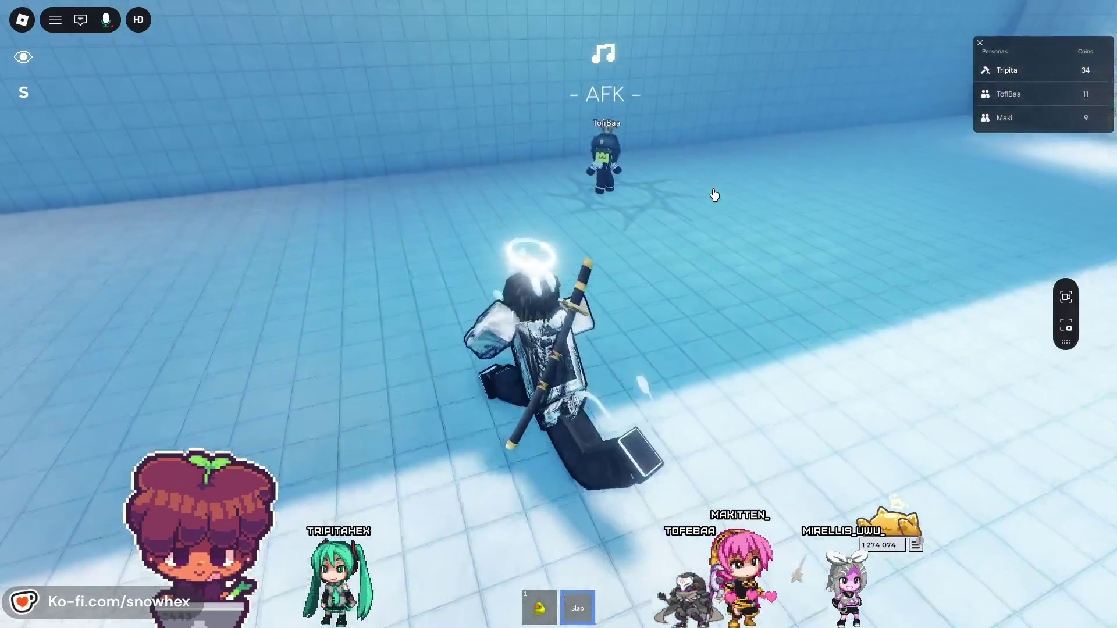
- Get the avatar up and walk along the pool to face the List board
key("w")
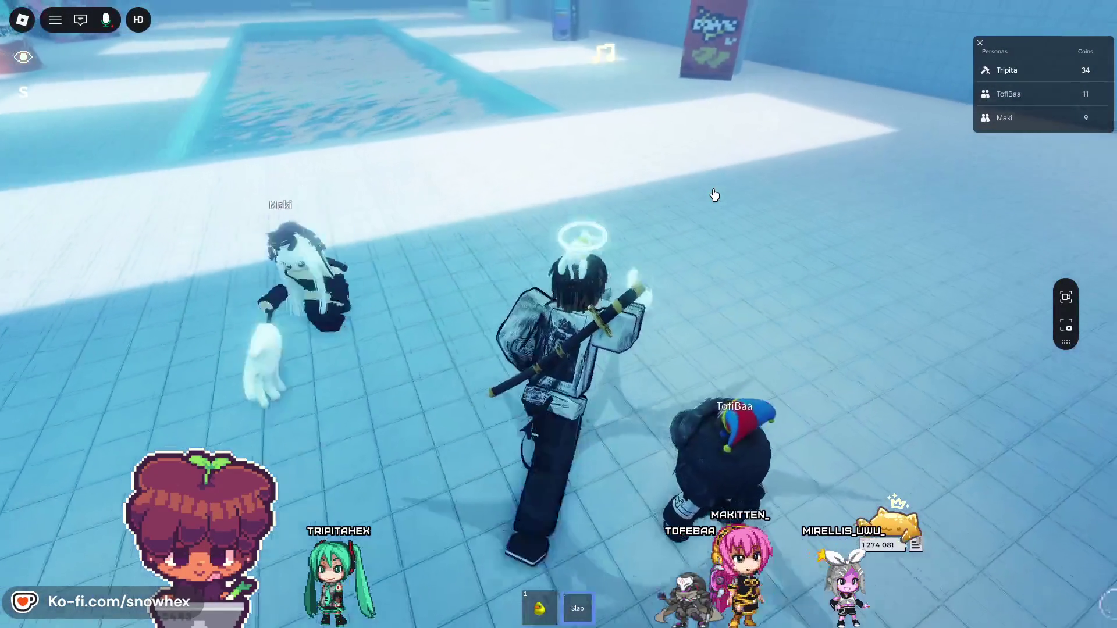
key("w")
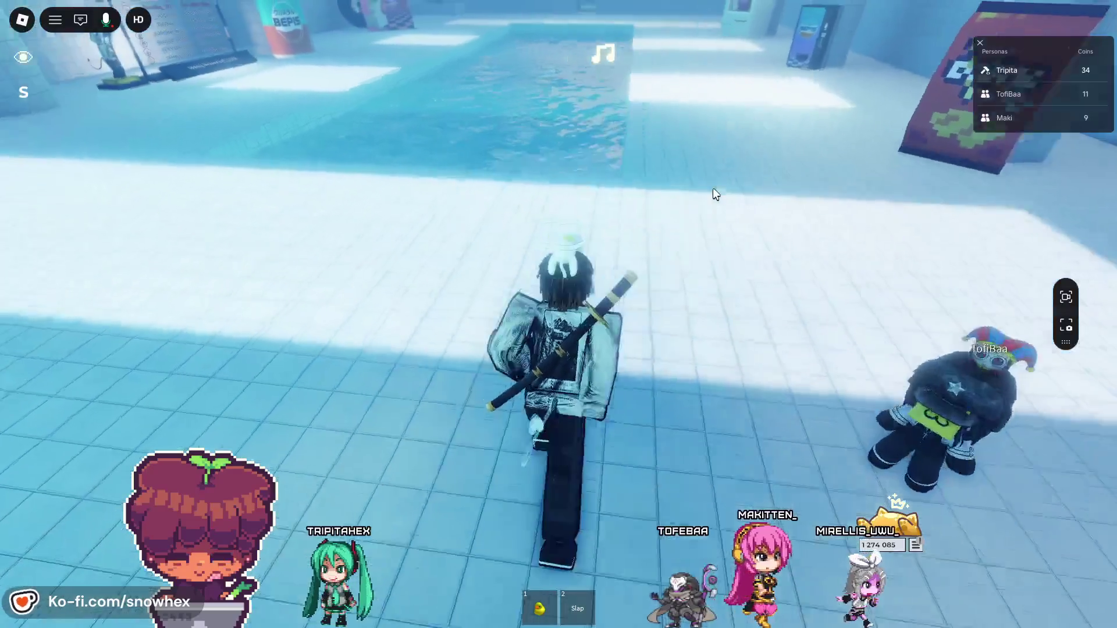
key("Left")
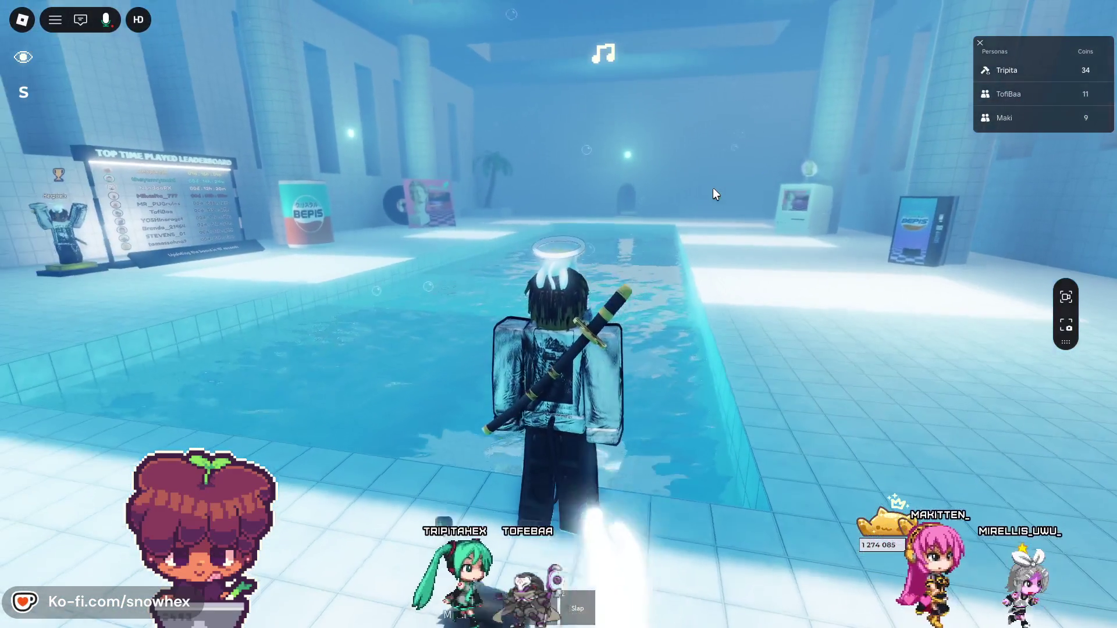
key("Left")
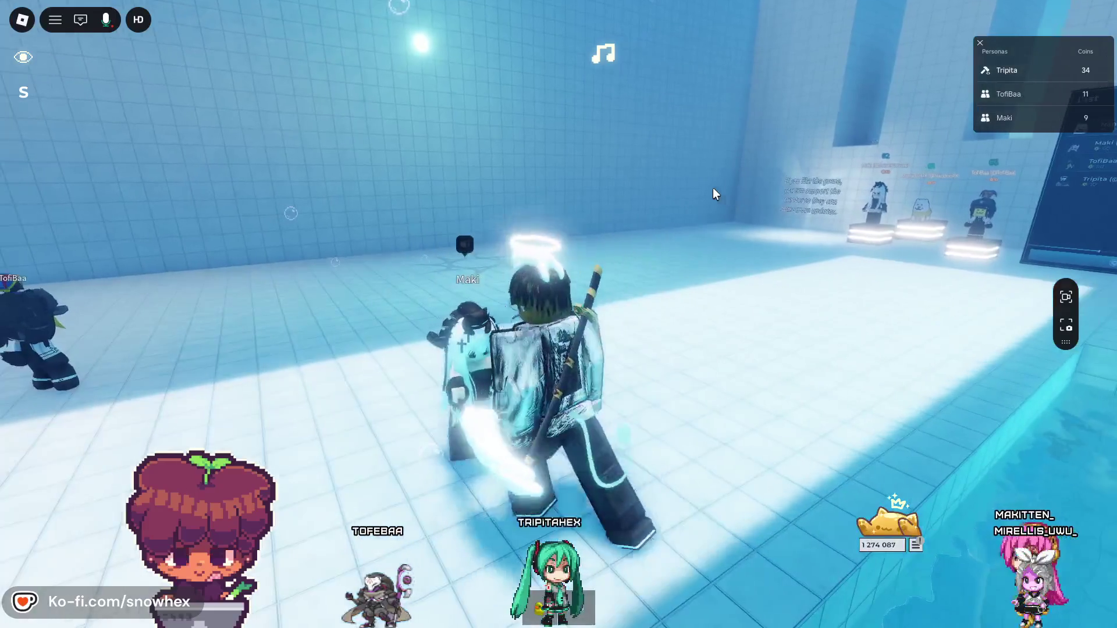
key("Right")
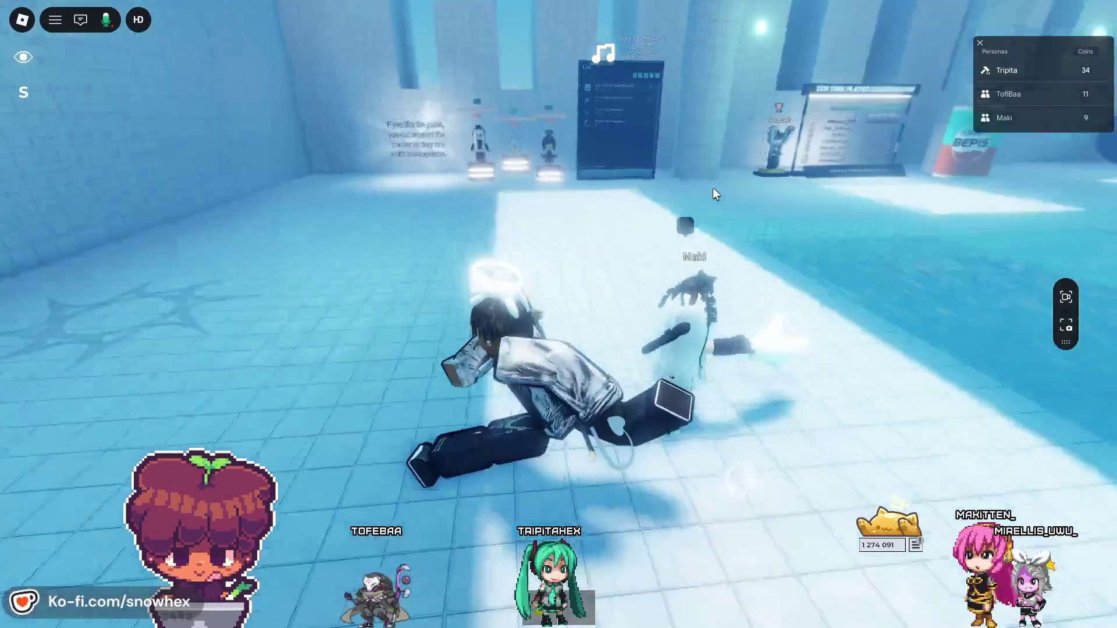
key("Left")
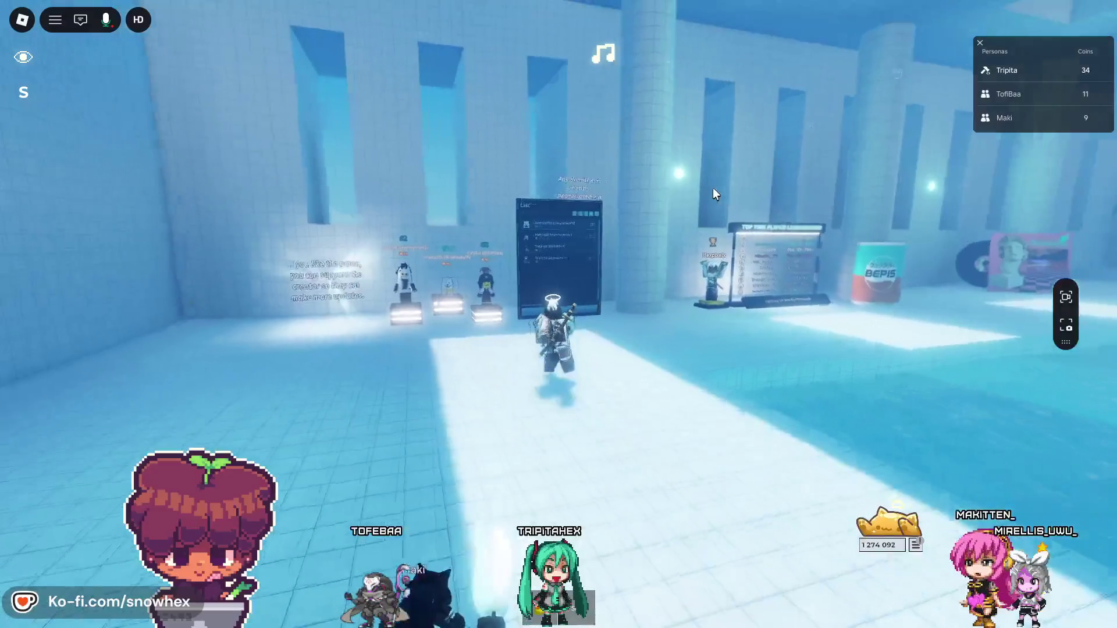
scroll(713, 187, "up", 5)
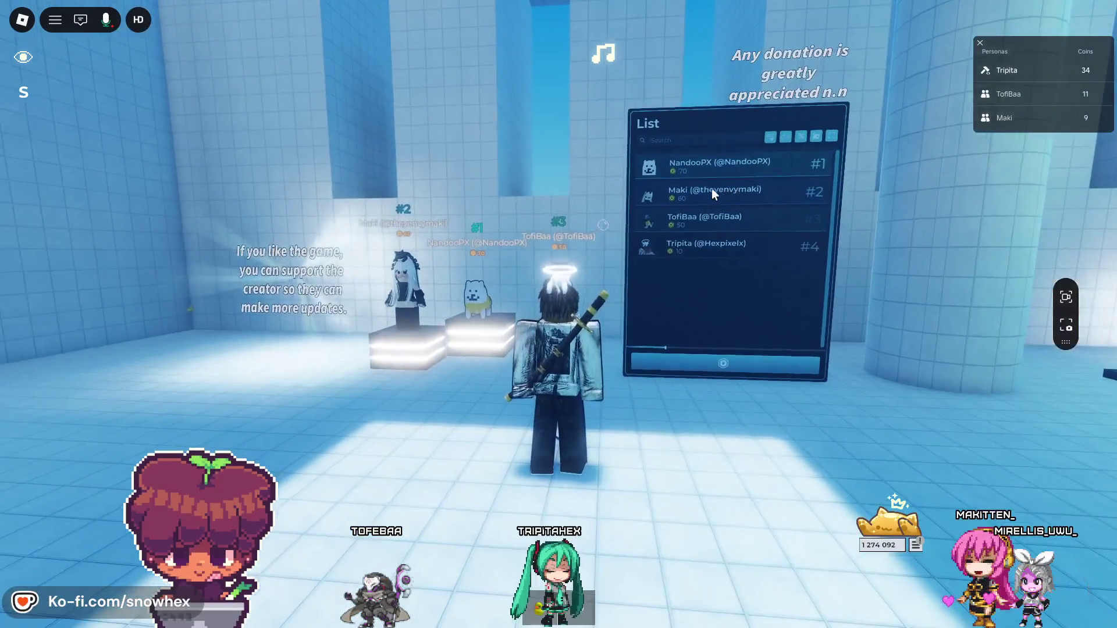
- Try the MJ - P.Y.T. emote, which the game refuses, then step back and zoom out
key("period")
left_click(627, 356)
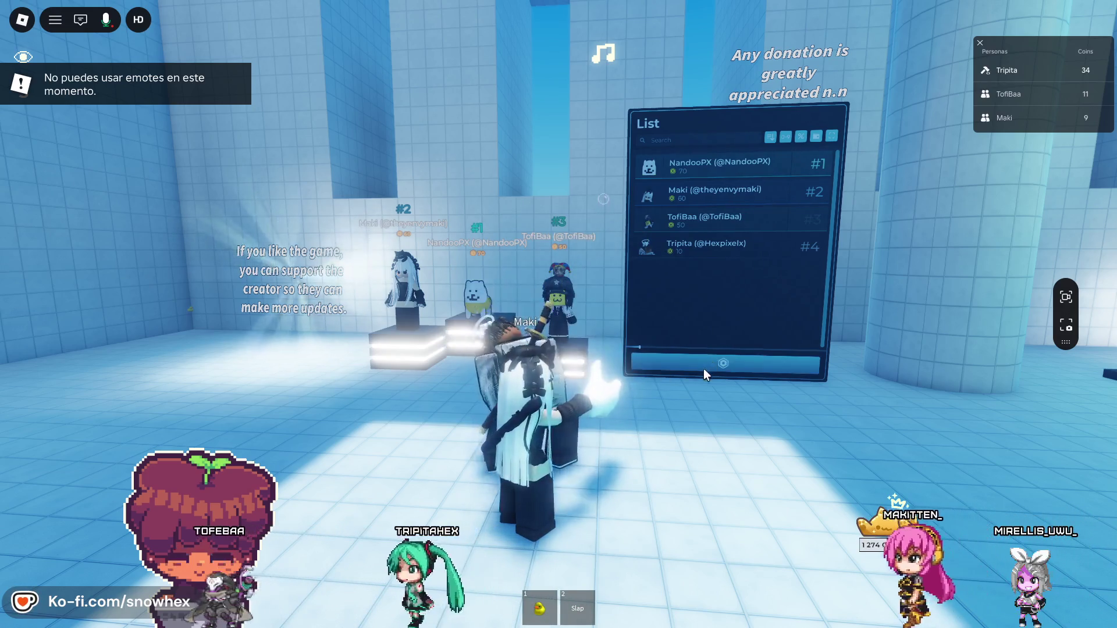
key("s")
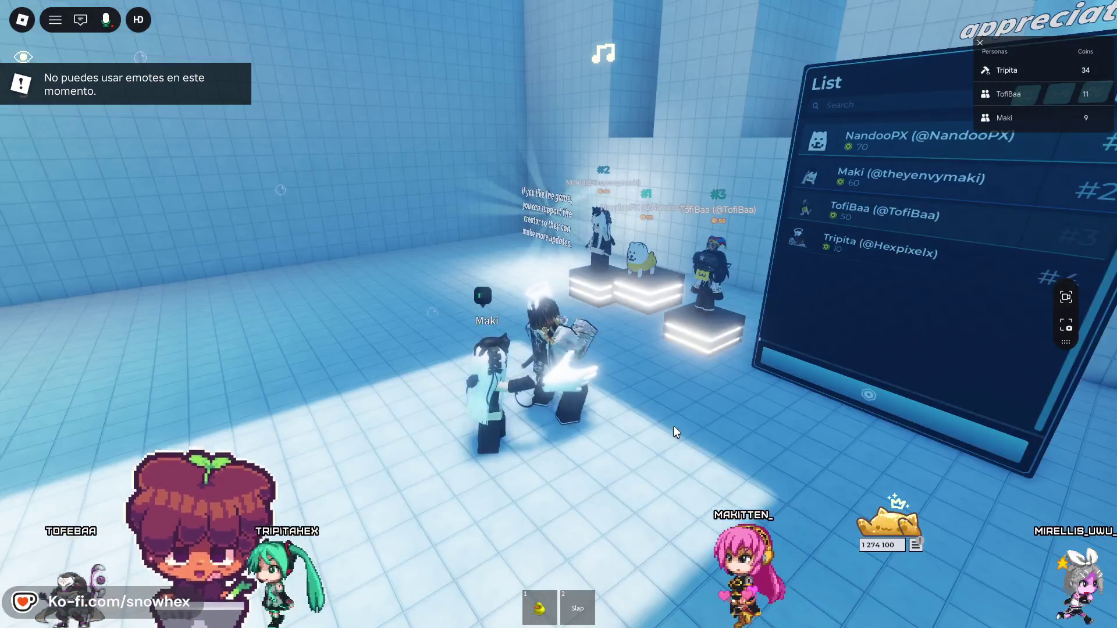
key("s")
scroll(674, 429, "down", 5)
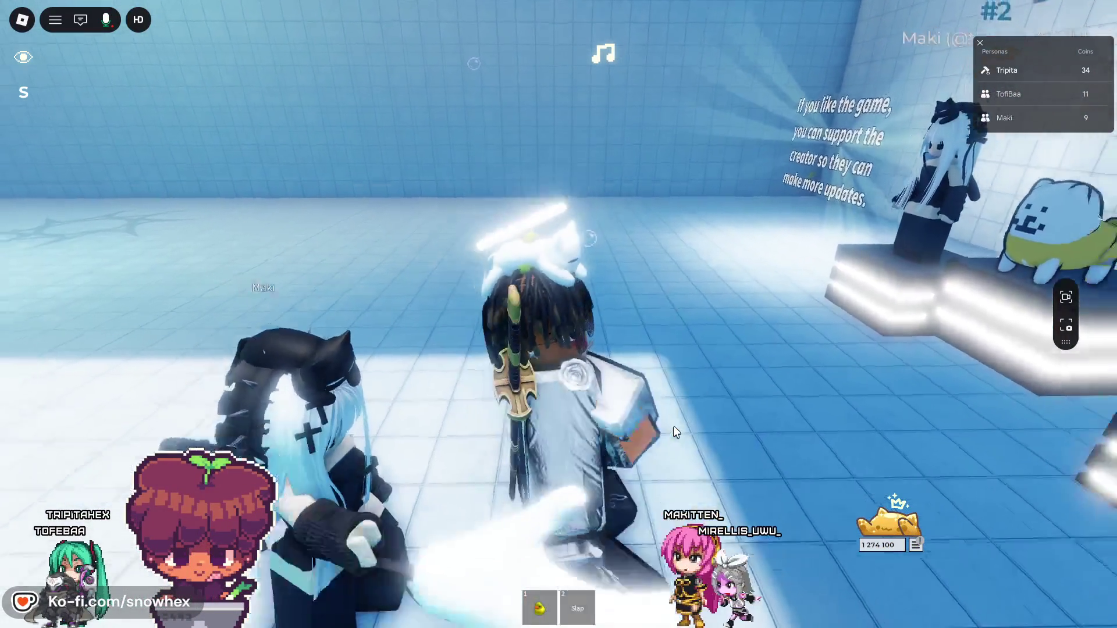
scroll(675, 430, "down", 5)
scroll(672, 425, "down", 3)
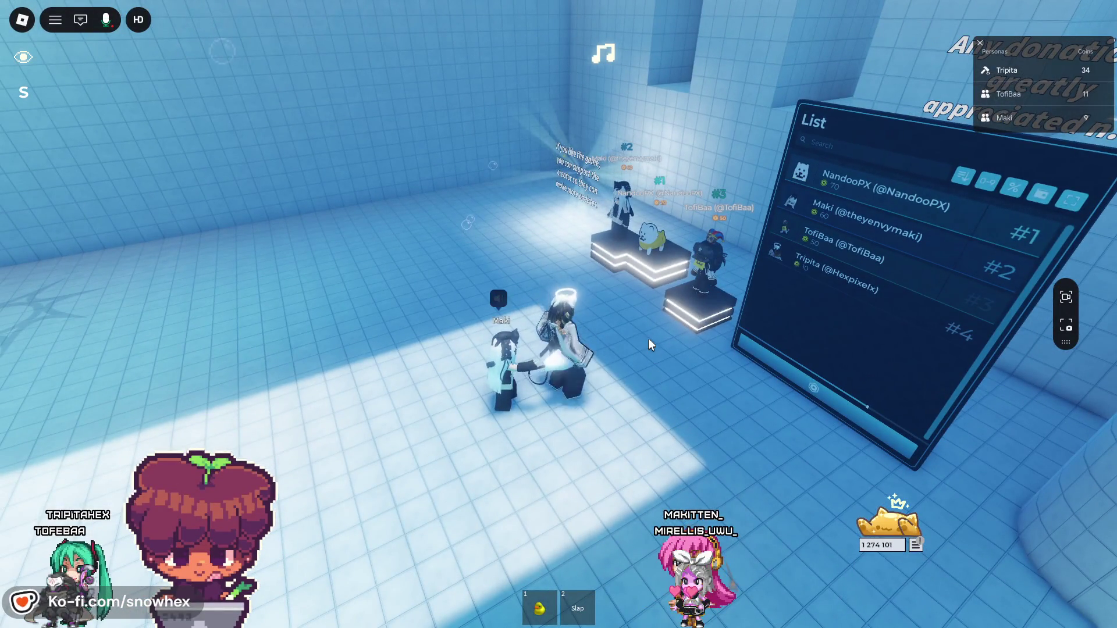
scroll(648, 340, "down", 2)
scroll(640, 343, "down", 1)
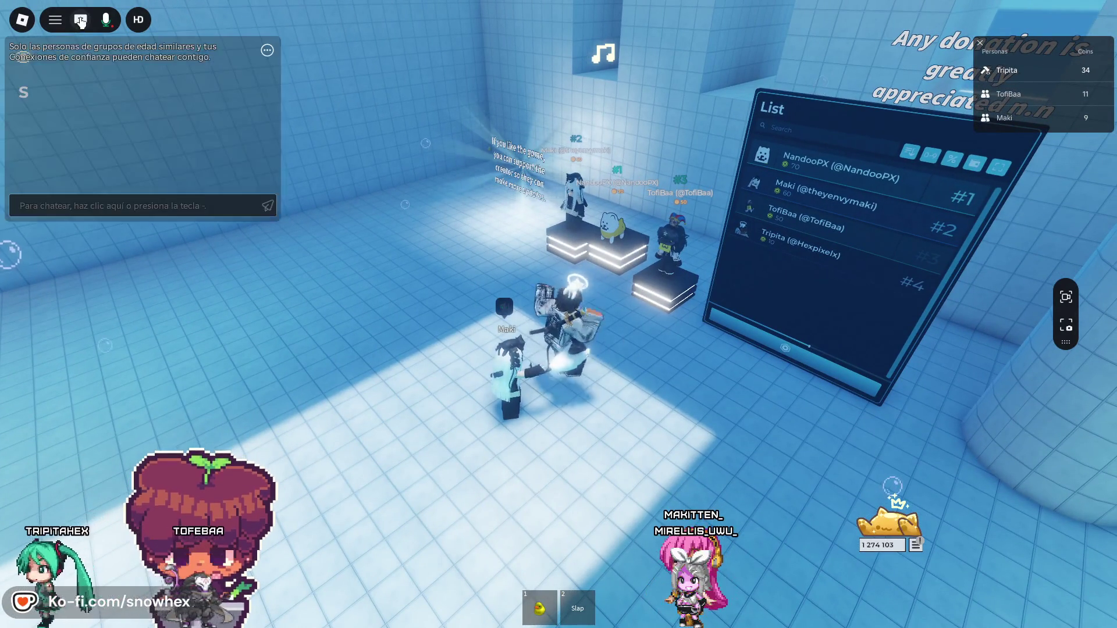
scroll(544, 231, "up", 2)
- Walk back to the near end of the long pool
key("w")
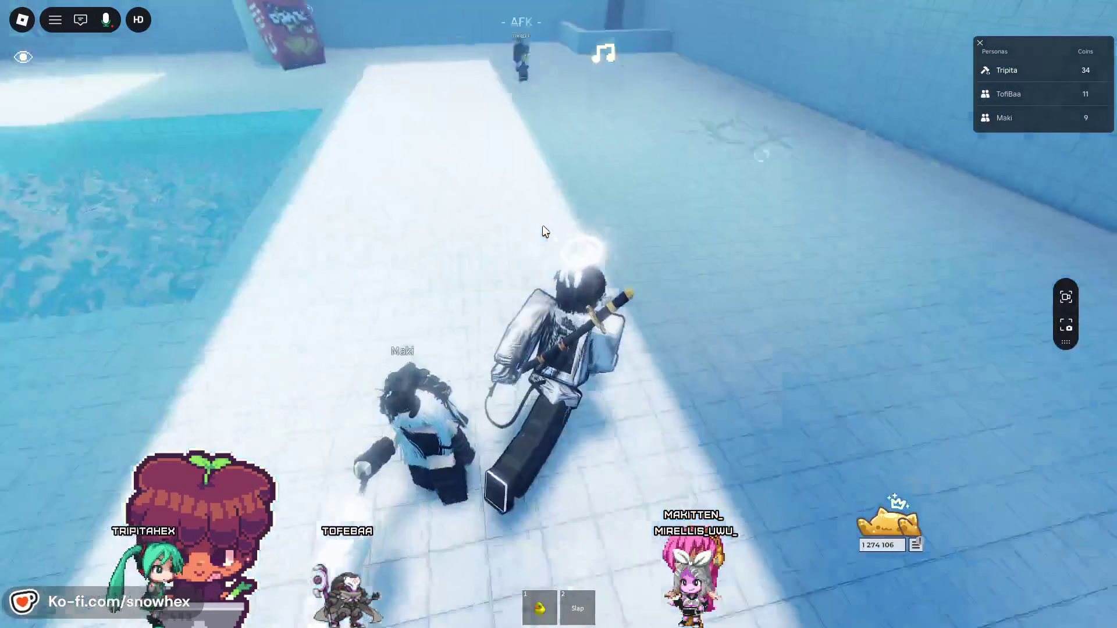
key("Left")
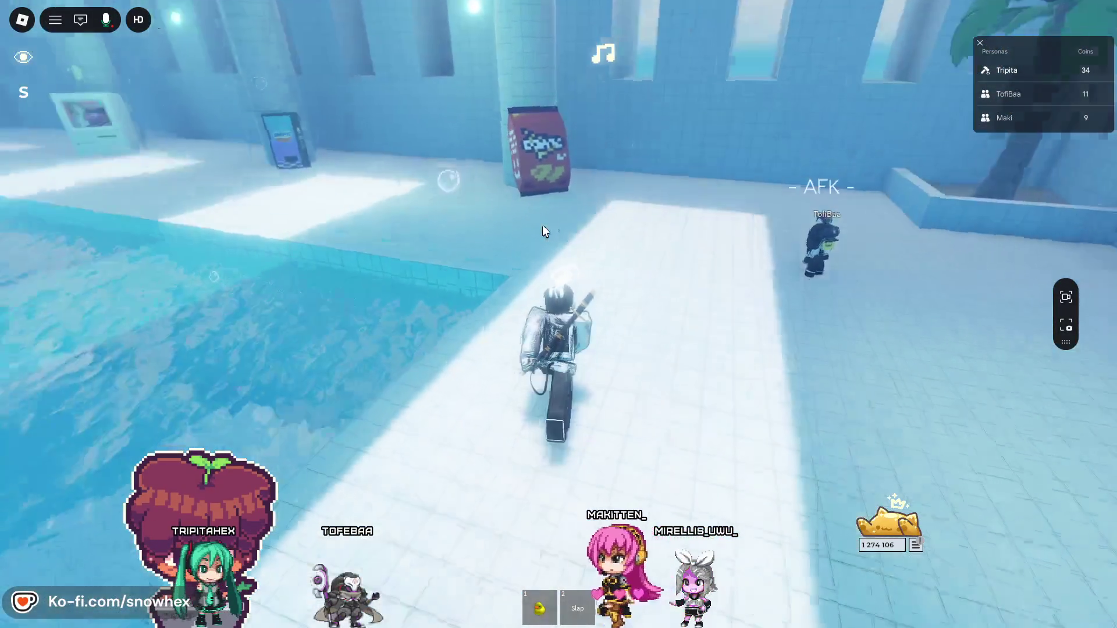
scroll(542, 230, "down", 3)
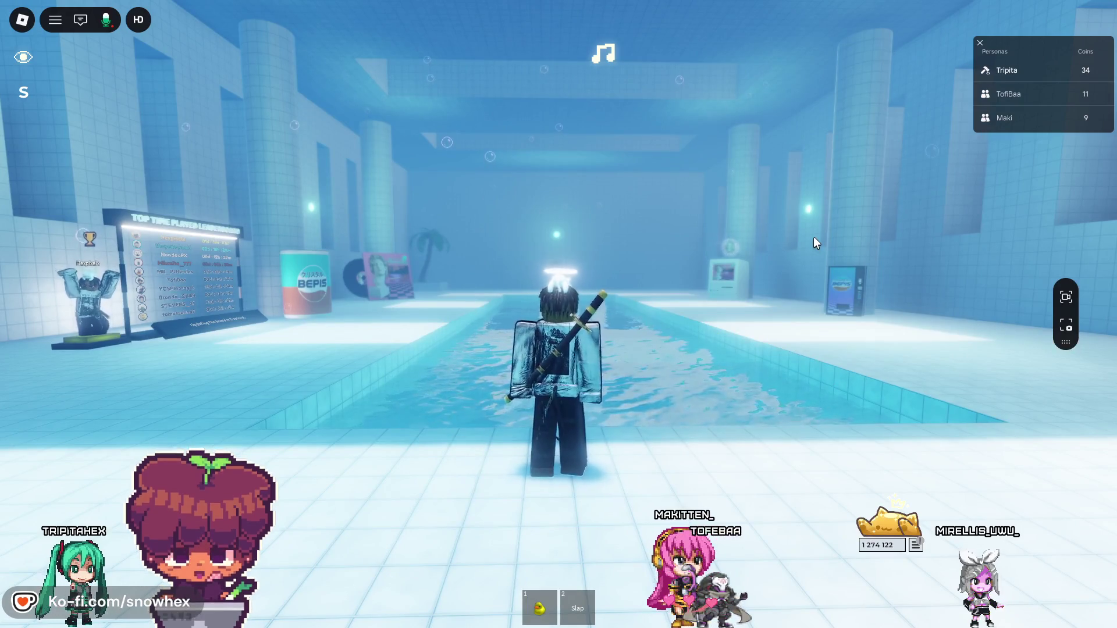
- Walk beside the friend, equip the Slap glove with 2, and slap them
scroll(813, 243, "down", 3)
scroll(814, 243, "up", 3)
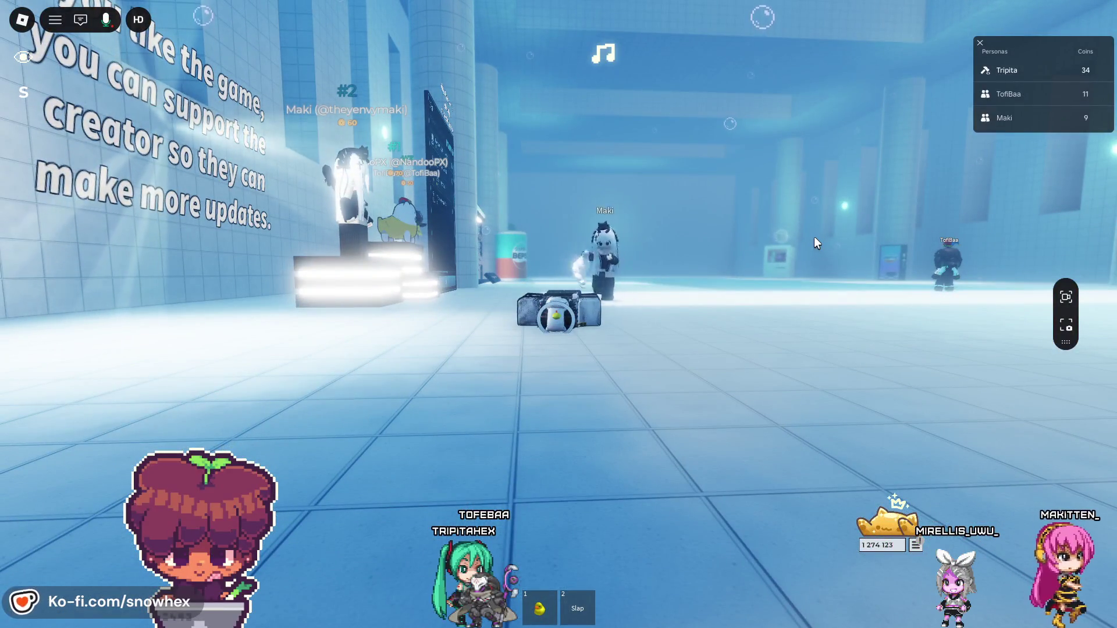
key("w")
key("2")
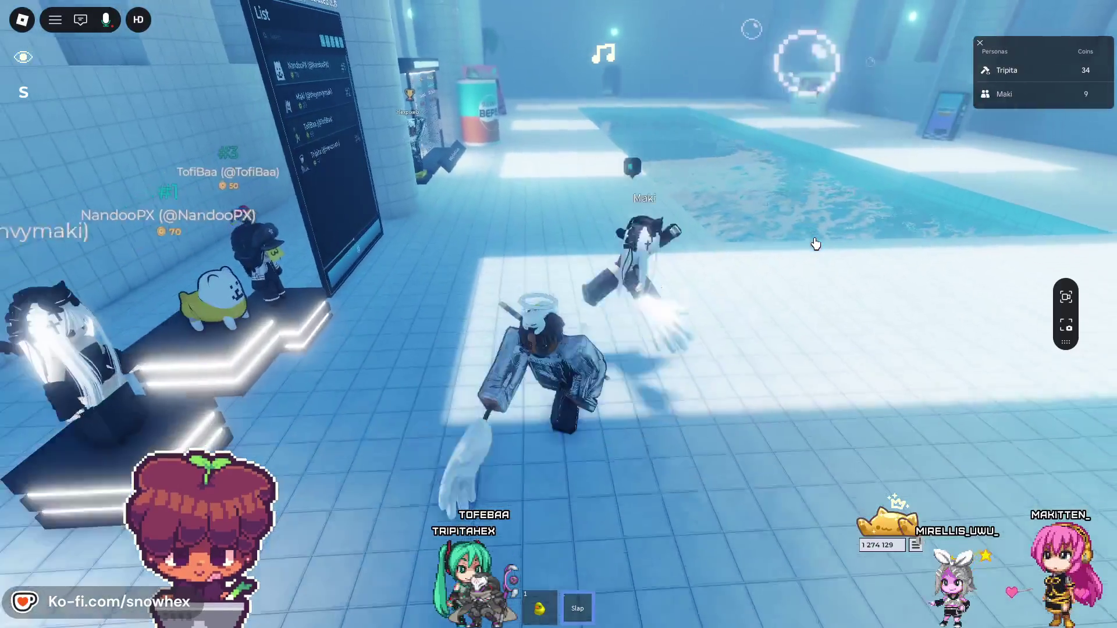
left_click(815, 243)
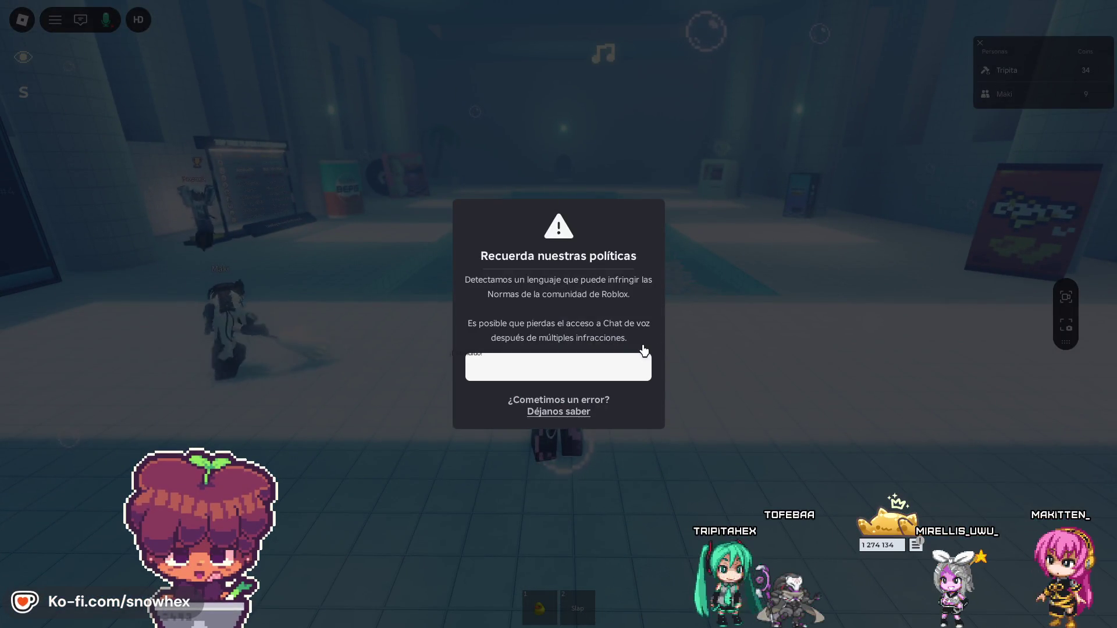
- Dismiss the voice-chat warning, look toward the pool, and switch to Roblox Studio
left_click(635, 367)
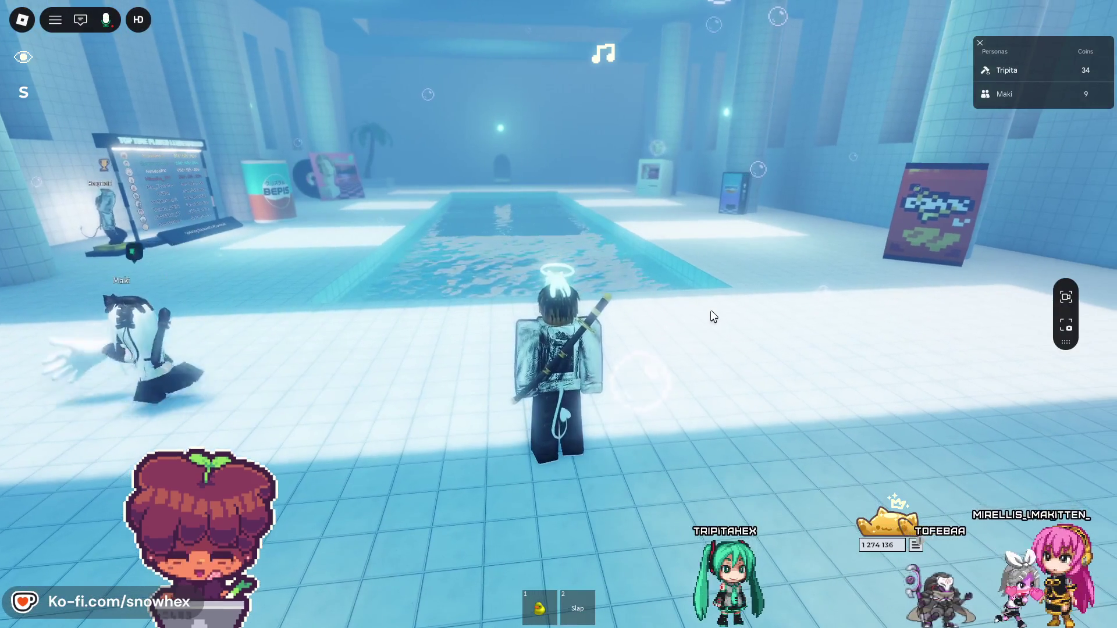
key("Left")
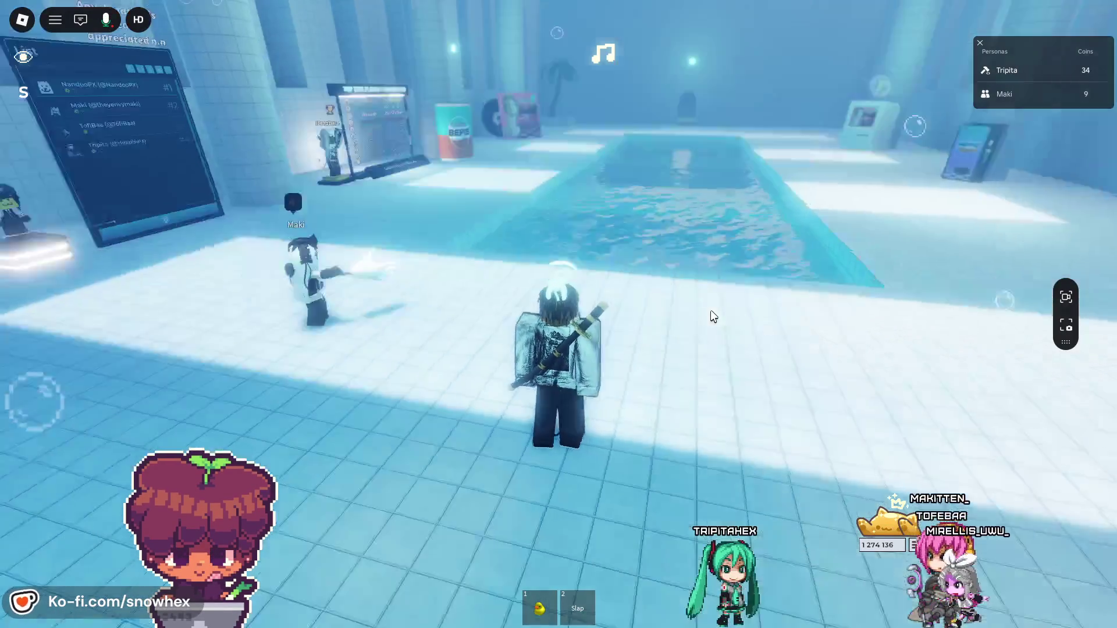
key("Left")
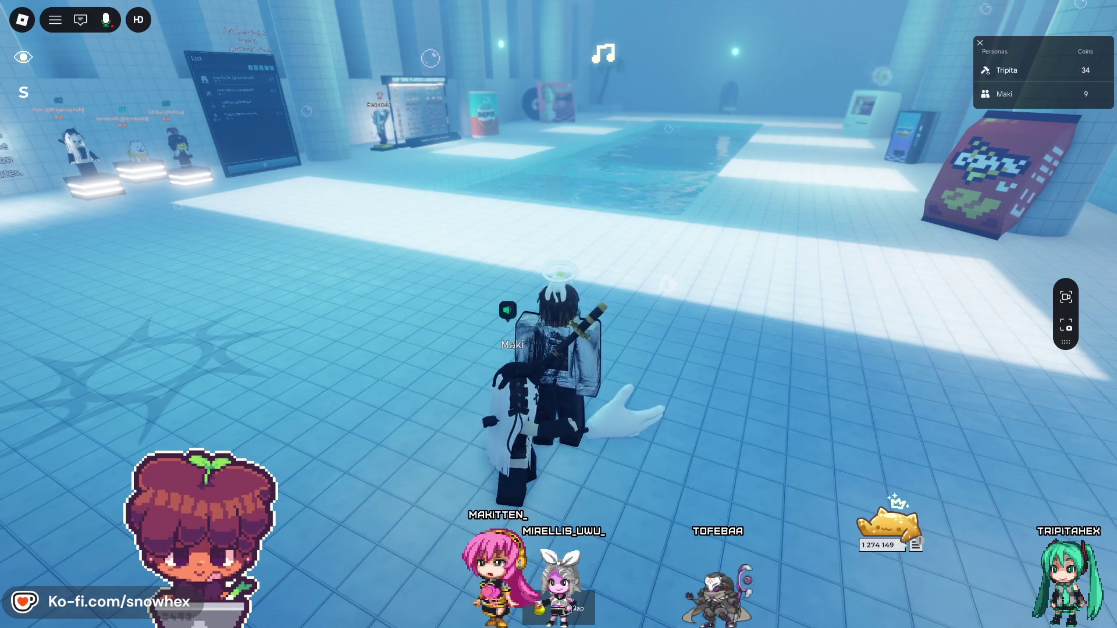
key("alt+Tab")
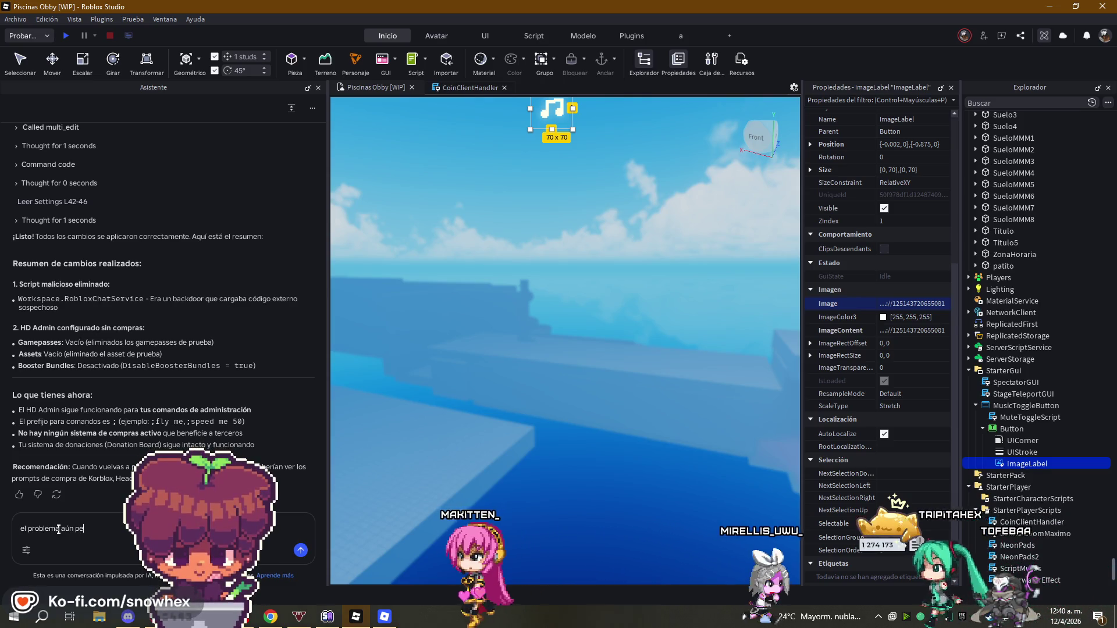
- Tell the Assistant purchase spam still appears, include the screenshot link, and go back to the game
type("rsiste, actual")
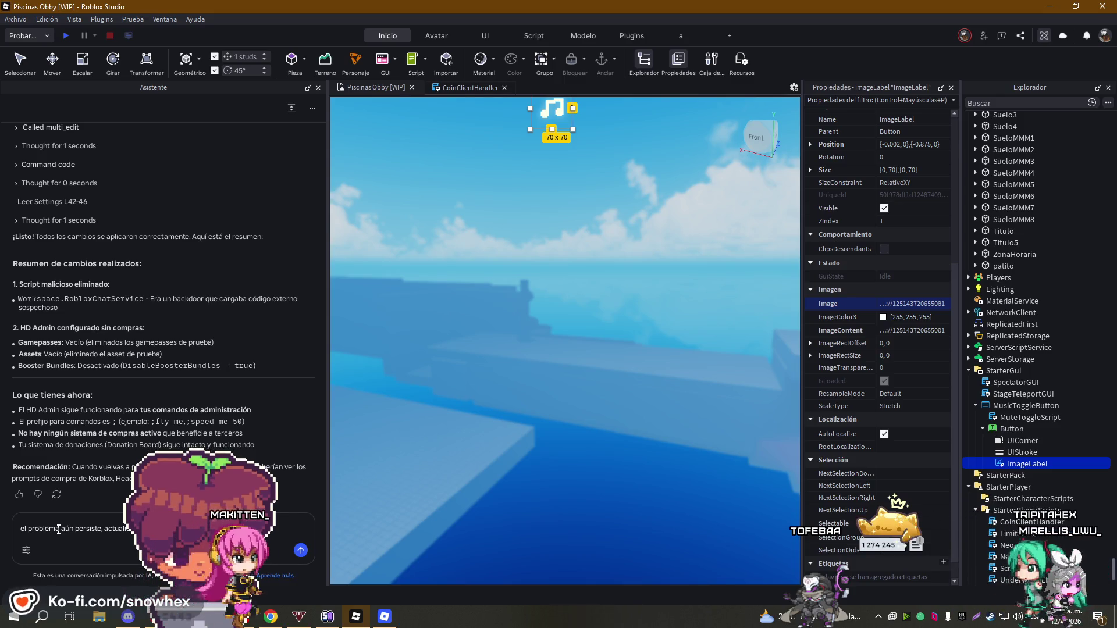
type("iendo spam p")
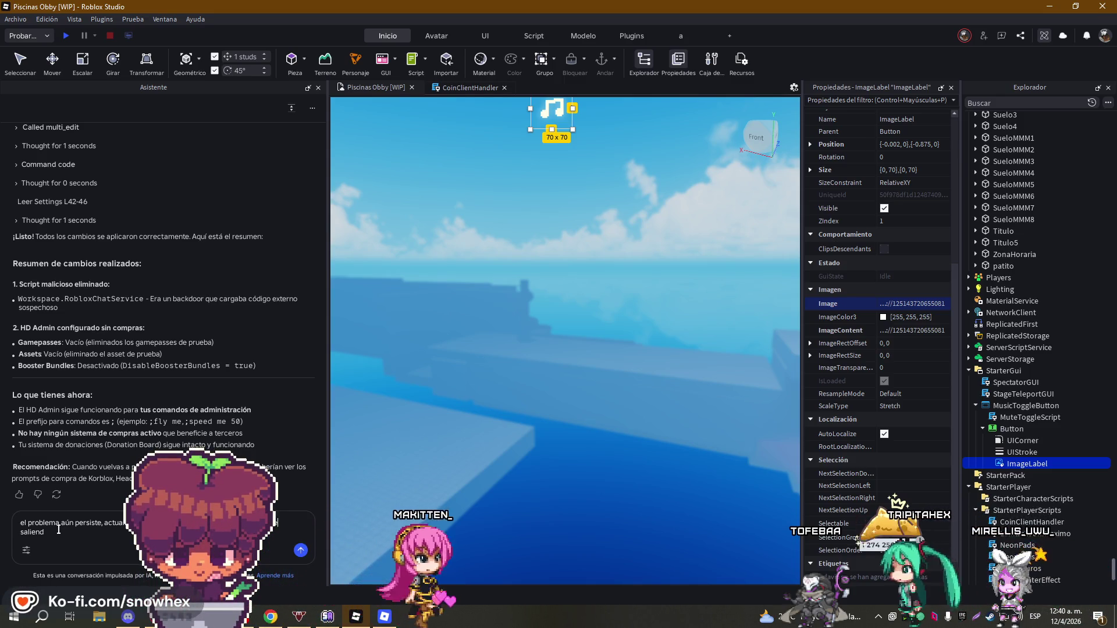
type("ara comprar cos")
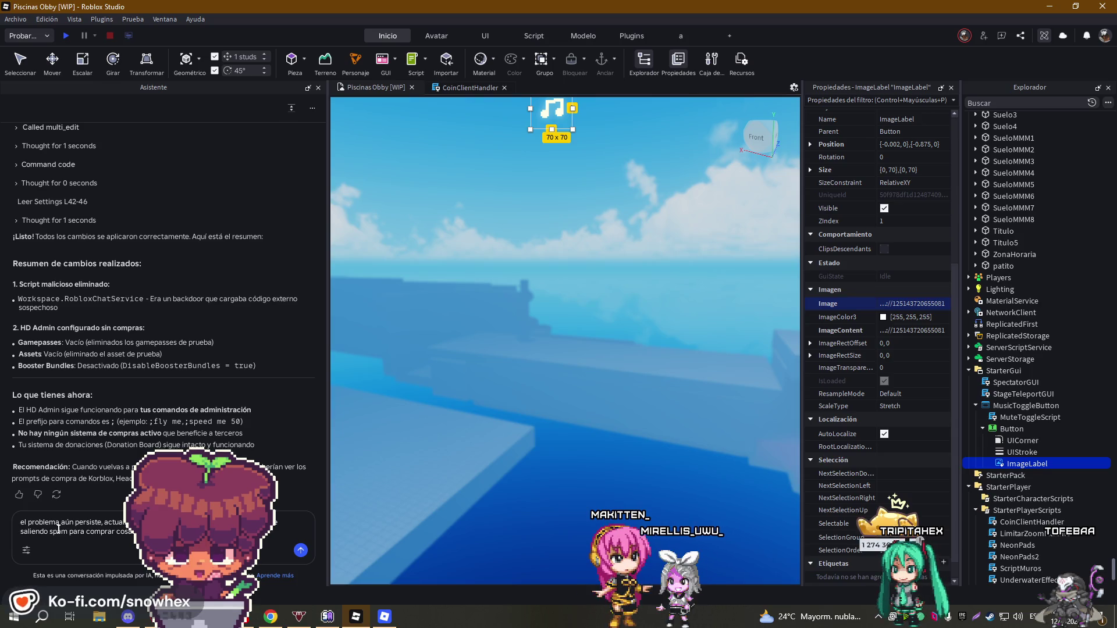
key("ctrl+v")
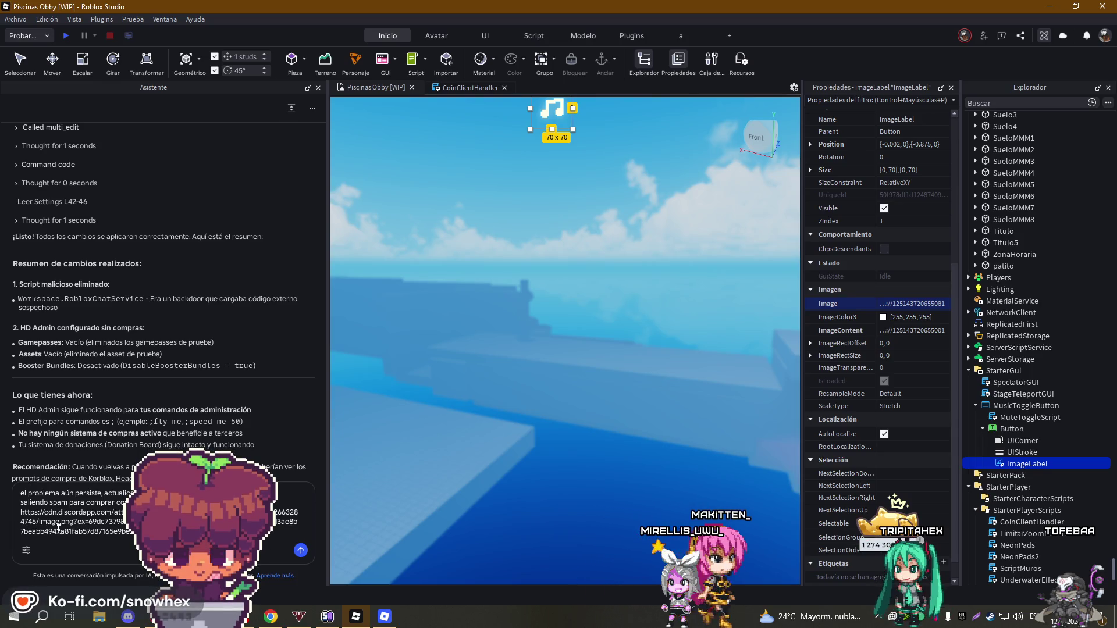
key("Return")
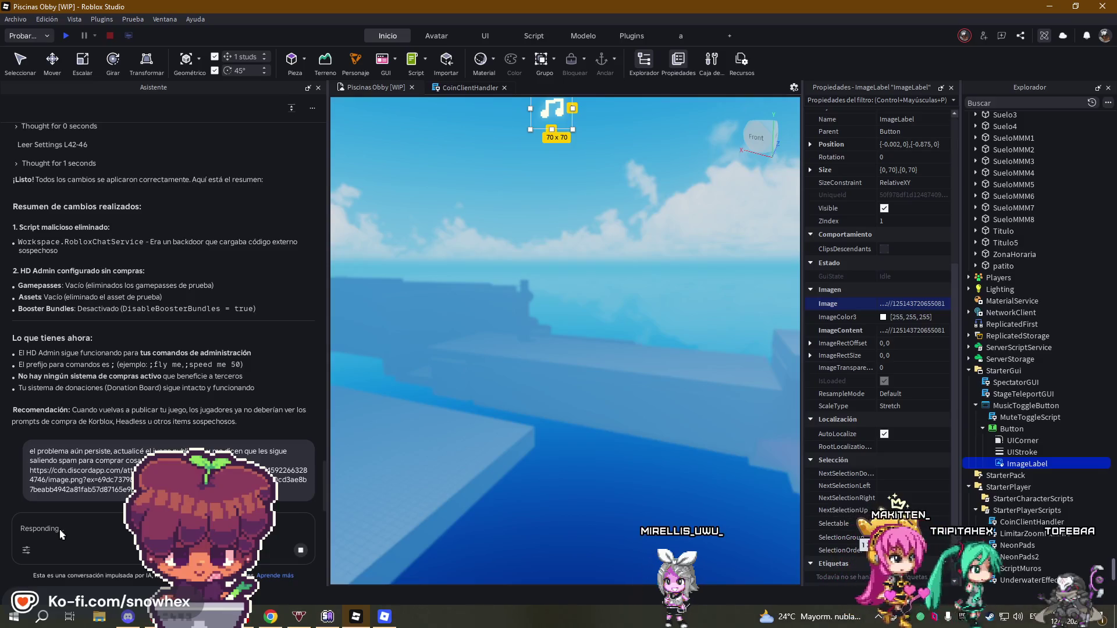
left_click(354, 621)
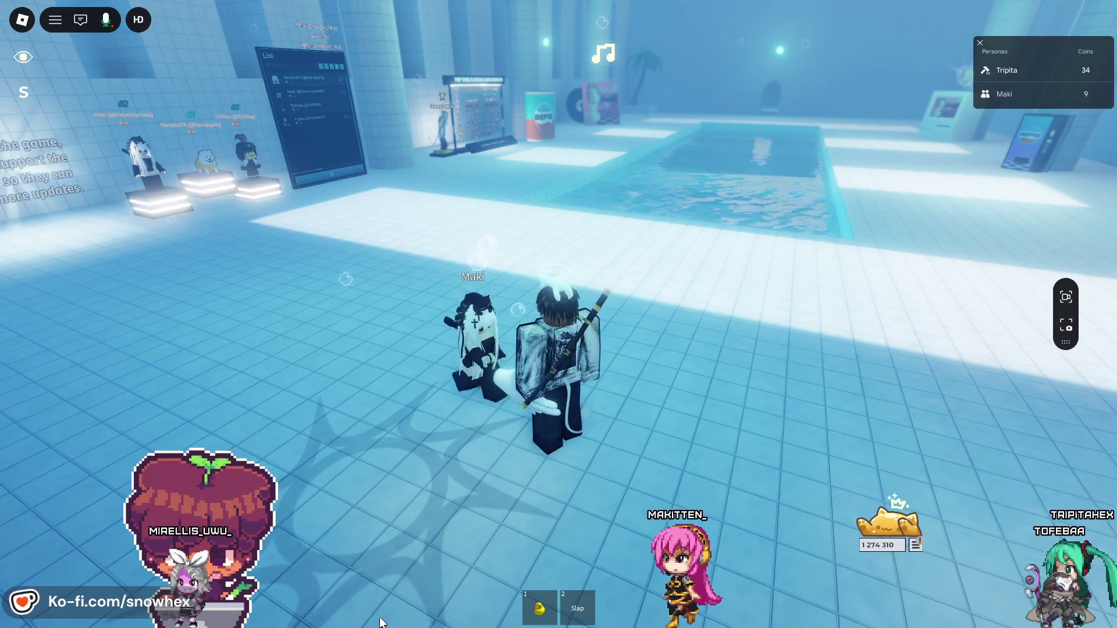
- Switch to the Studio project and scroll through the Assistant's reply
key("2")
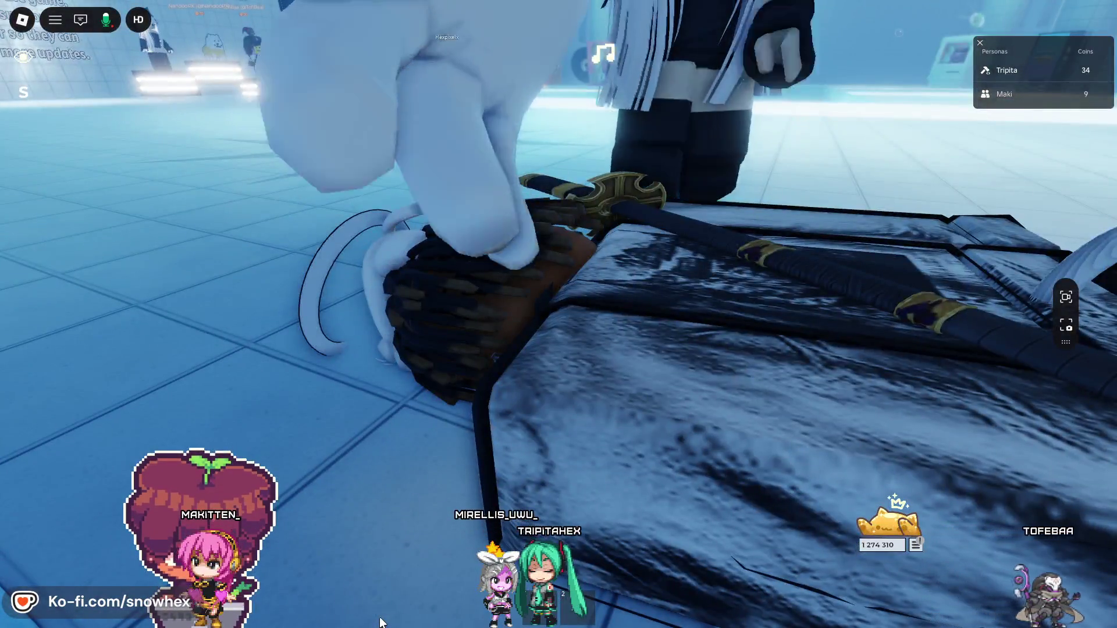
left_click(383, 619)
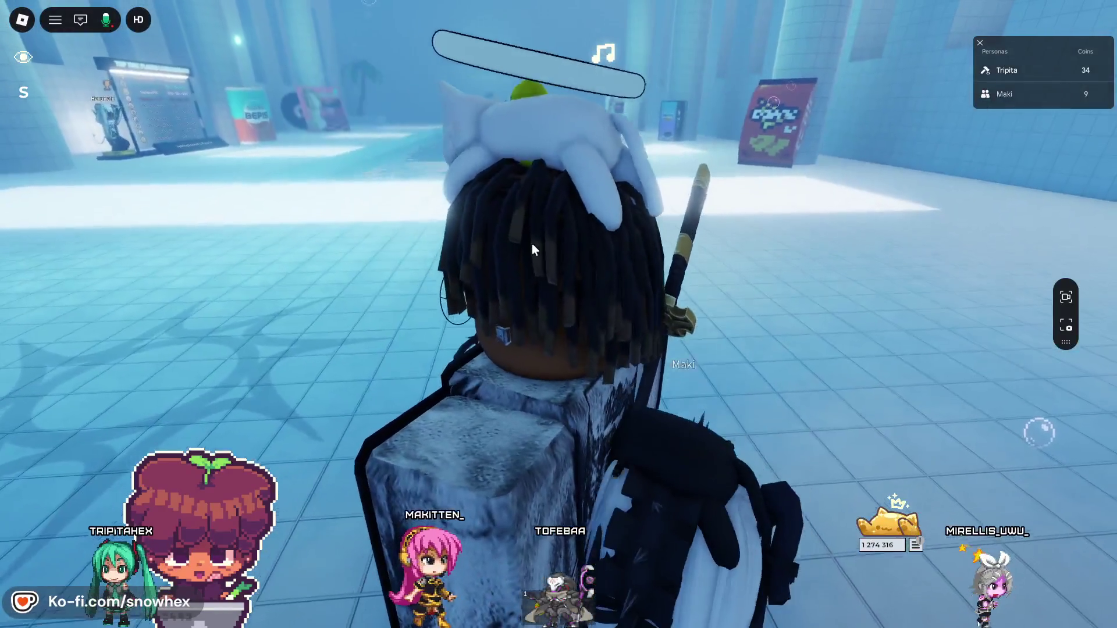
scroll(532, 250, "down", 10)
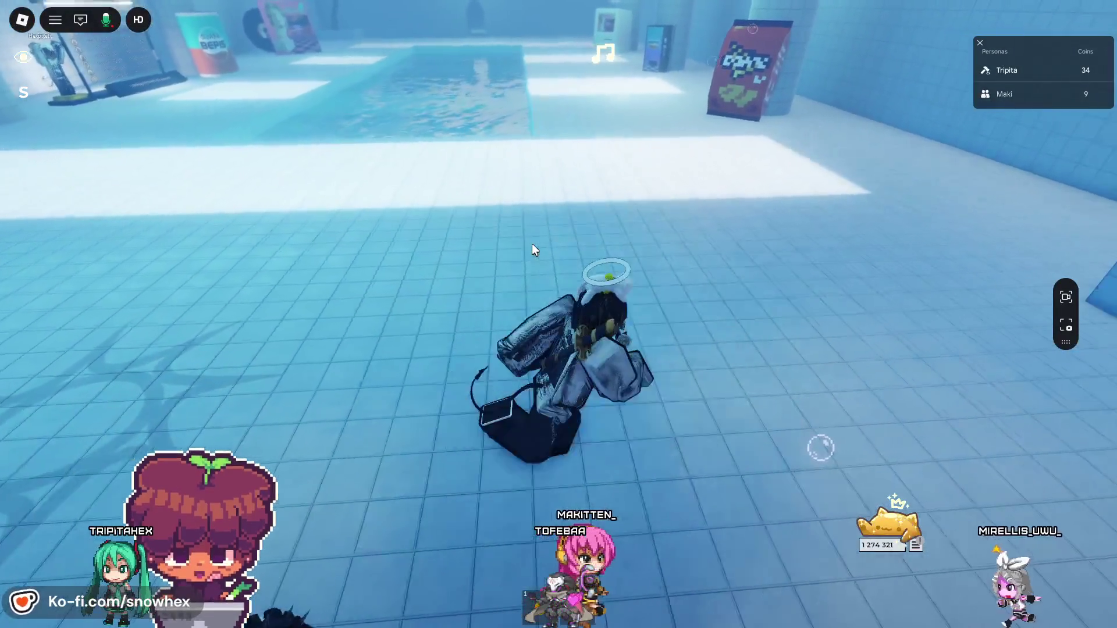
scroll(532, 250, "down", 3)
scroll(531, 250, "up", 8)
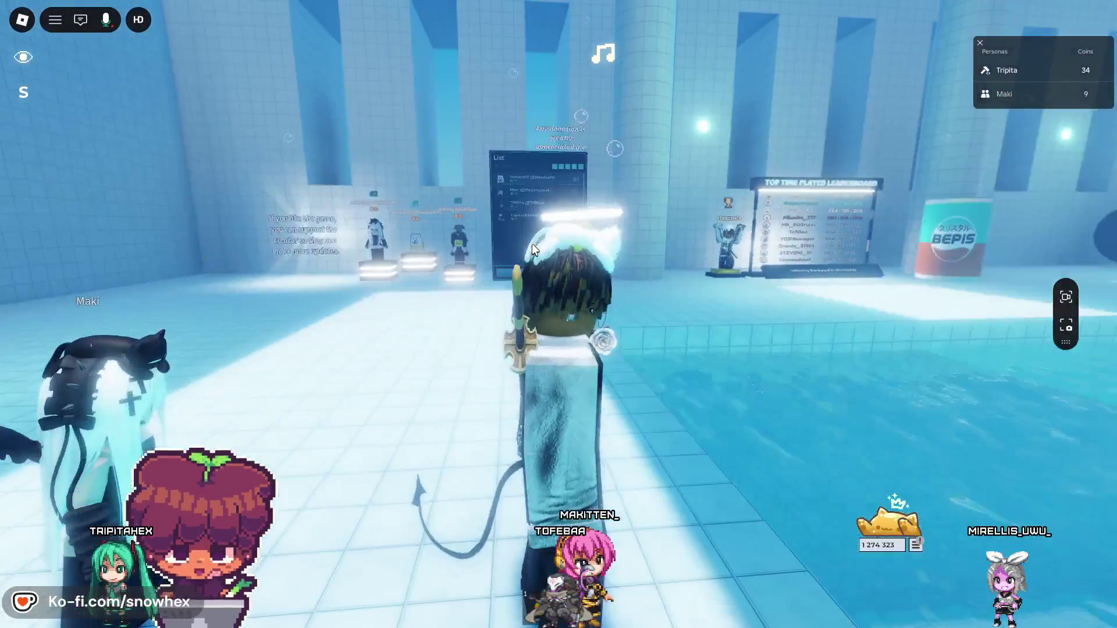
scroll(531, 243, "down", 6)
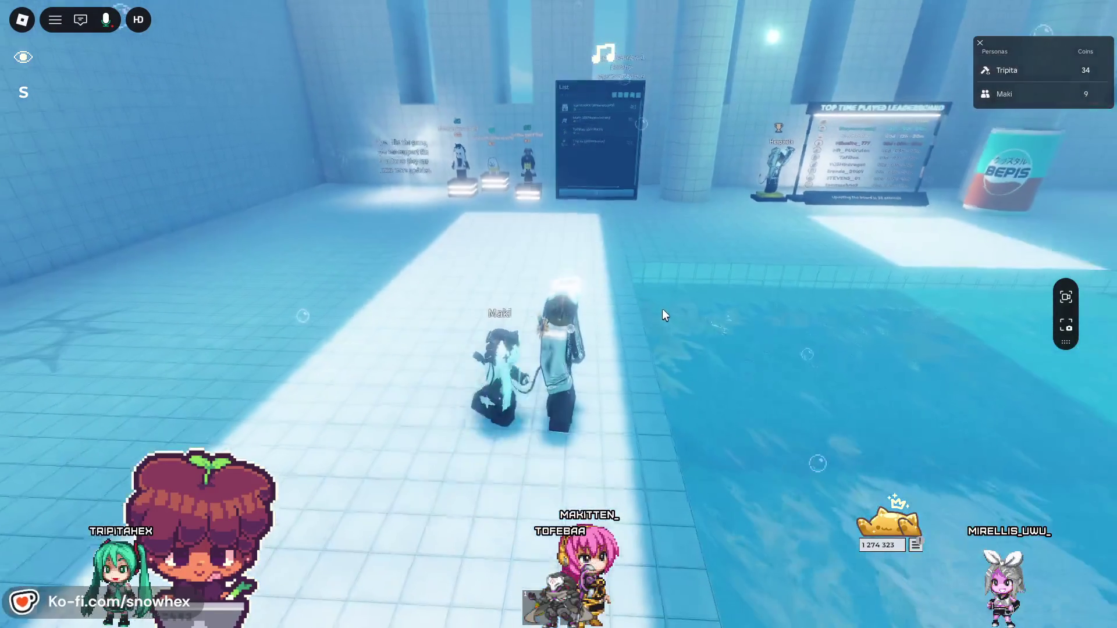
- Walk the avatar to the pool edge, past the pixel-art poster toward the vending machine
key("d")
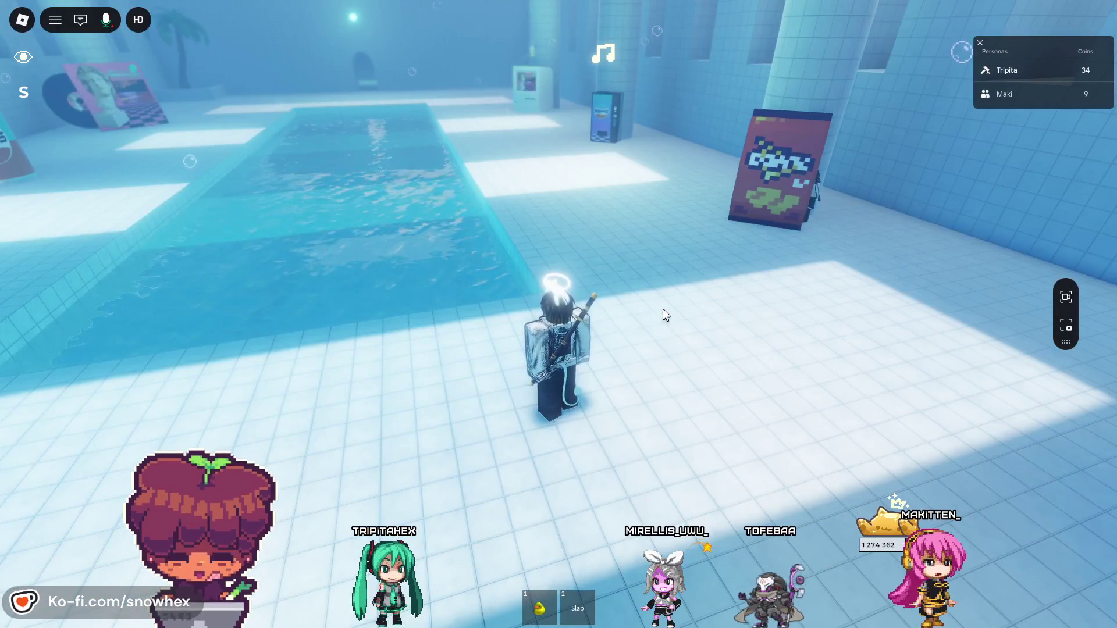
key("w")
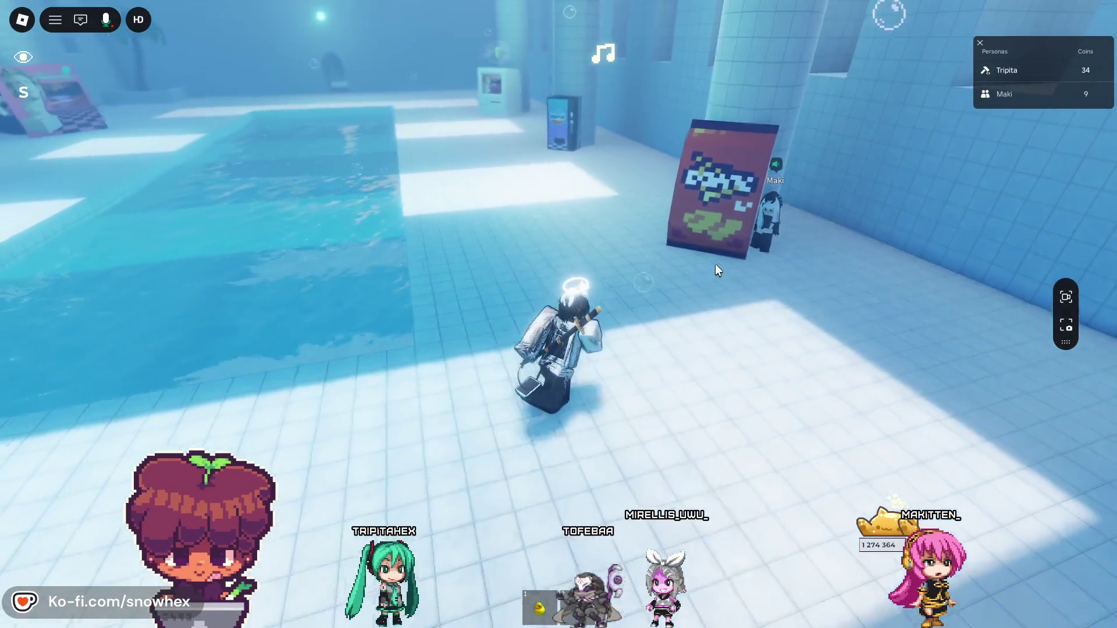
key("w")
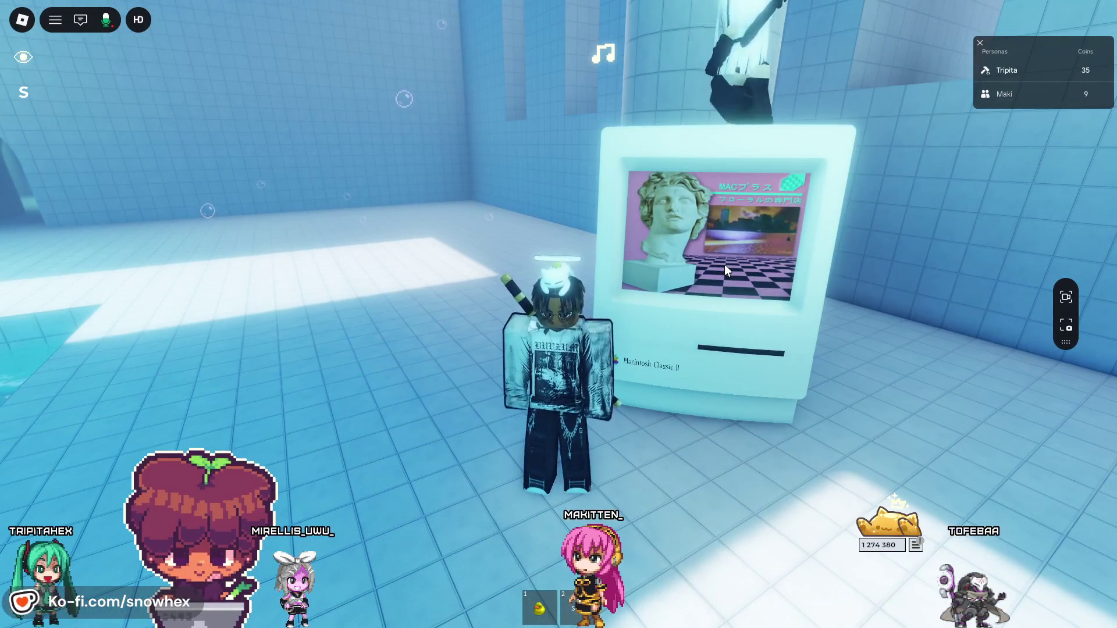
scroll(724, 264, "down", 5)
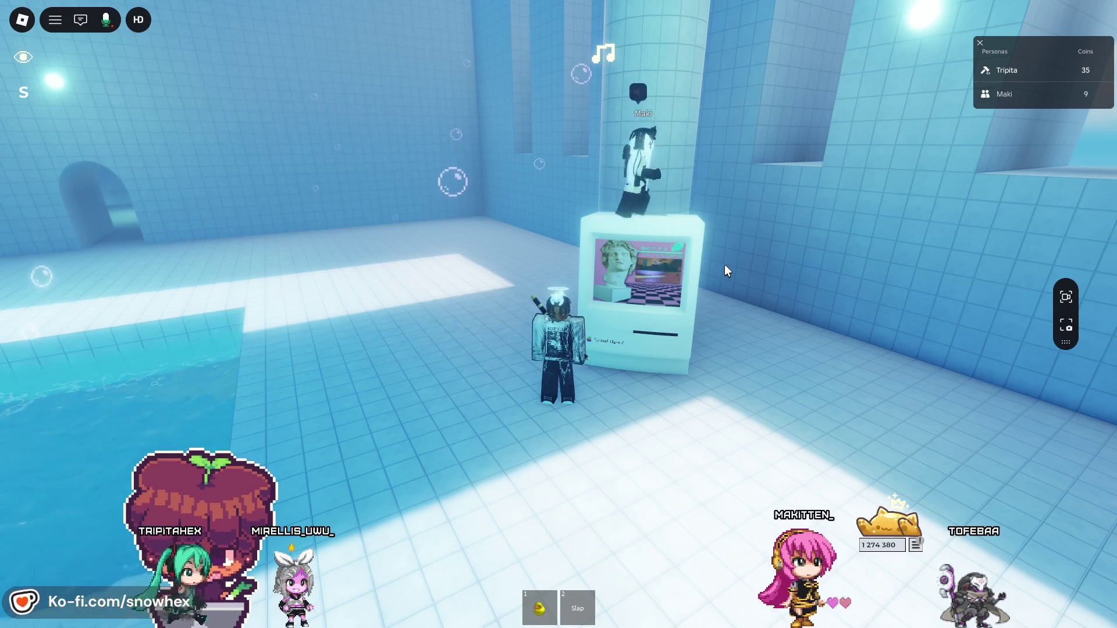
scroll(699, 180, "up", 5)
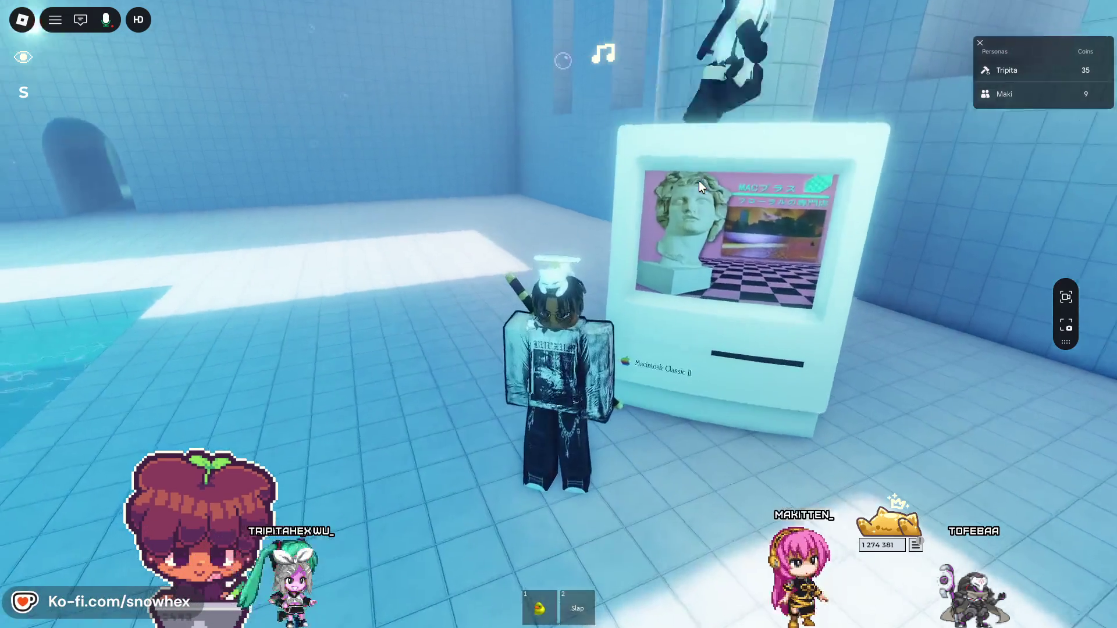
scroll(699, 185, "down", 5)
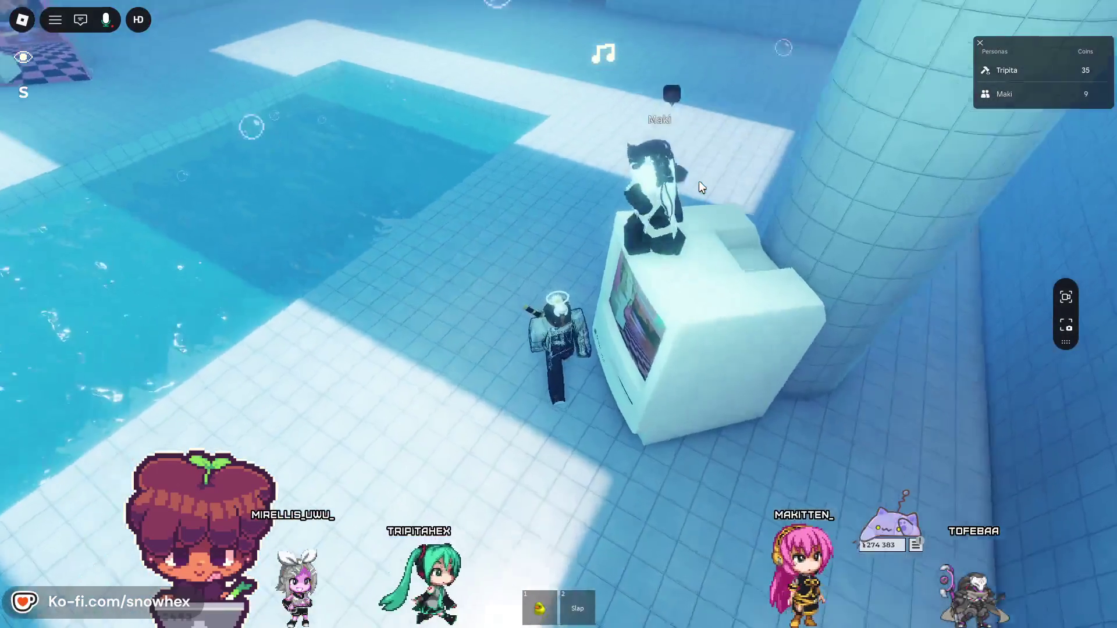
scroll(699, 181, "up", 3)
scroll(699, 180, "down", 3)
scroll(699, 181, "up", 4)
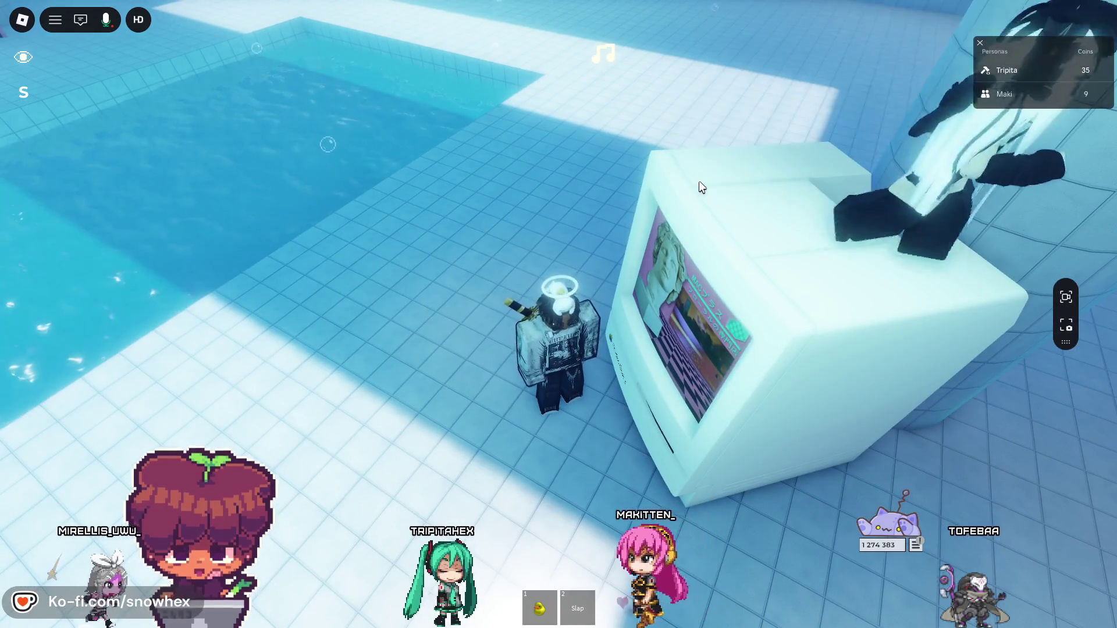
scroll(699, 185, "down", 3)
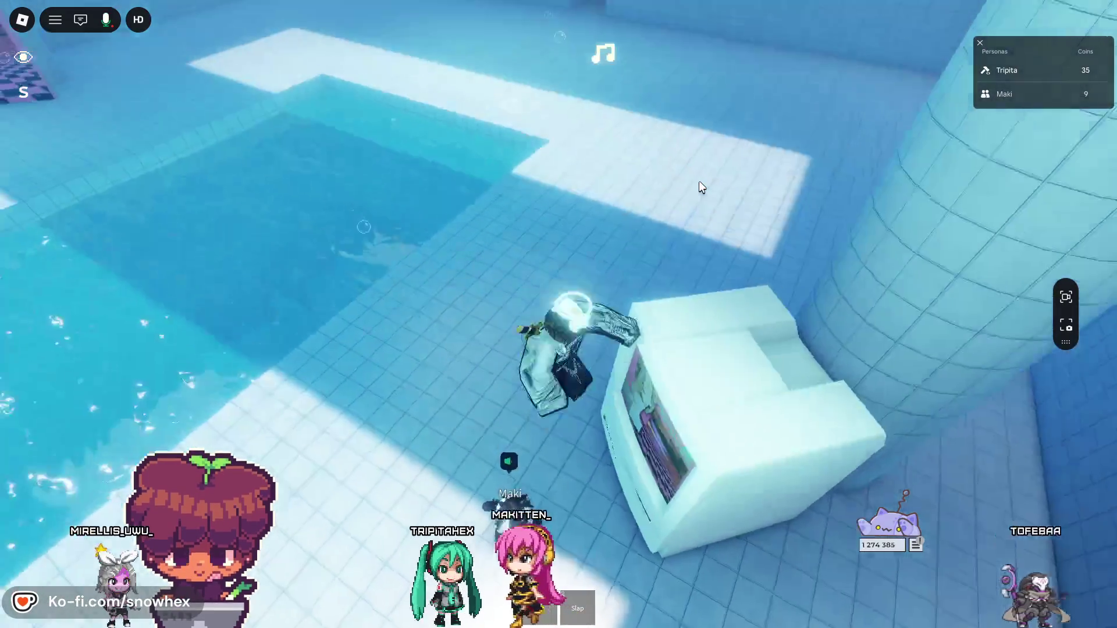
scroll(700, 182, "up", 4)
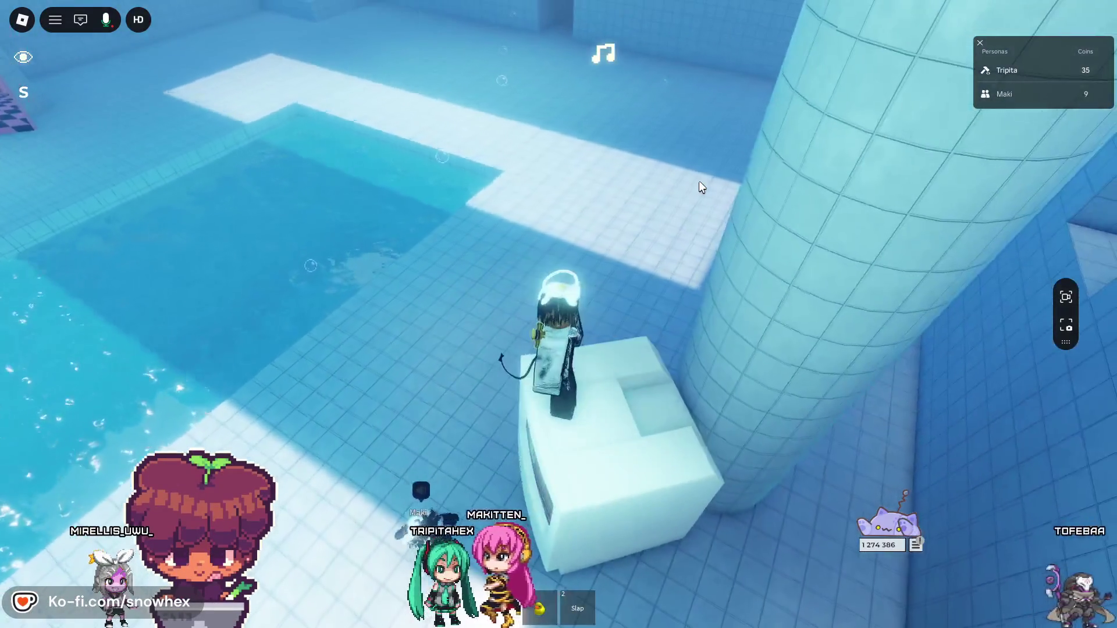
- Swim across the pool through the arch tunnel into the next room toward the friend
key("s")
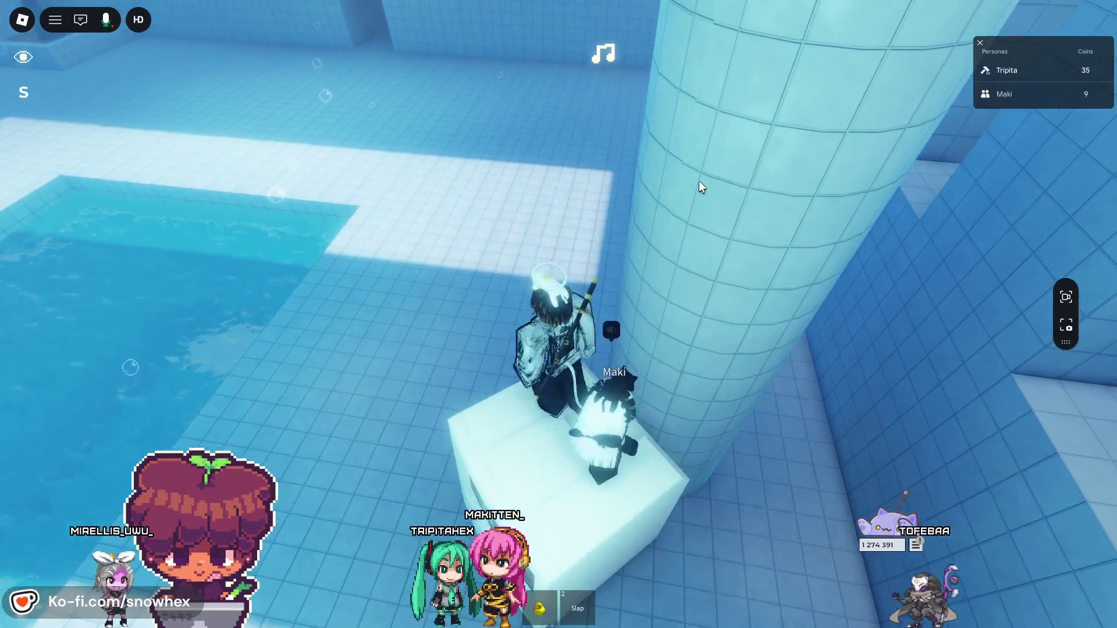
key("w")
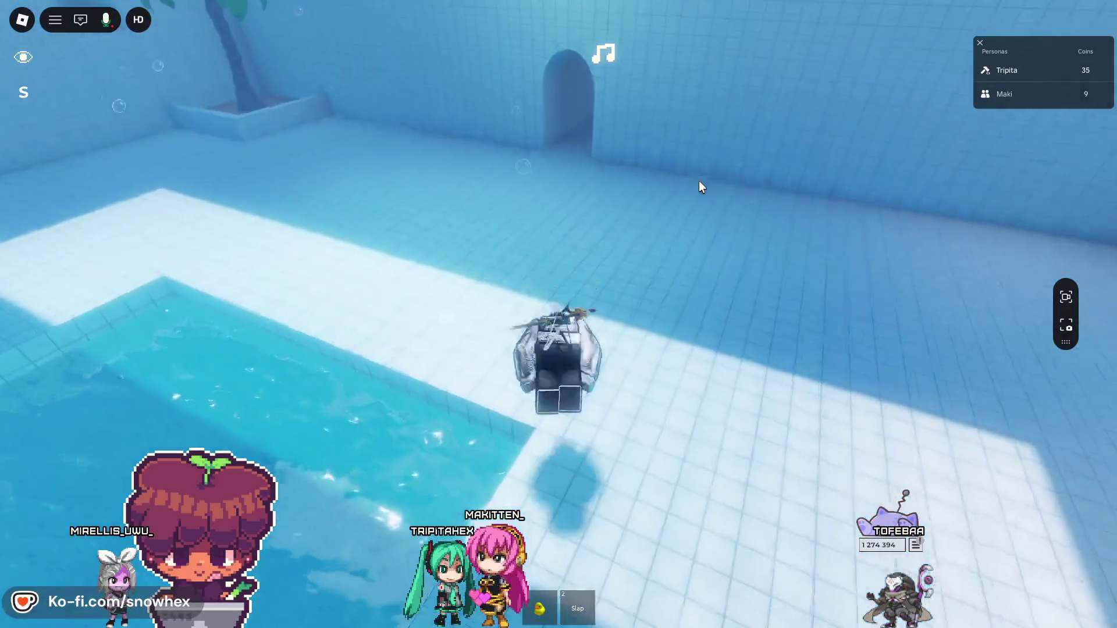
key("w")
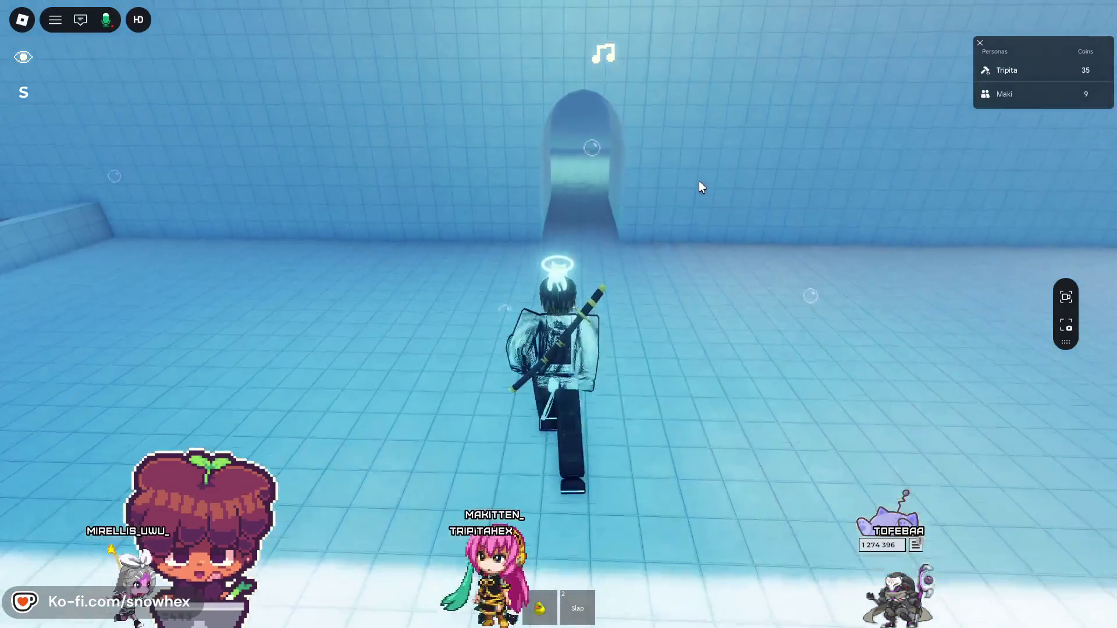
key("w")
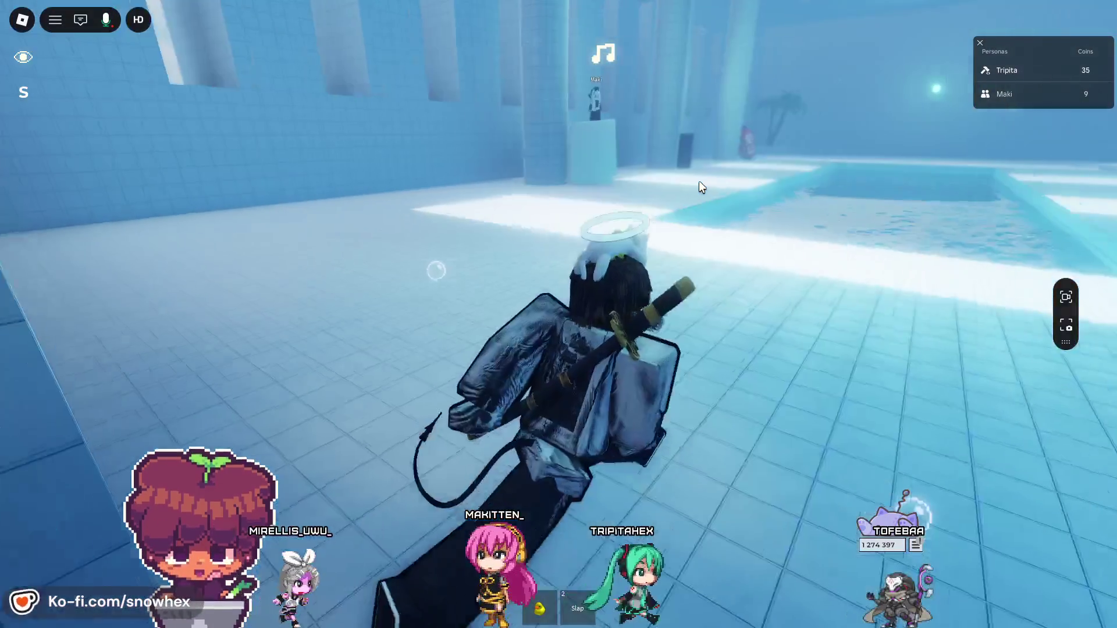
key("w")
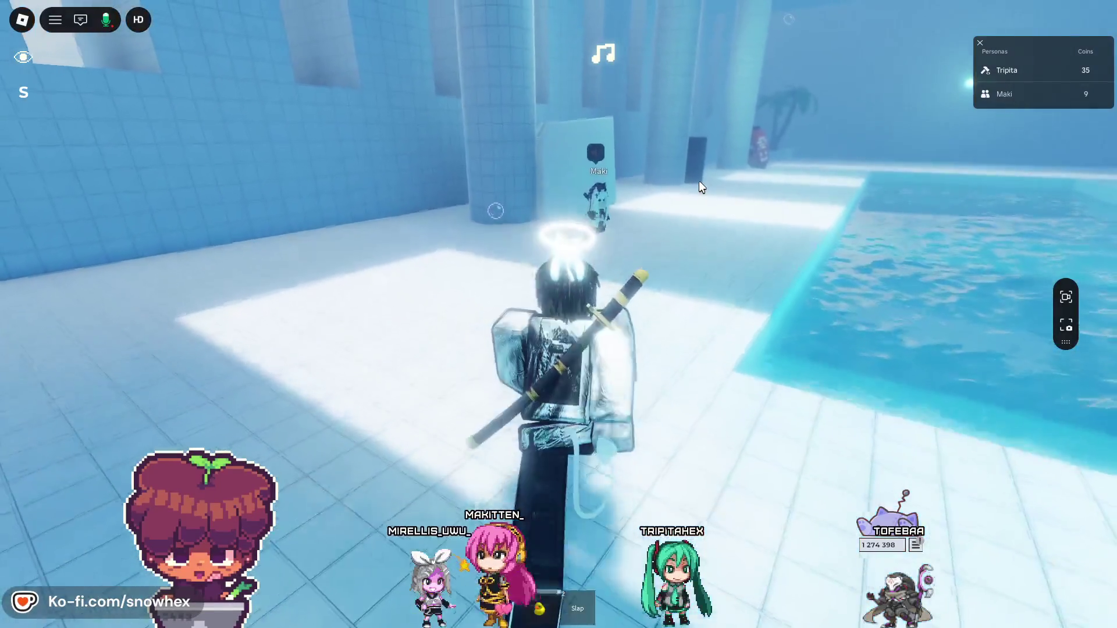
key("2")
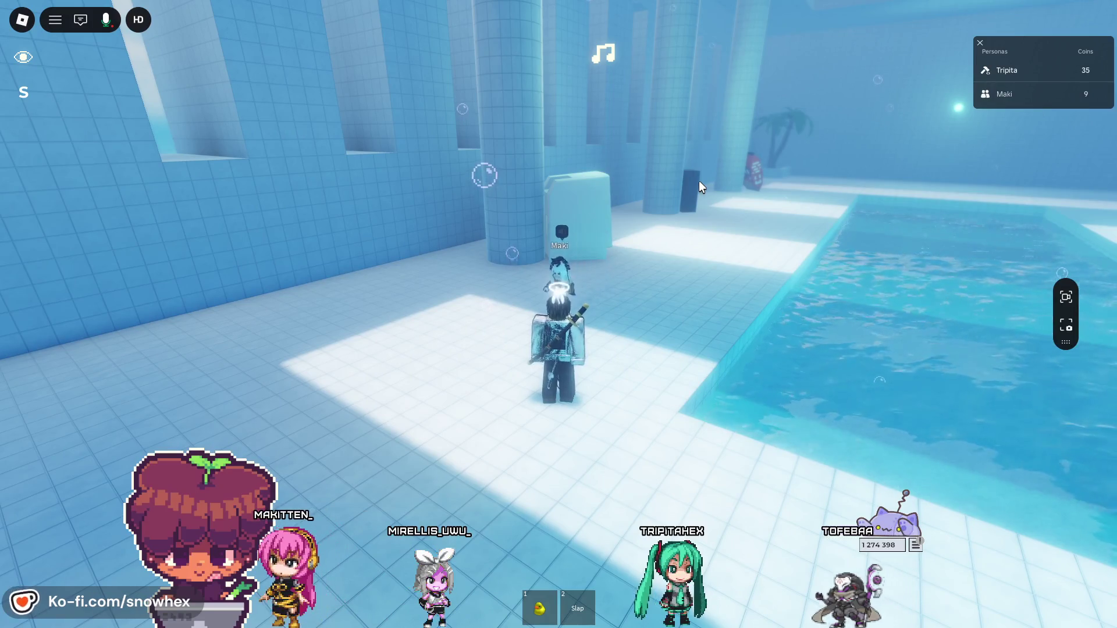
key("a")
key("a")
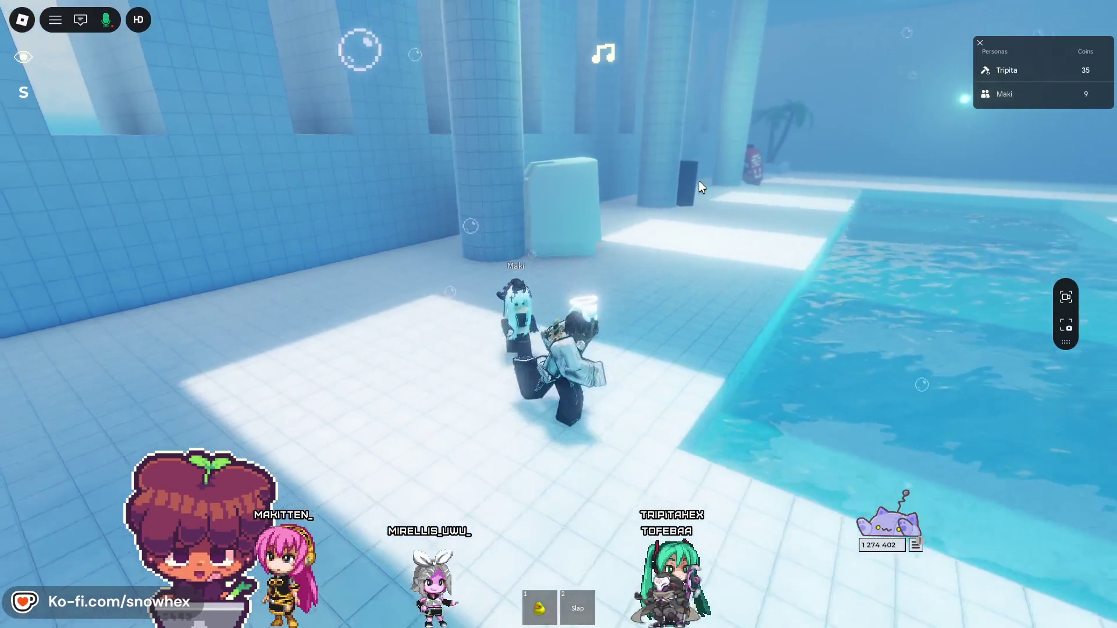
- Turn the avatar to face the arched tunnel, then switch back to the Studio project
key("d")
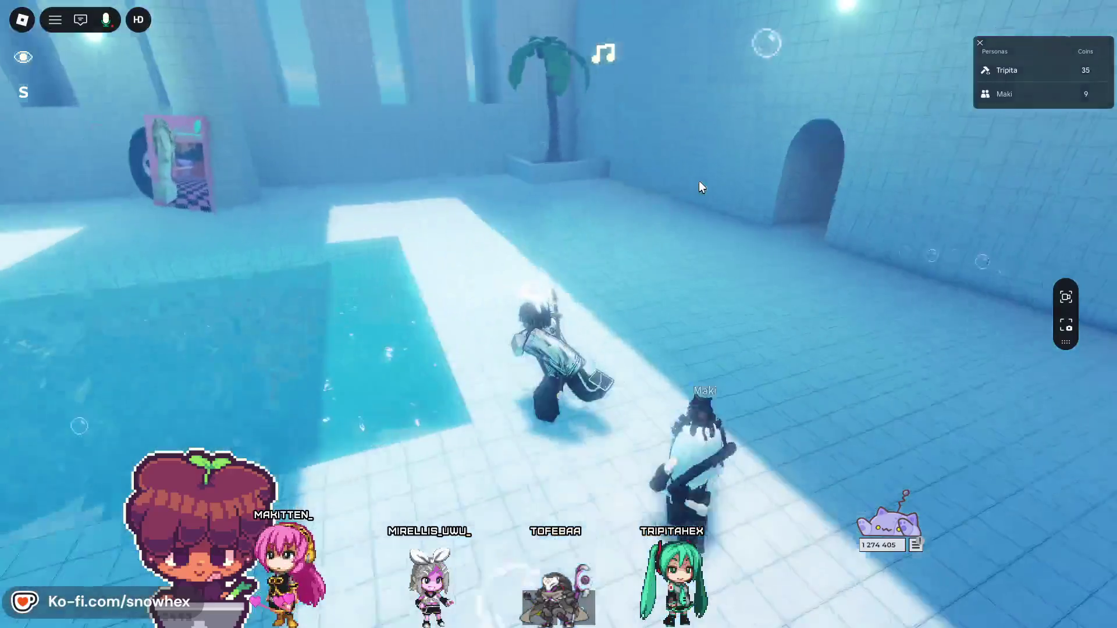
key("a")
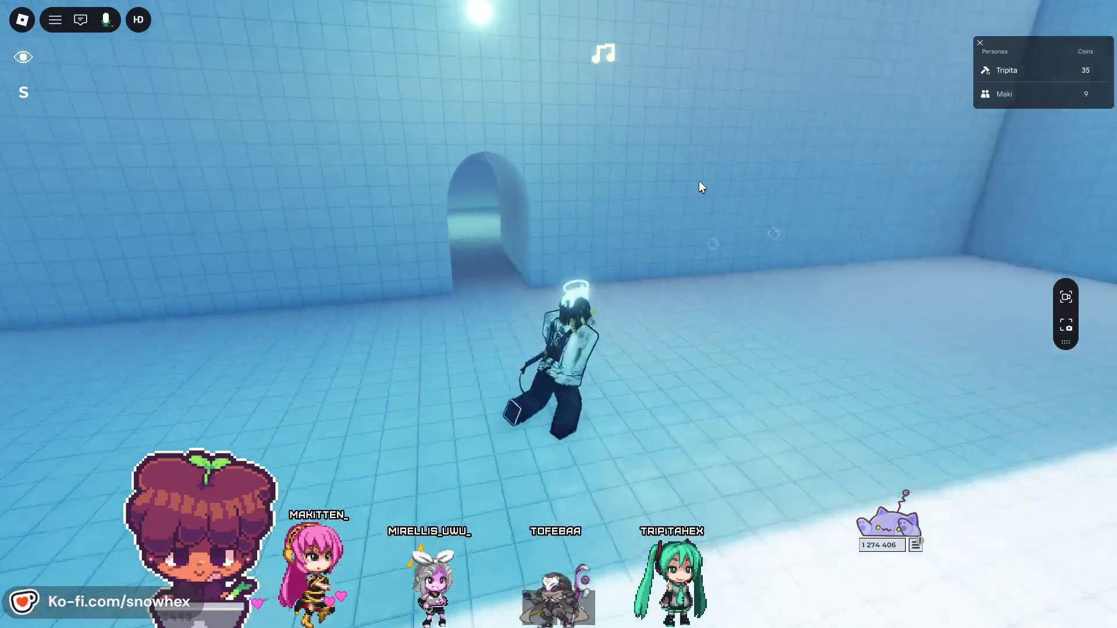
key("a")
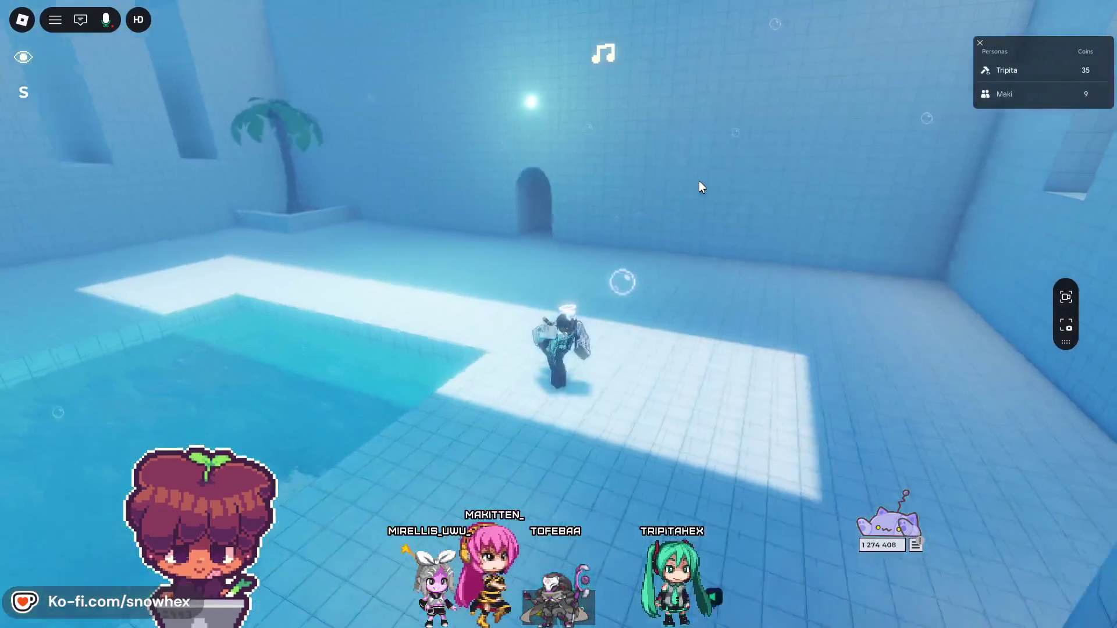
key("a")
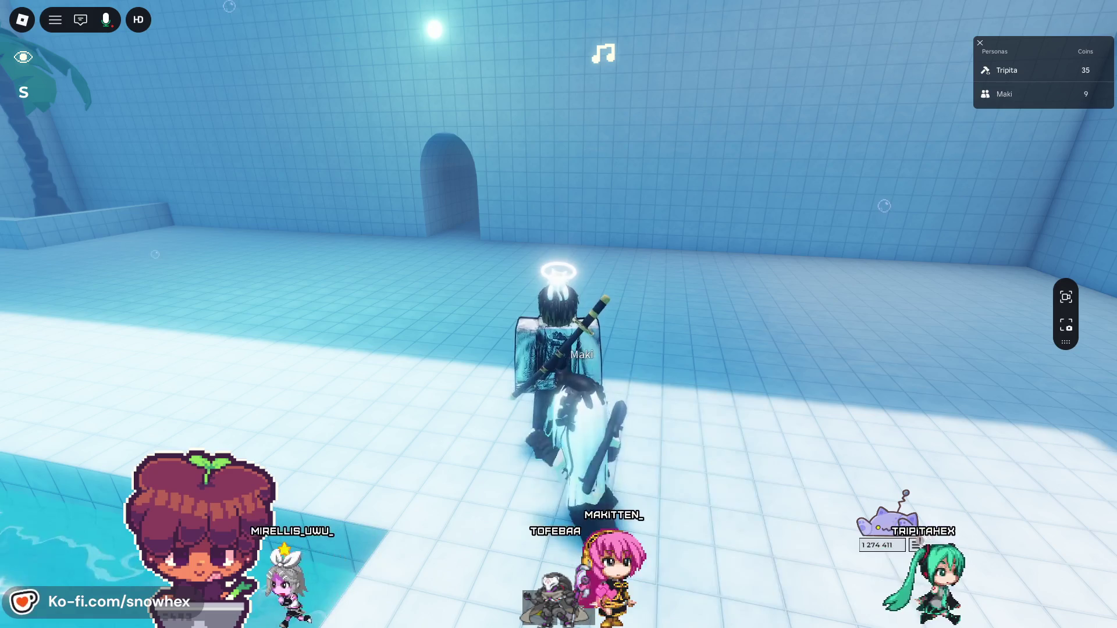
key("alt+Tab")
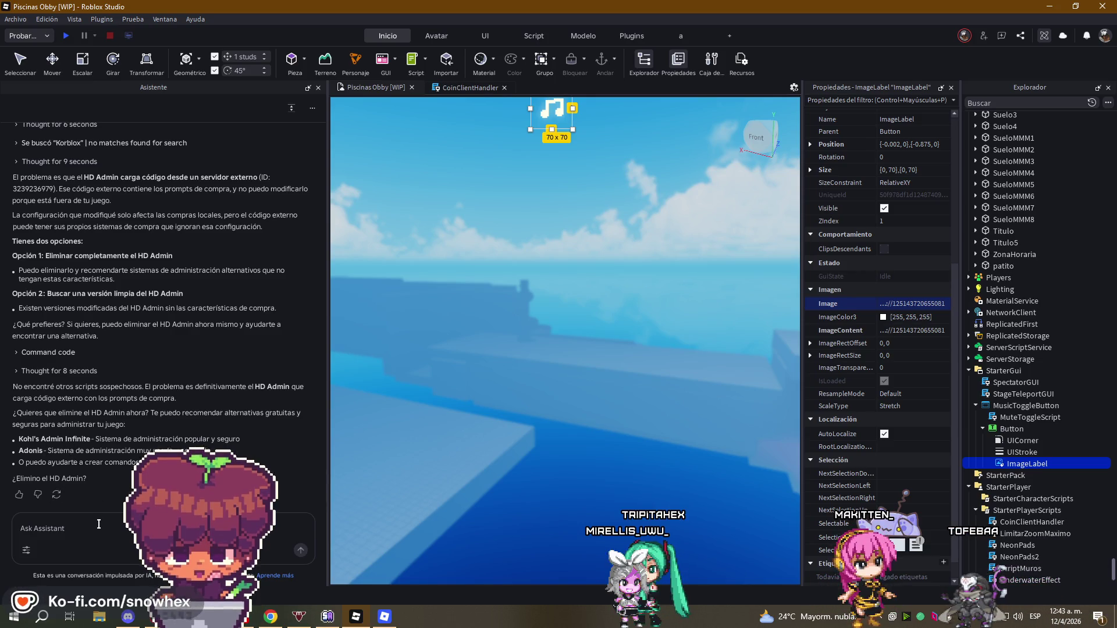
- Reply 'si' so the Assistant deletes HD Admin from the place
key("Return")
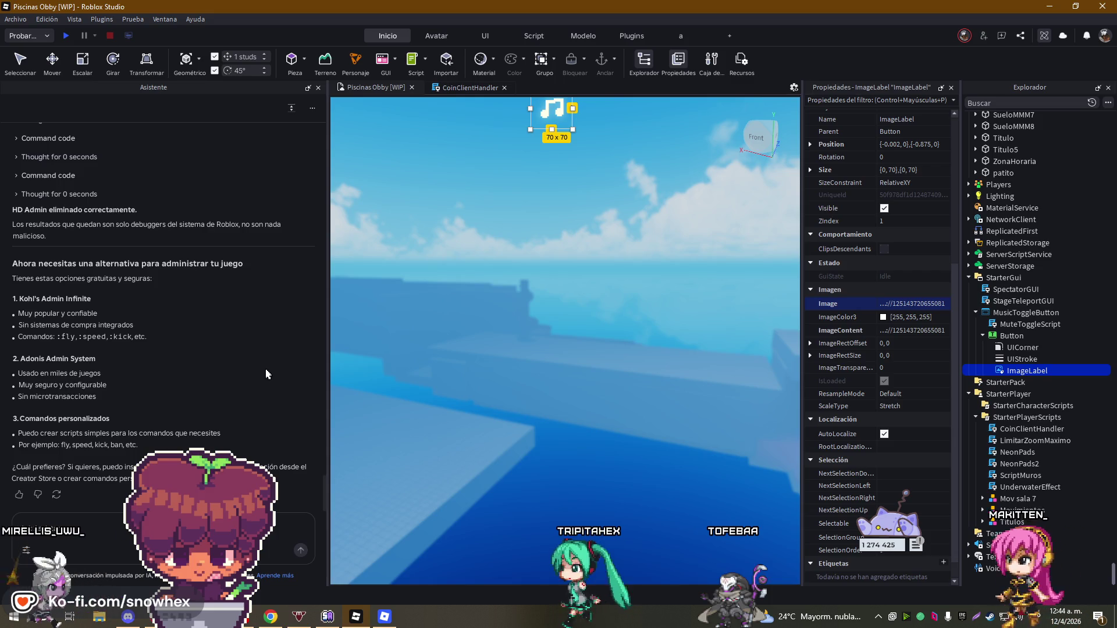
left_click(16, 19)
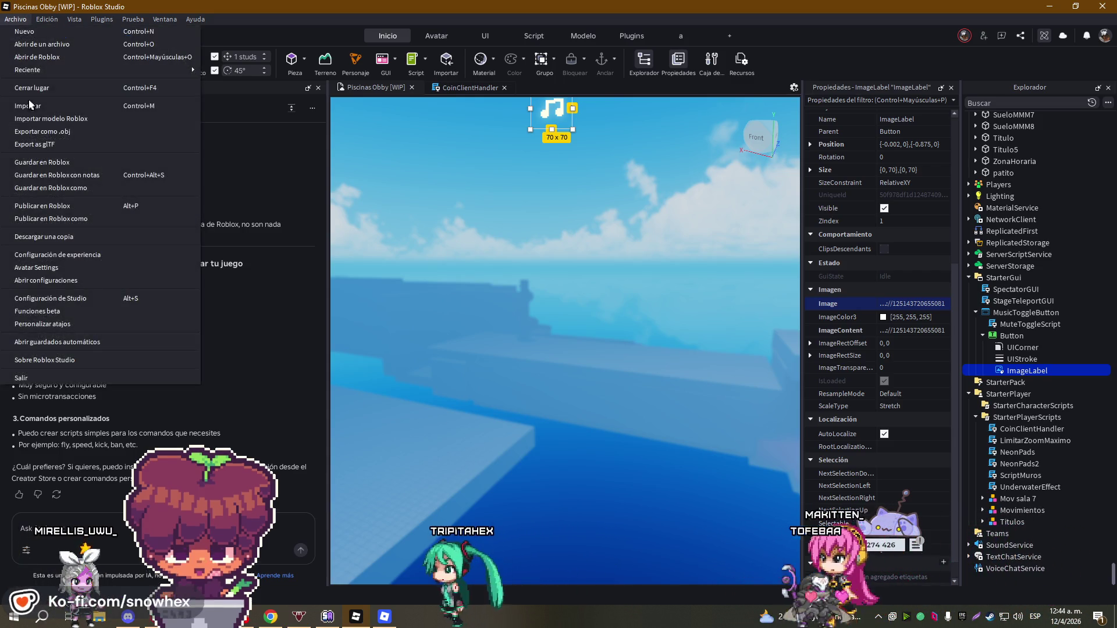
- Save the Piscinas Obby place to Roblox and publish the game
left_click(56, 164)
left_click(15, 19)
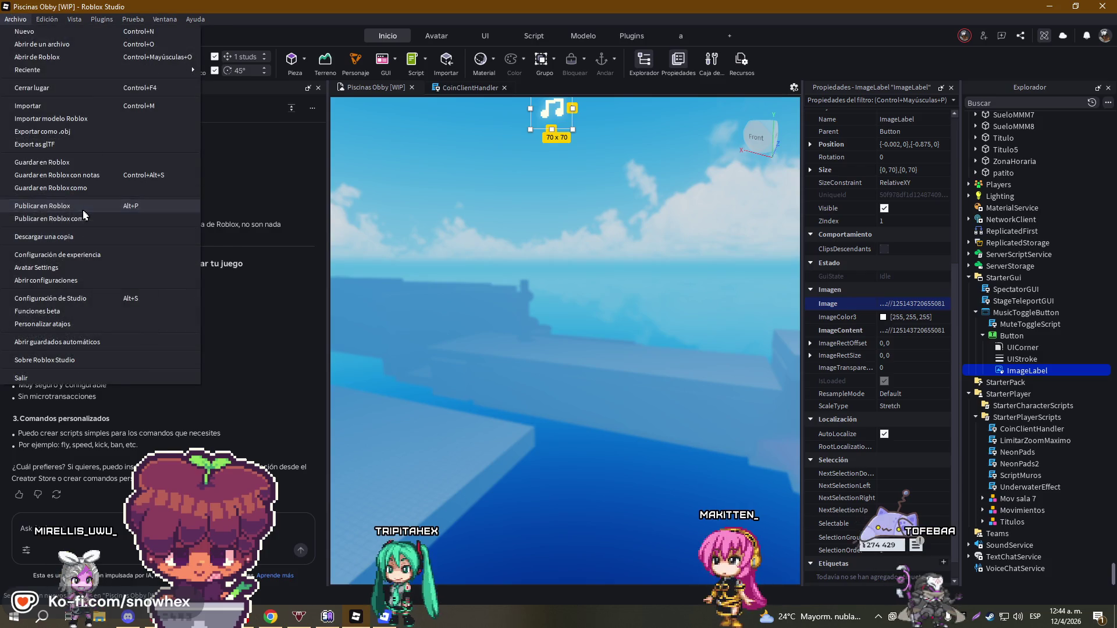
left_click(411, 356)
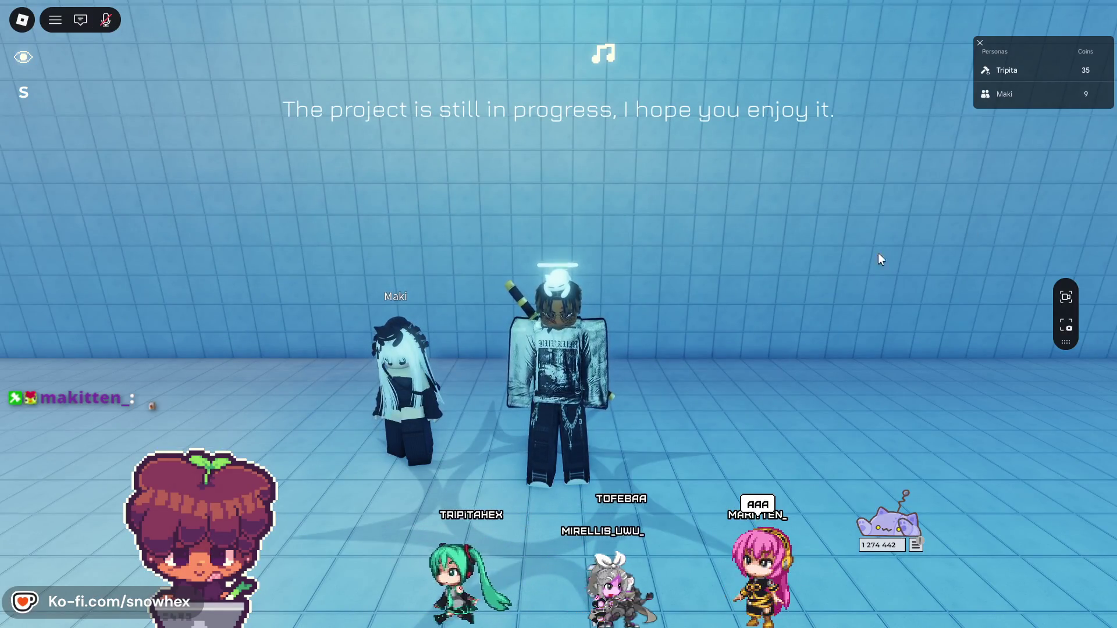
- Run down the pool corridor toward the hall and play an emote
left_click_drag(753, 254, 754, 253)
key("w")
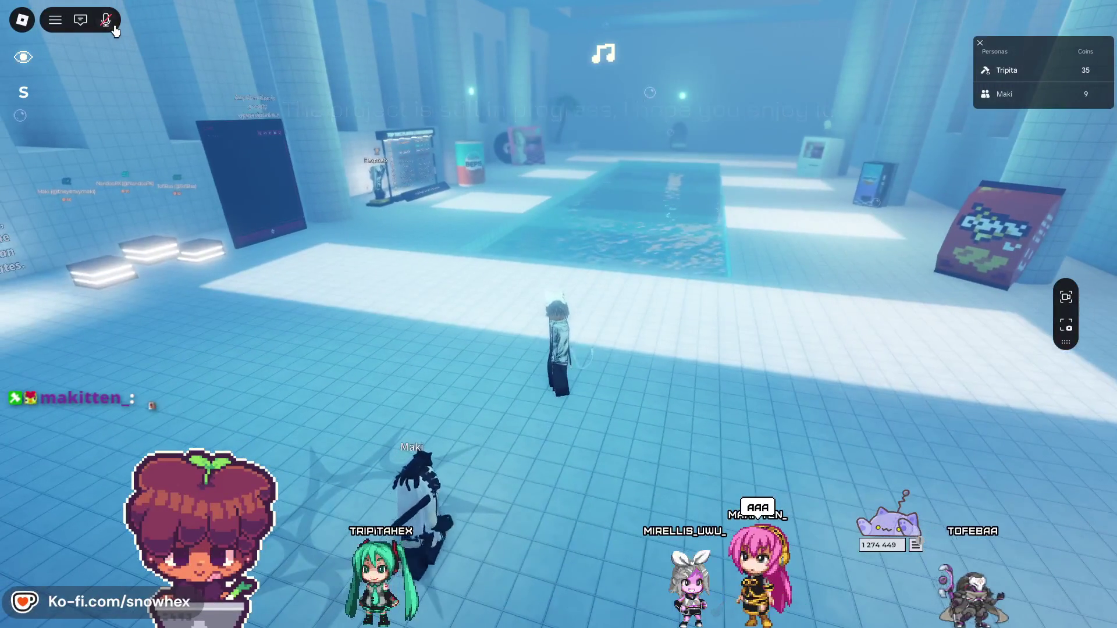
left_click_drag(715, 238, 716, 239)
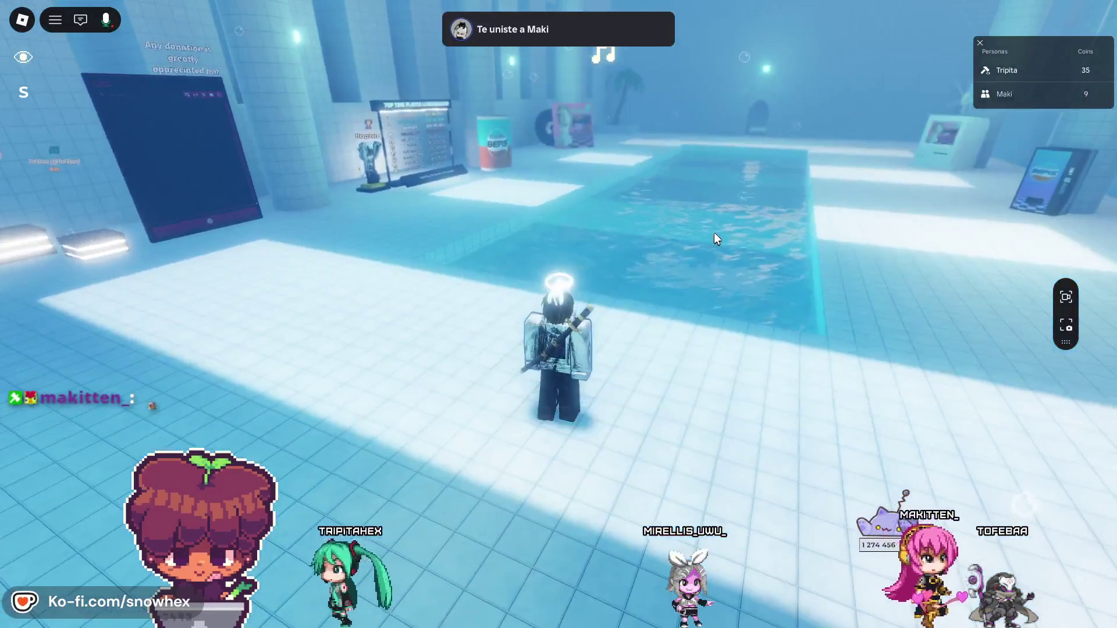
key("period")
left_click(601, 274)
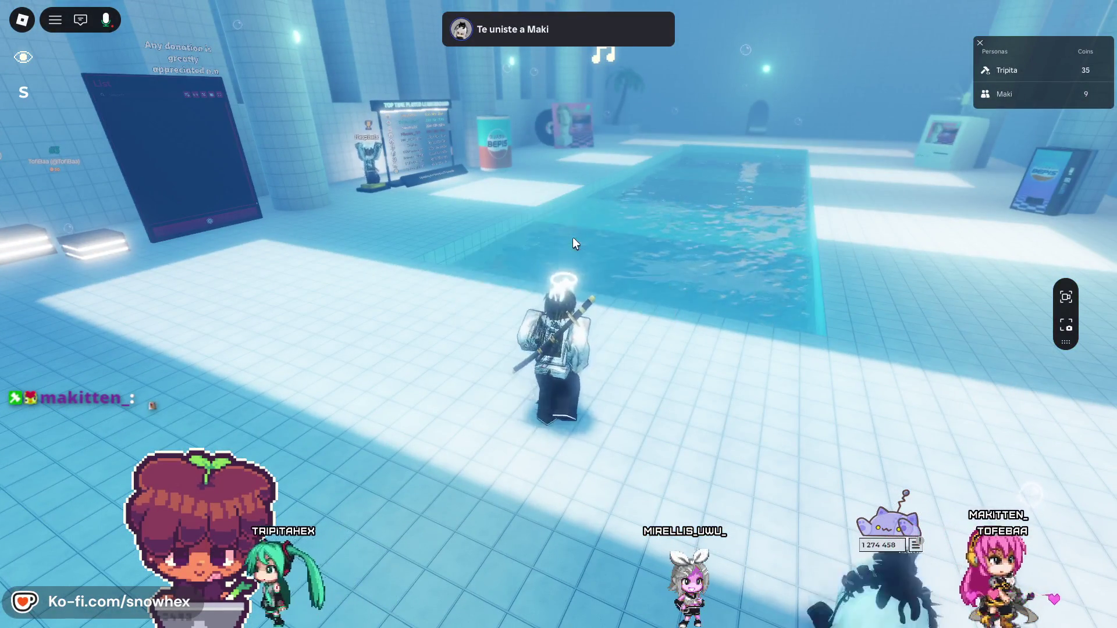
key("period")
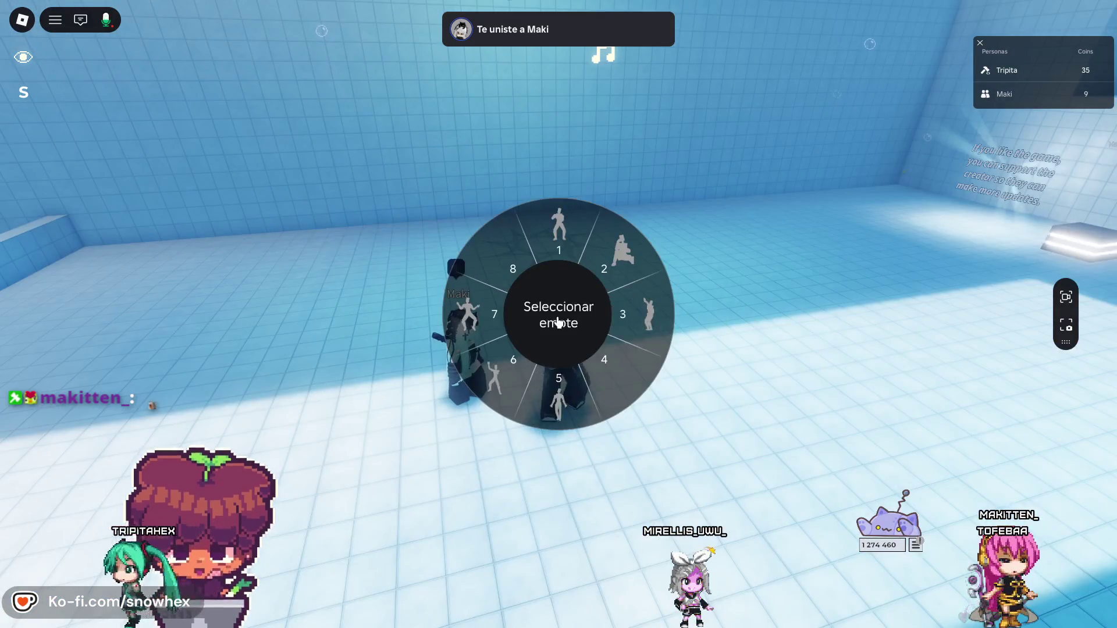
left_click(559, 316)
- Rotate and zoom the camera around the avatar until it faces the pool
key("Left")
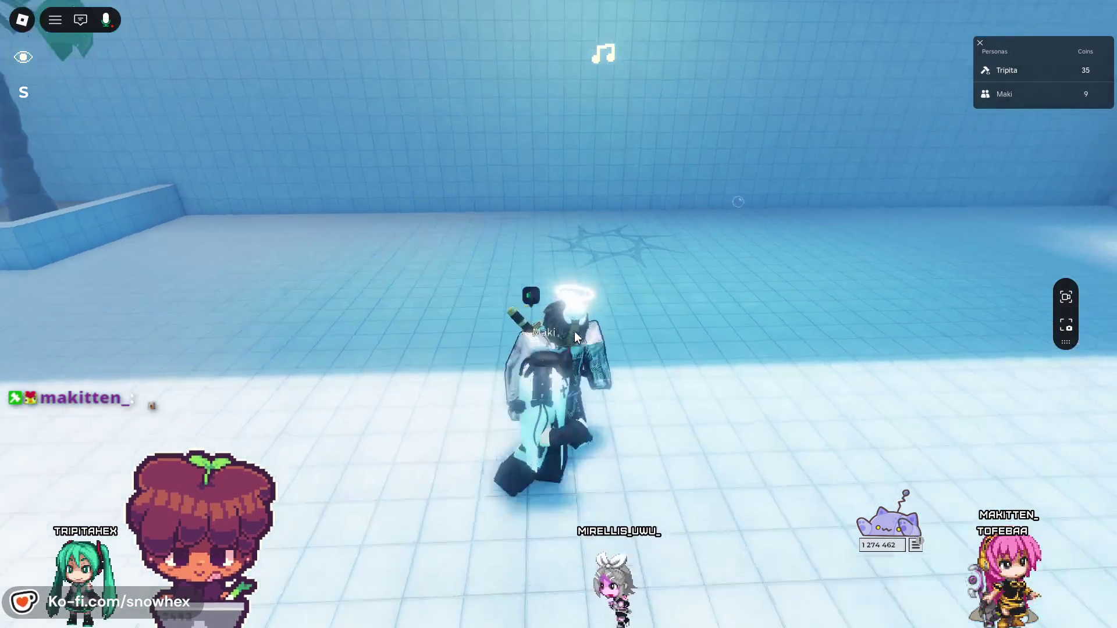
key("Right")
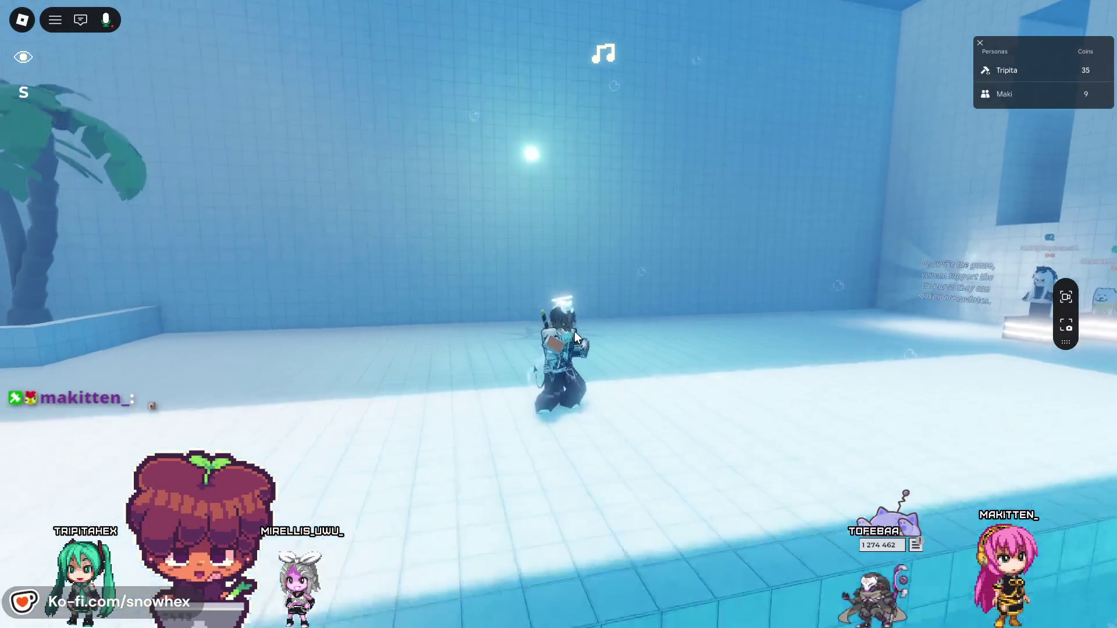
key("Left")
scroll(574, 330, "down", 3)
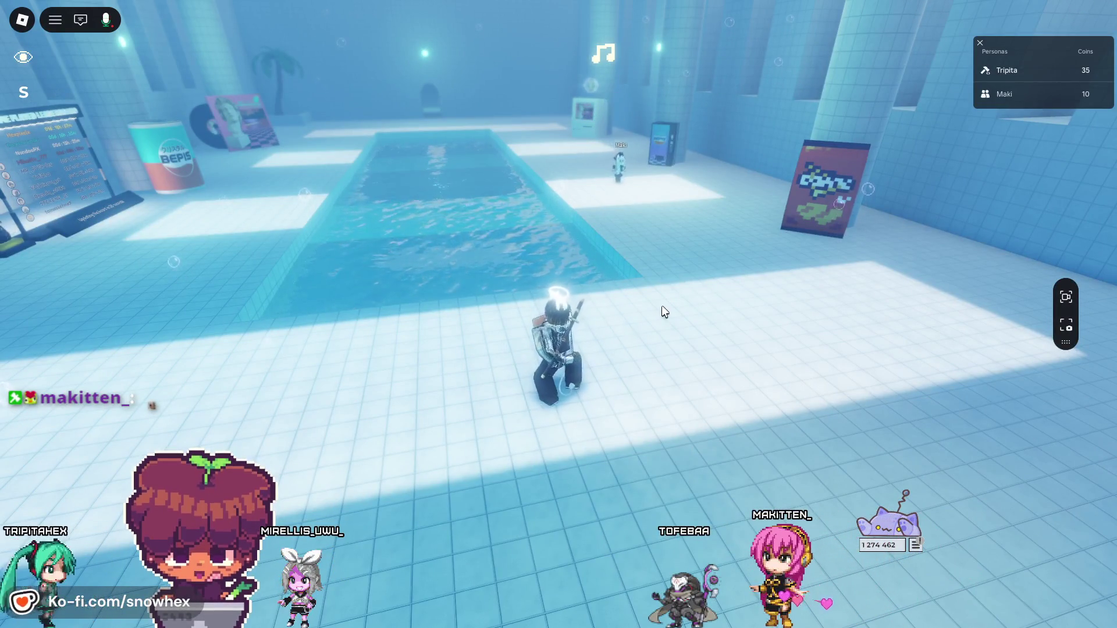
scroll(665, 310, "up", 2)
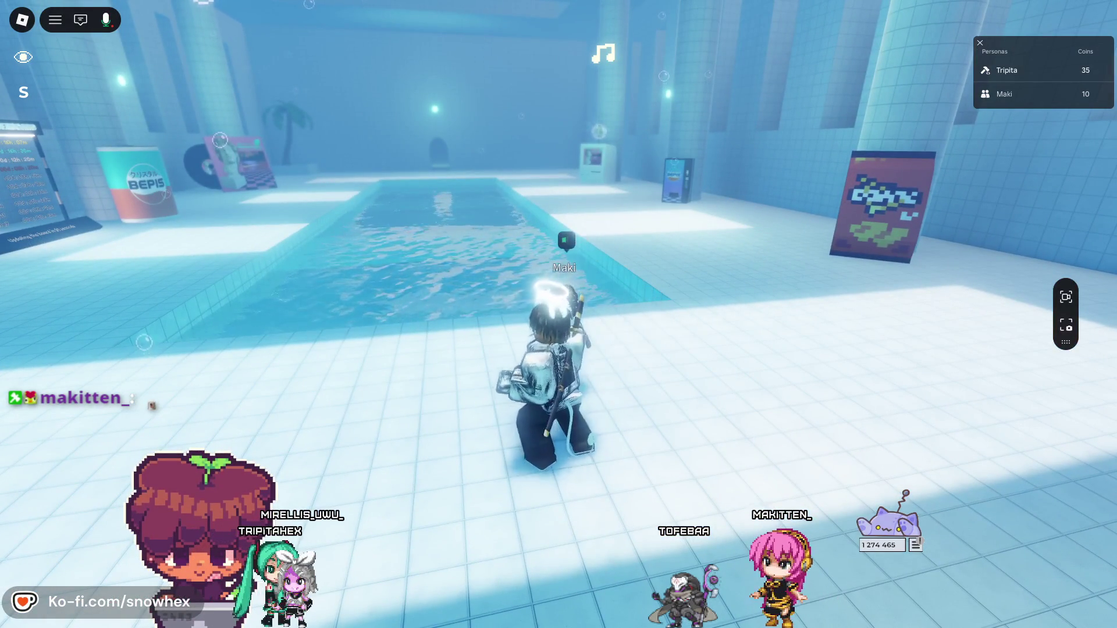
key("Right")
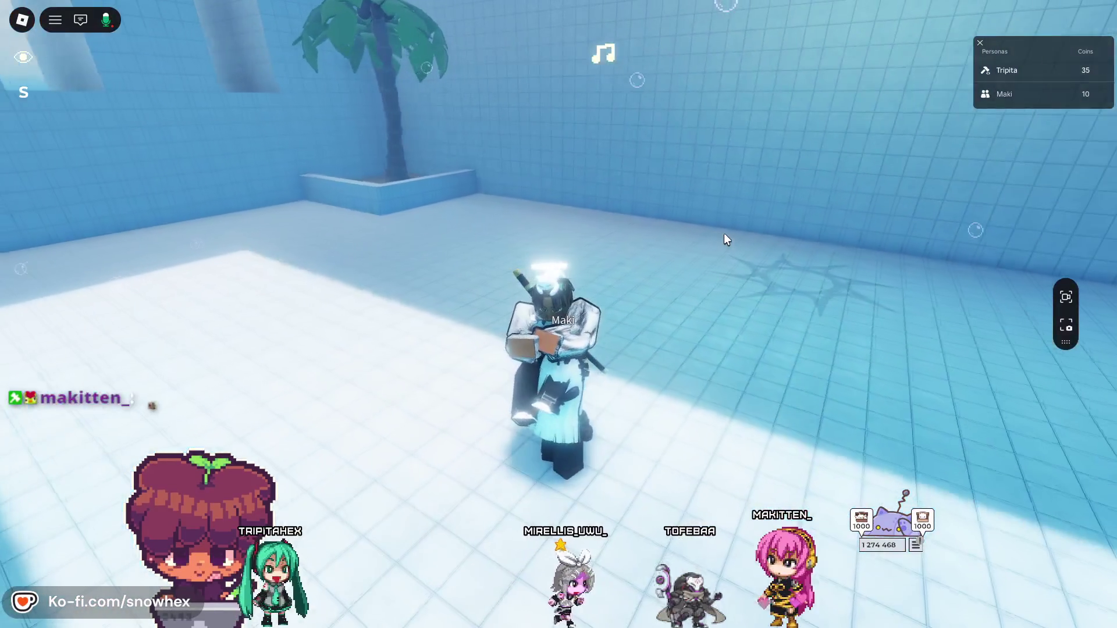
key("Left")
key("Right")
key("Right")
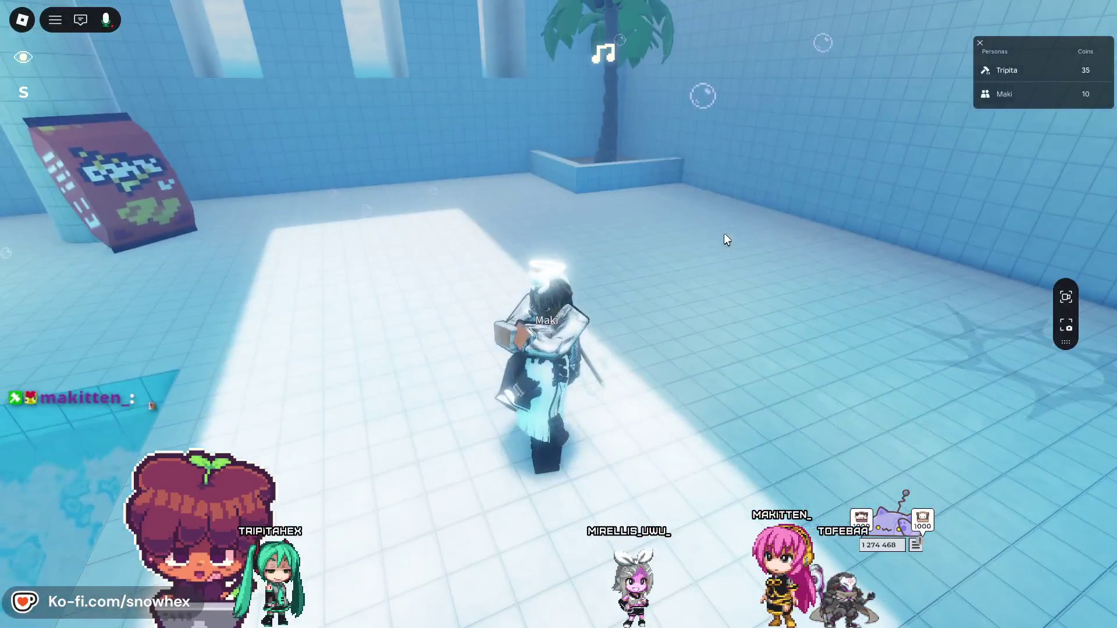
key("Left")
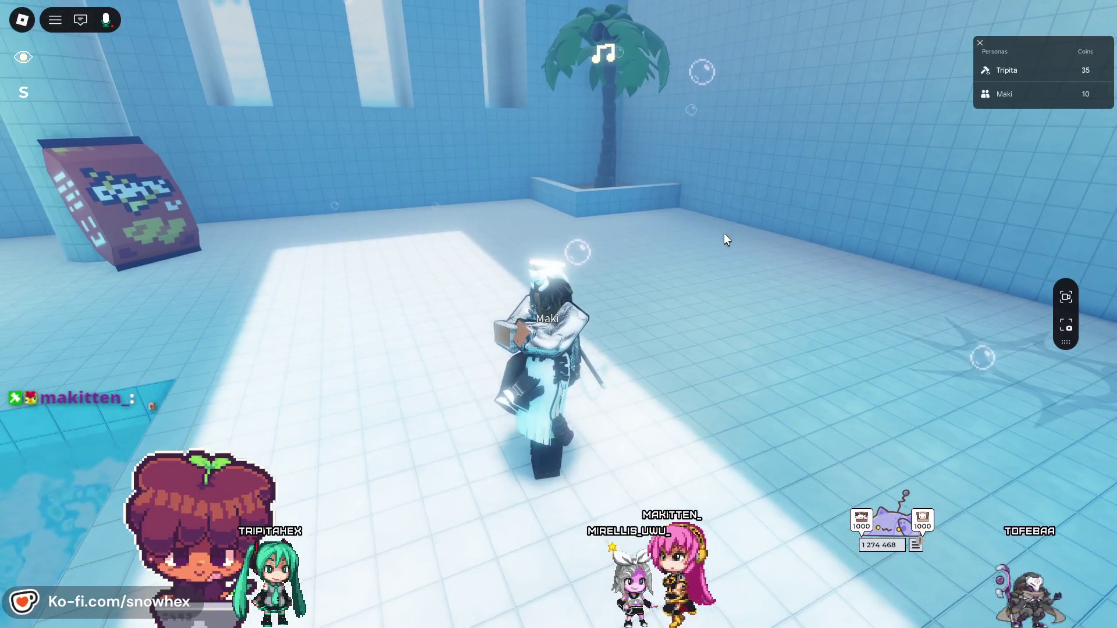
key("Left")
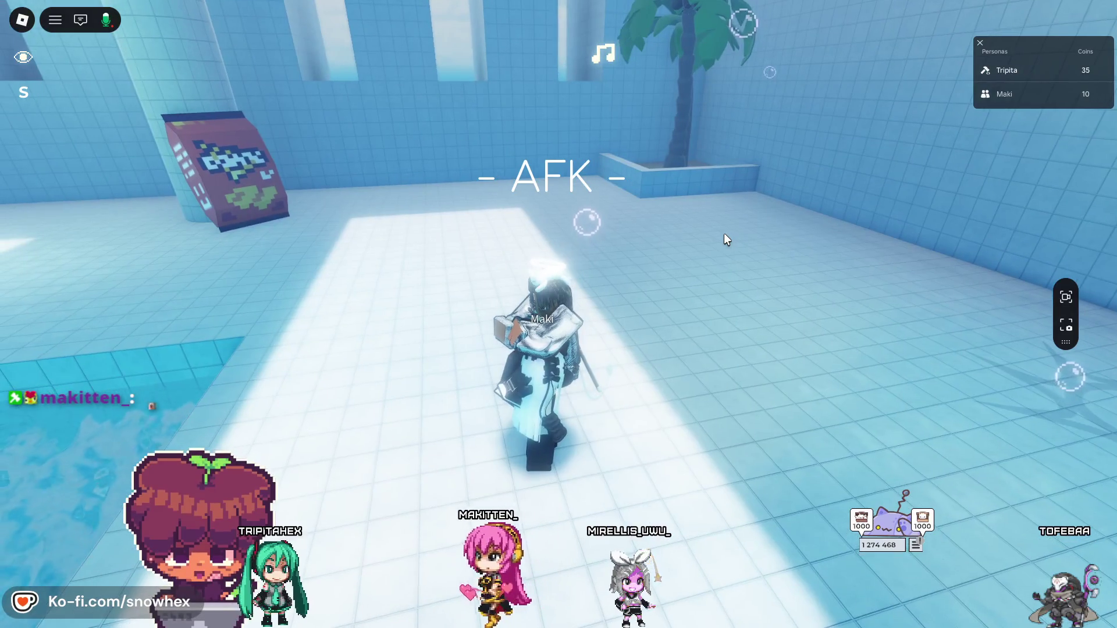
key("Left")
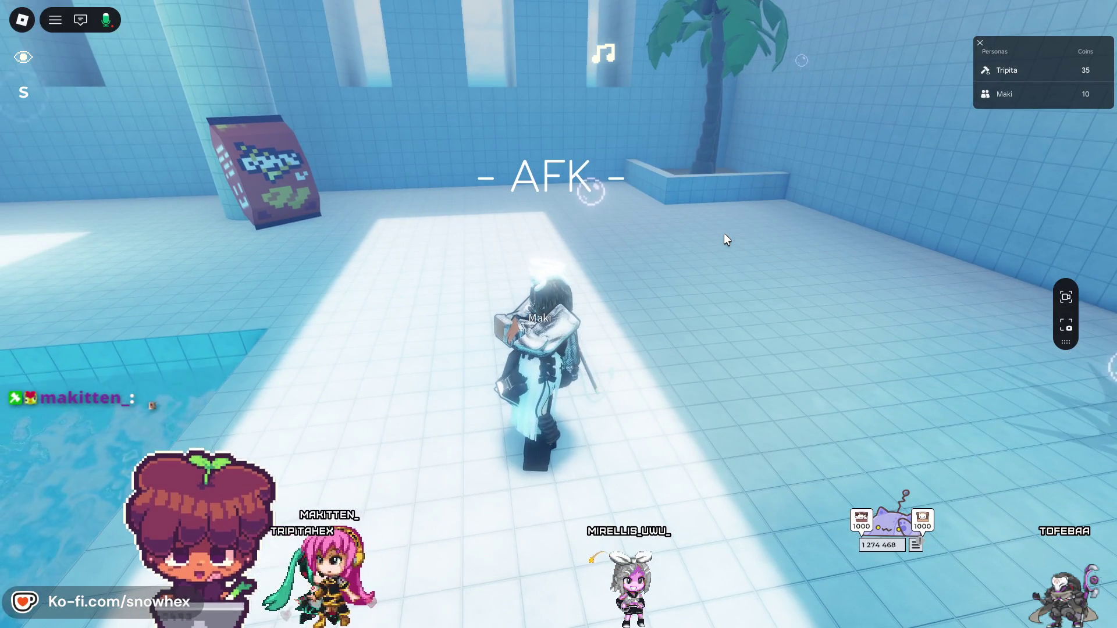
key("Left")
key("Left")
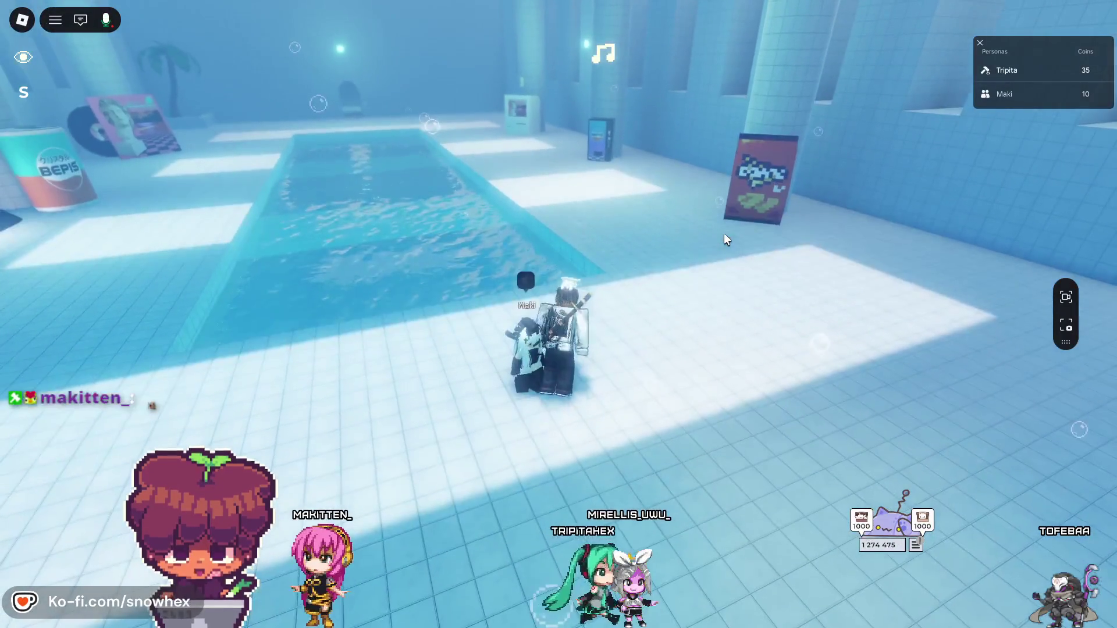
- Move the avatar beside the pool and make it crouch
key("d")
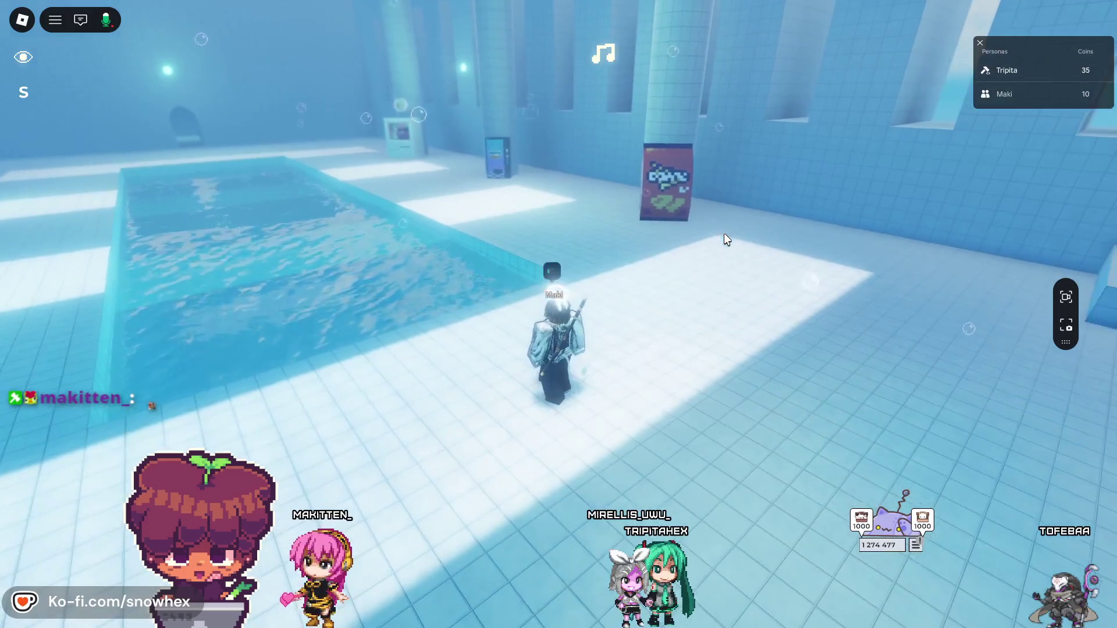
key("a")
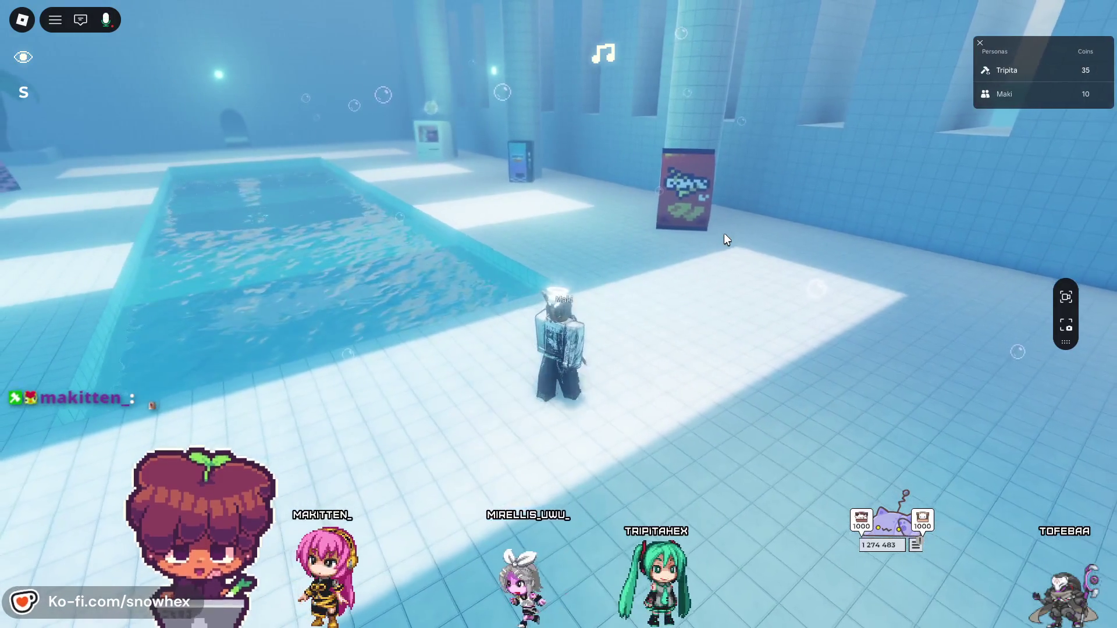
key("s")
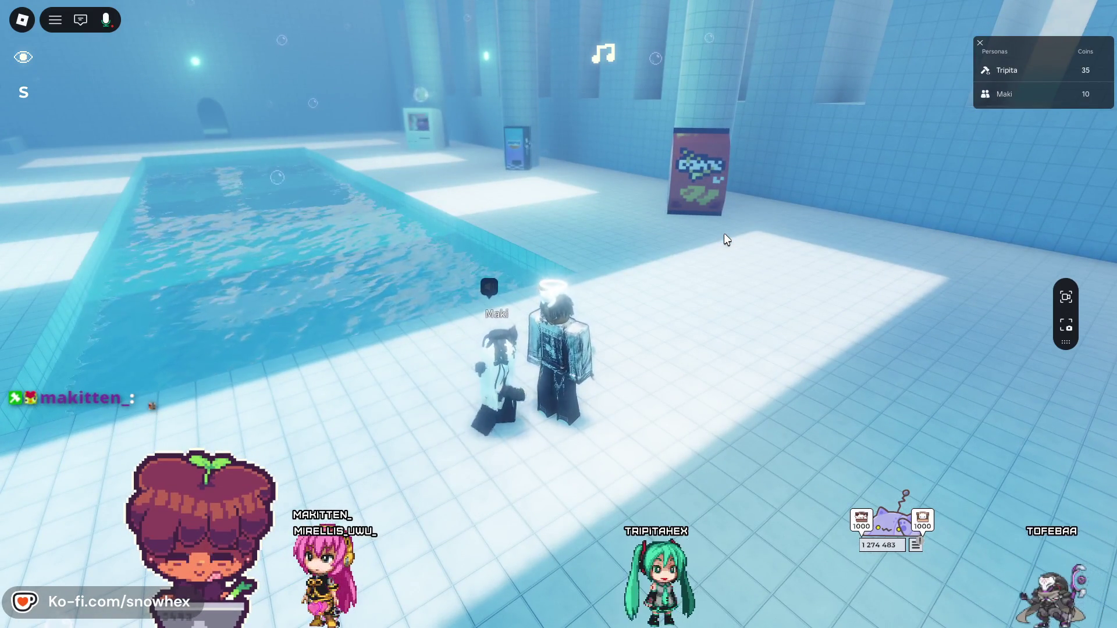
key("d")
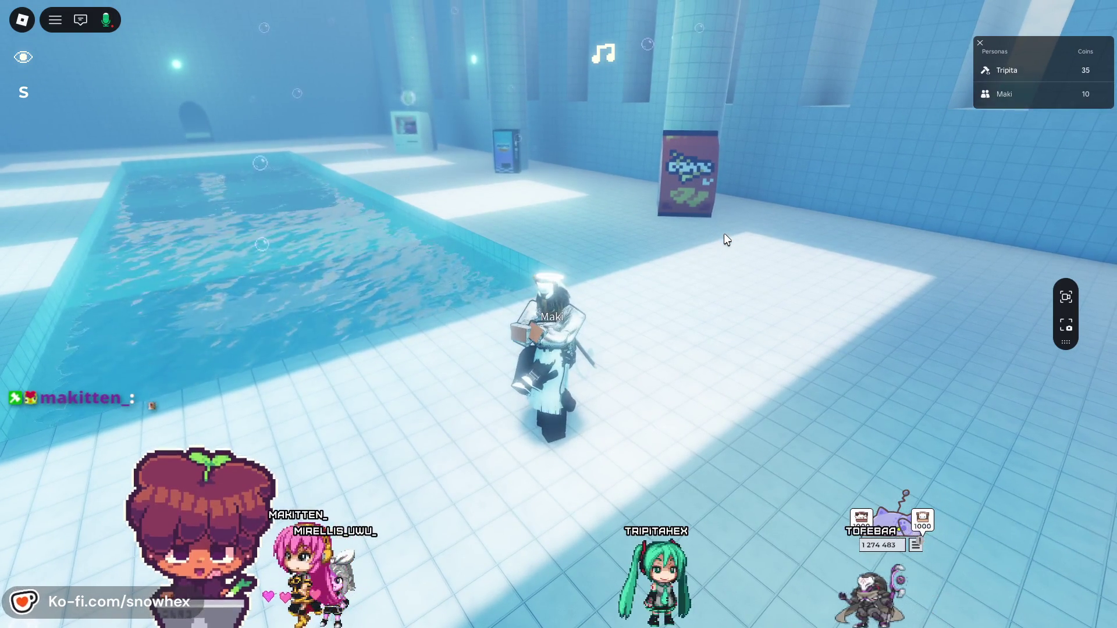
key("a")
key("s")
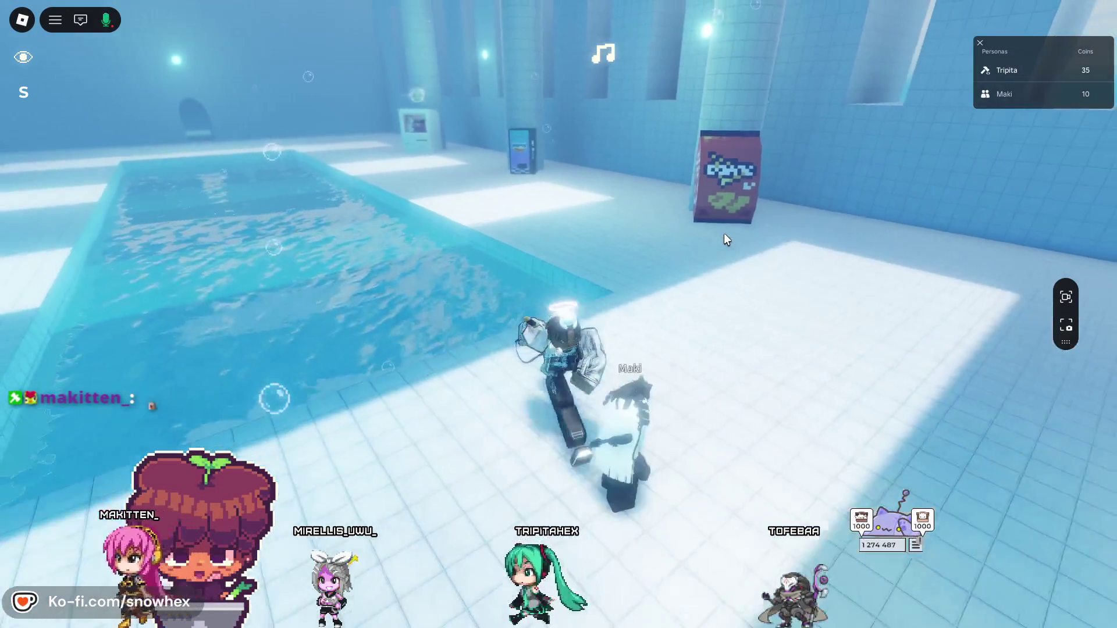
- Walk past the poster and vending machine, jump onto the monitor, then stop the playtest
key("w")
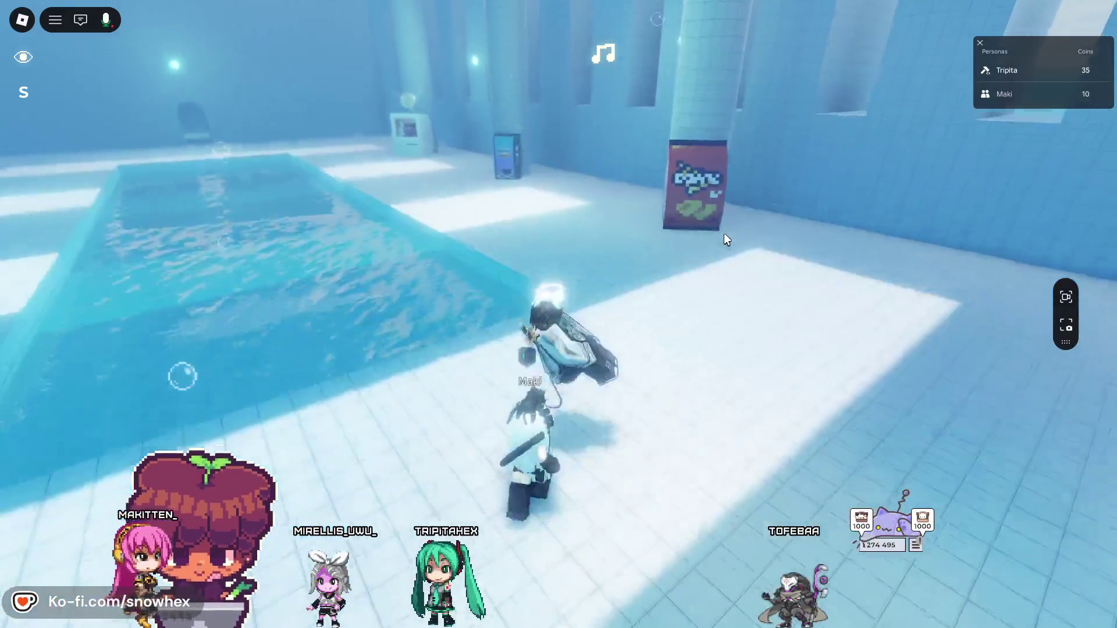
key("a")
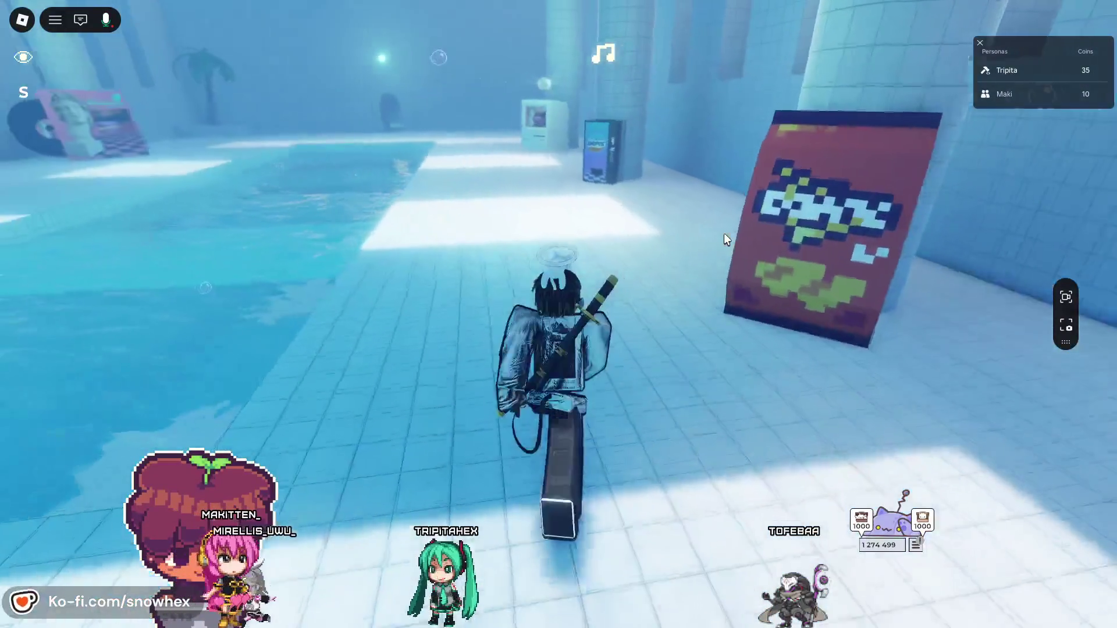
key("w")
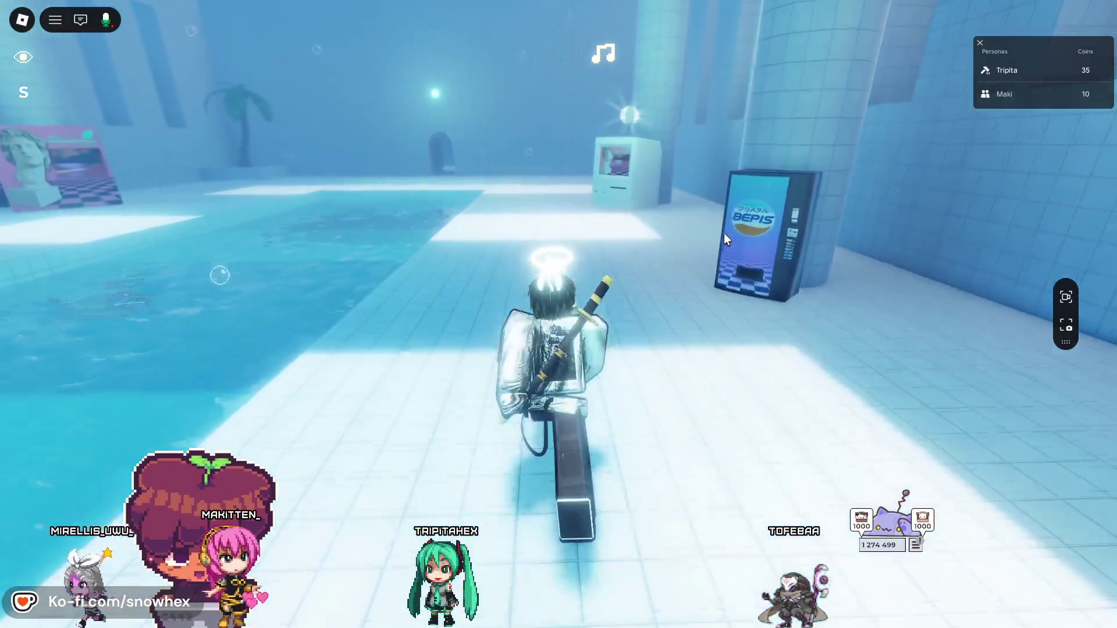
key("w")
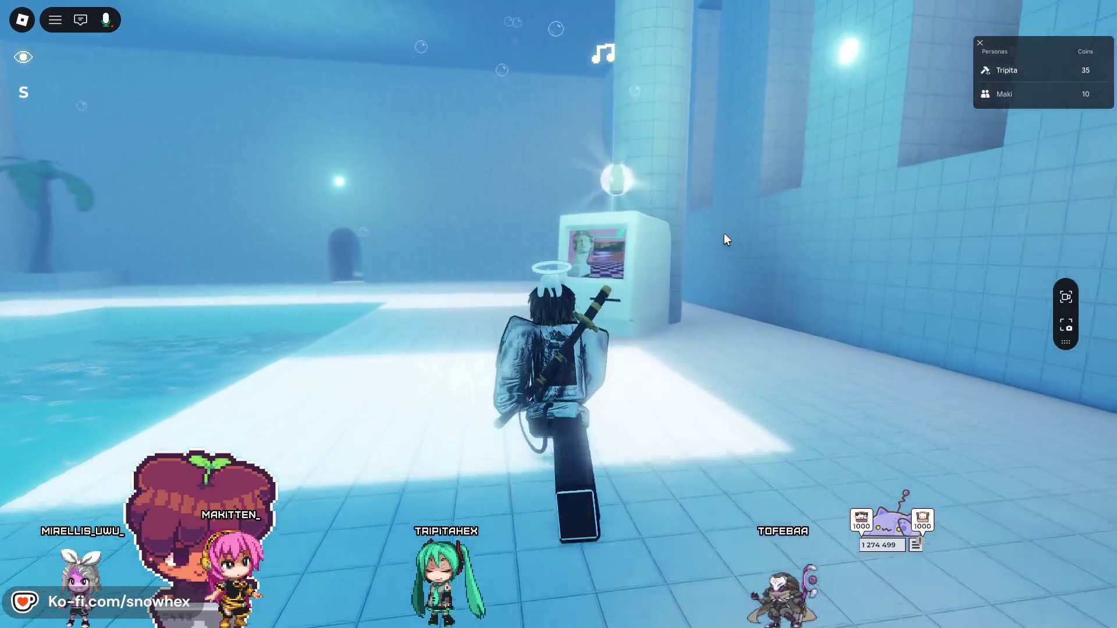
key("space")
key("w")
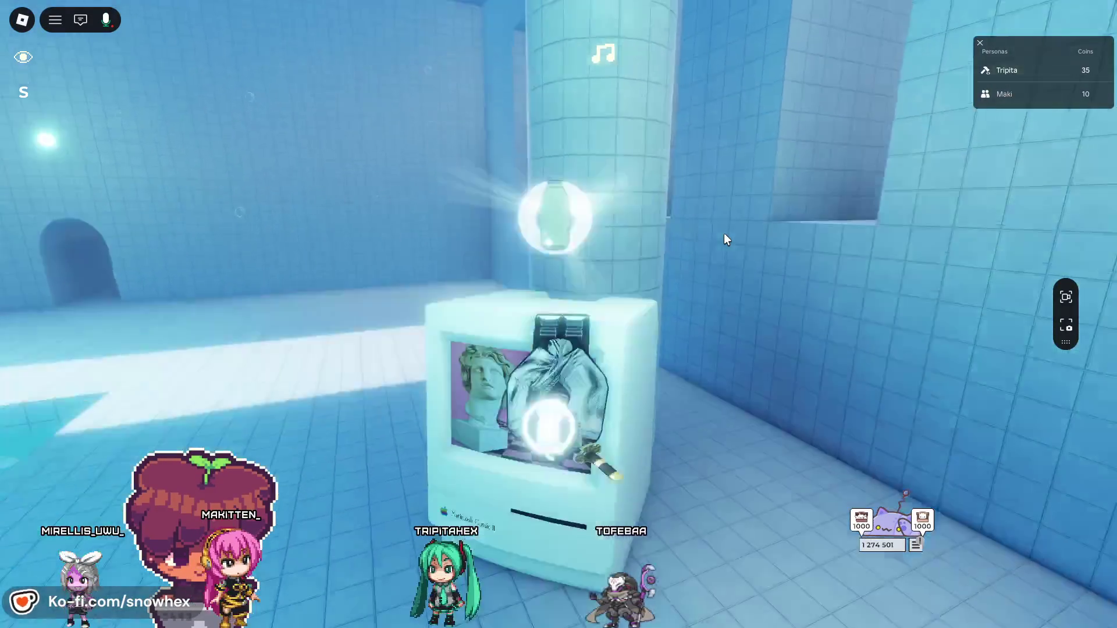
key("s")
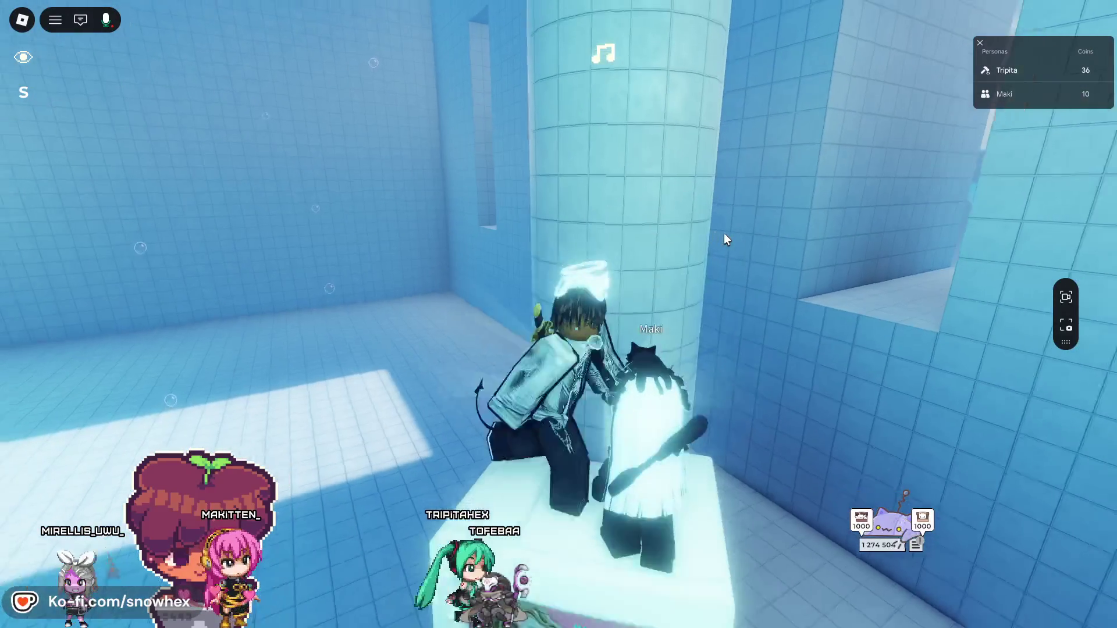
key("s")
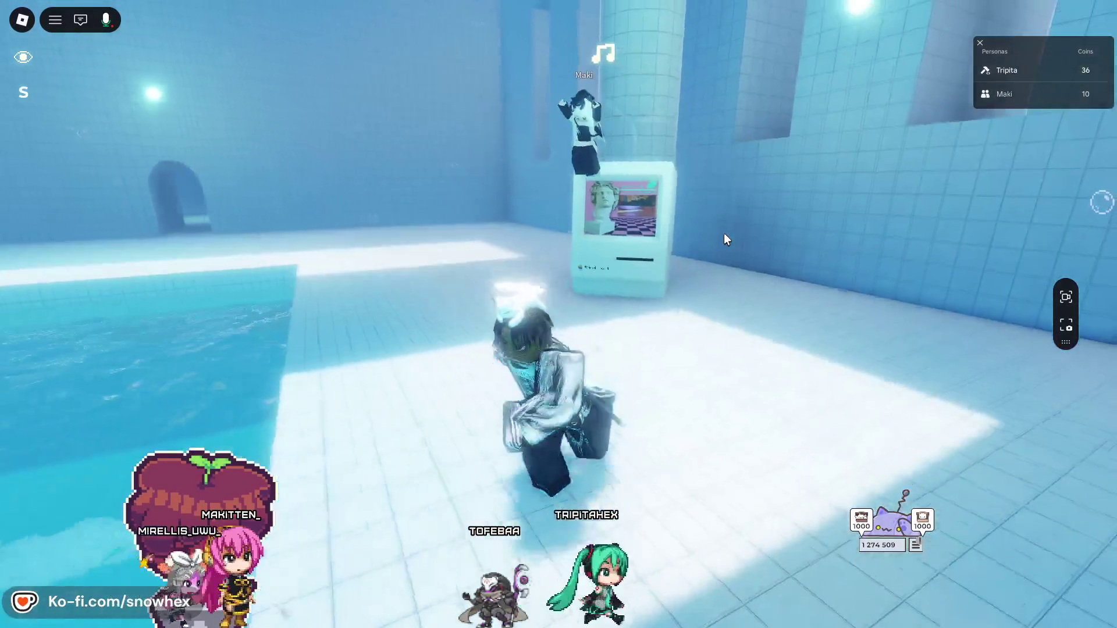
key("s")
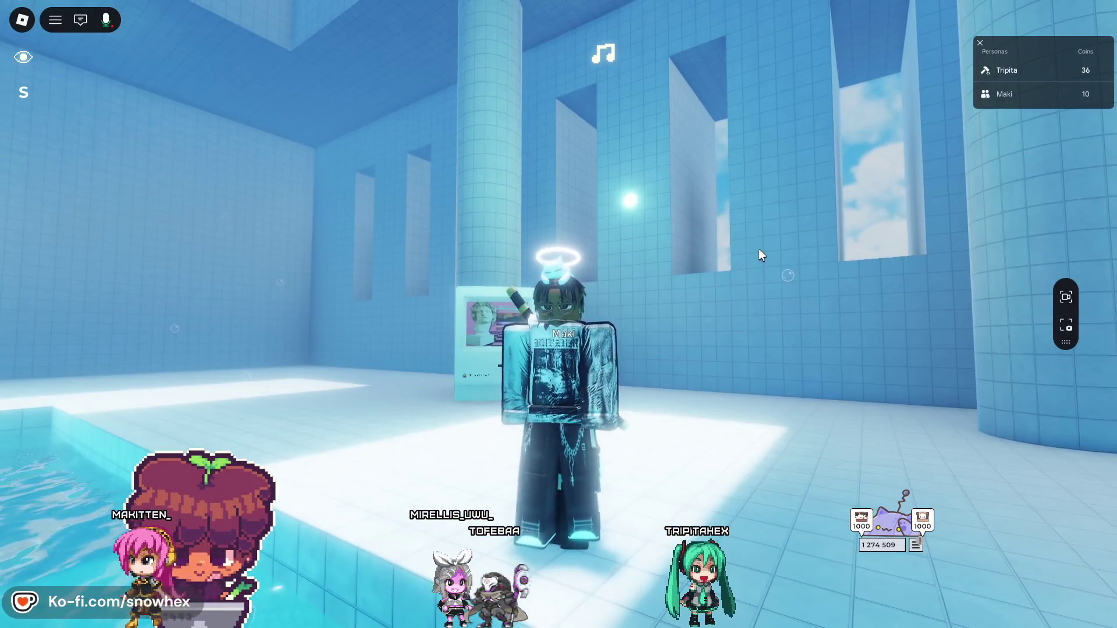
key("s")
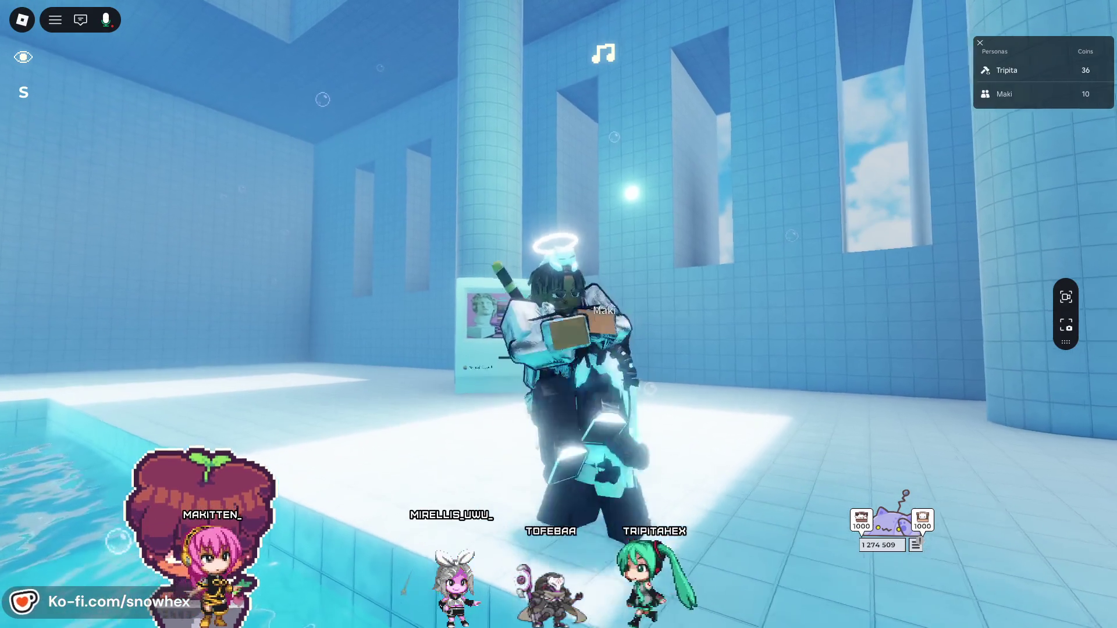
key("shift+F5")
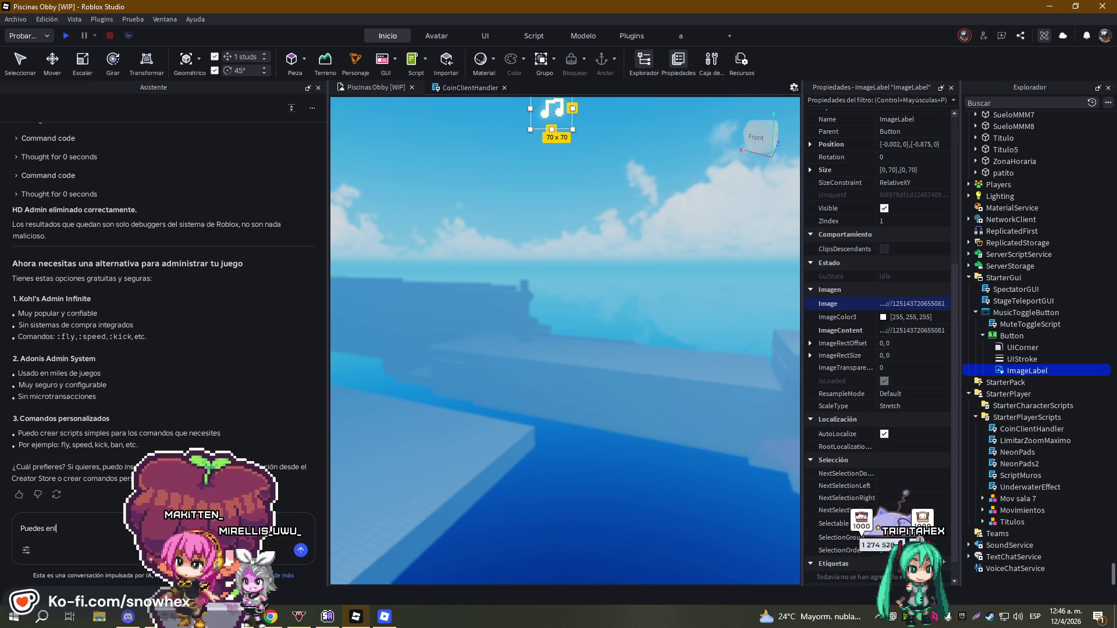
- Ask the Assistant to list the latest Toolbox additions, then return to the running game
type("istar la")
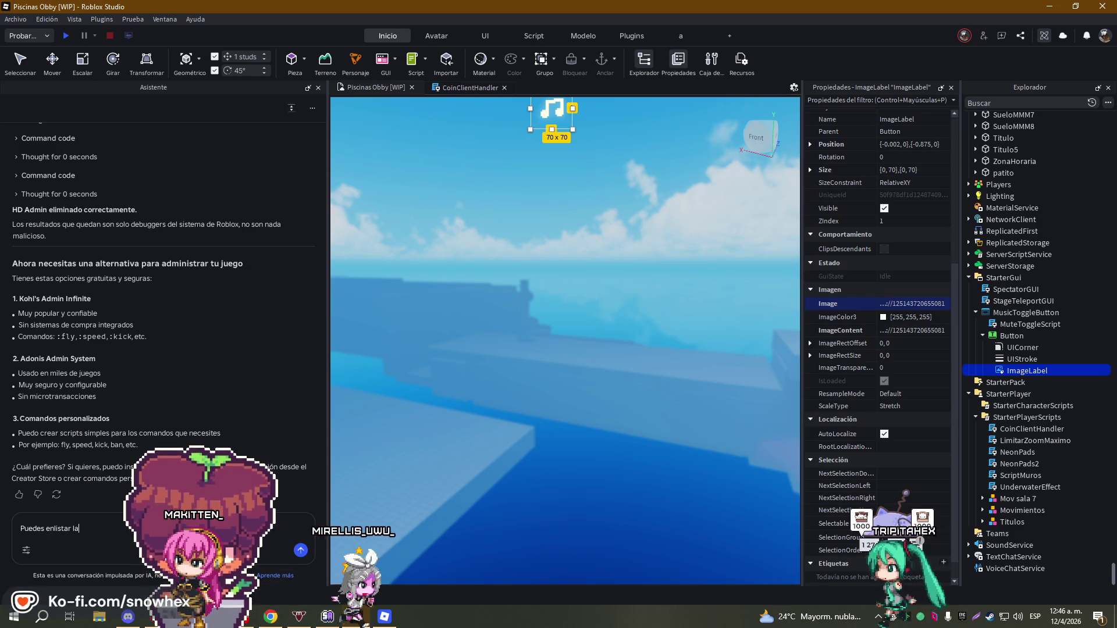
type("s últimas cosa...olbo")
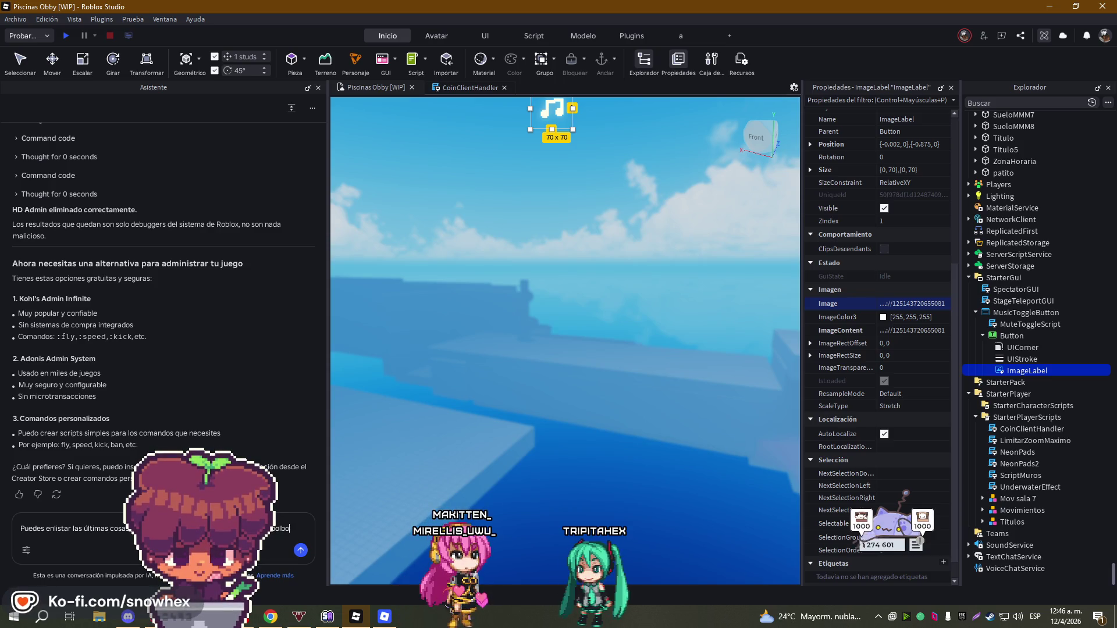
type("?")
key("Return")
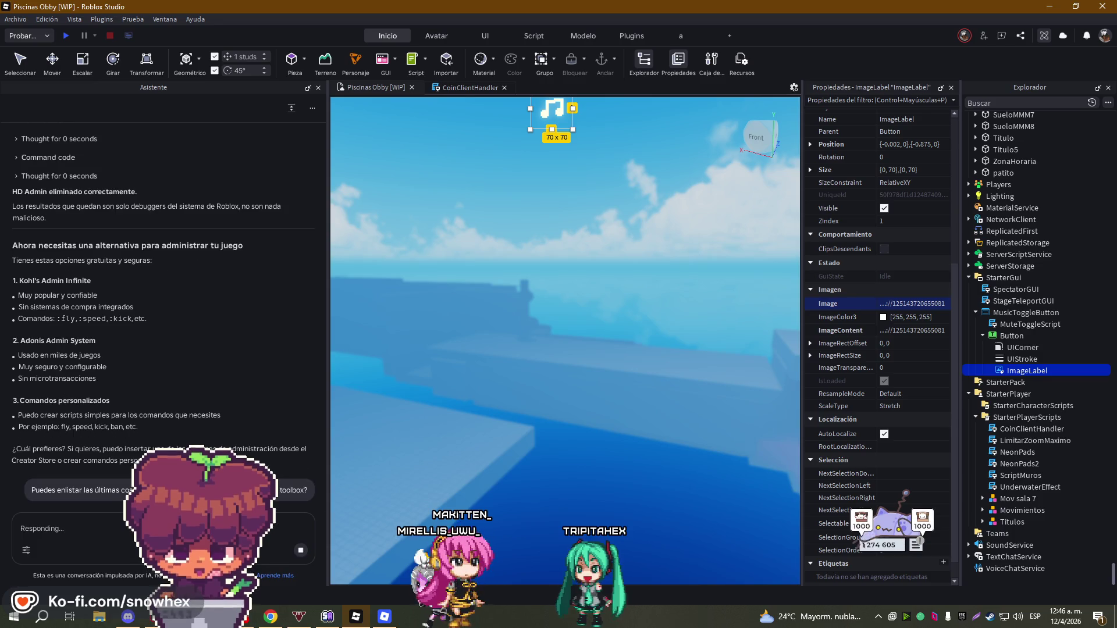
left_click(384, 608)
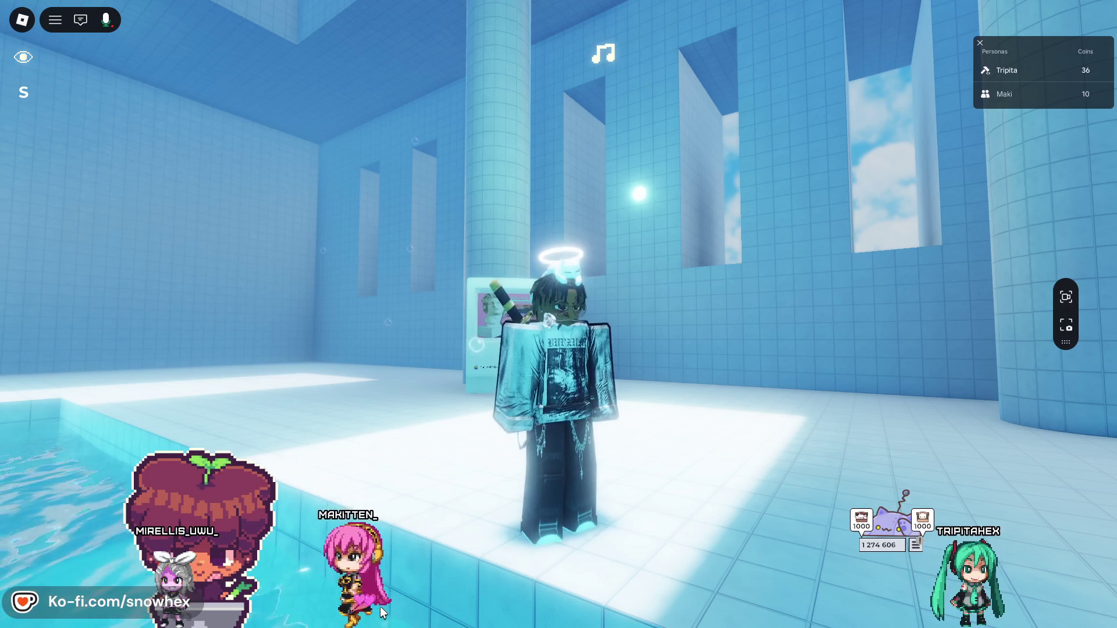
- Swim across the pool, go through the tunnel into Room 1, and jump along its platforms
key("w")
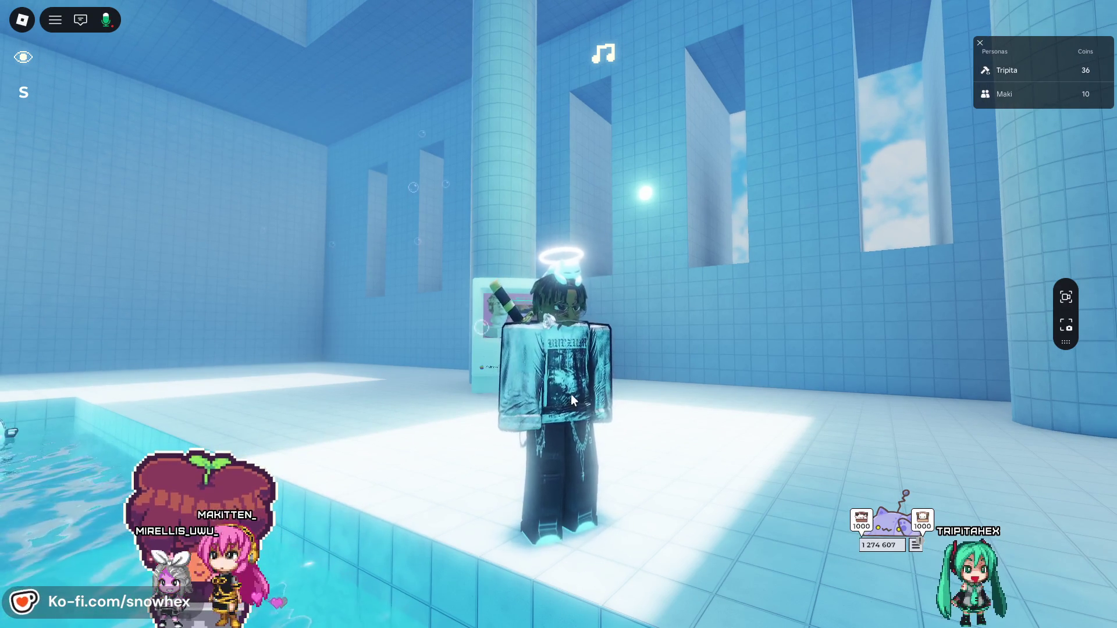
key("w")
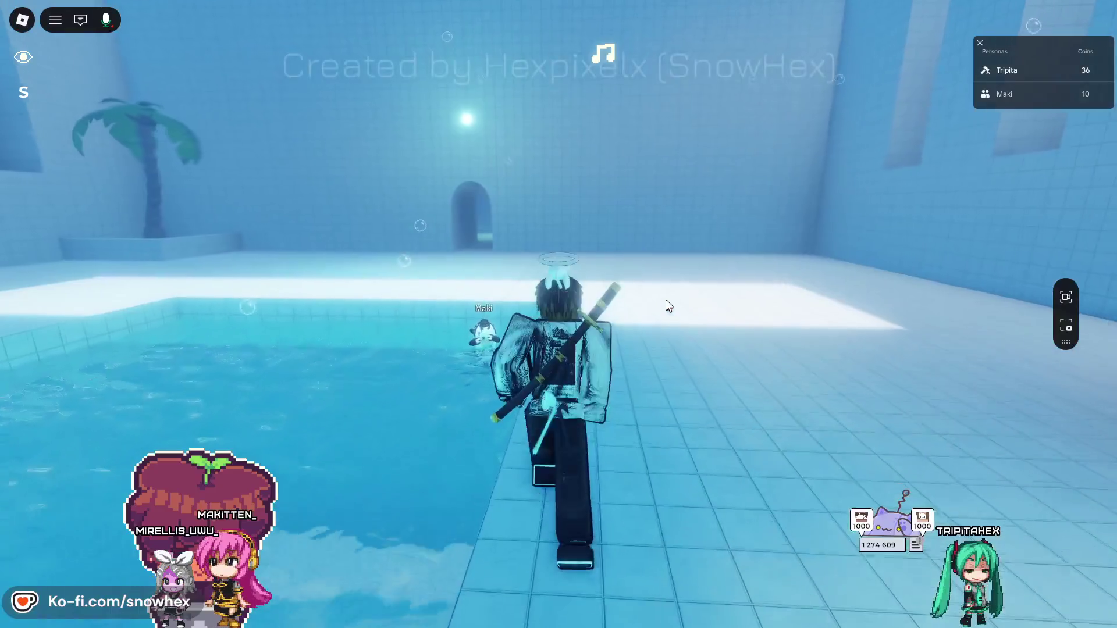
key("w")
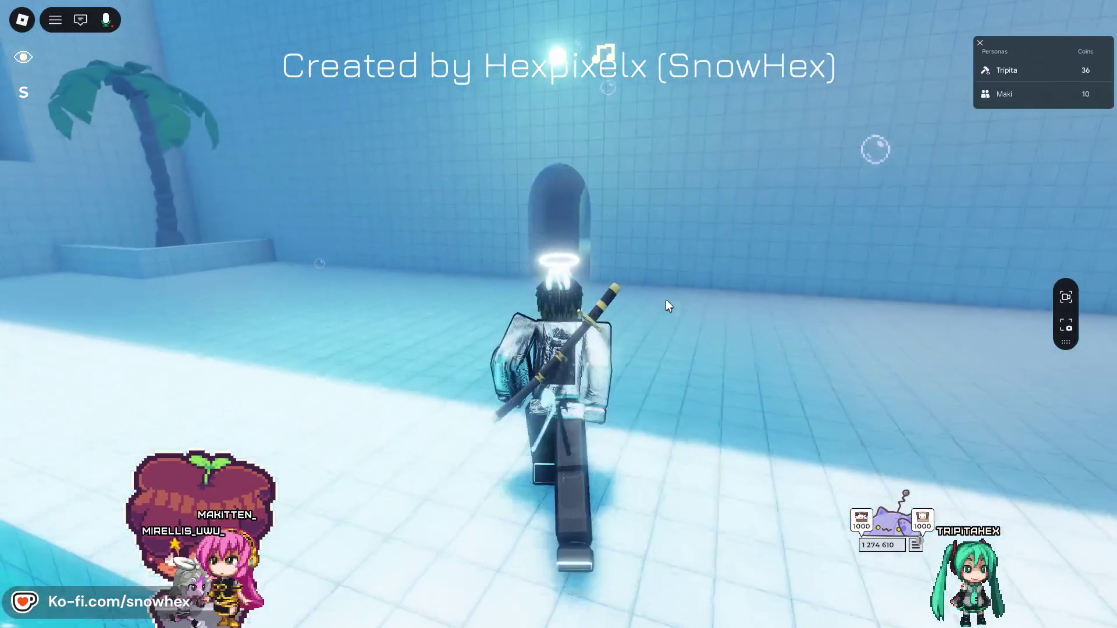
key("w")
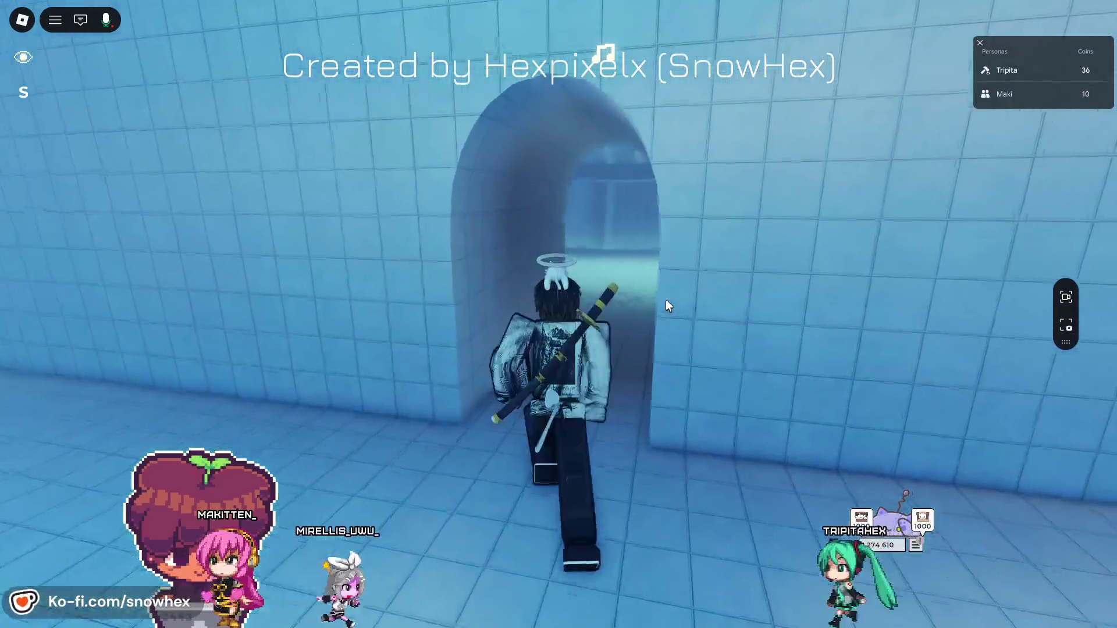
key("w")
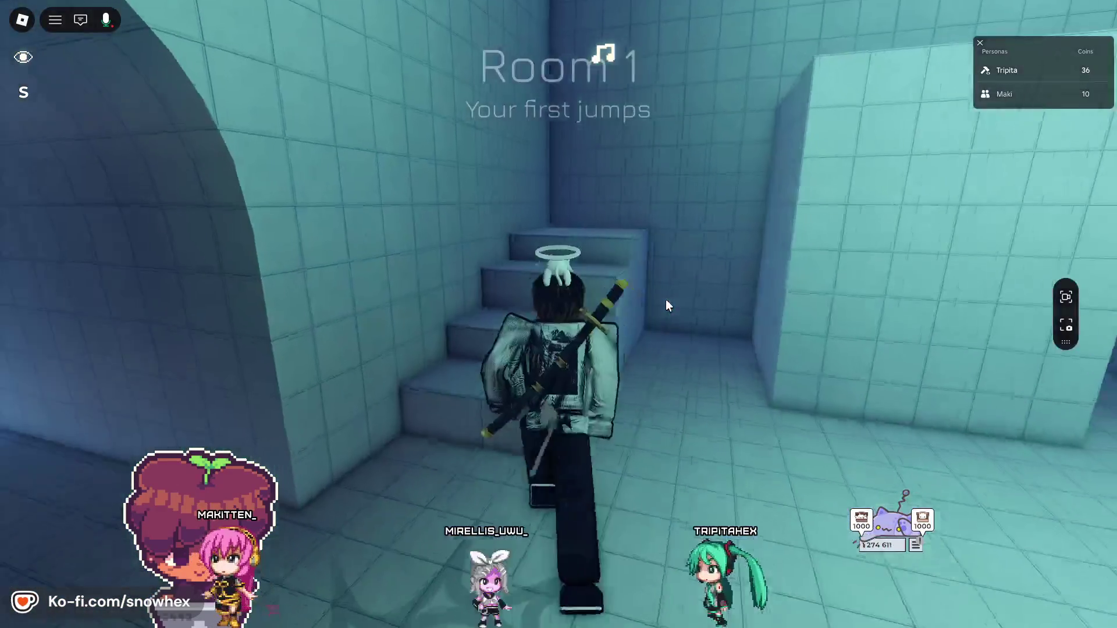
key("w")
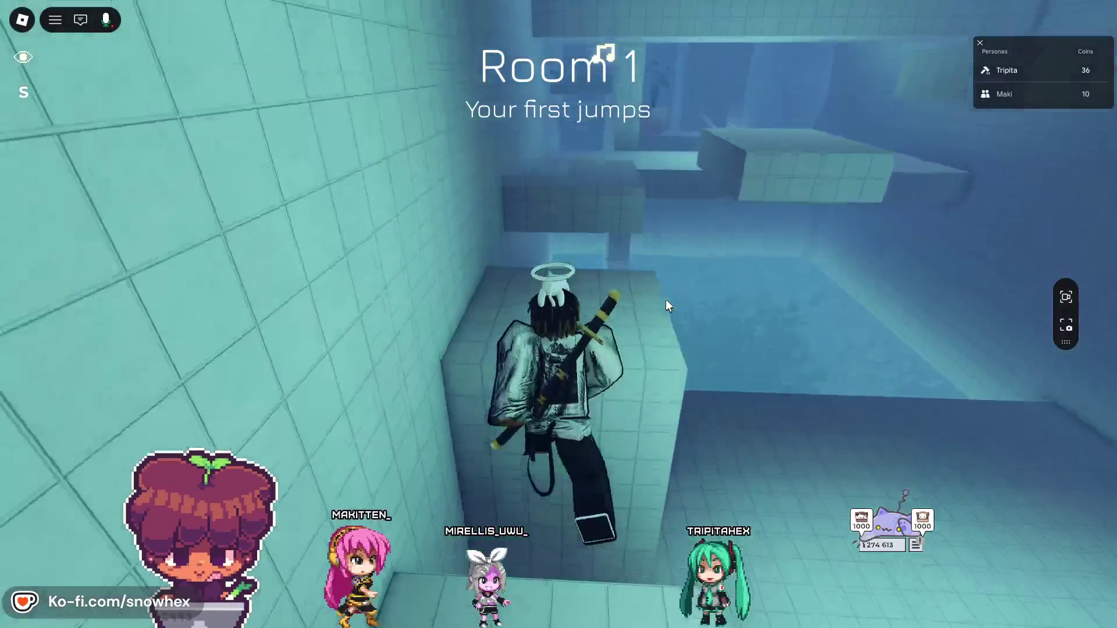
key("w")
key("space")
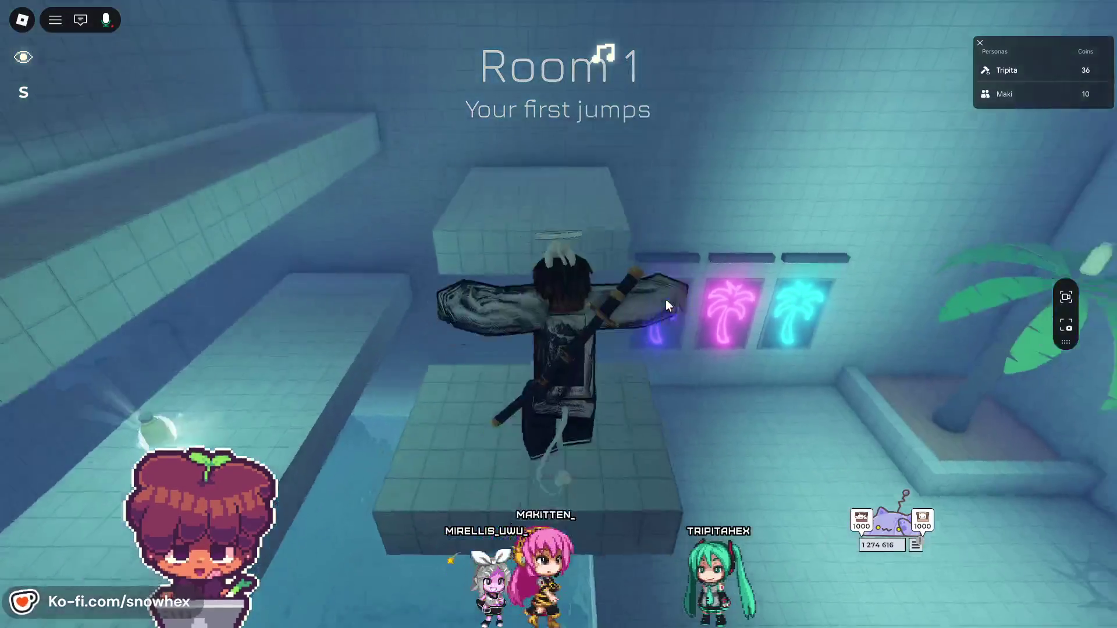
- Walk past the neon palm wall along the ledges and collect a coin
key("w")
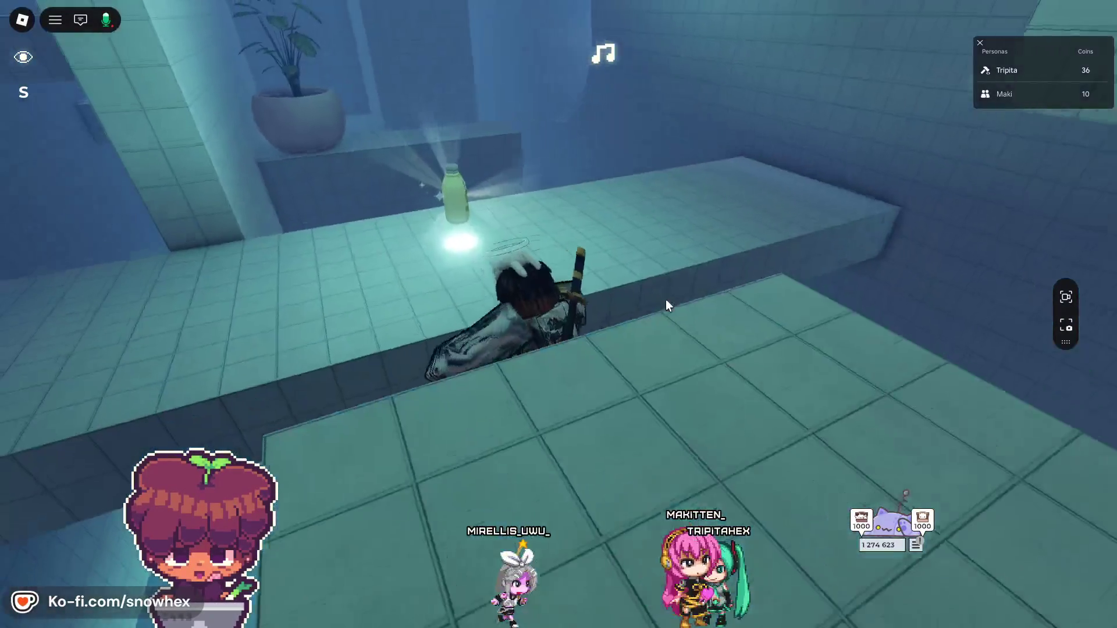
key("w")
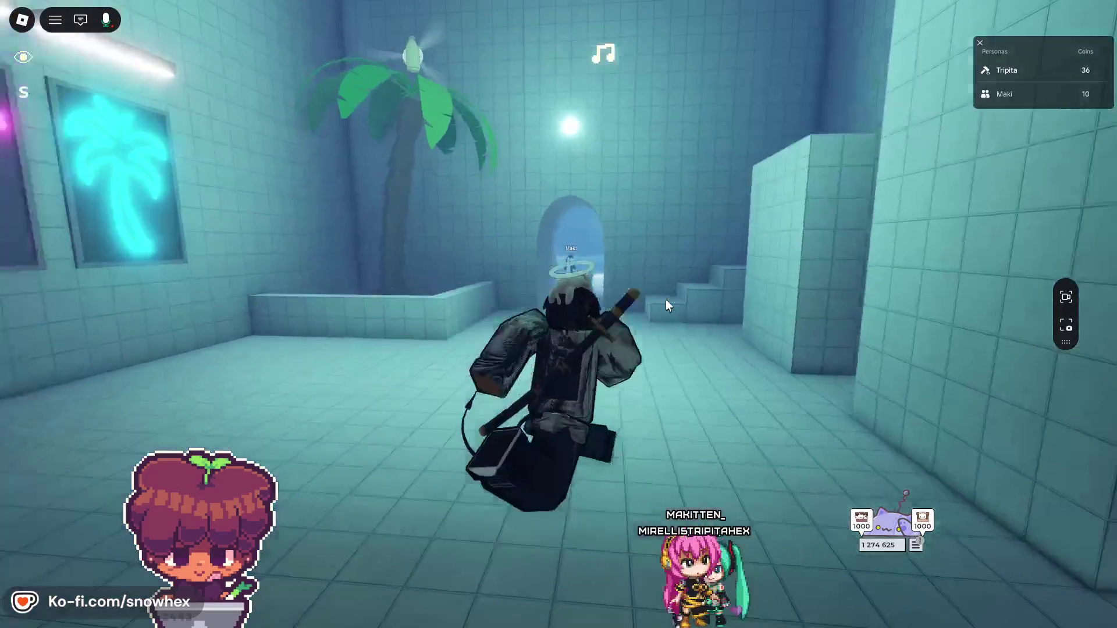
key("w")
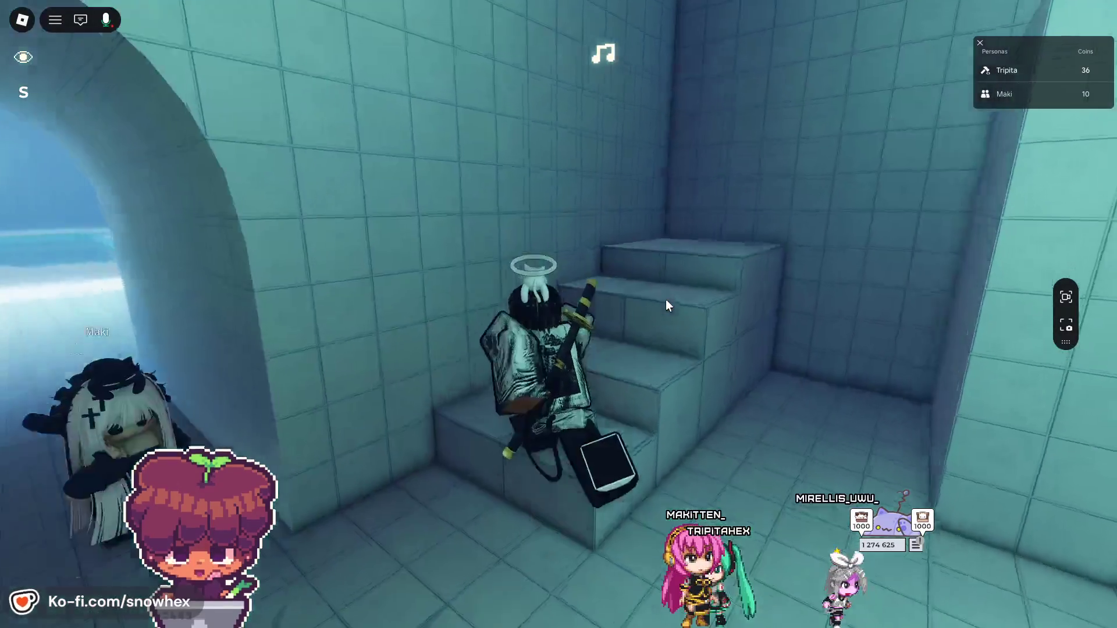
key("w")
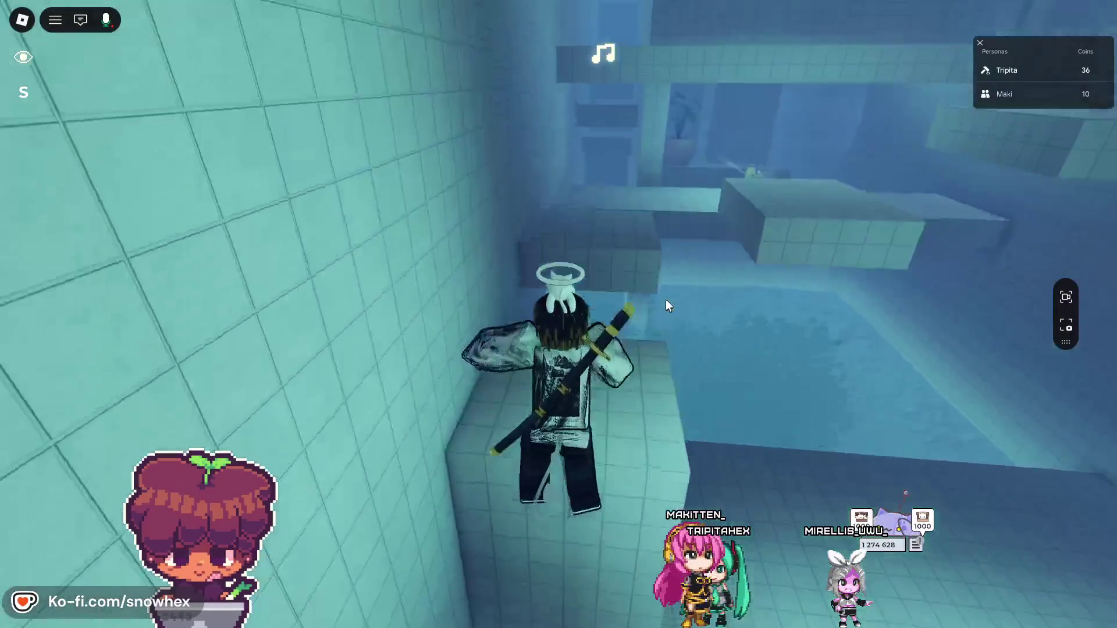
key("w")
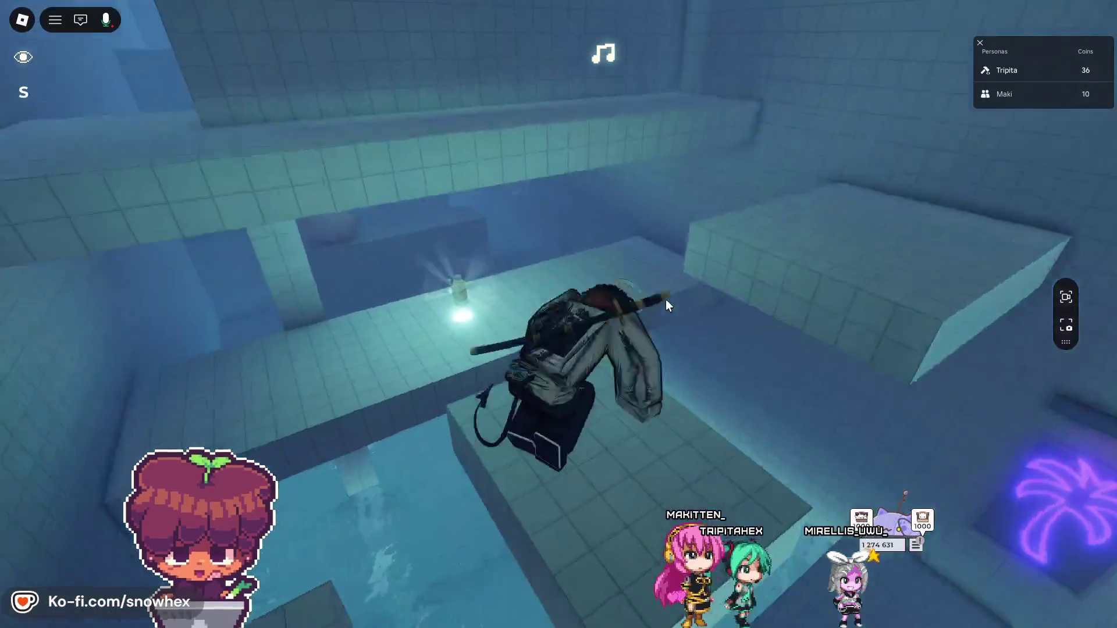
key("w")
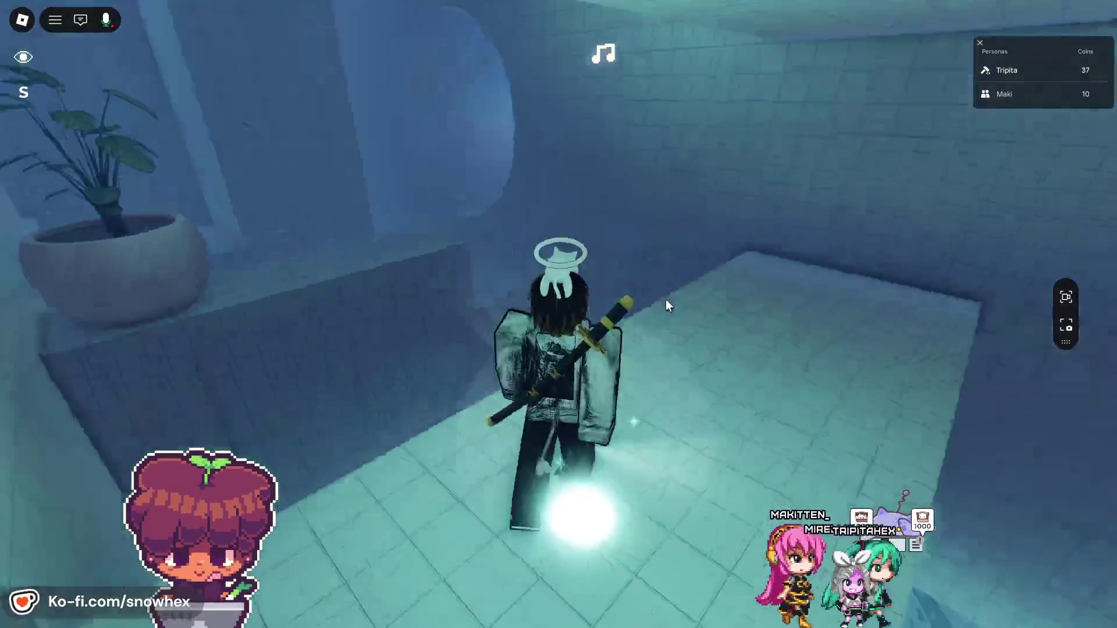
- Jump onto the raised tiled ledge and up to the higher floating platform
key("a")
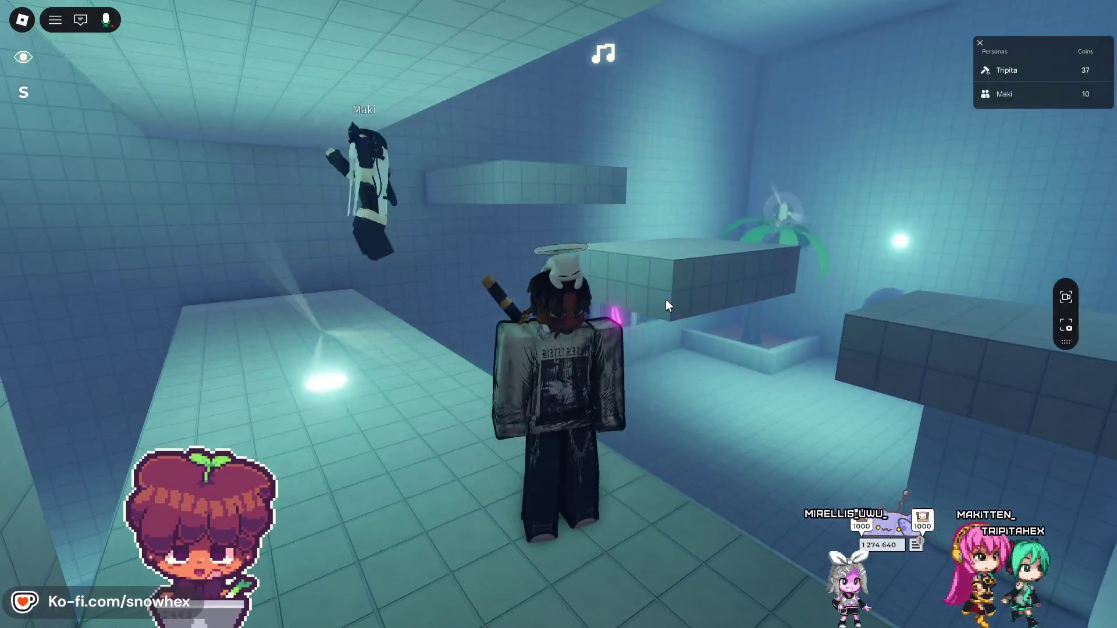
key("d")
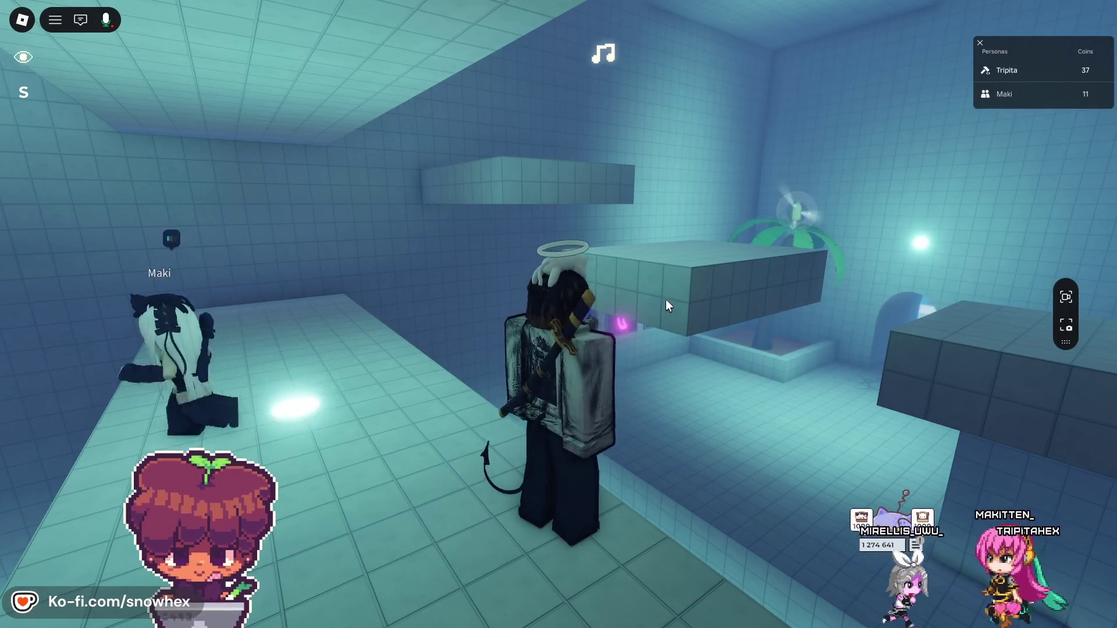
key("w")
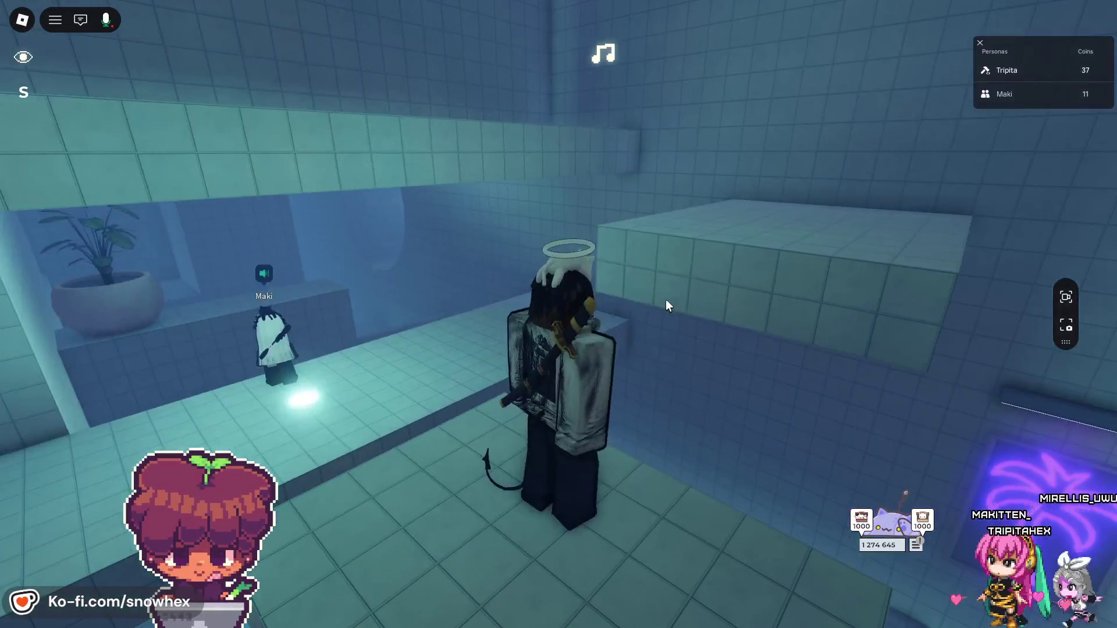
key("space")
key("w")
key("space")
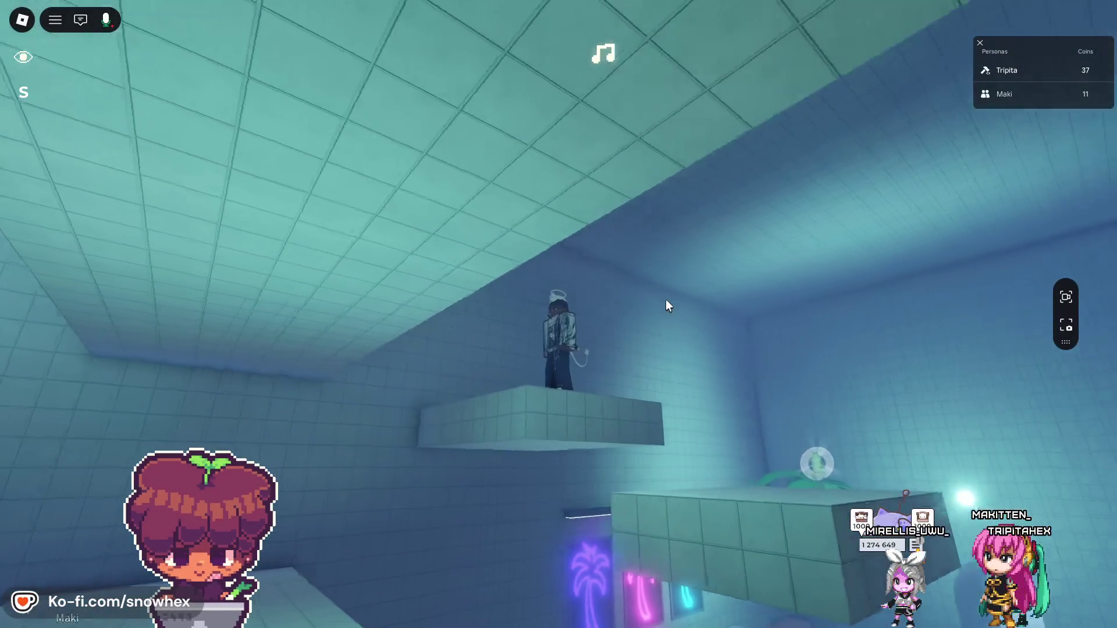
- Check the audio settings in the pause menu, then resume playing
key("Escape")
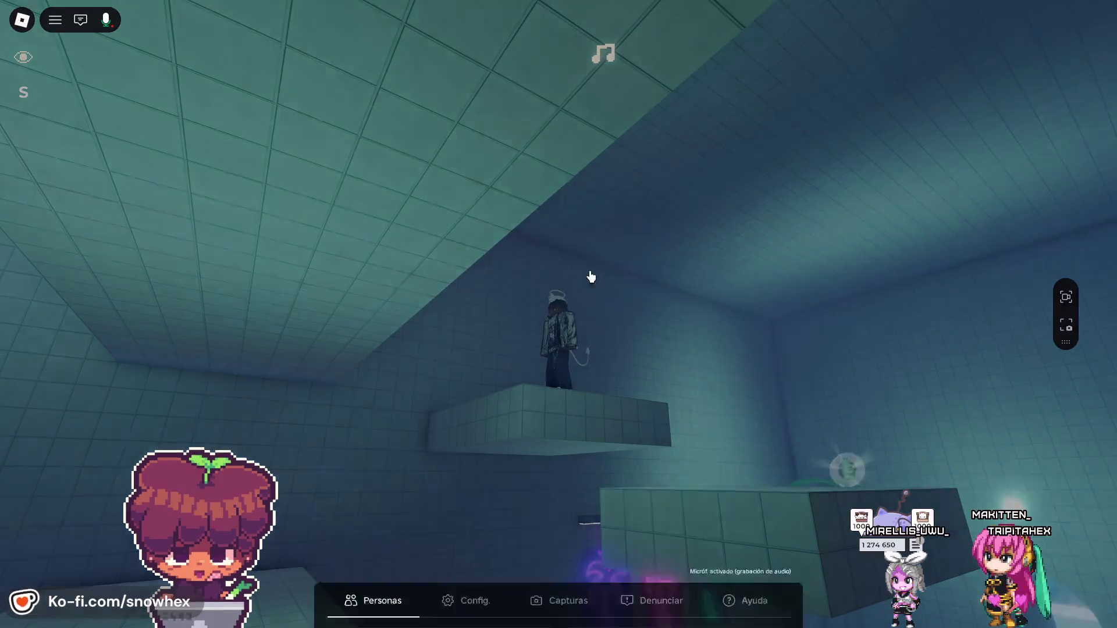
left_click(452, 132)
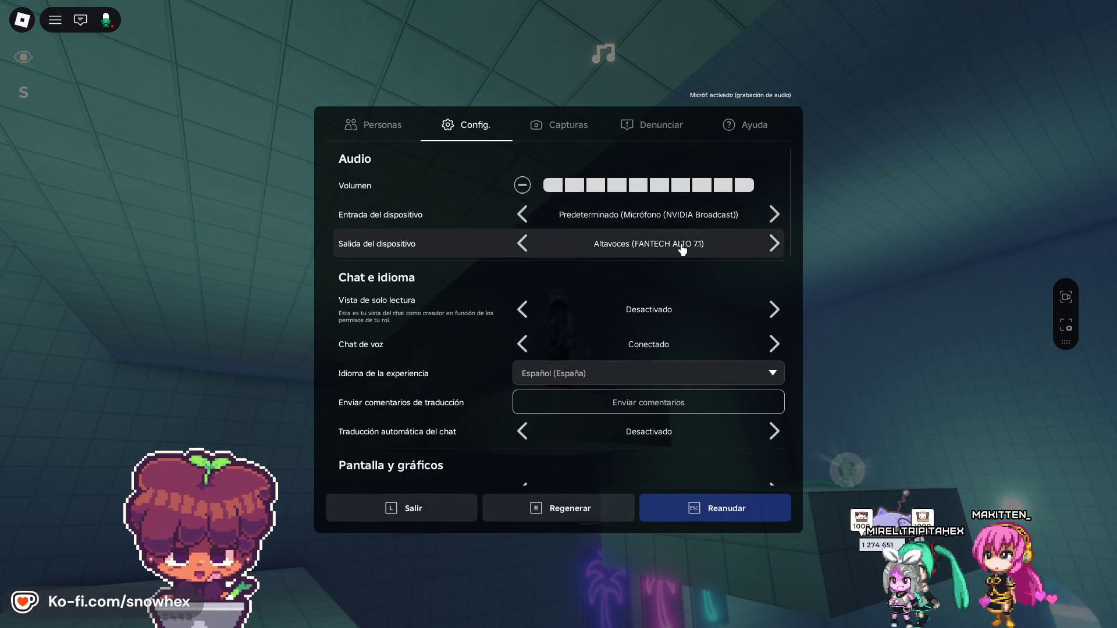
key("Escape")
- Walk along the wall to the palm and jump onto it to grab the bottle coin
key("w")
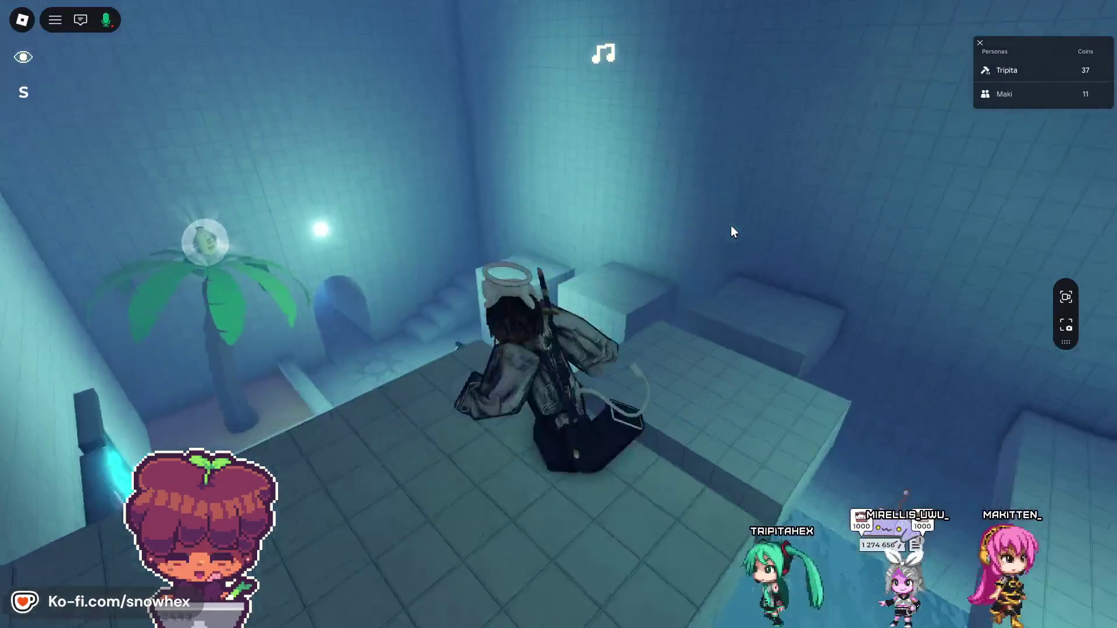
key("d")
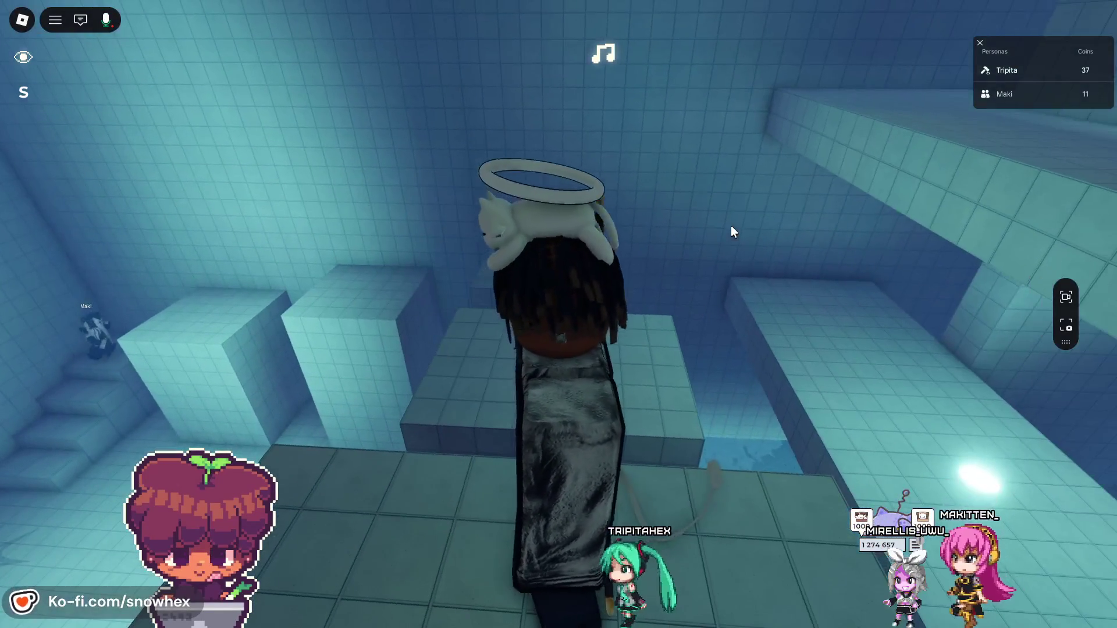
key("a")
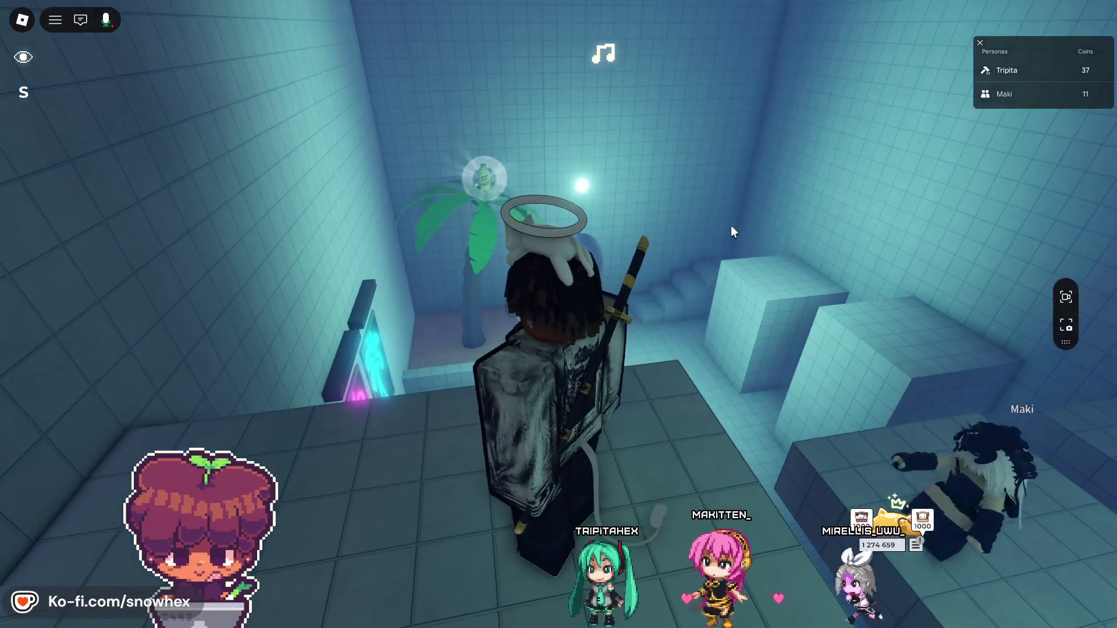
key("w")
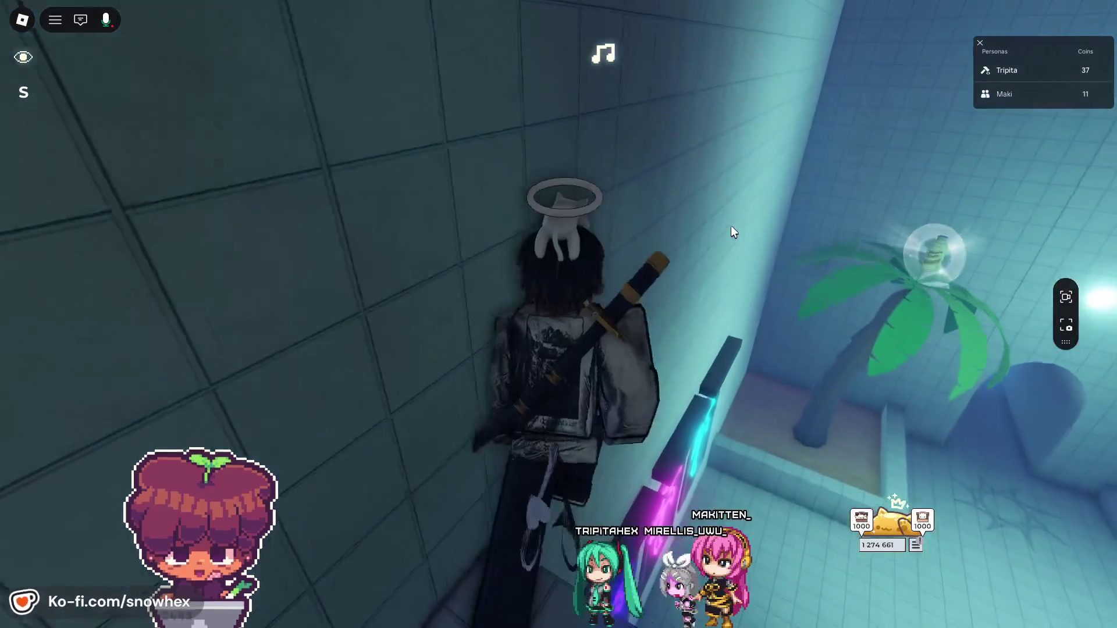
key("w")
key("space")
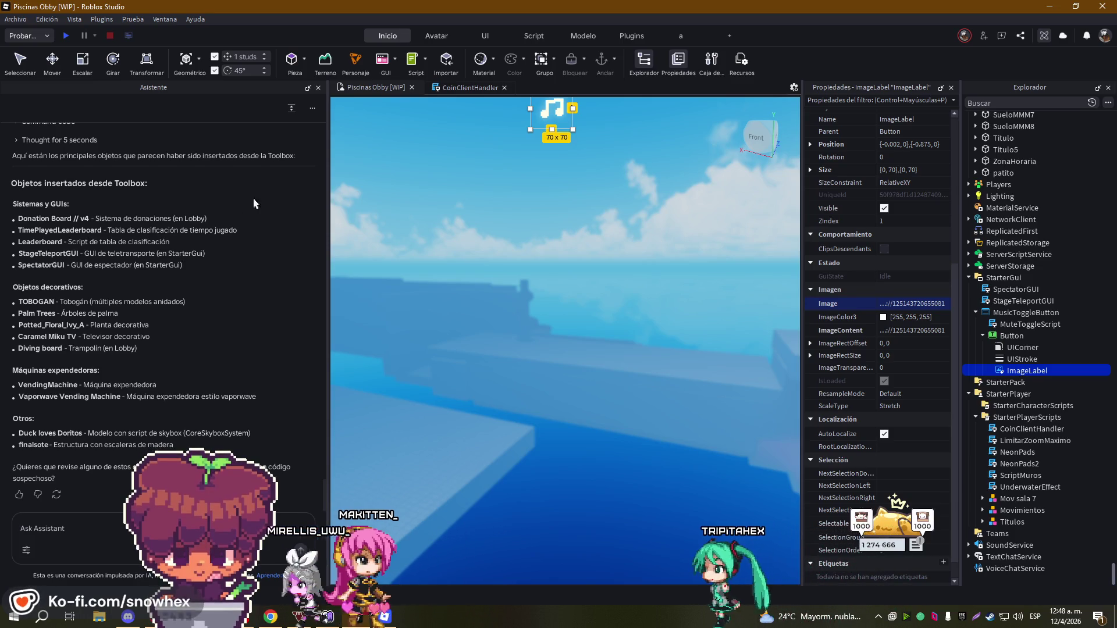
- Show the CoinClientHandler script with its setupAllCoins function instead of the 3D scene
left_click(466, 87)
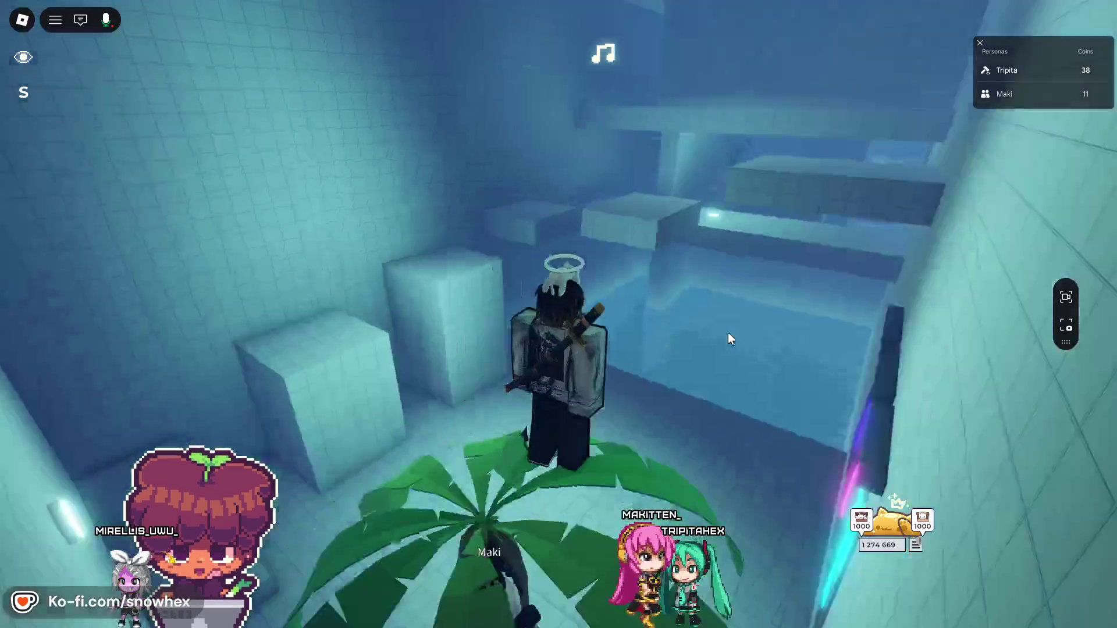
- Run past the tiled wall toward the palm-tree room, then return to Roblox Studio
key("d")
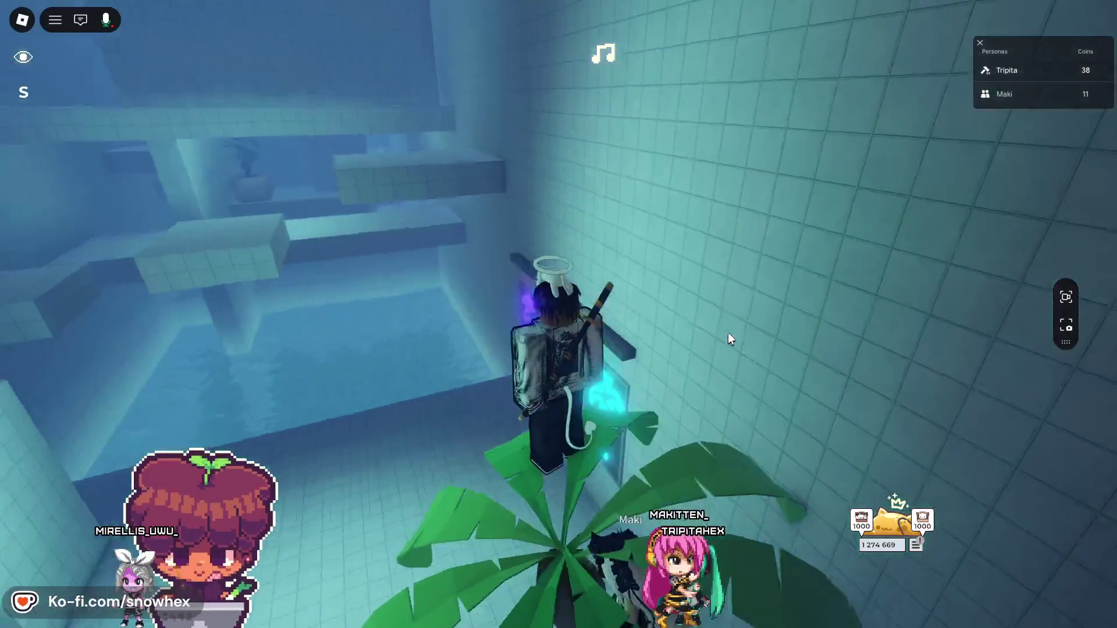
key("s")
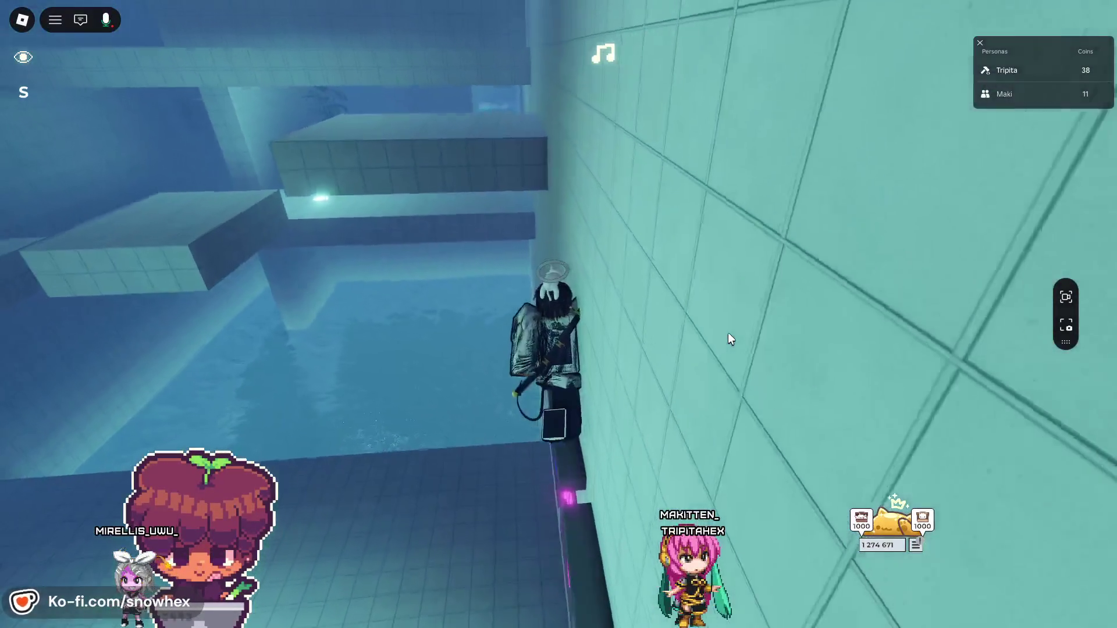
key("w")
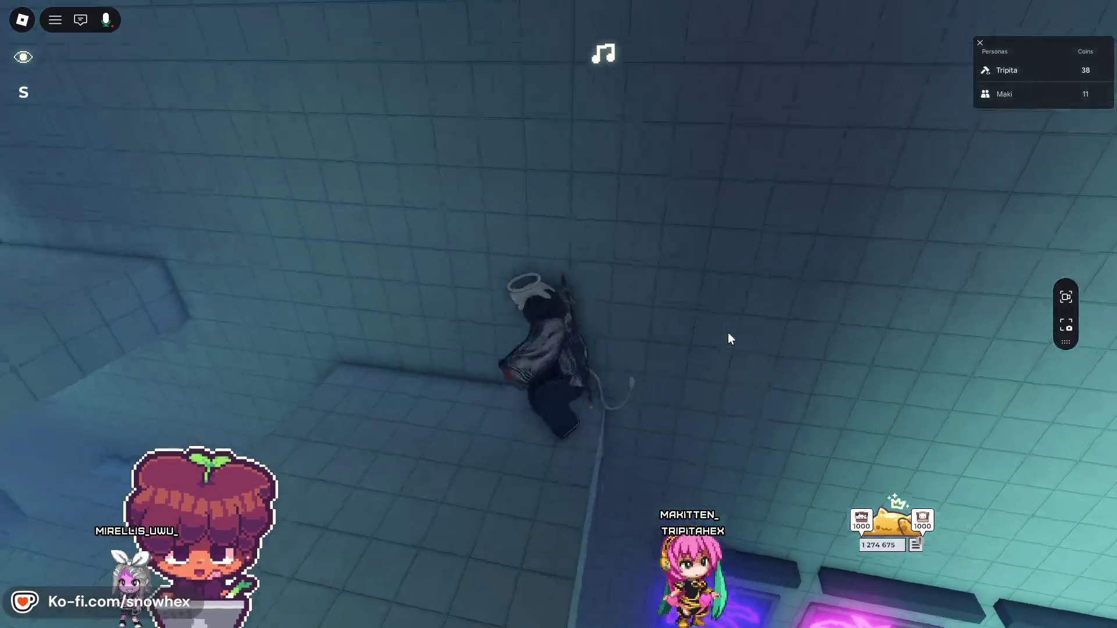
key("w")
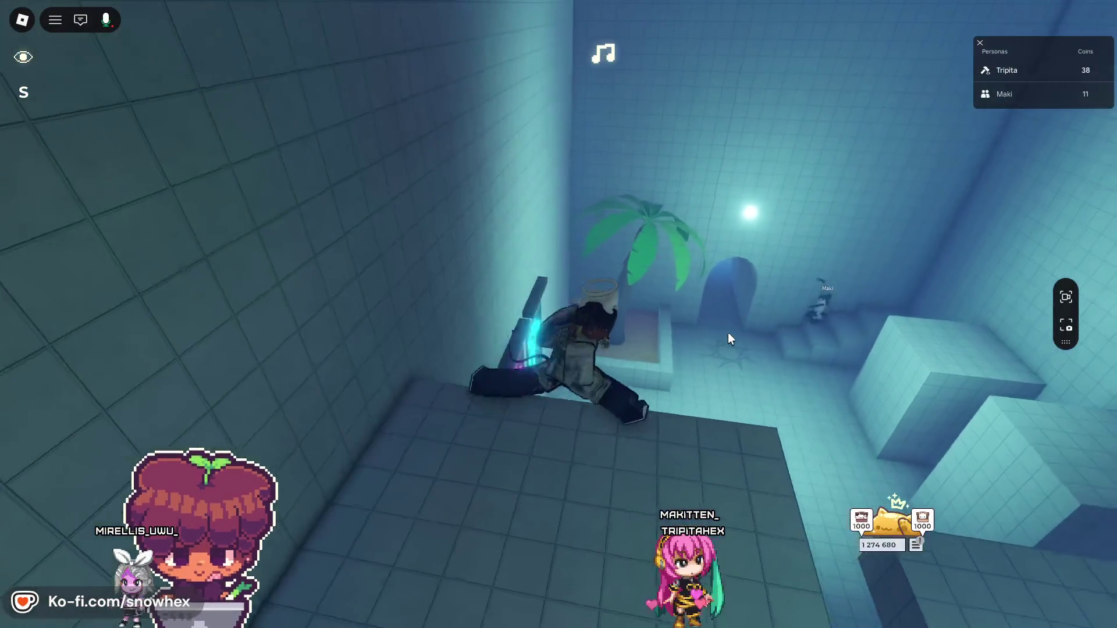
key("alt+Tab")
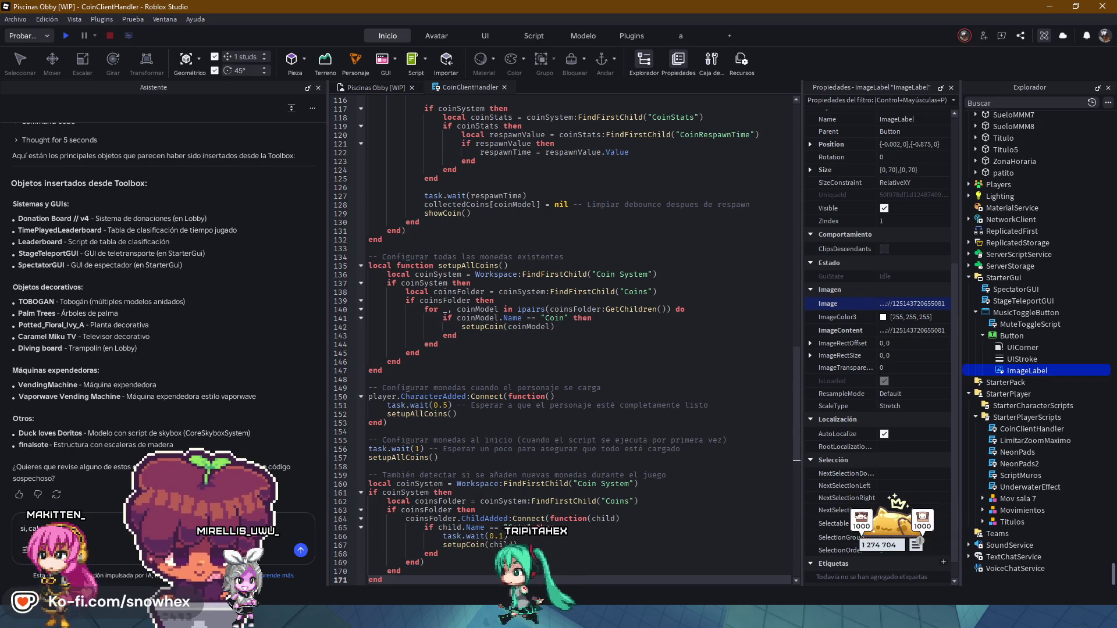
- Tell the assistant the admin gamepass is still offered for purchase after removing HD Admin
type("e q")
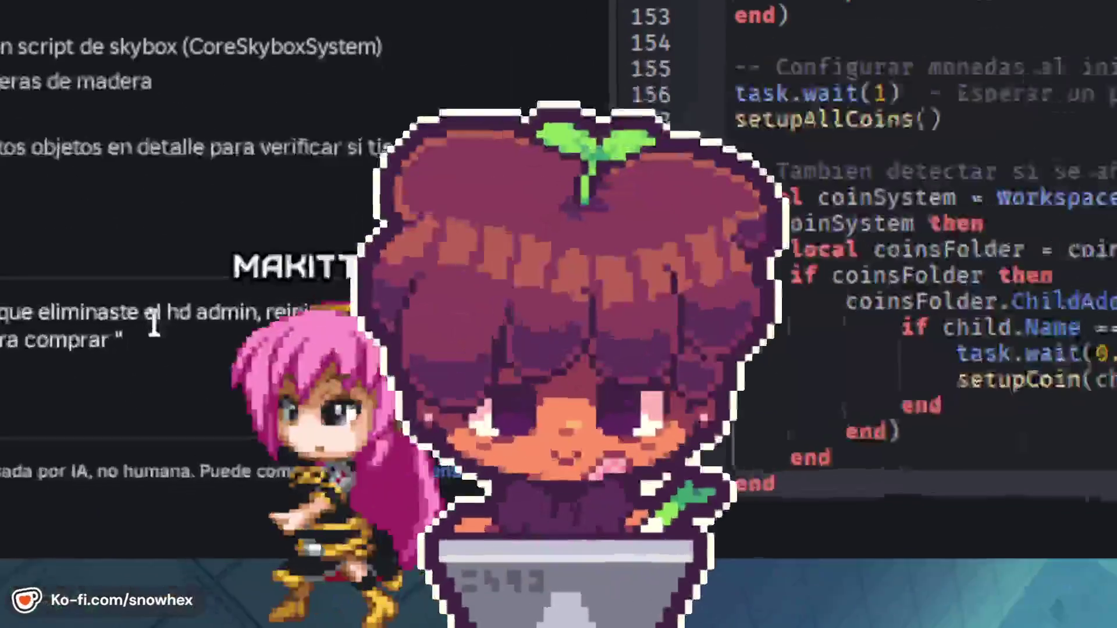
type("de")
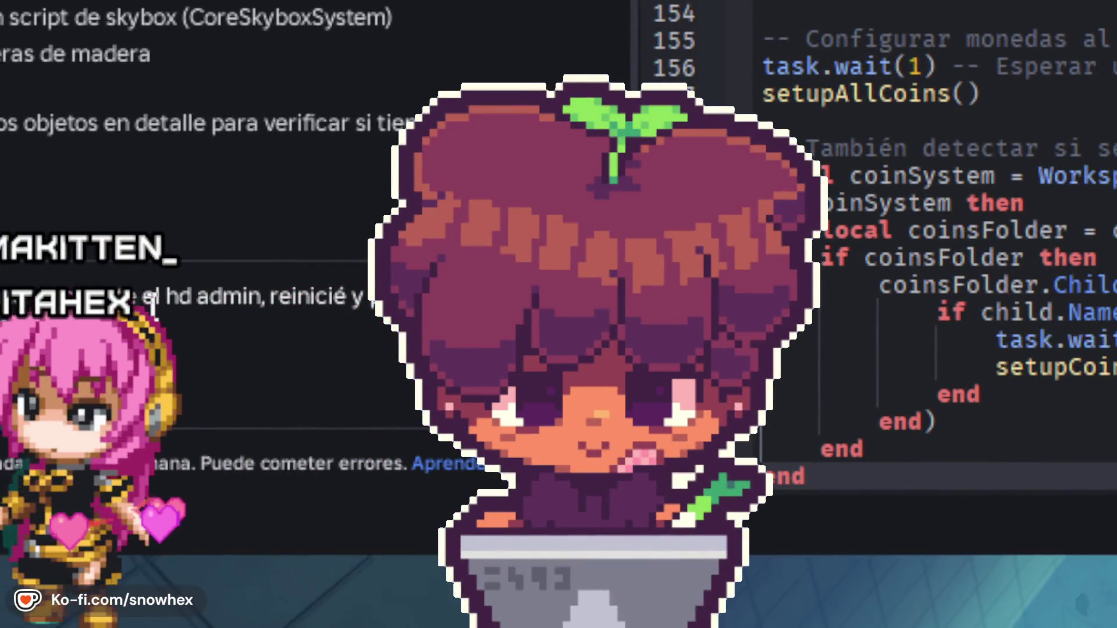
type("p")
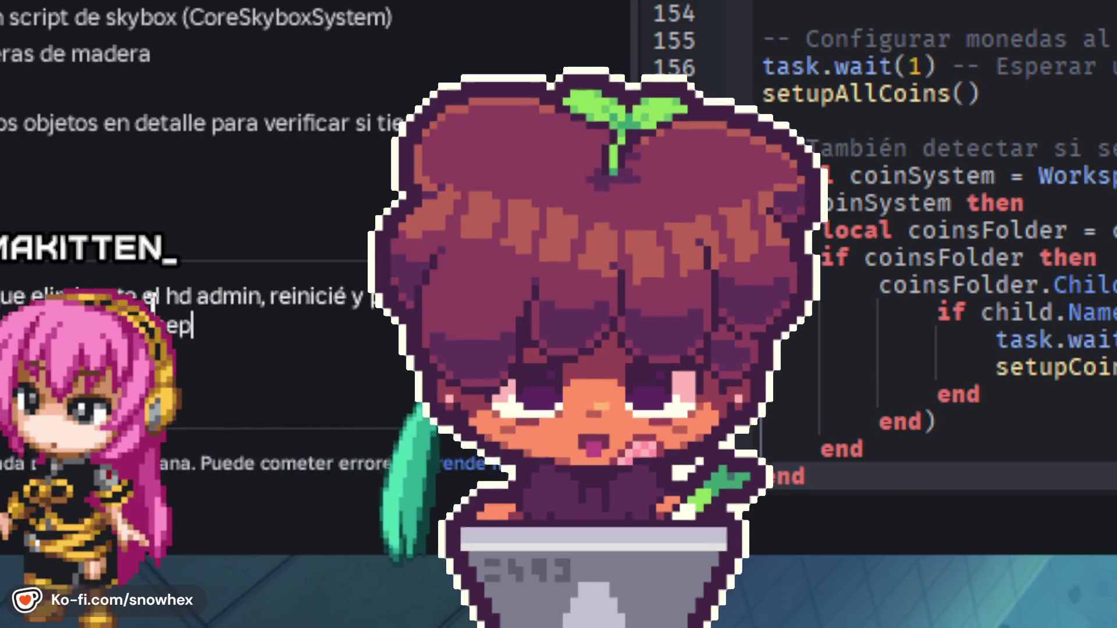
type("ass de a")
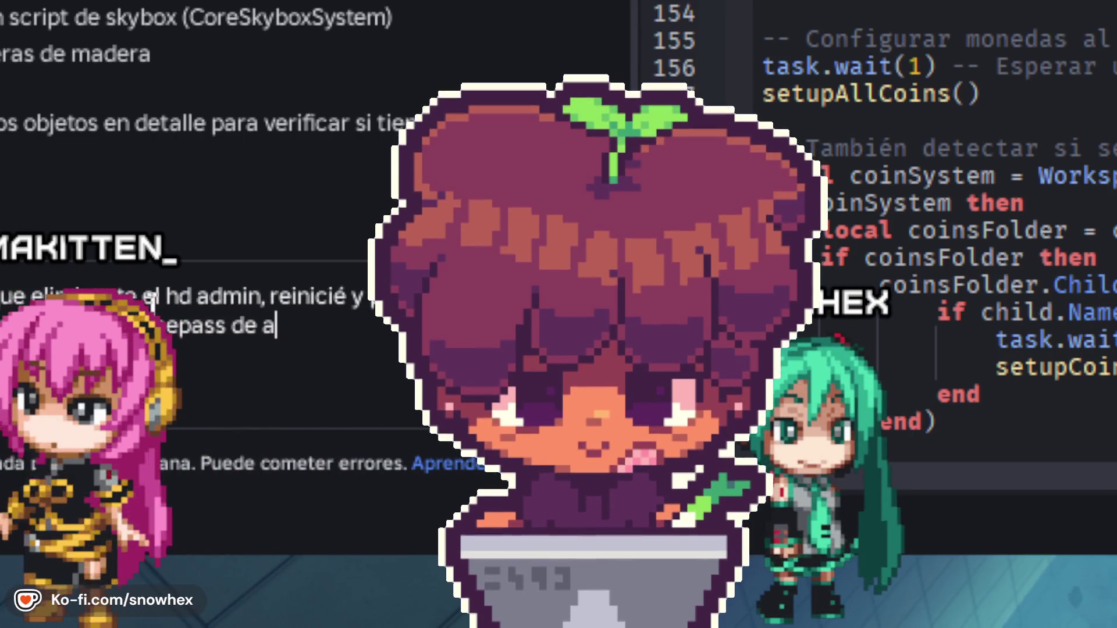
type("dmin")
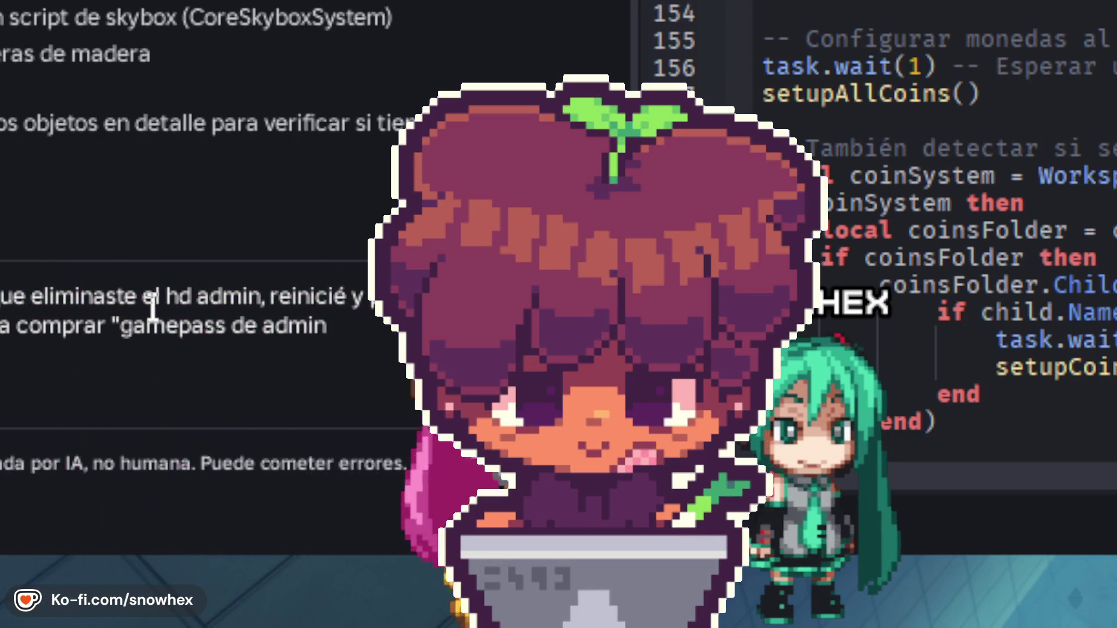
type("\"")
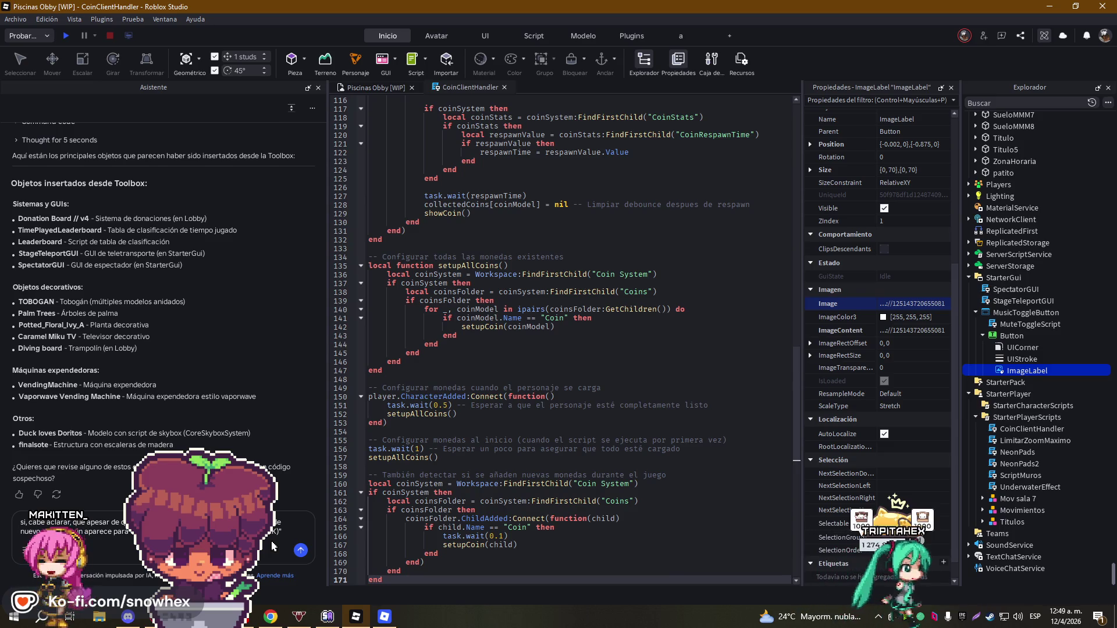
left_click(300, 549)
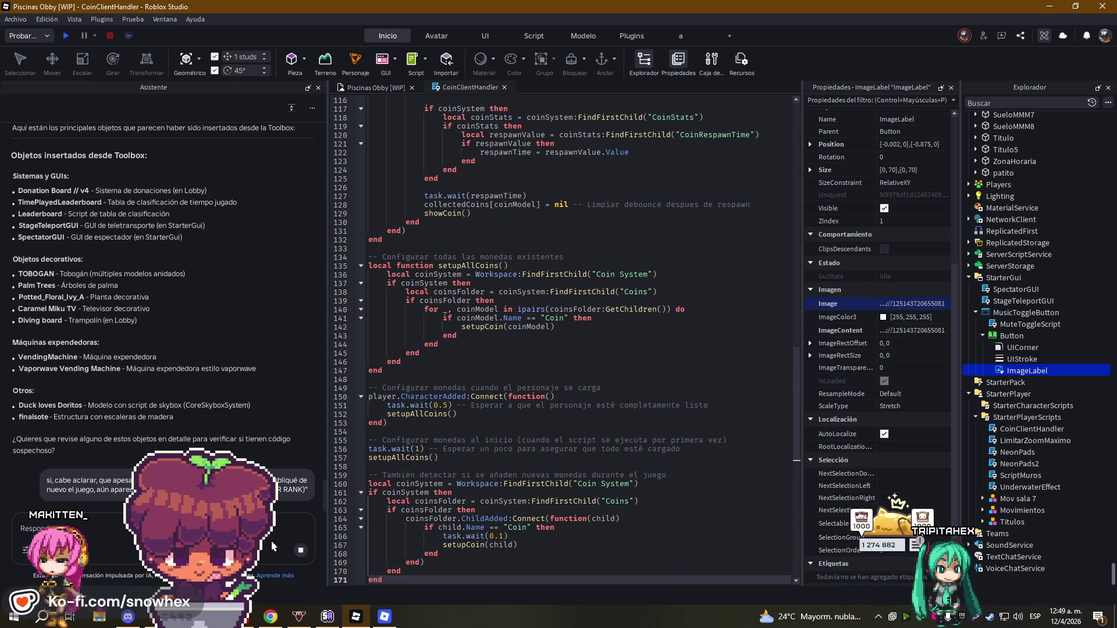
- Show the Piscinas Obby scene, tilt the camera down, and fly forward into the blue room
left_click(396, 88)
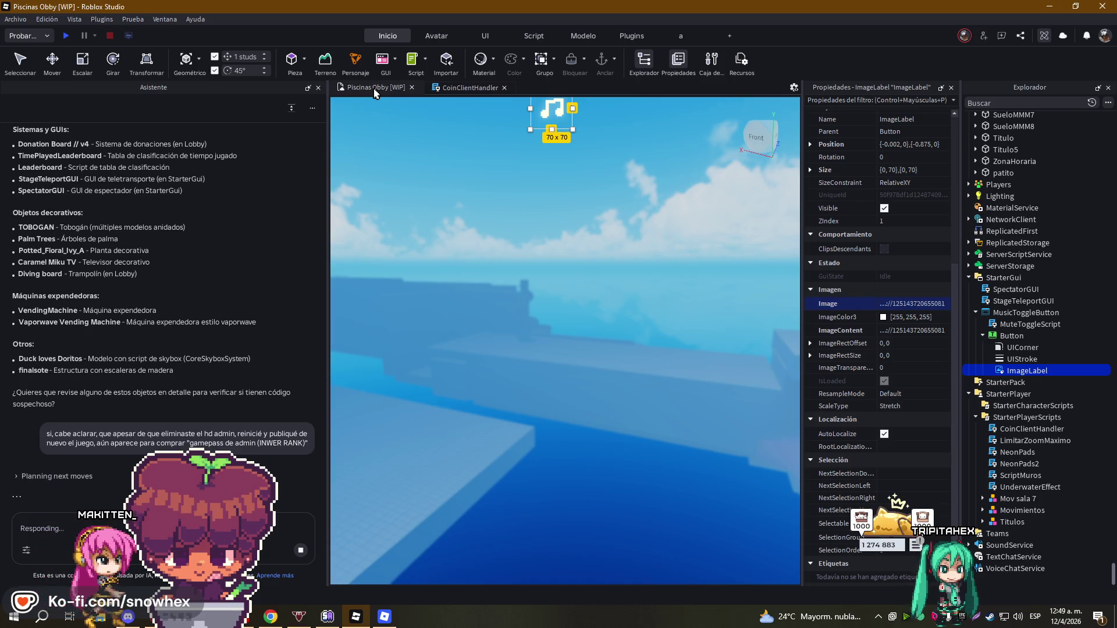
left_click_drag(675, 332, 606, 340)
key("w")
key("w")
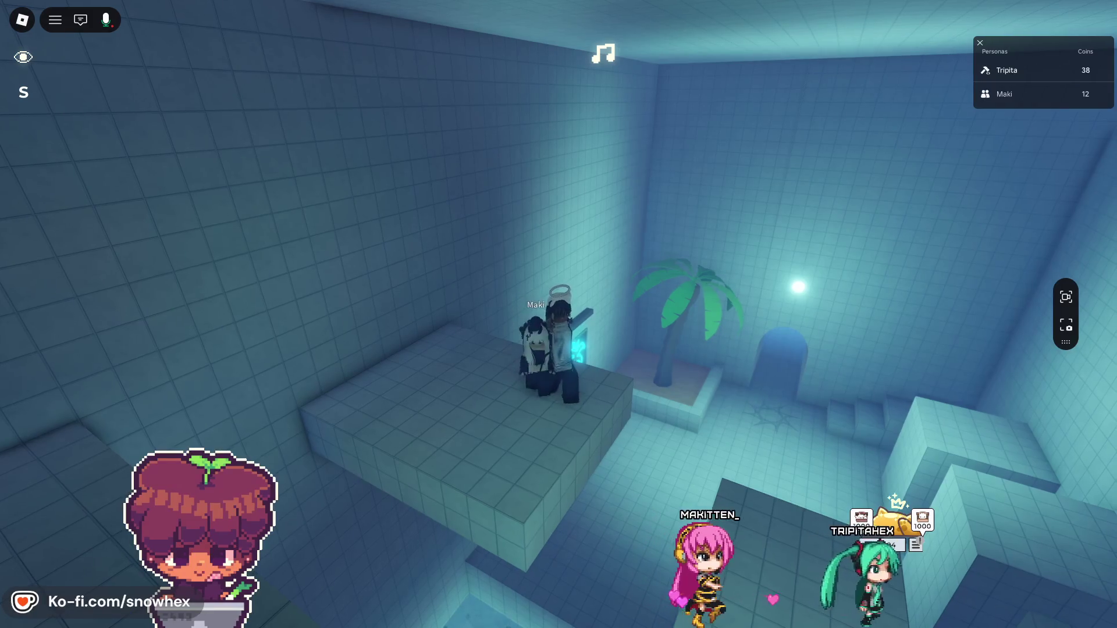
scroll(788, 288, "up", 3)
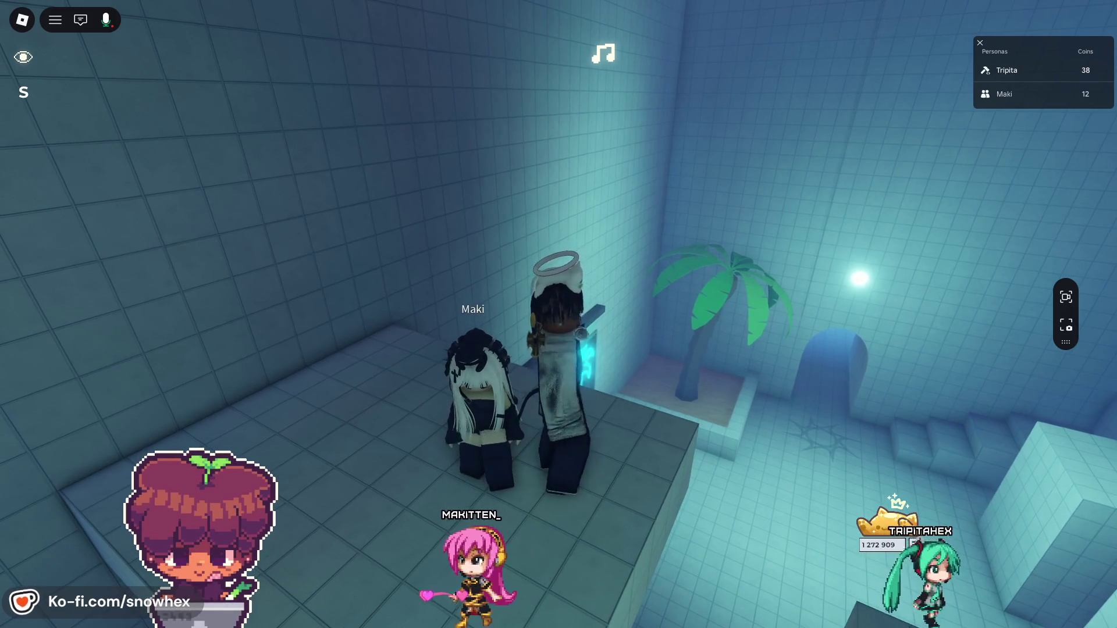
key("alt+Tab")
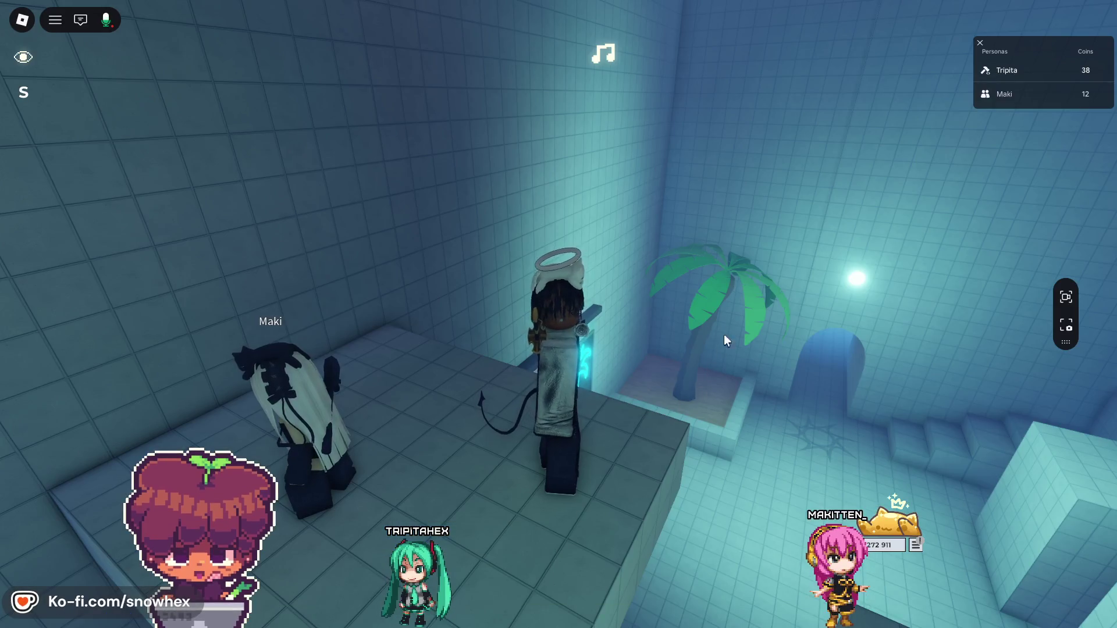
key("w")
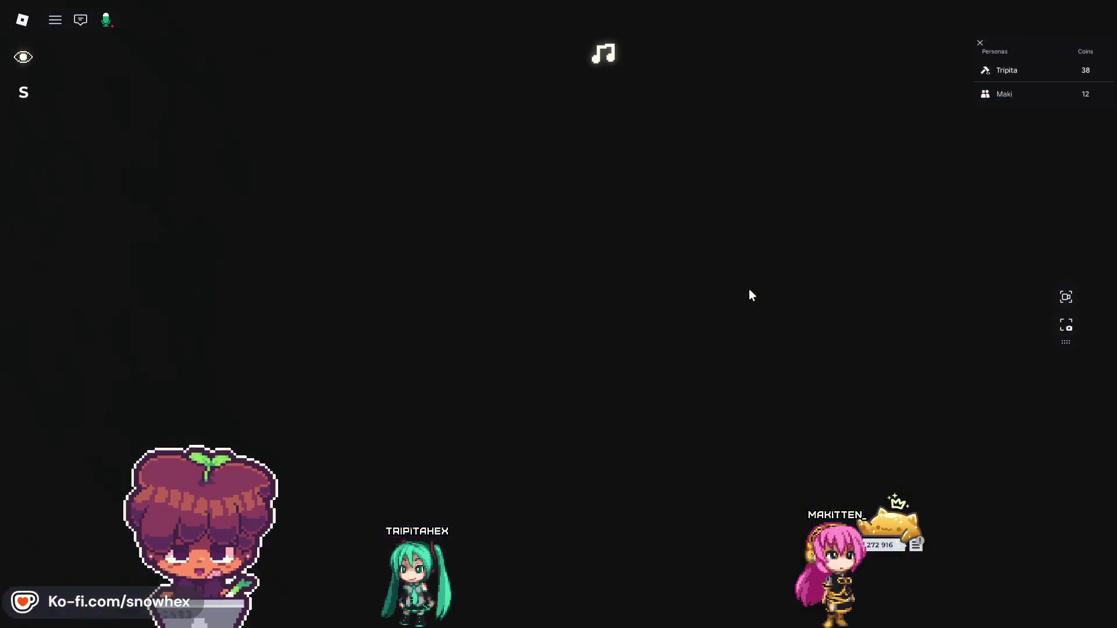
- Jump across the pool platforms toward the friend, then walk into the narrow corridor collecting coins
key("w")
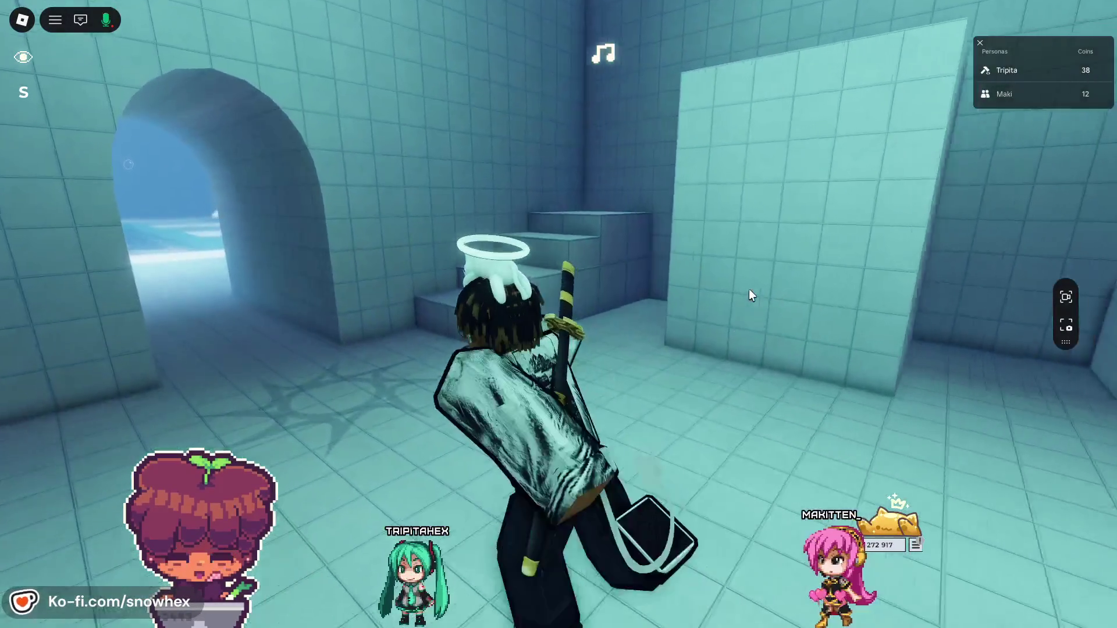
key("w")
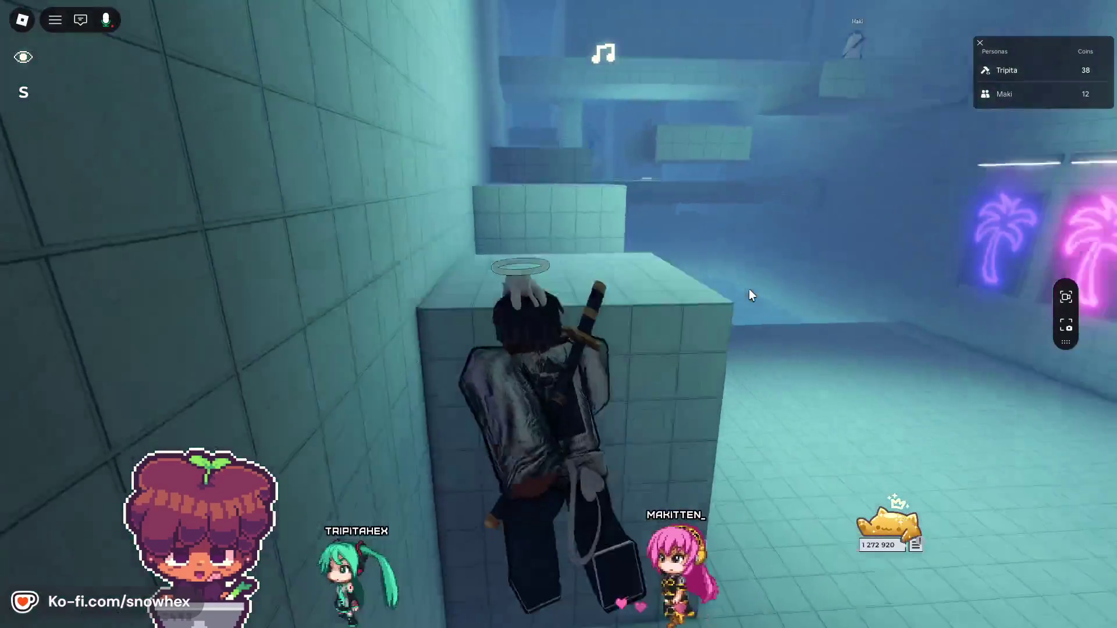
key("w")
key("space")
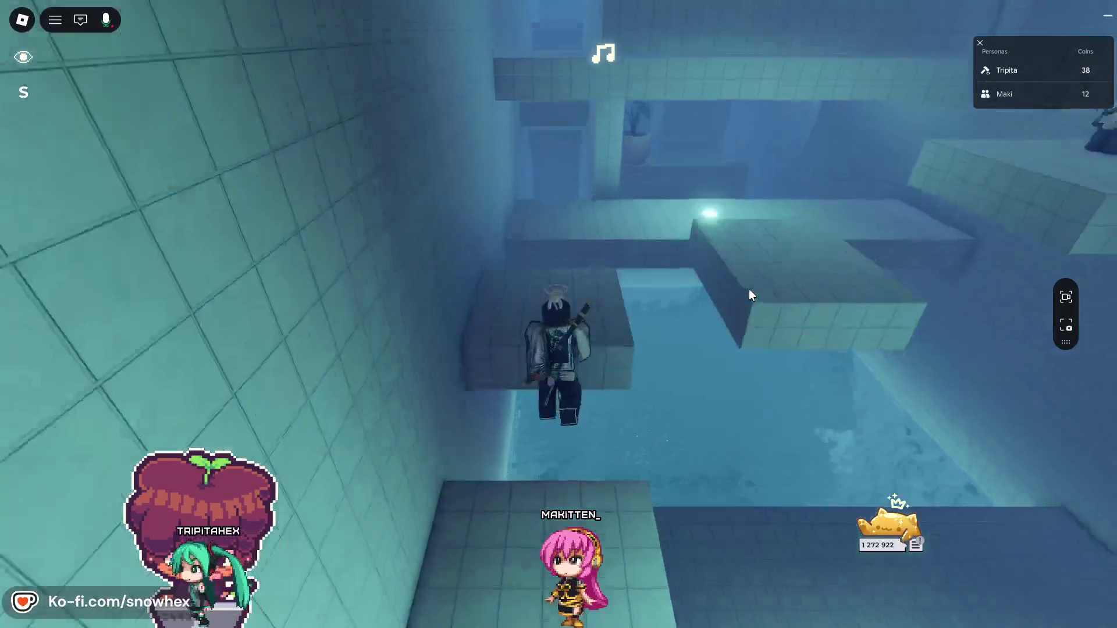
key("w")
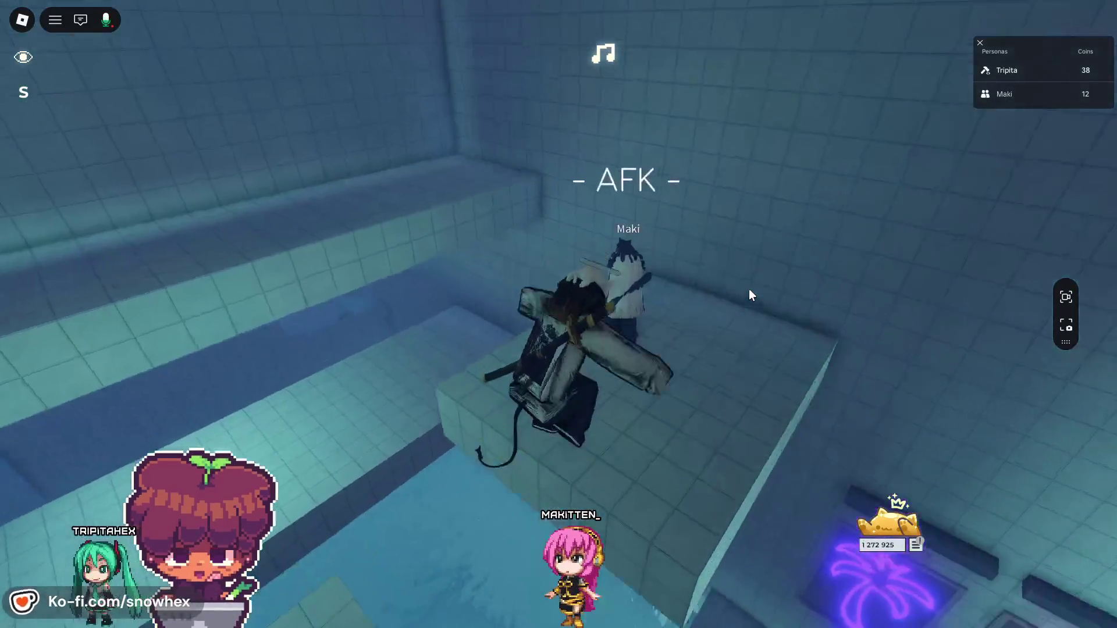
key("w")
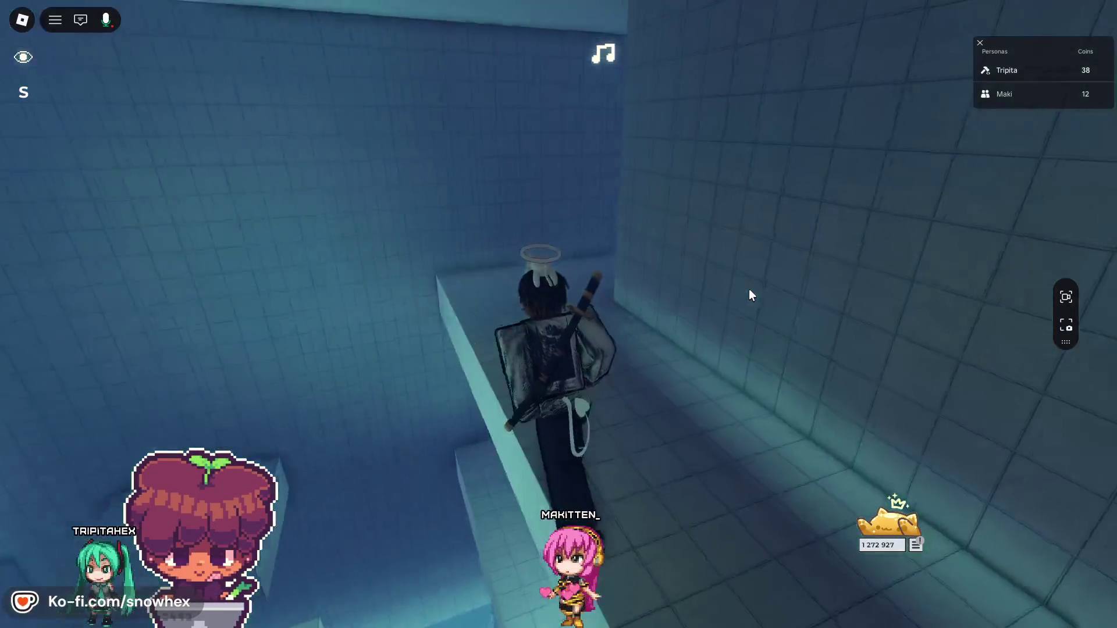
key("w")
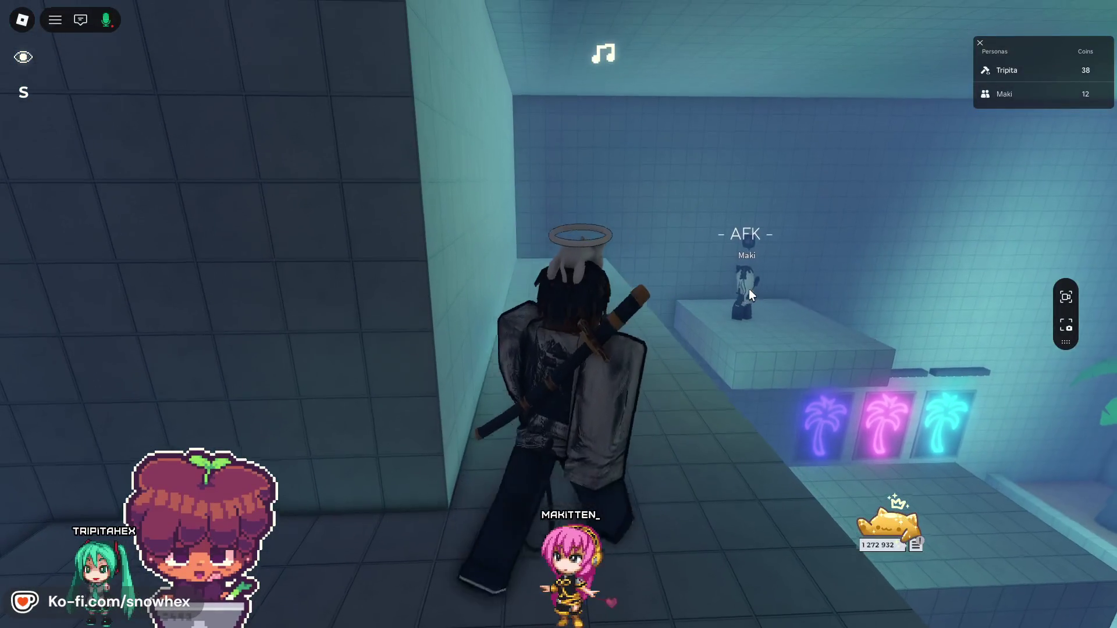
key("s")
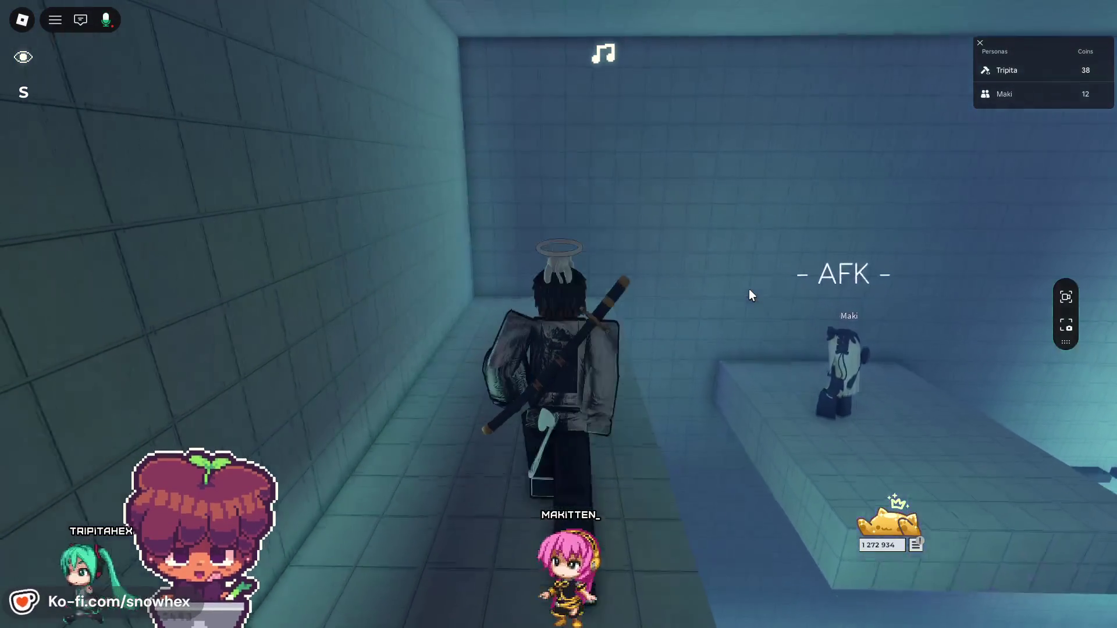
key("a")
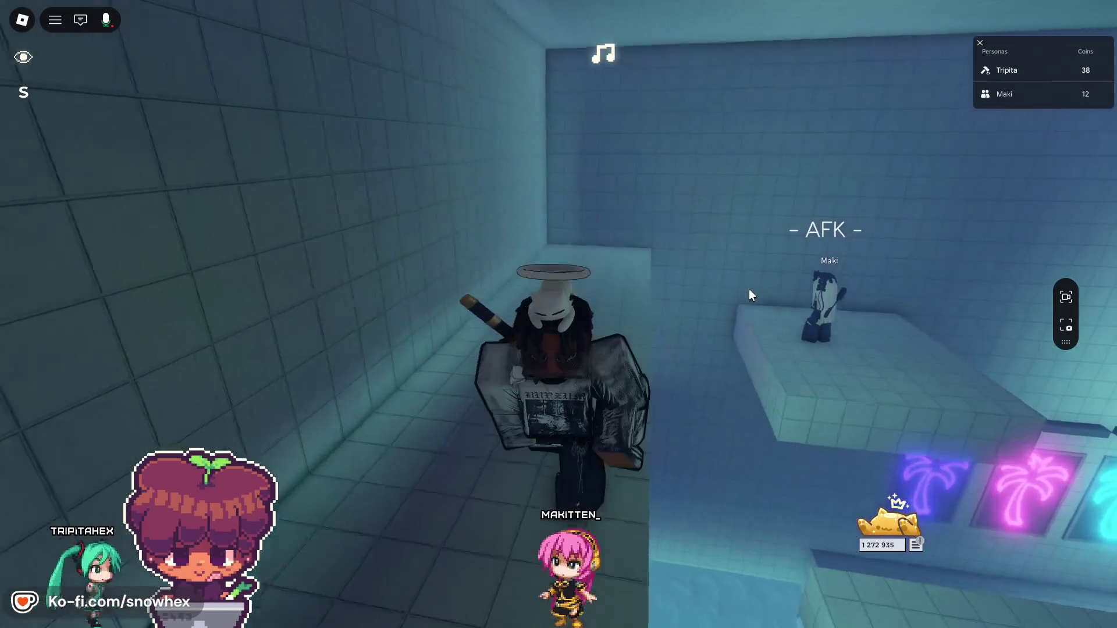
key("w")
key("w")
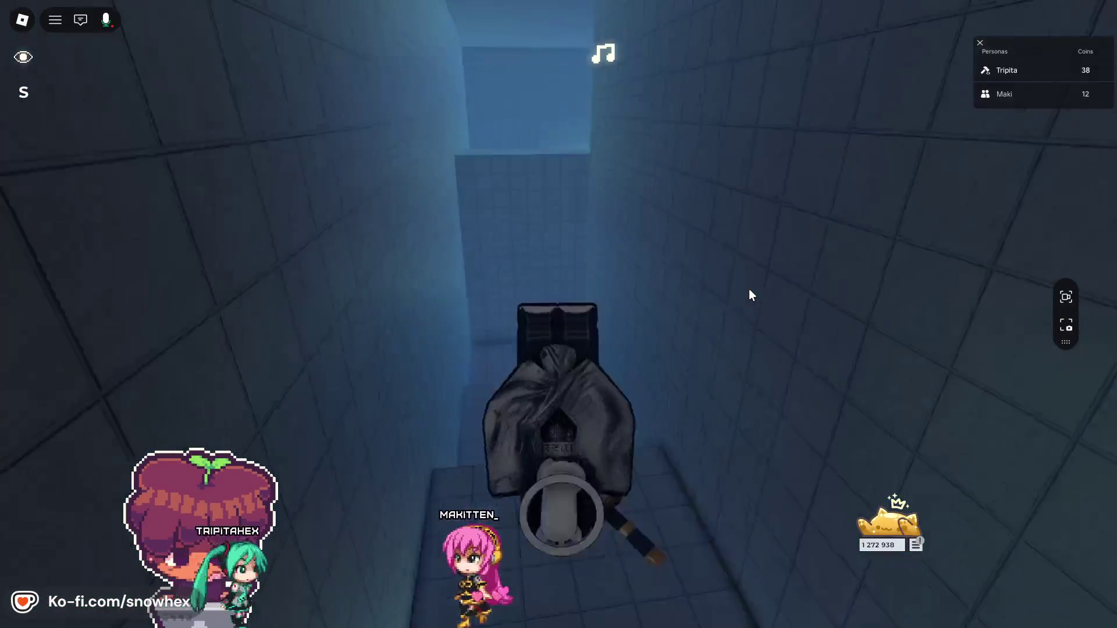
key("w")
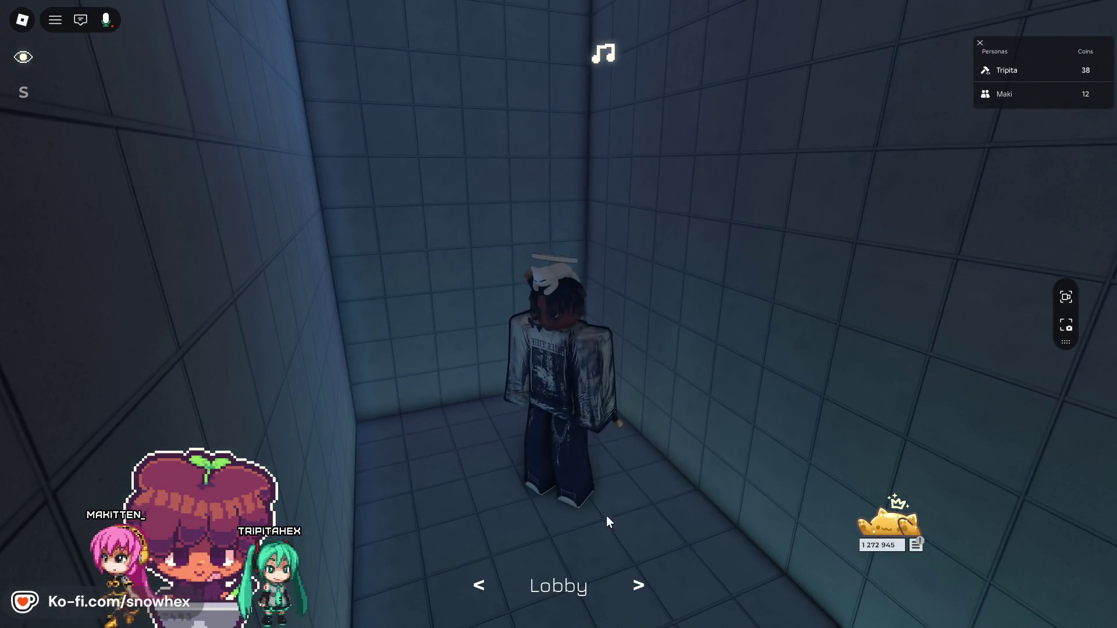
- Spectate the friend's character, return to your own, then switch to Roblox Studio
left_click(23, 58)
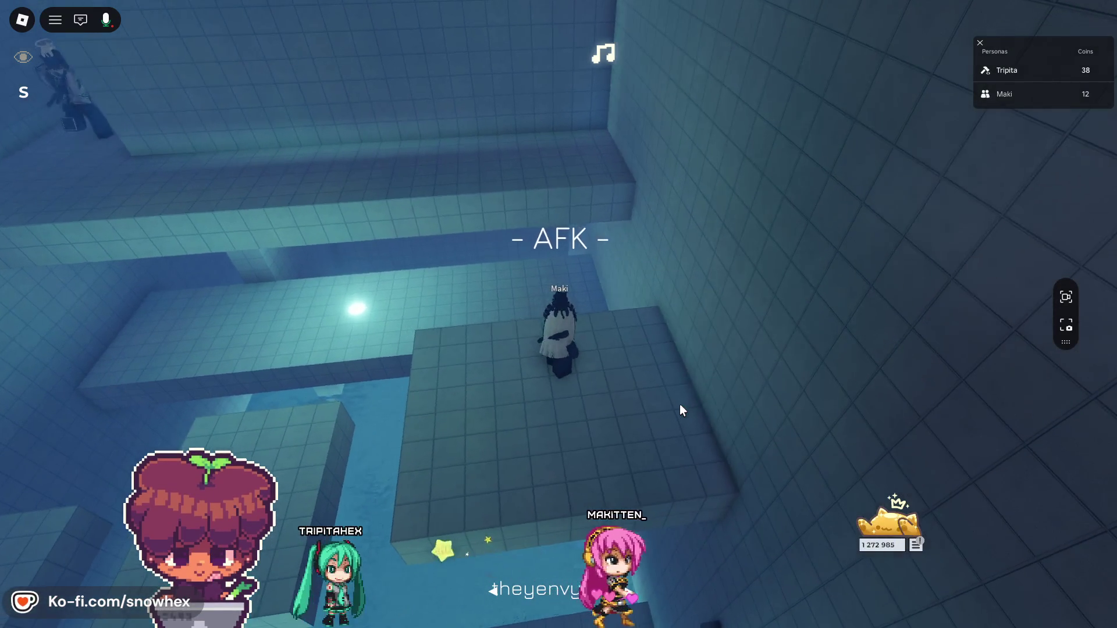
left_click(25, 60)
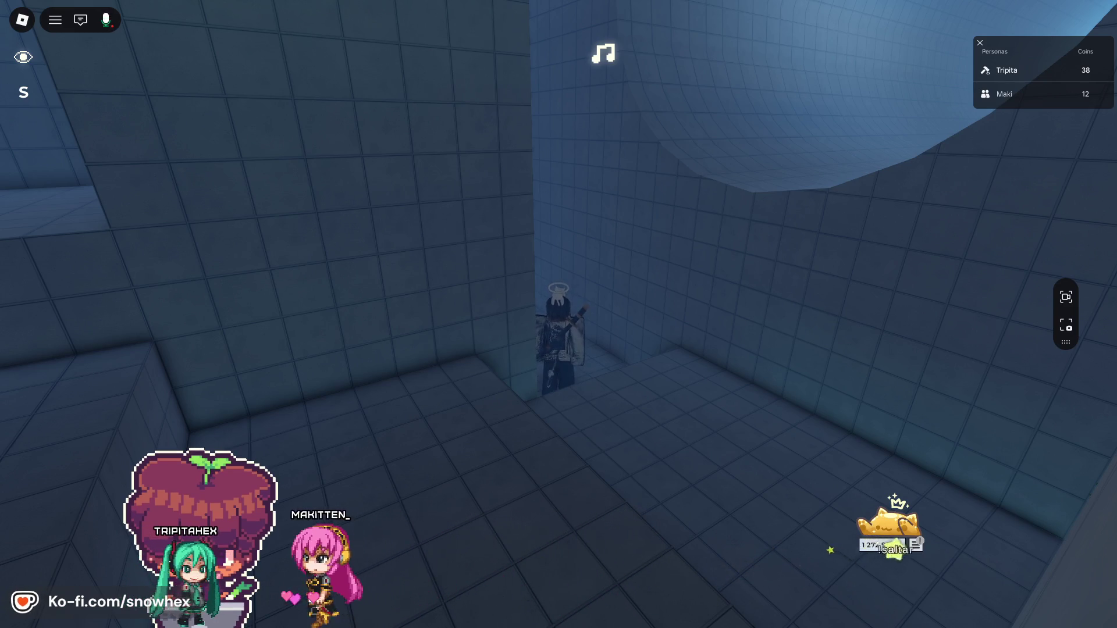
key("alt+Tab")
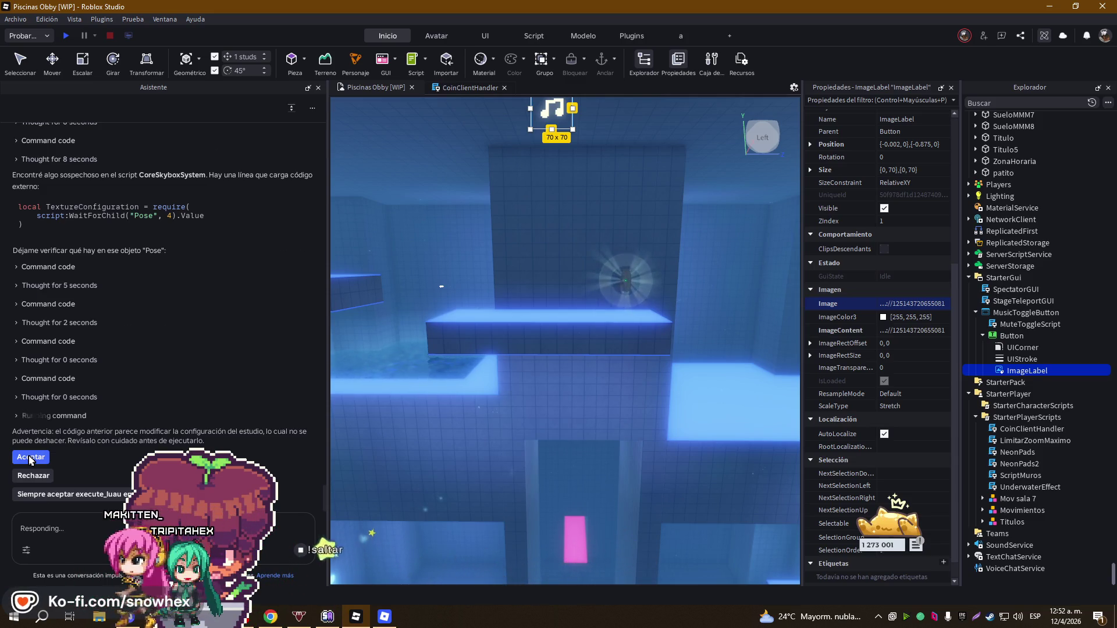
- Accept the assistant's flagged command so it keeps inspecting the CoreSkyboxSystem script
left_click(30, 457)
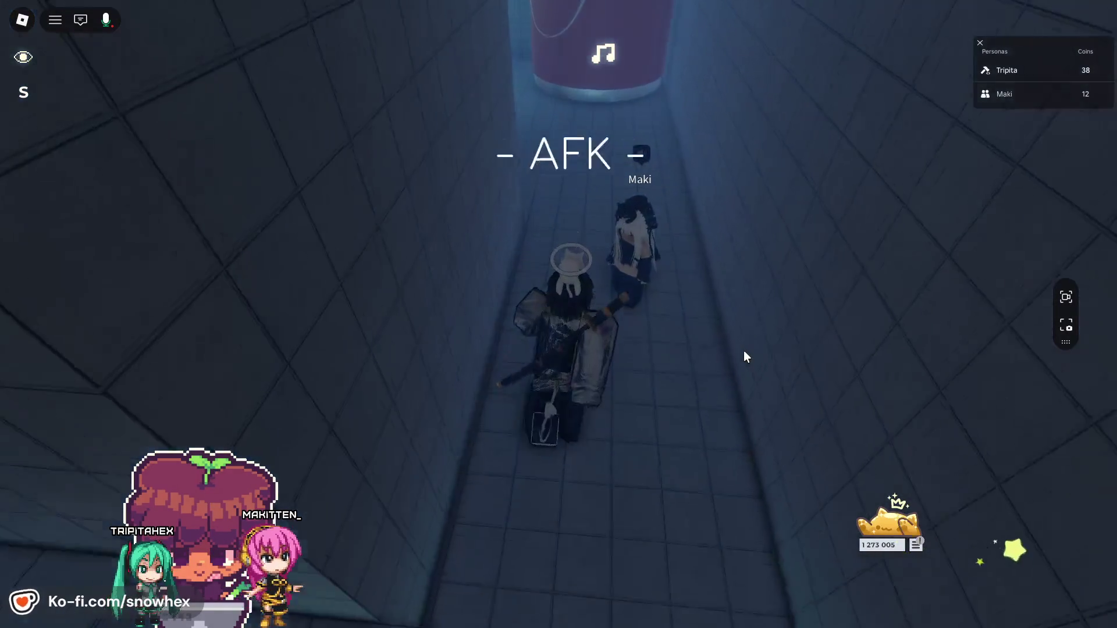
- Look over the game settings page in the in-game menu, then resume playing
key("Escape")
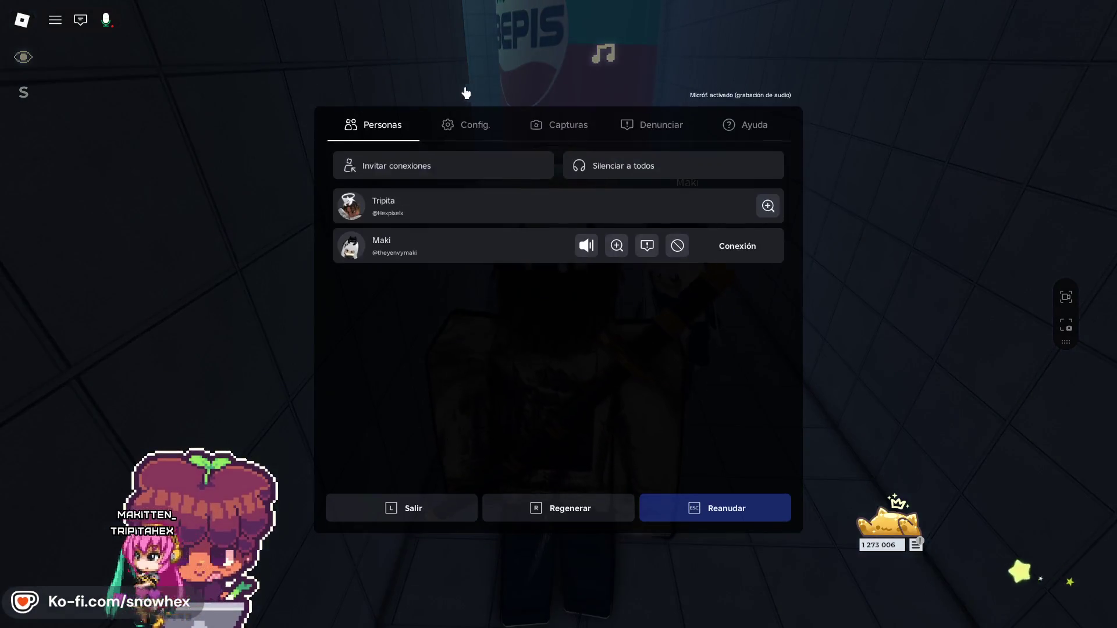
left_click(472, 124)
key("Escape")
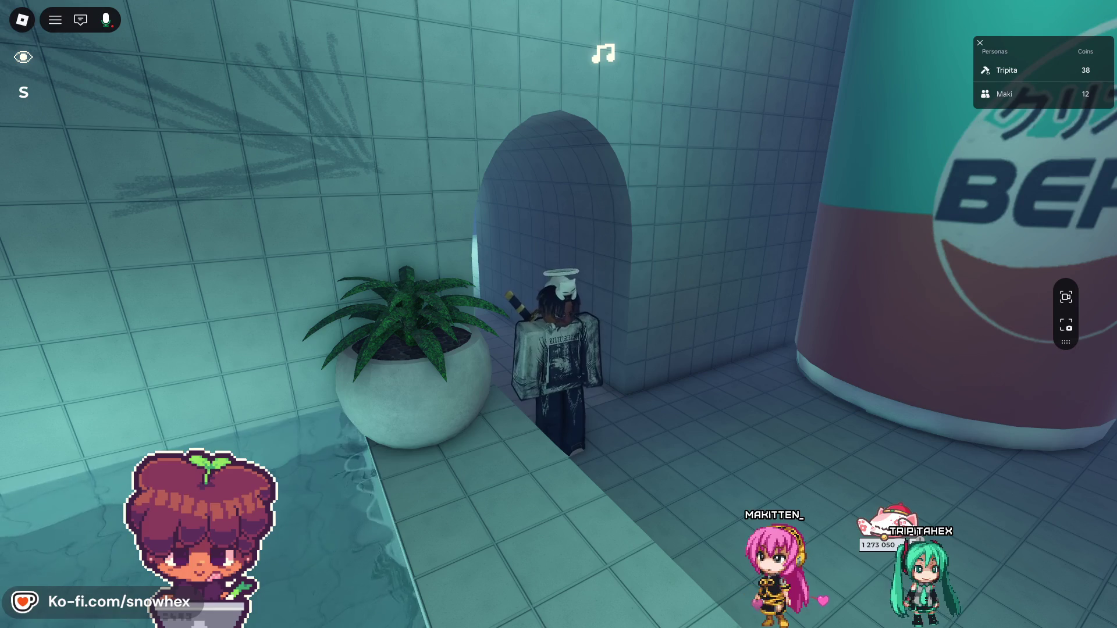
- Walk through the archway into Room 2, drop down, and swim to the tiled pool ledge
key("alt+Tab")
key("alt+Tab")
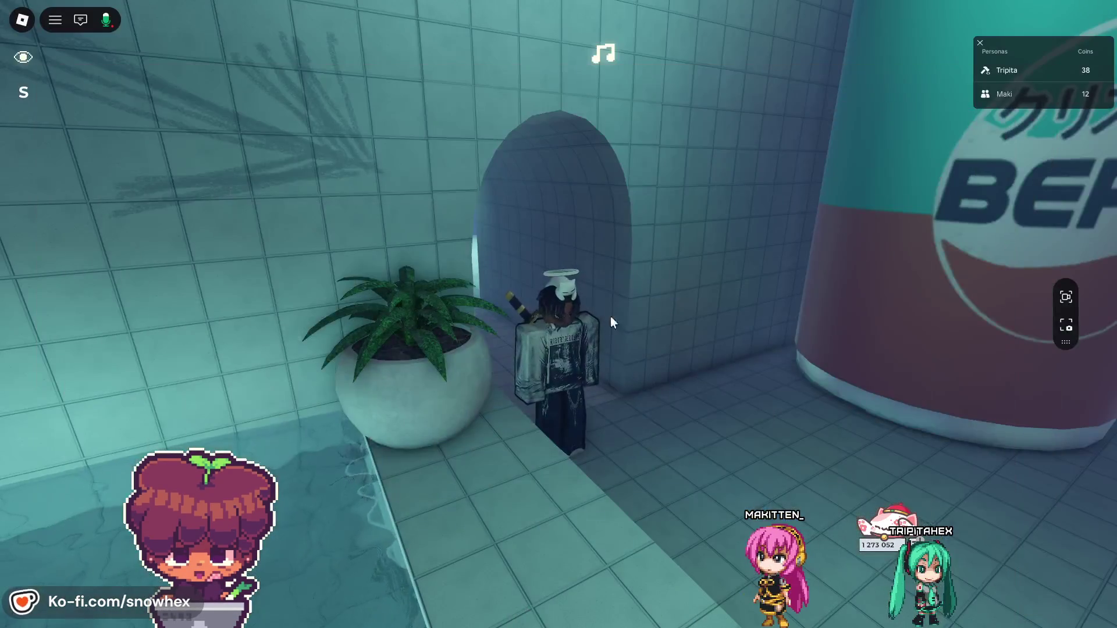
key("w")
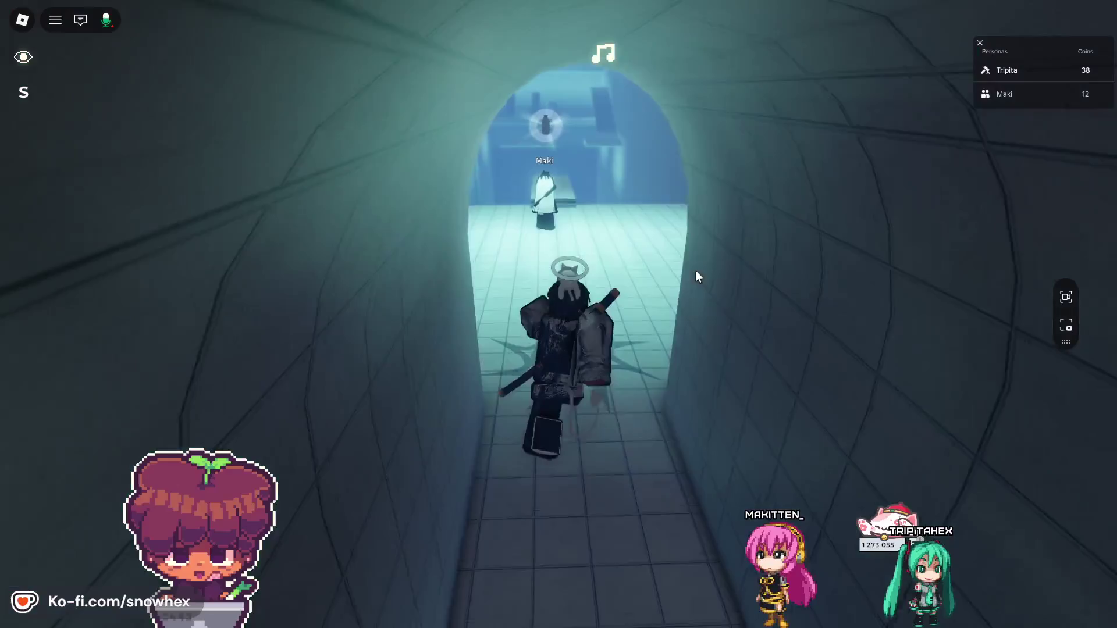
key("w")
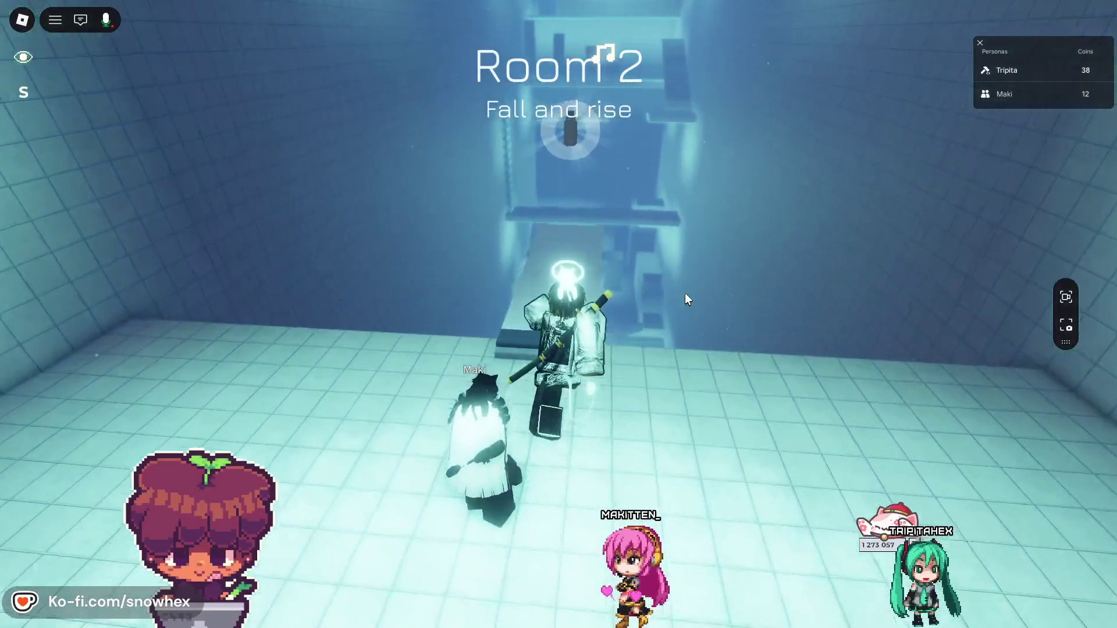
key("w")
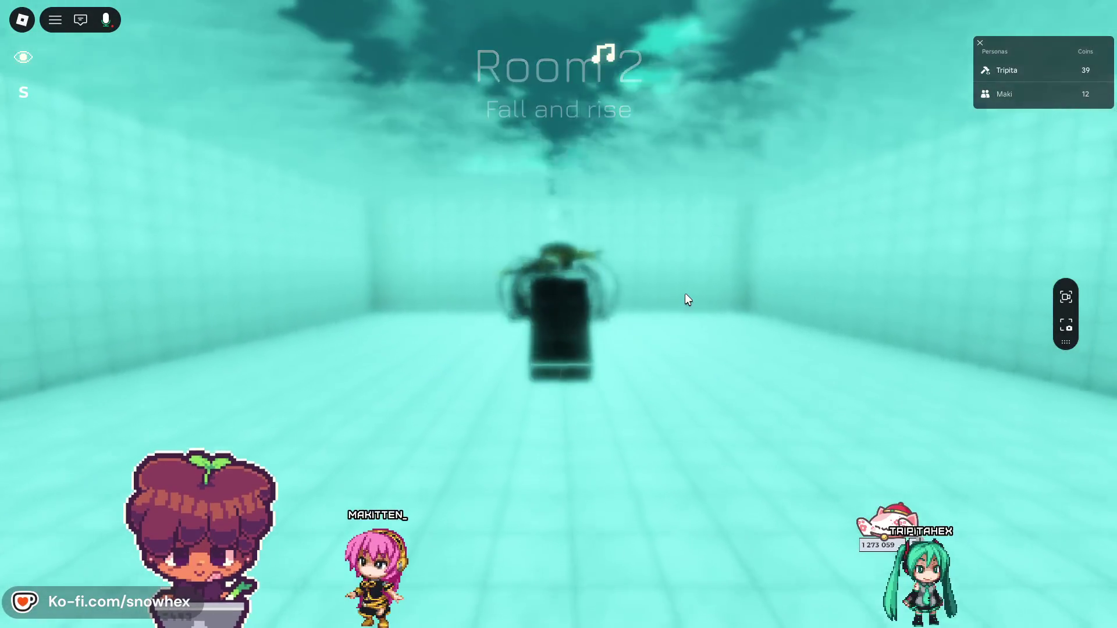
key("w")
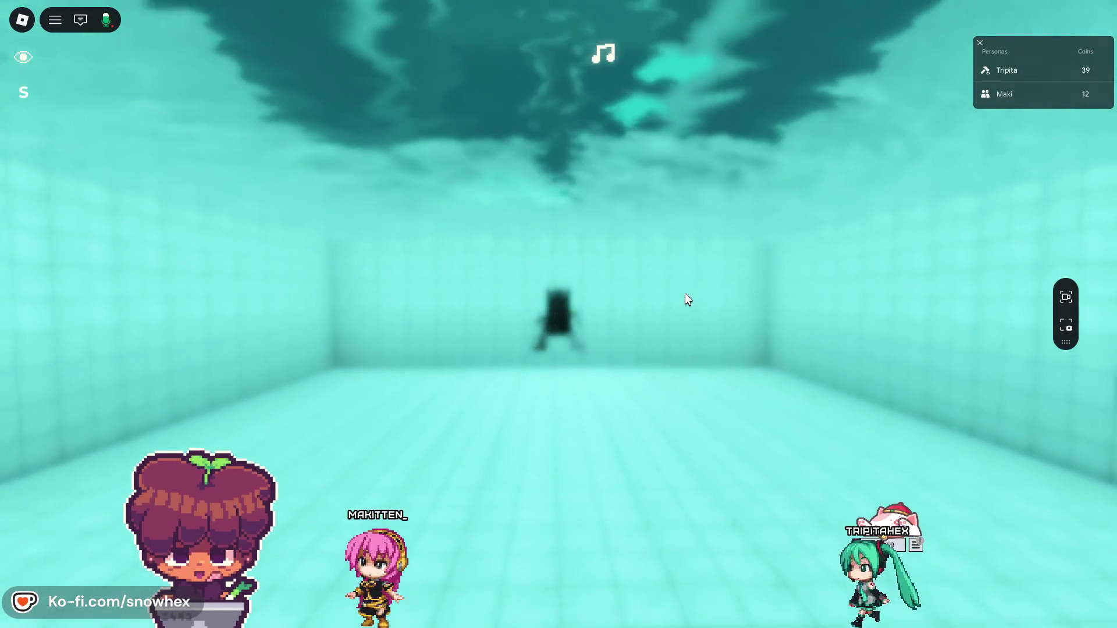
key("w")
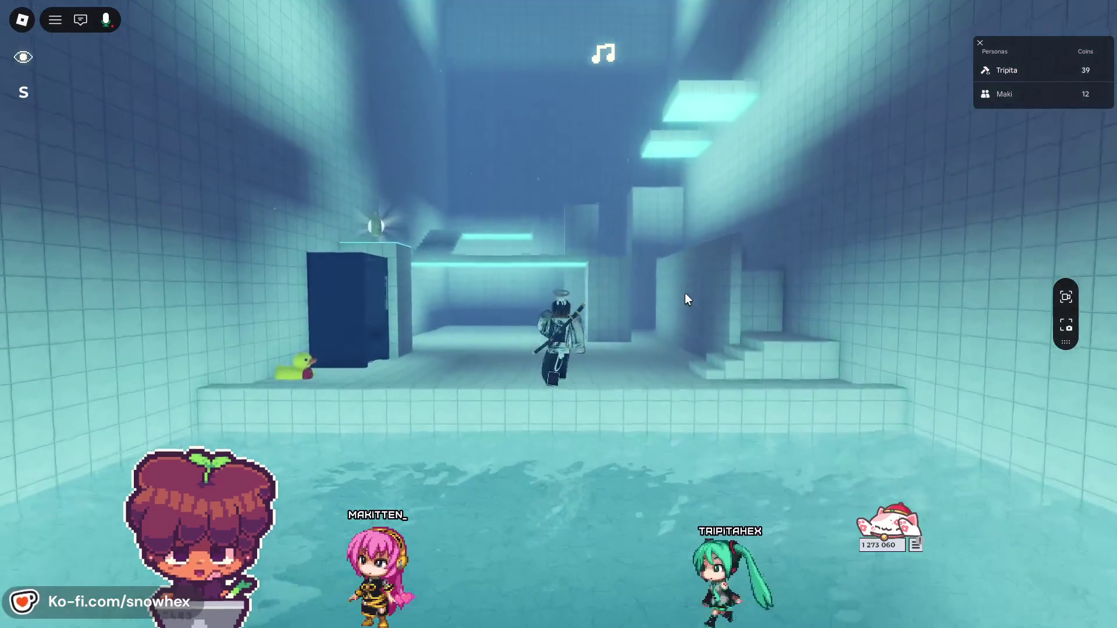
- Look around the pool and the vending machine with the camera, then switch to Roblox Studio
key("a")
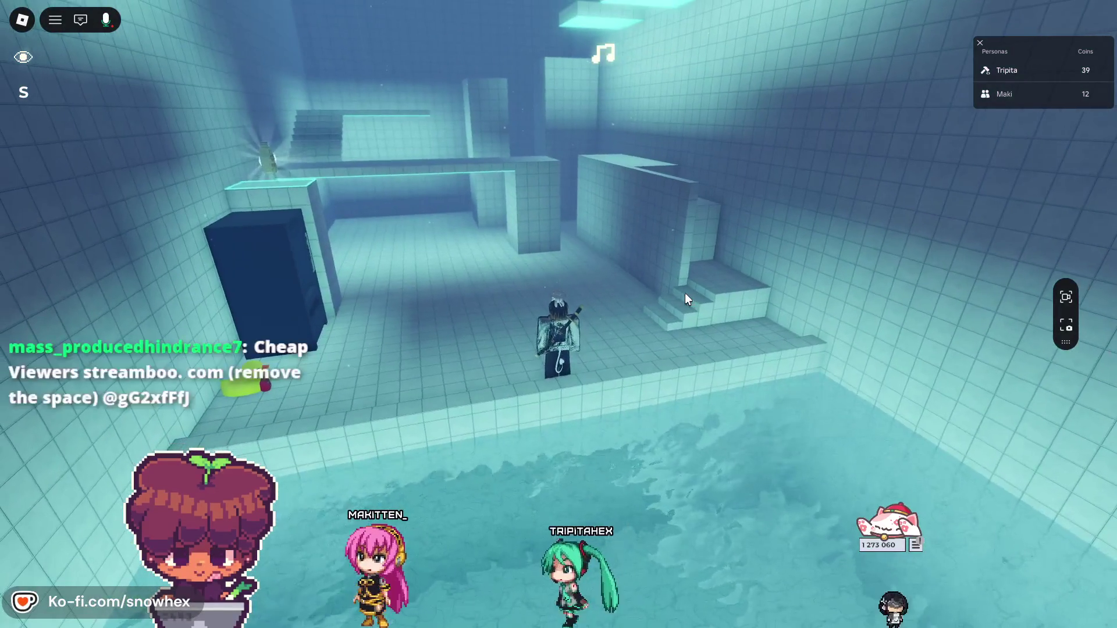
key("d")
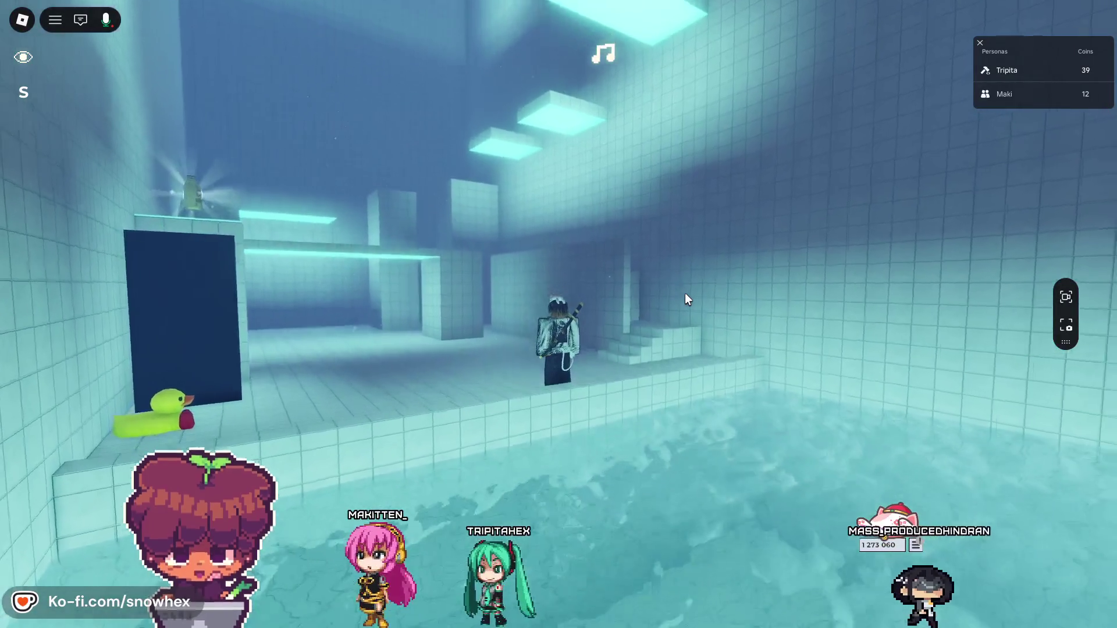
key("d")
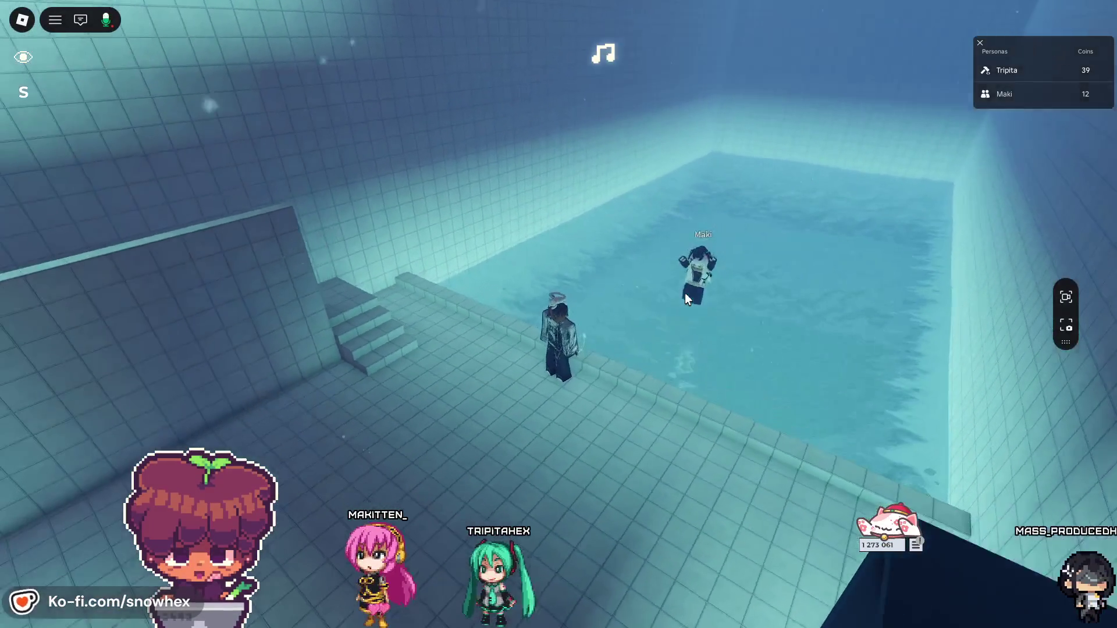
key("d")
scroll(685, 296, "up", 3)
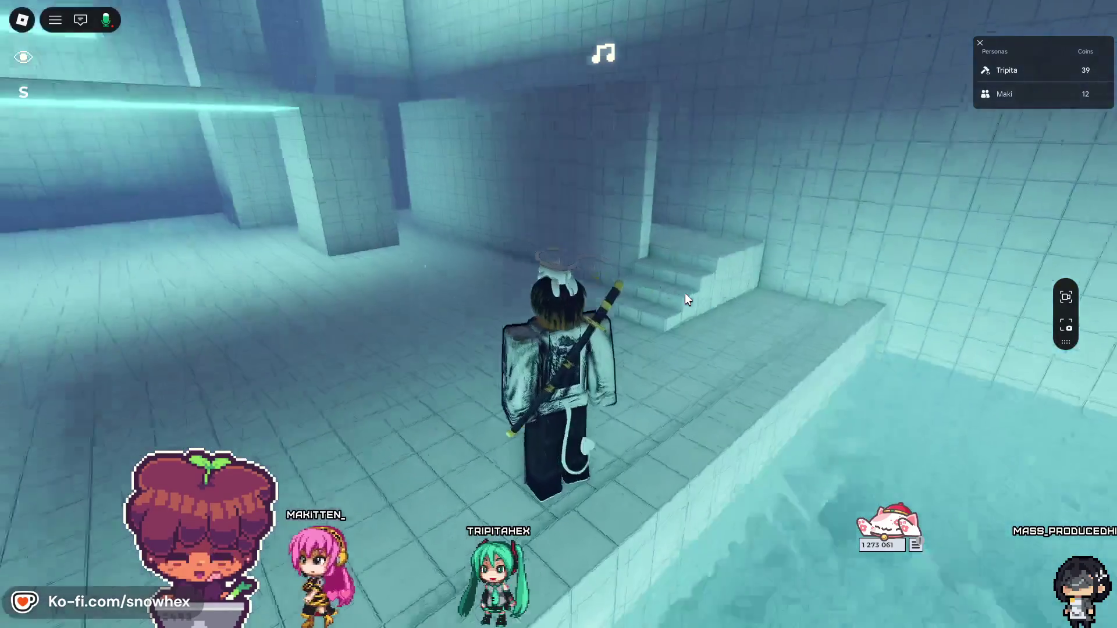
key("d")
scroll(685, 296, "down", 5)
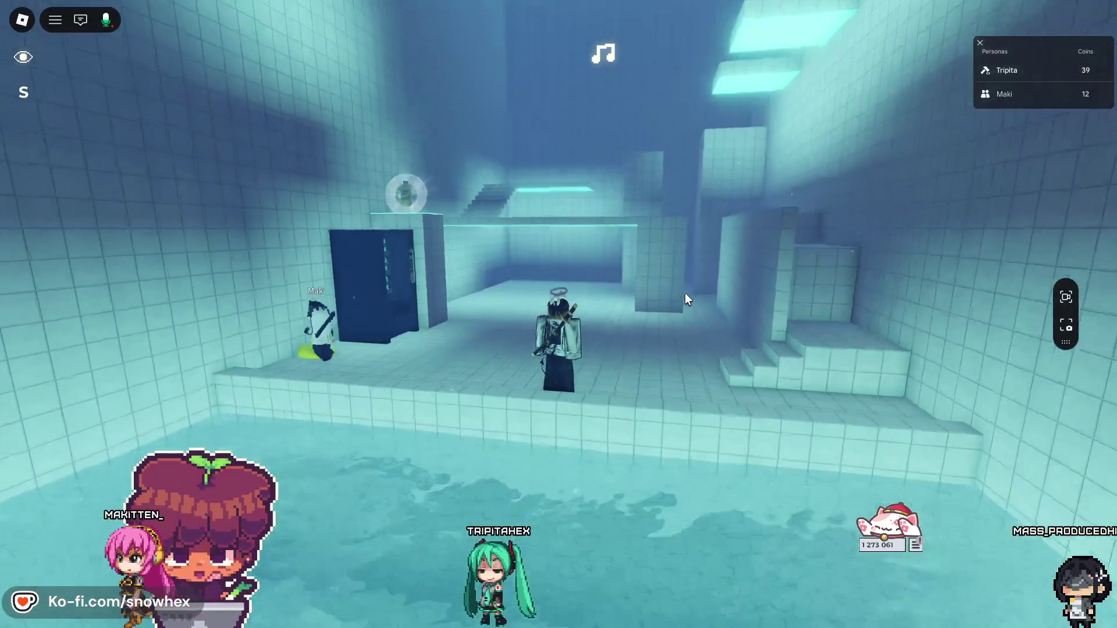
scroll(685, 299, "up", 4)
key("d")
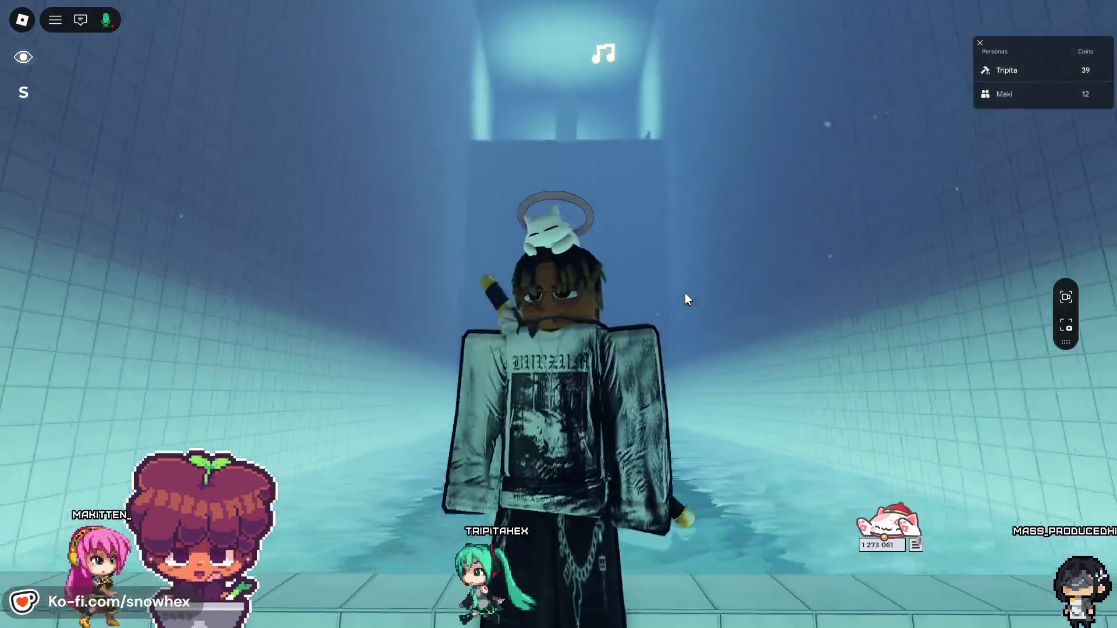
key("d")
scroll(685, 292, "down", 3)
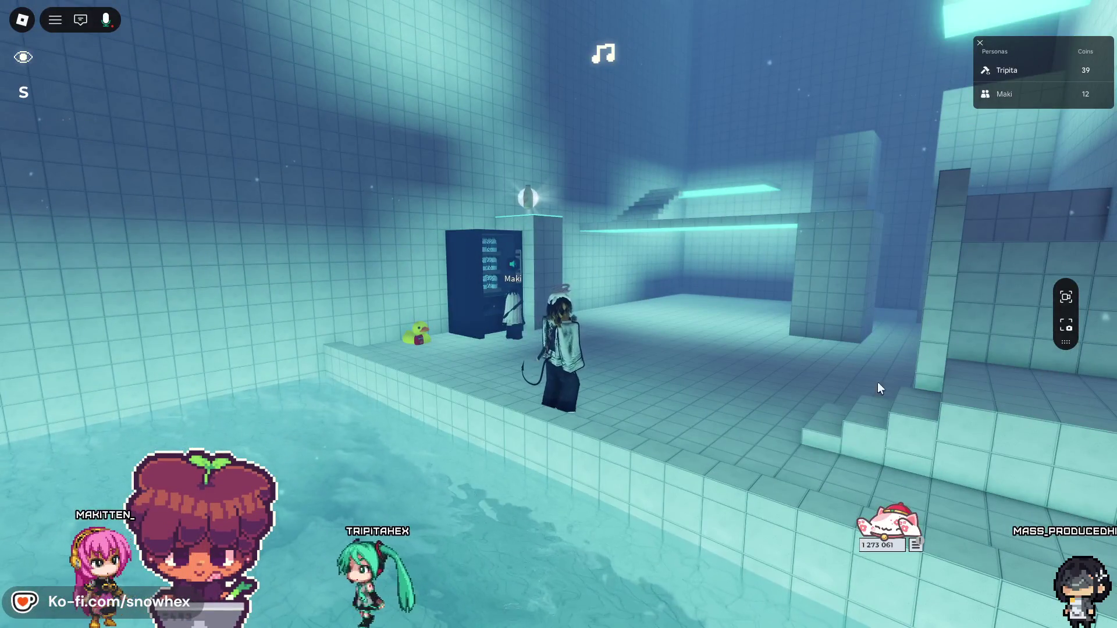
key("d")
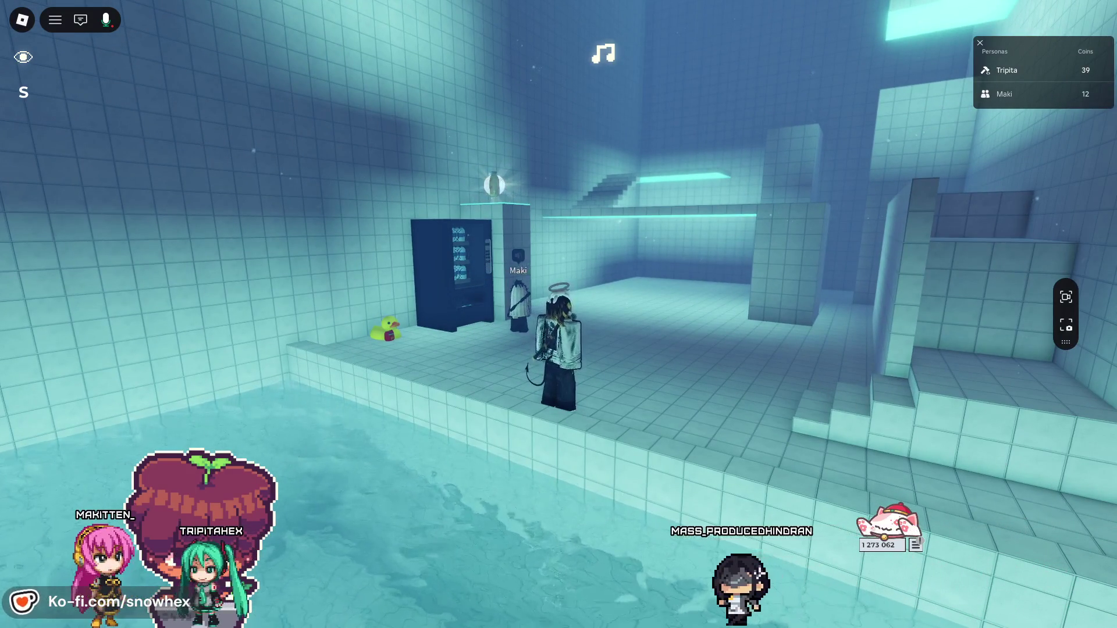
key("alt+Tab")
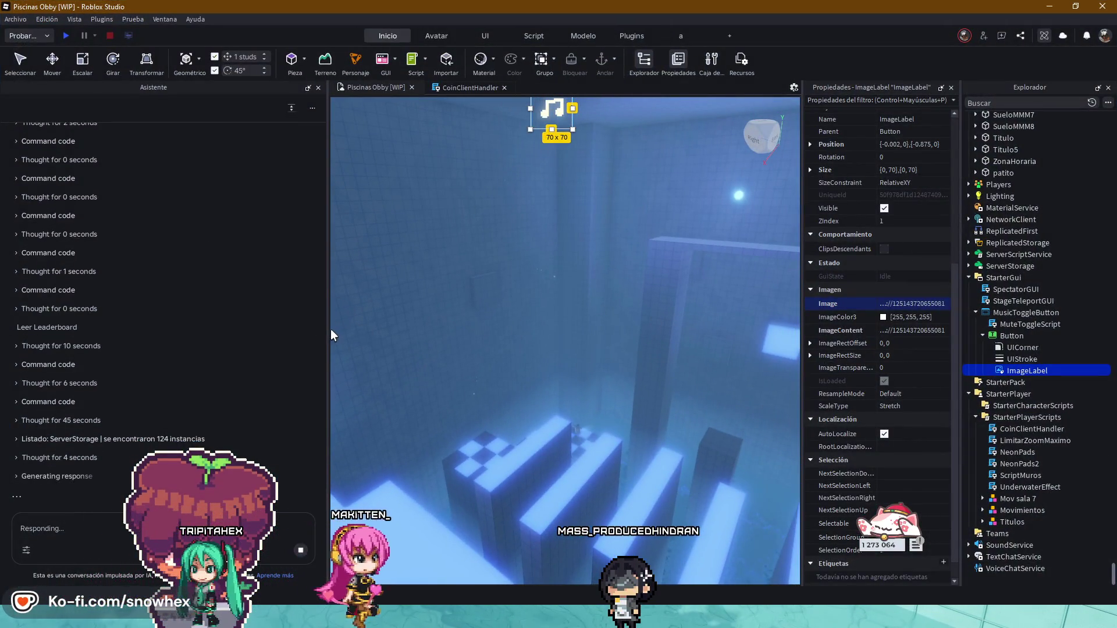
- Narrow the Asistente panel, clear the ImageLabel selection, and select the Sala 1 model in Explorer
left_click_drag(328, 327, 220, 320)
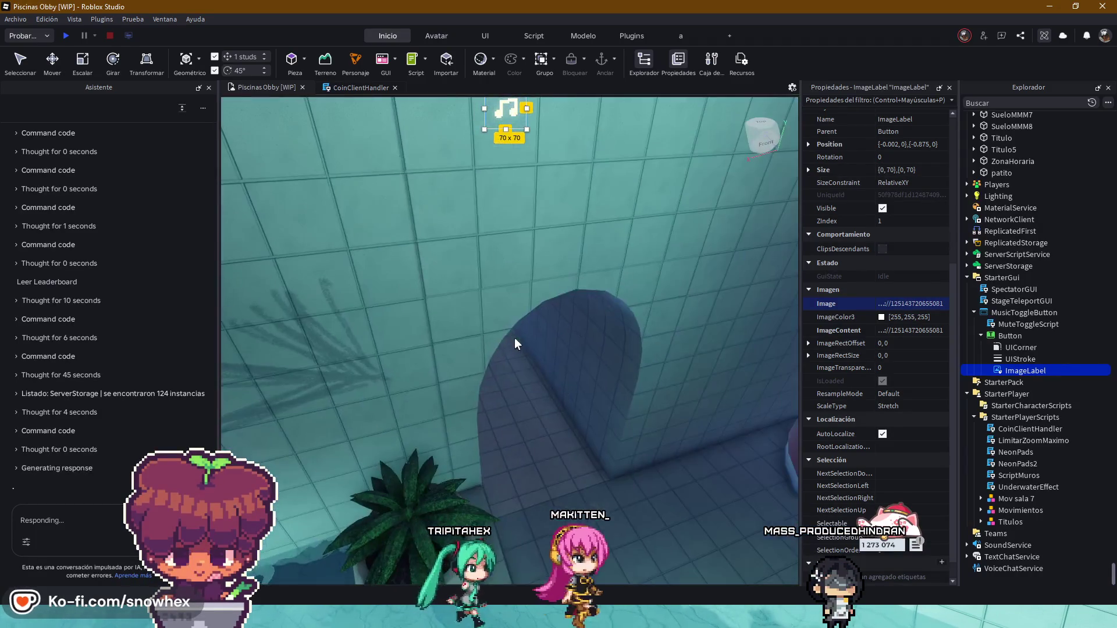
left_click(567, 268)
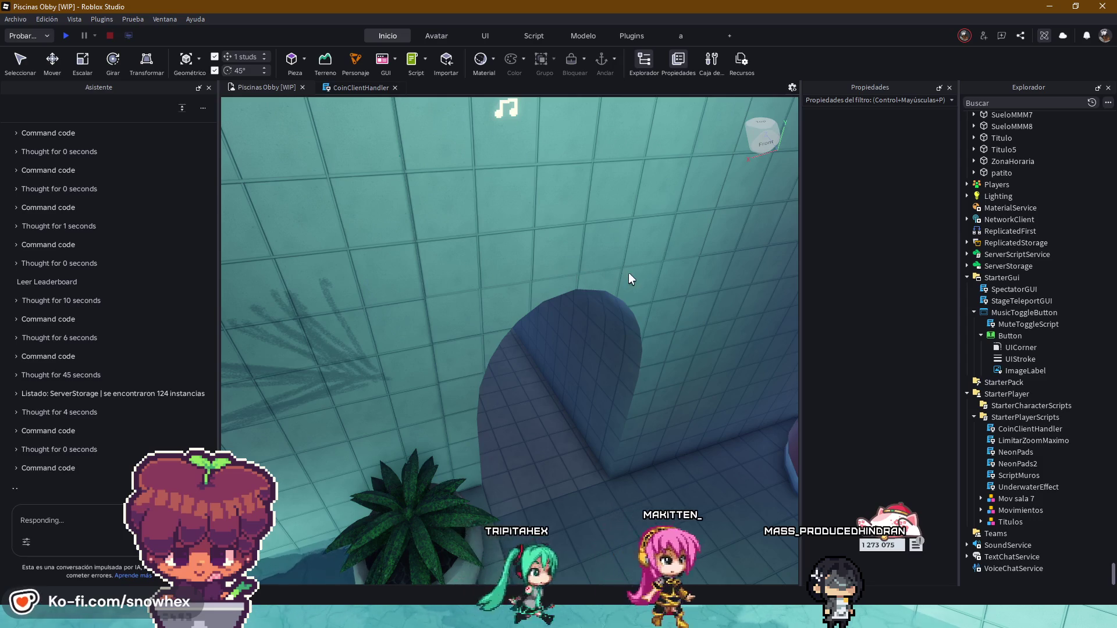
left_click(692, 281)
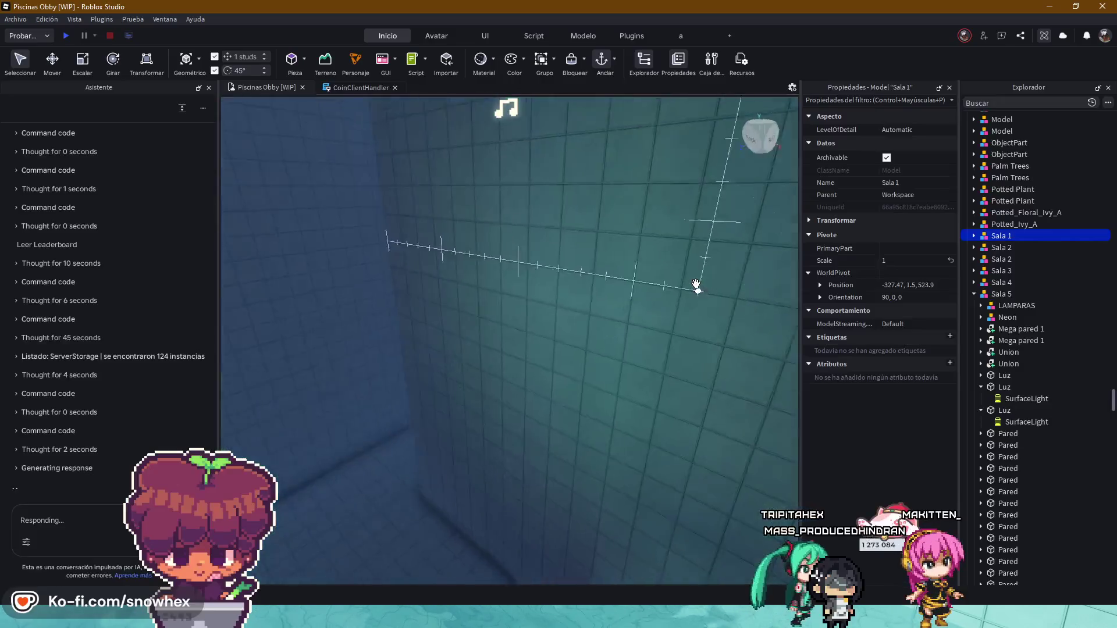
- Select the Sala 2 model, expand its parts and frame its arch in the view
key("Down")
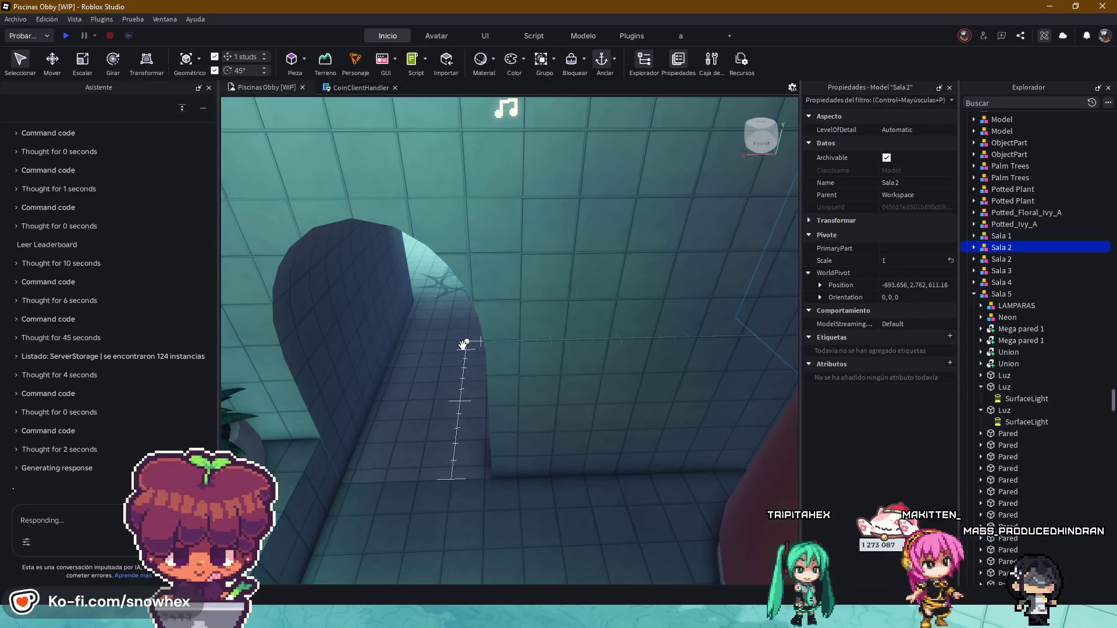
key("f")
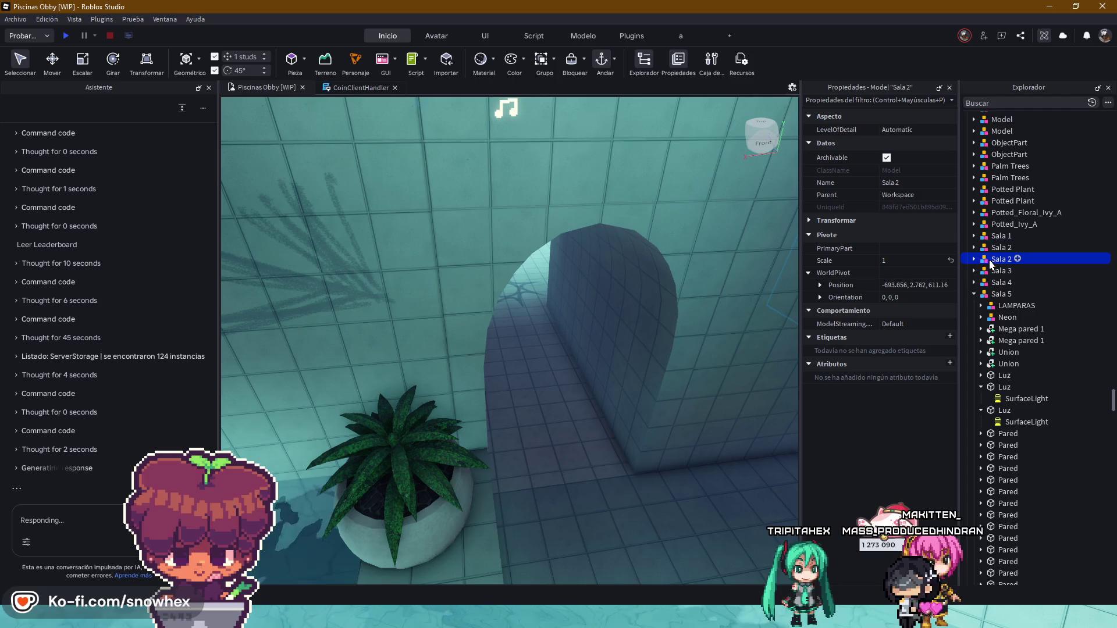
left_click(973, 260)
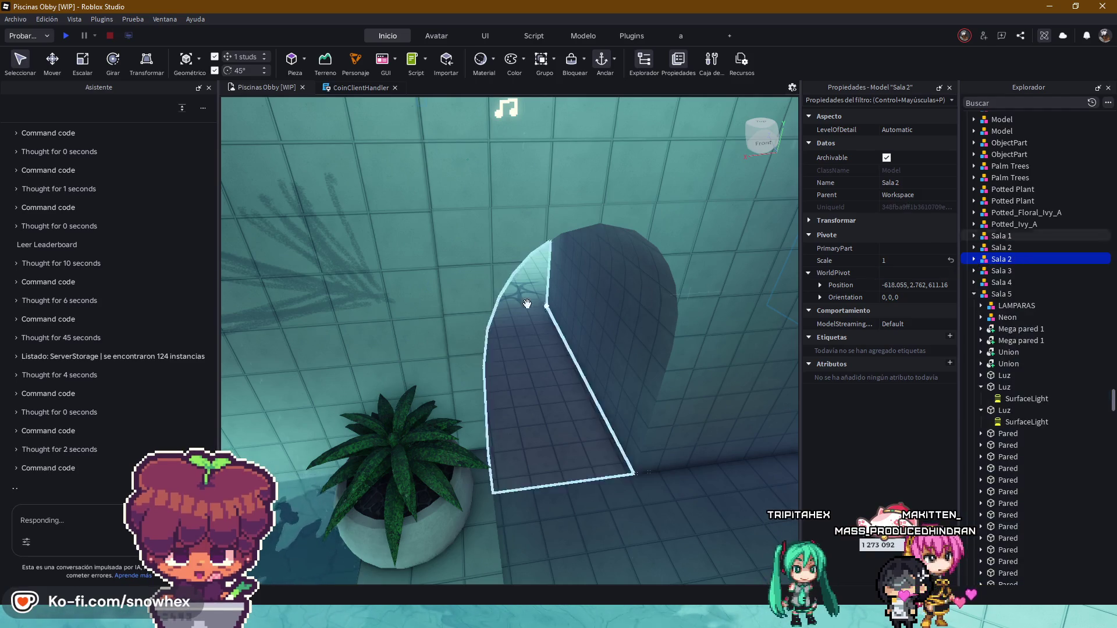
key("f")
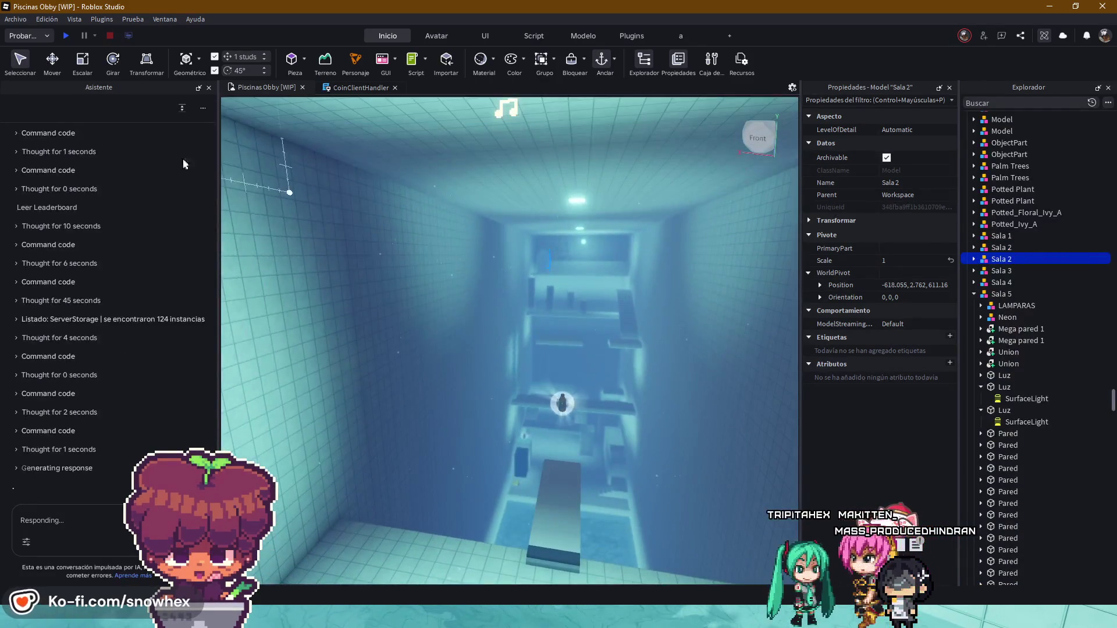
scroll(330, 127, "up", 10)
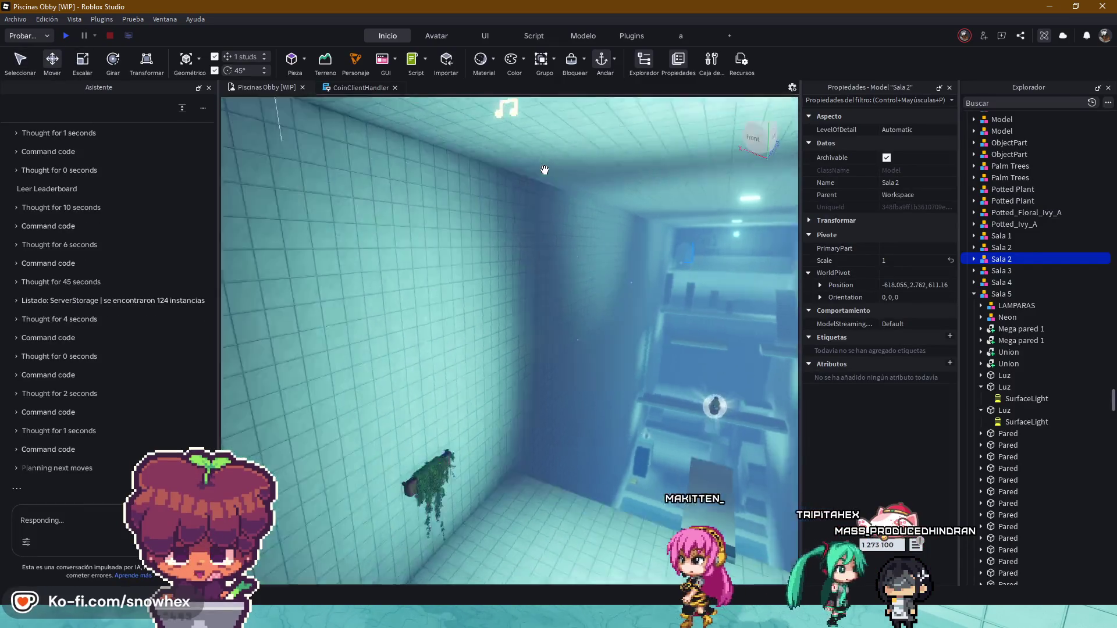
scroll(543, 164, "down", 8)
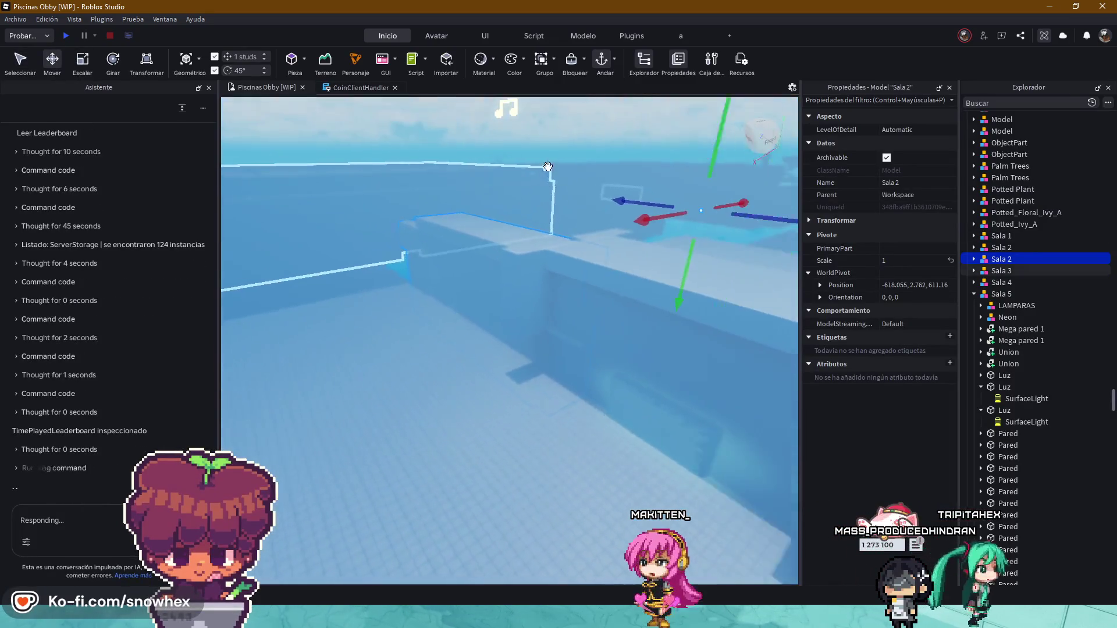
- Drag Sala 2 along its depth and X-axis Move handles to start repositioning it
left_click_drag(658, 243, 777, 266)
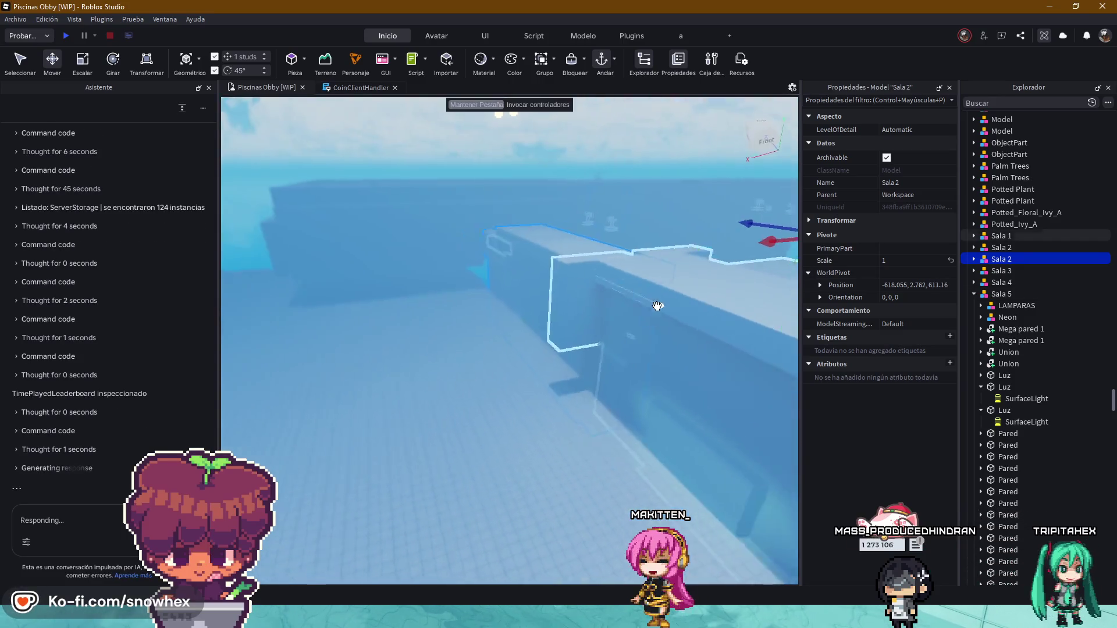
key("d")
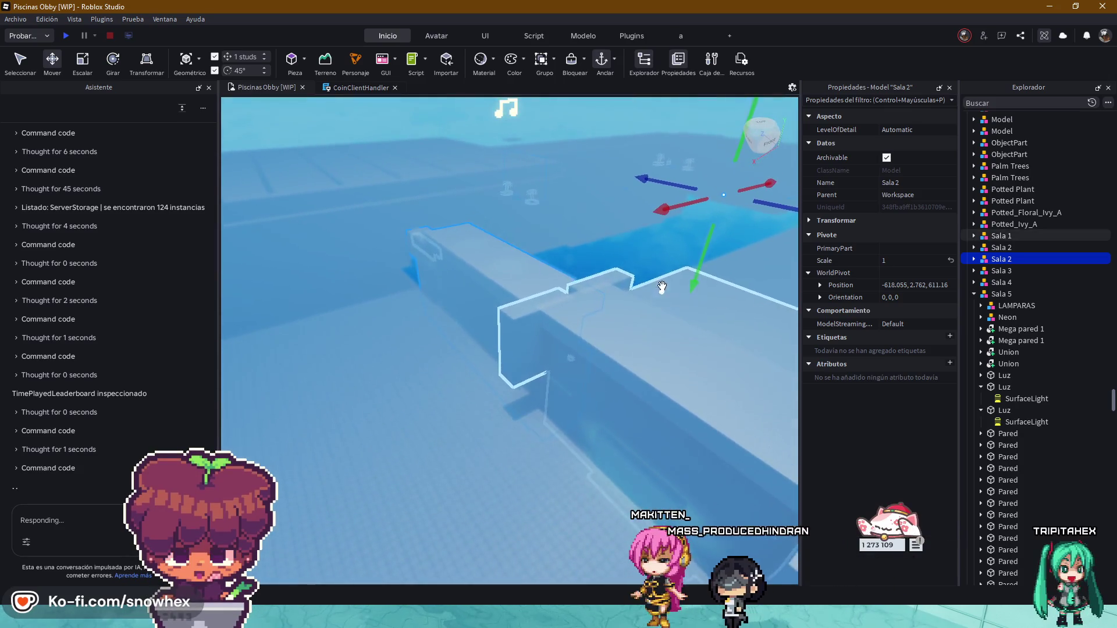
mouse_move(669, 208)
left_mouse_down()
mouse_move(597, 229)
mouse_move(580, 251)
left_mouse_up()
scroll(480, 365, "up", 4)
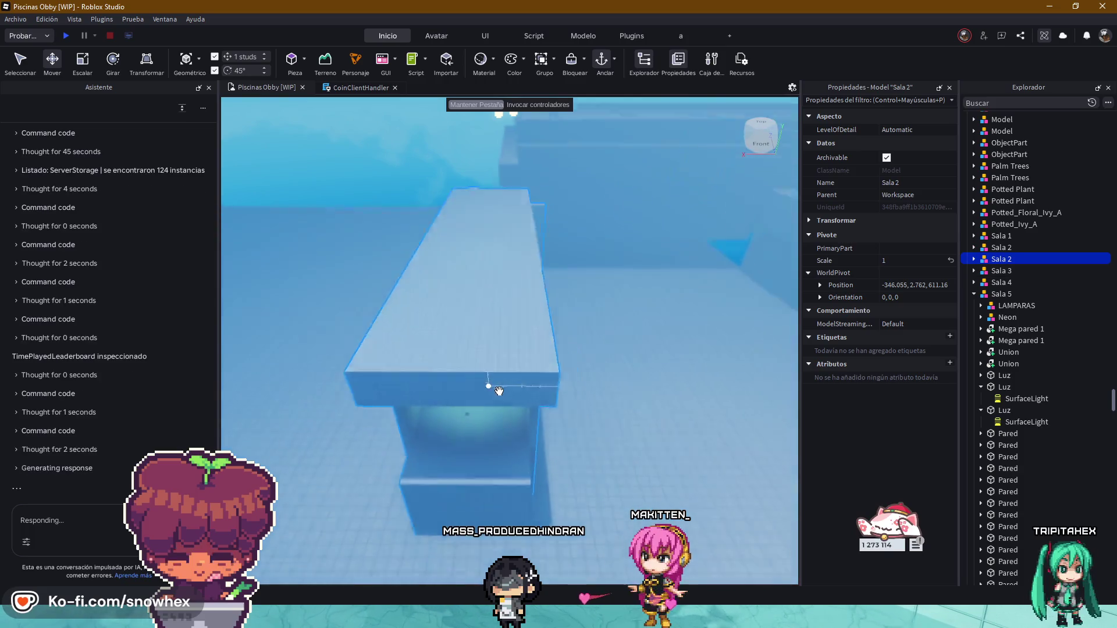
scroll(506, 393, "up", 6)
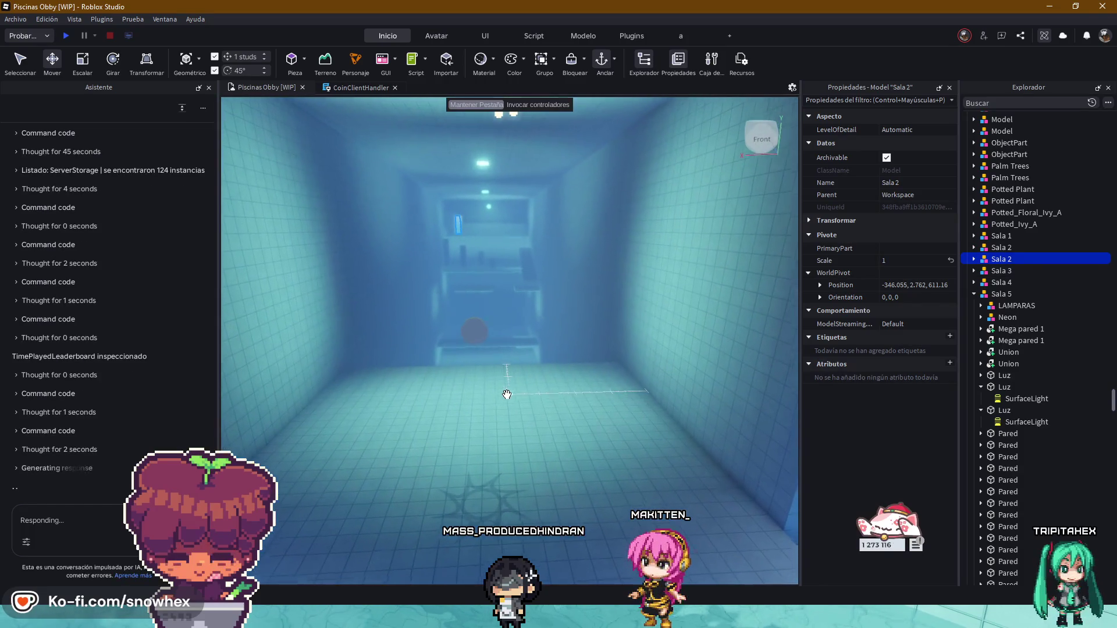
scroll(506, 394, "down", 5)
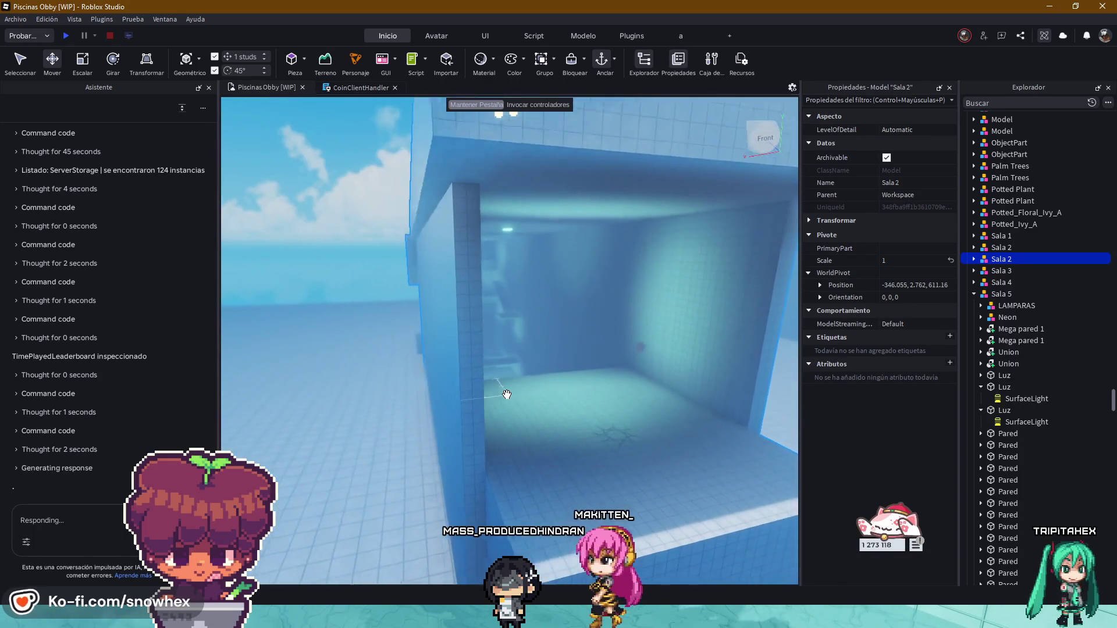
scroll(507, 394, "up", 3)
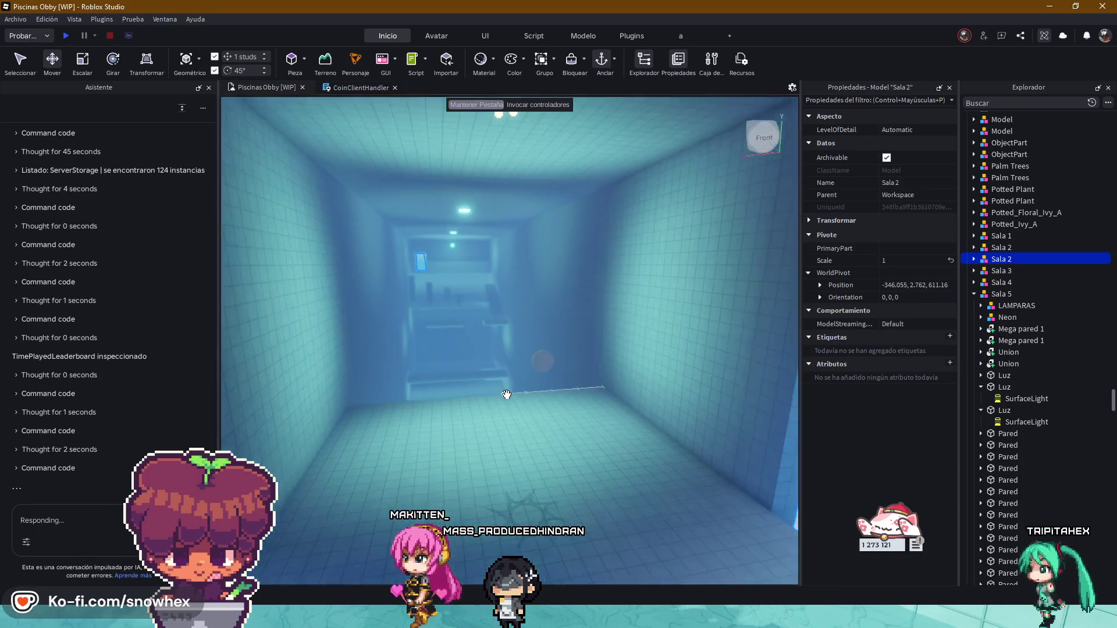
scroll(507, 393, "down", 6)
scroll(506, 393, "down", 8)
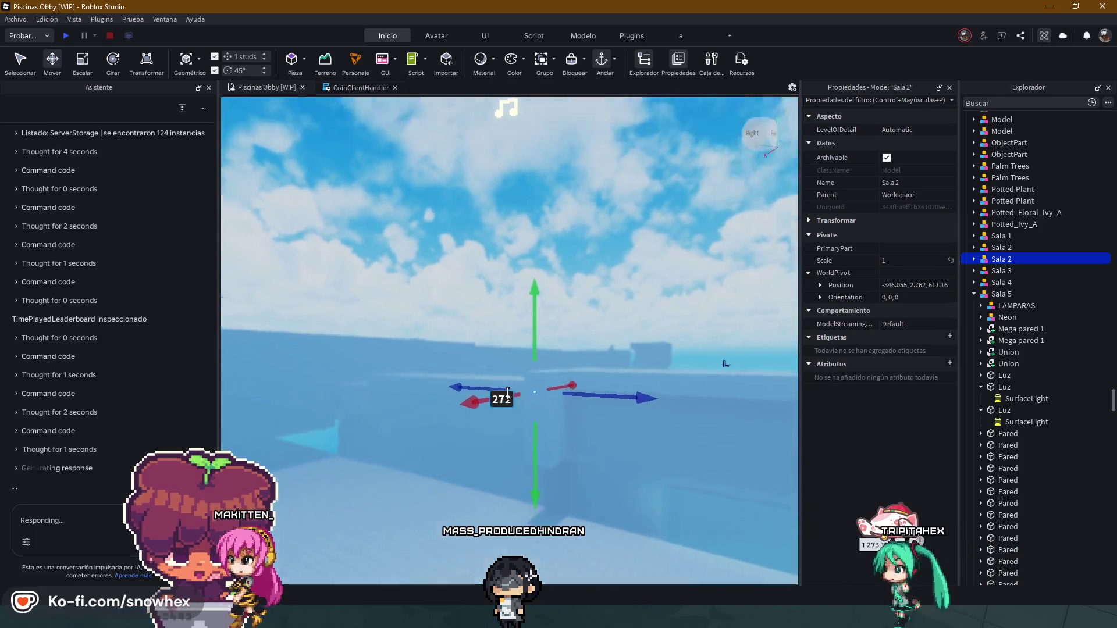
scroll(506, 393, "down", 4)
scroll(507, 394, "up", 3)
scroll(507, 394, "down", 3)
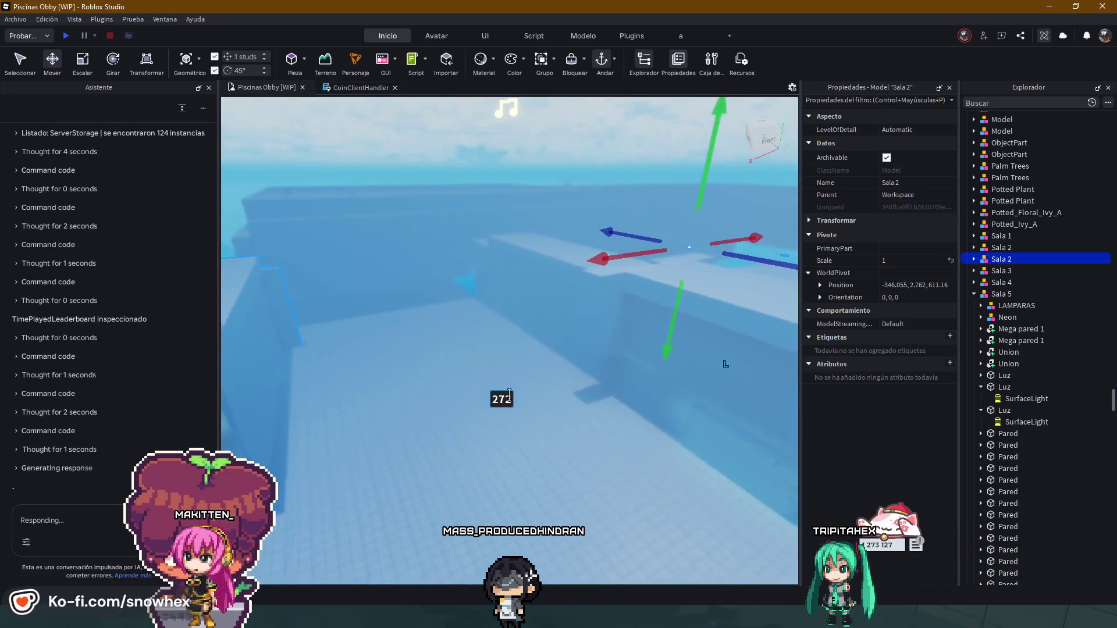
- Shift Sala 2 167 studs along X so its pivot X reads -513.055
left_click_drag(585, 266, 672, 255)
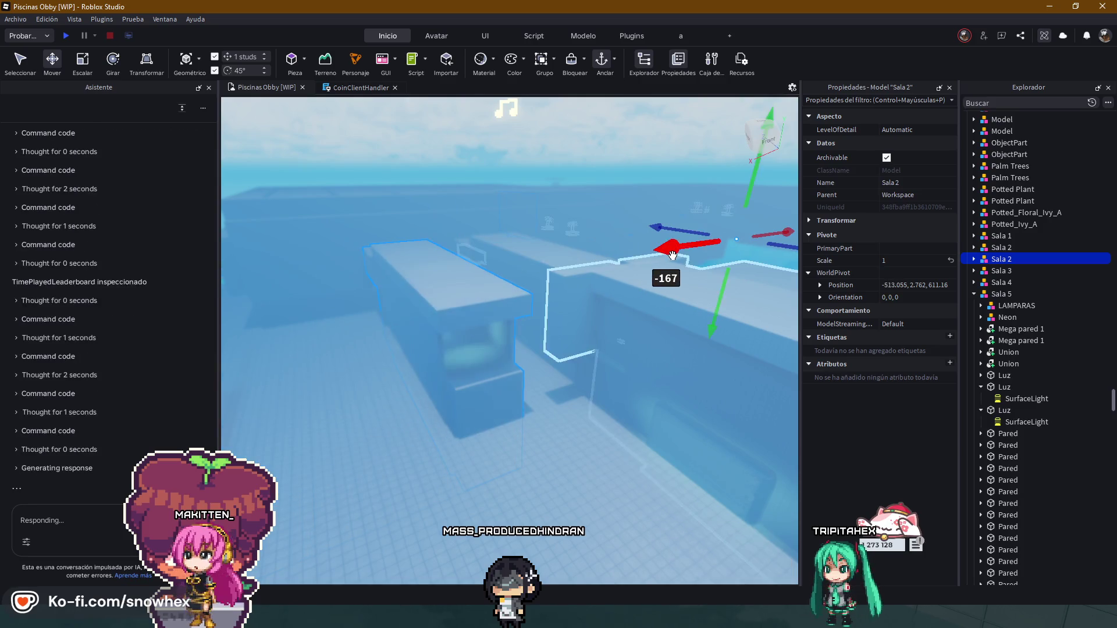
scroll(583, 291, "up", 4)
scroll(579, 291, "down", 3)
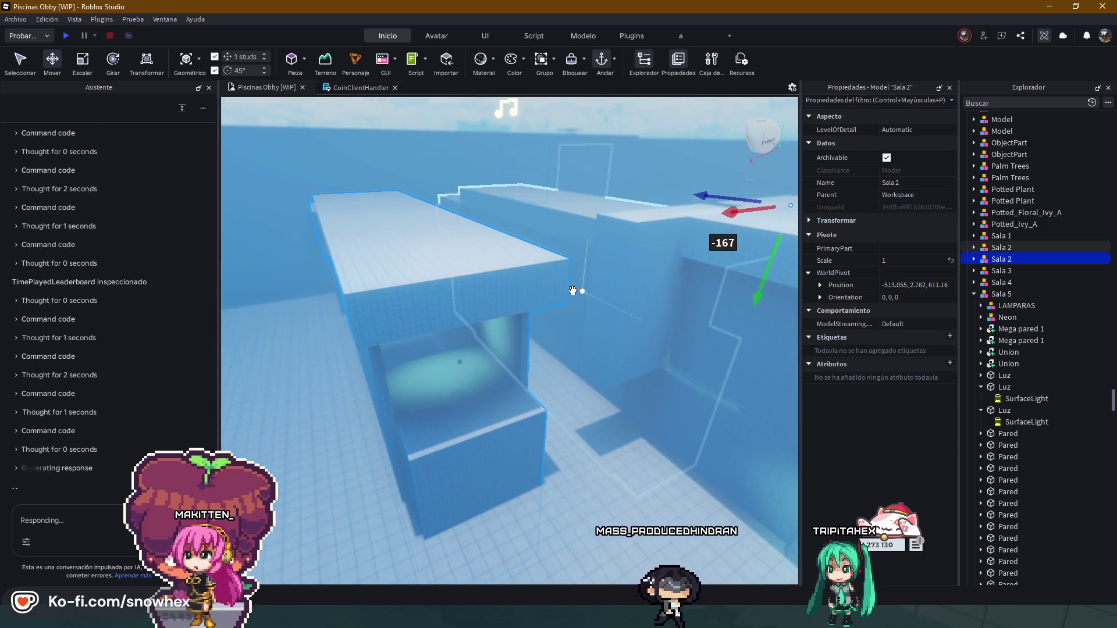
scroll(572, 290, "up", 2)
- Capture a screenshot of the viewport area, then dismiss the capture
key("super+shift+s")
mouse_move(256, 112)
left_mouse_down()
mouse_move(370, 187)
mouse_move(1097, 572)
left_mouse_up()
left_click(1052, 583)
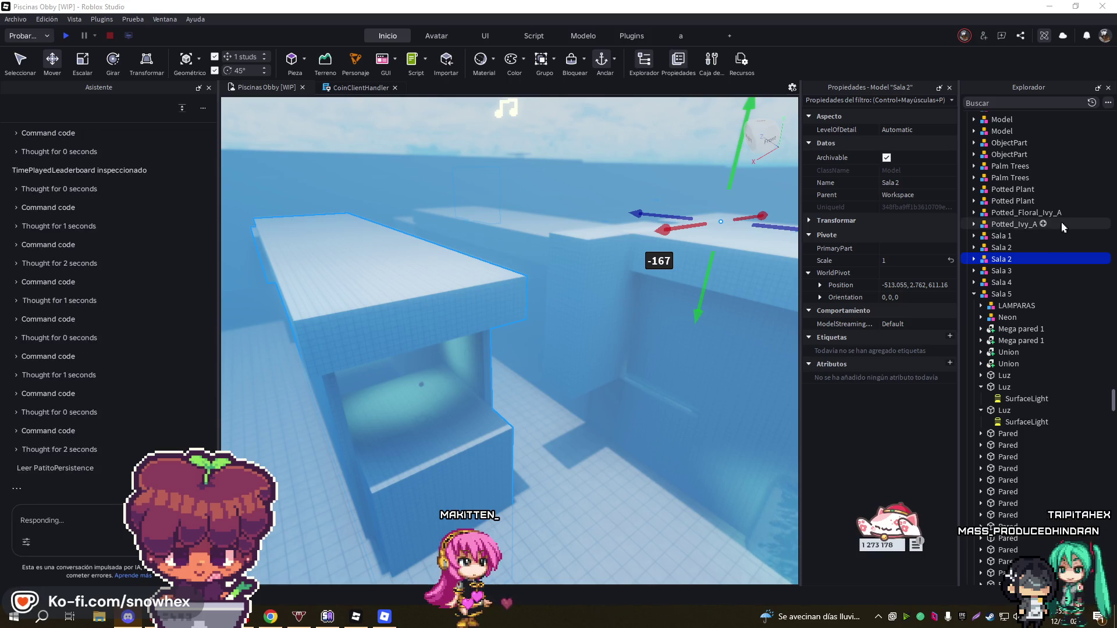
- Collapse Sala 5 in Explorer and fly the camera through the rooms, turning back toward Sala 2's front
left_click(973, 294)
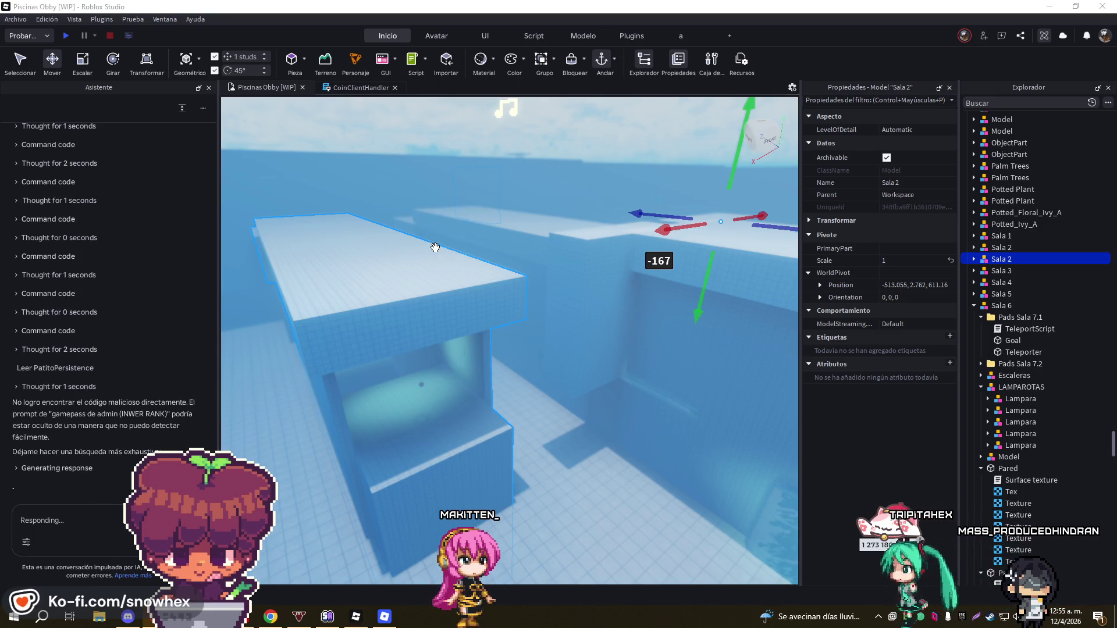
scroll(435, 246, "up", 5)
scroll(435, 247, "up", 10)
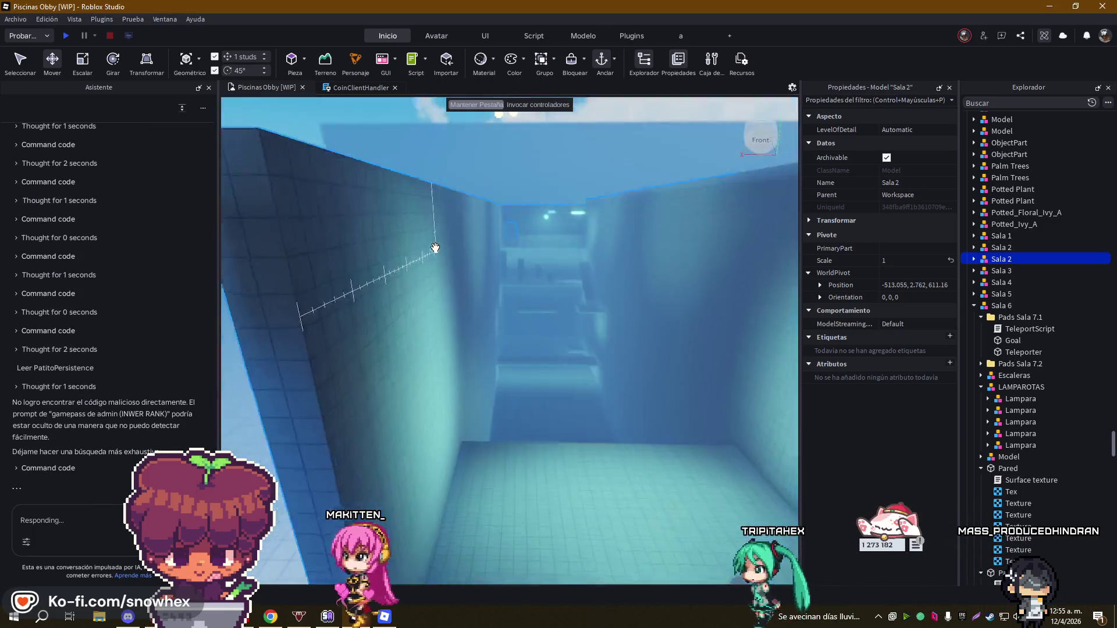
scroll(435, 246, "up", 10)
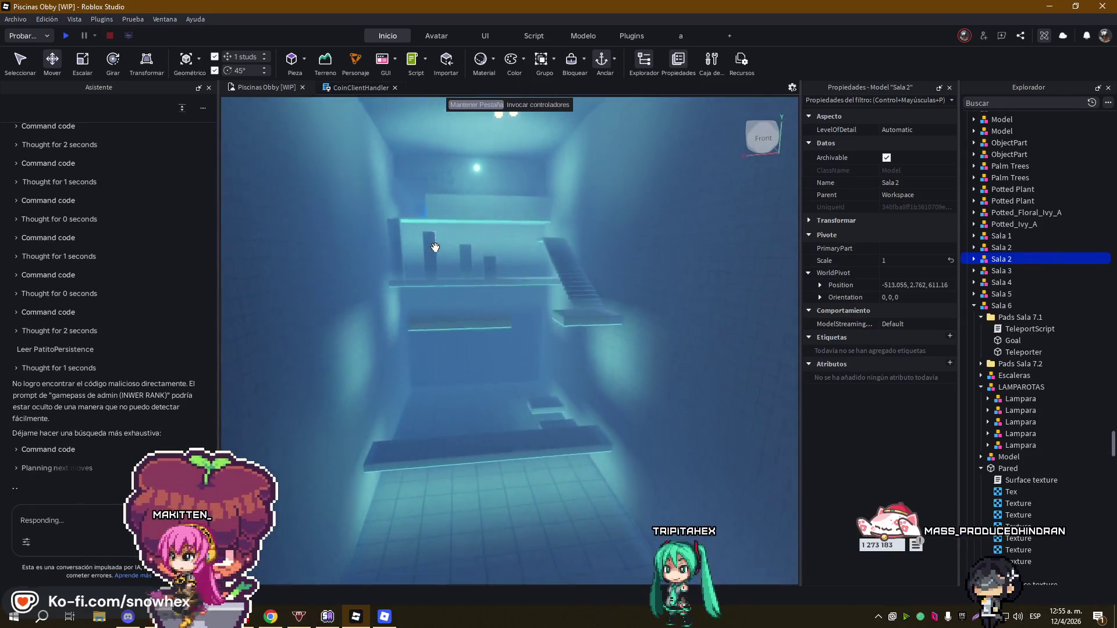
scroll(435, 247, "up", 10)
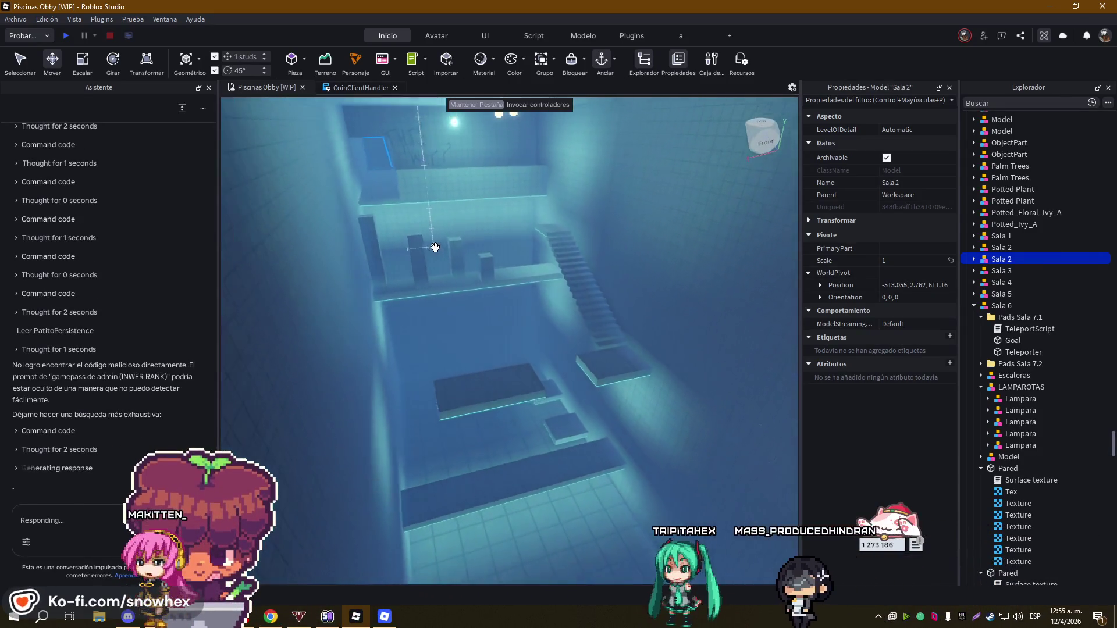
scroll(435, 246, "up", 10)
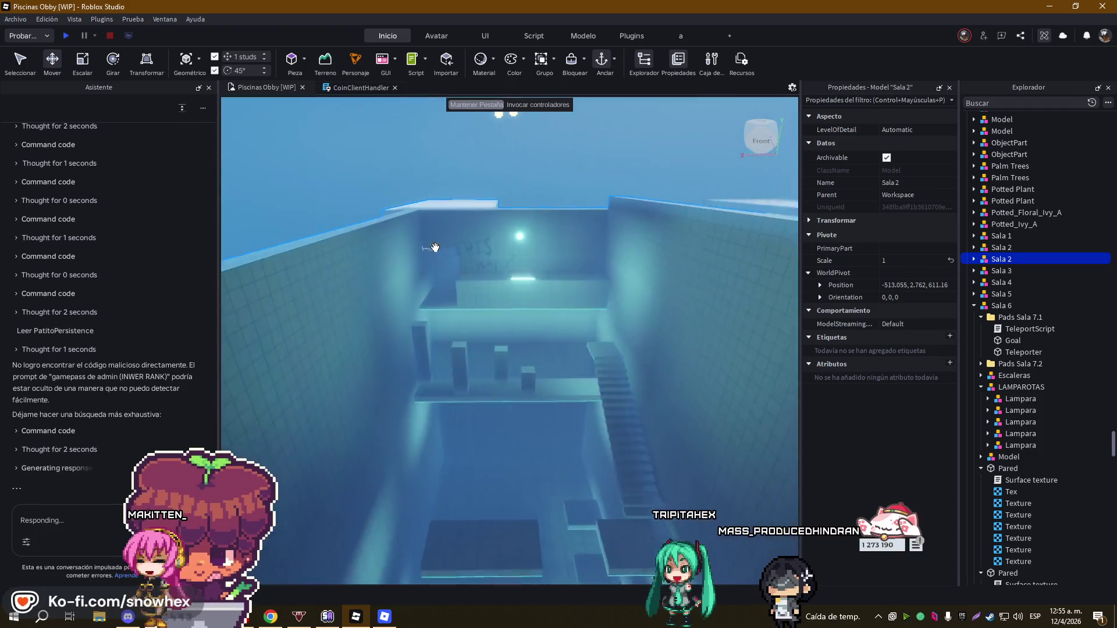
scroll(435, 248, "up", 10)
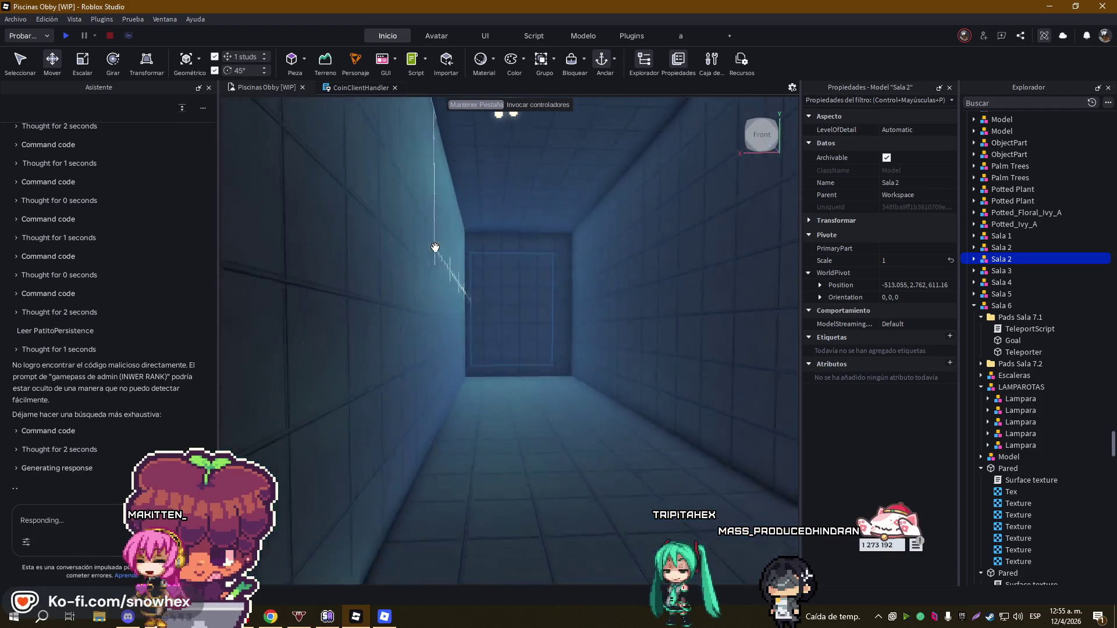
scroll(435, 247, "up", 10)
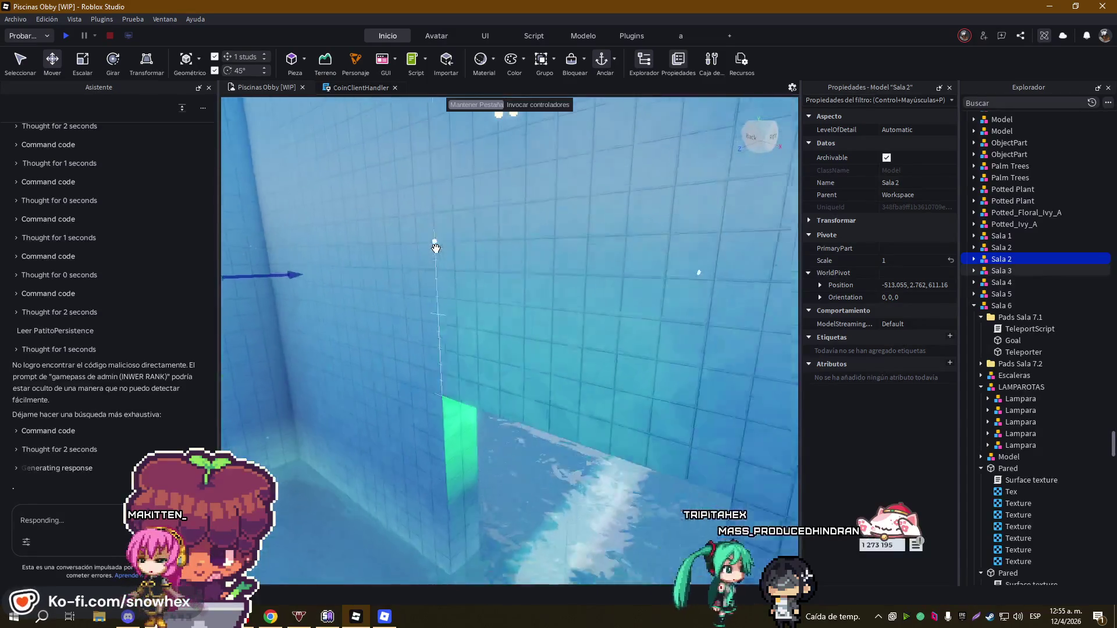
scroll(433, 246, "down", 10)
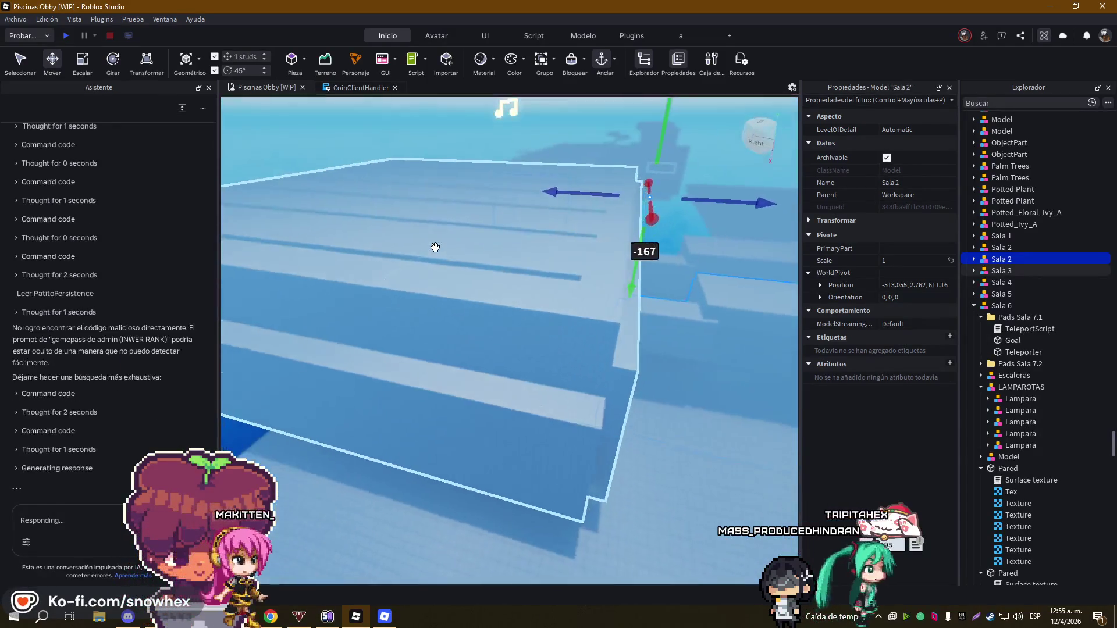
key("Left")
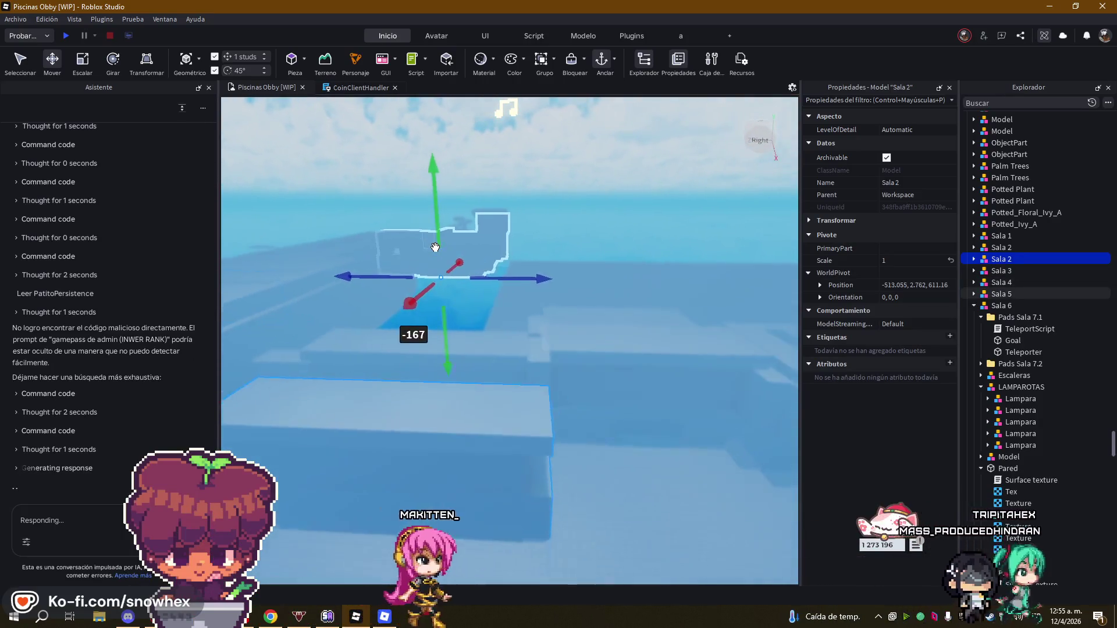
key("Left")
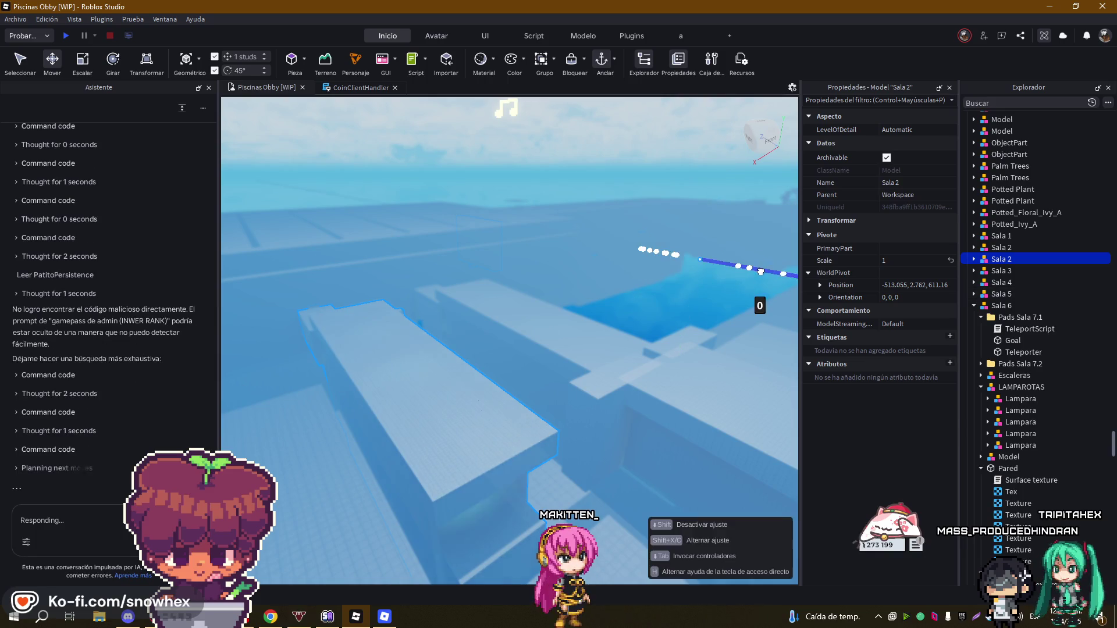
- Slide Sala 2 along its depth axis to pivot Z 297.16, then focus on Spawner 4
left_click_drag(884, 349, 971, 419)
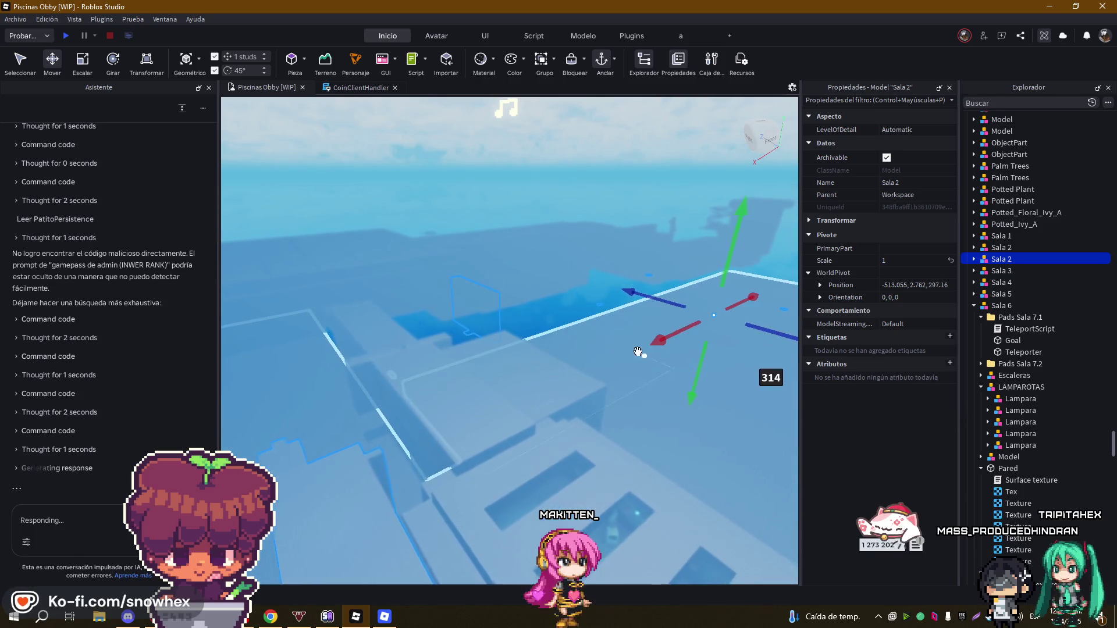
scroll(605, 336, "up", 10)
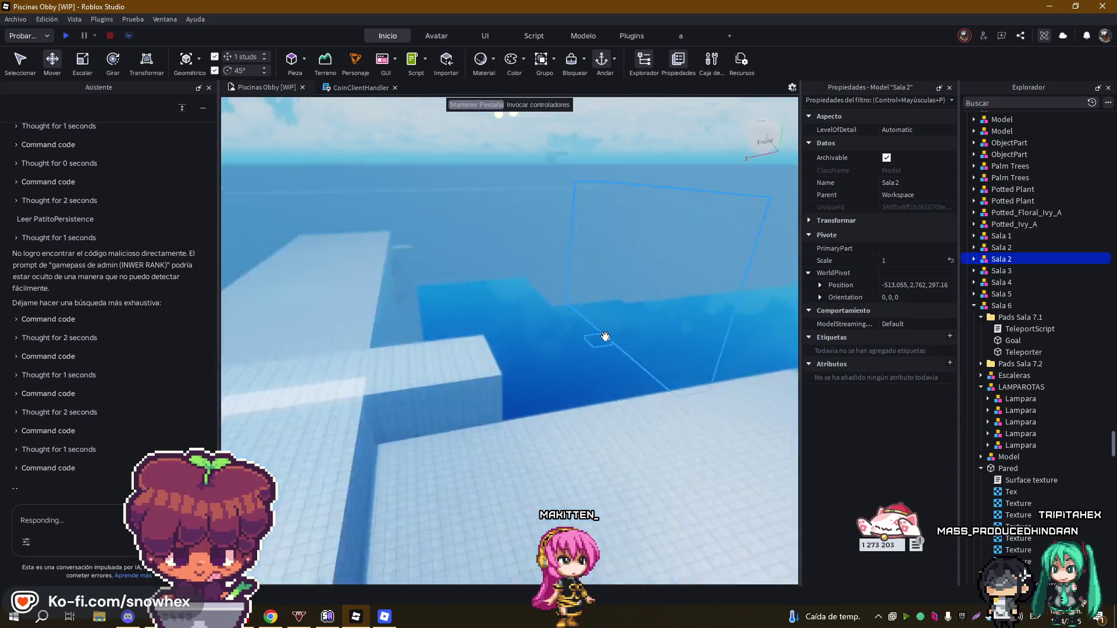
left_click(570, 316)
key("f")
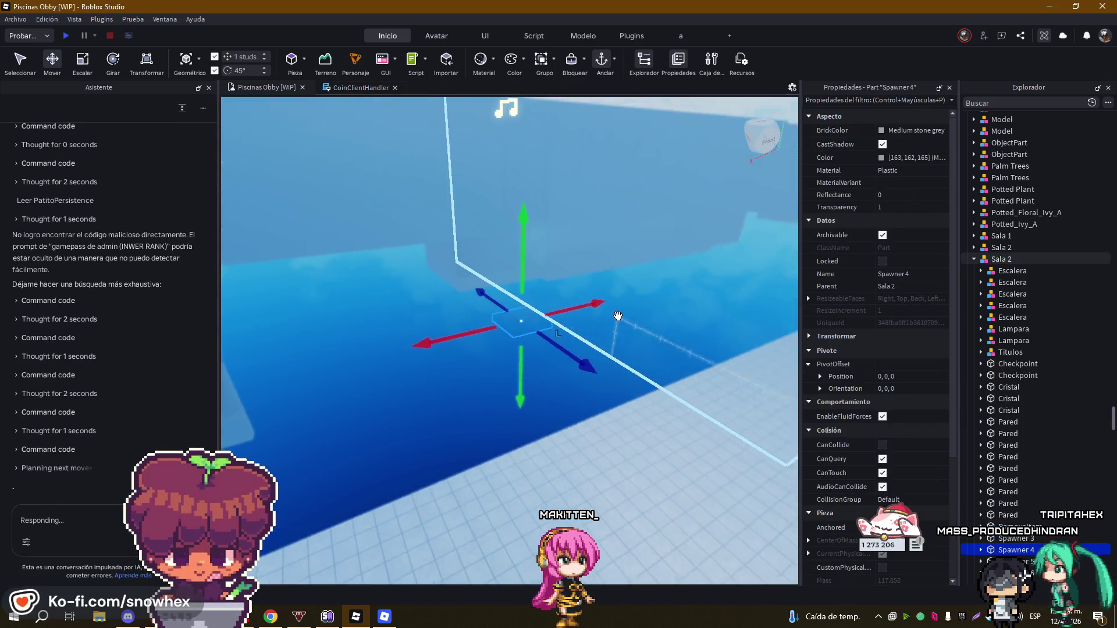
- Focus on the RemoveItem part, then reselect the whole Sala 2 model
left_click(609, 292)
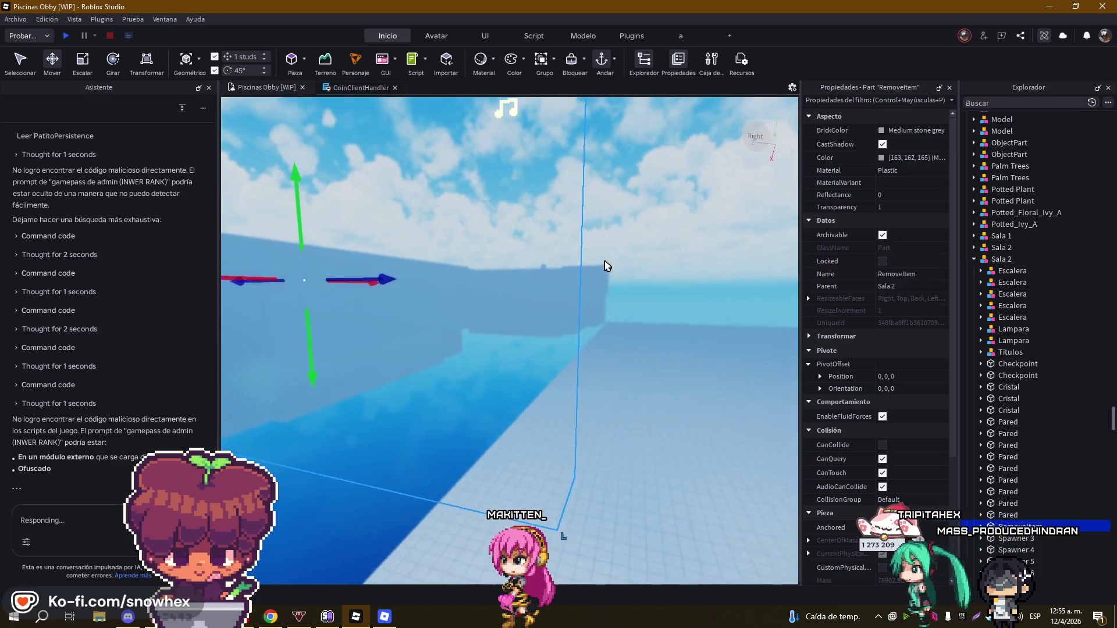
key("f")
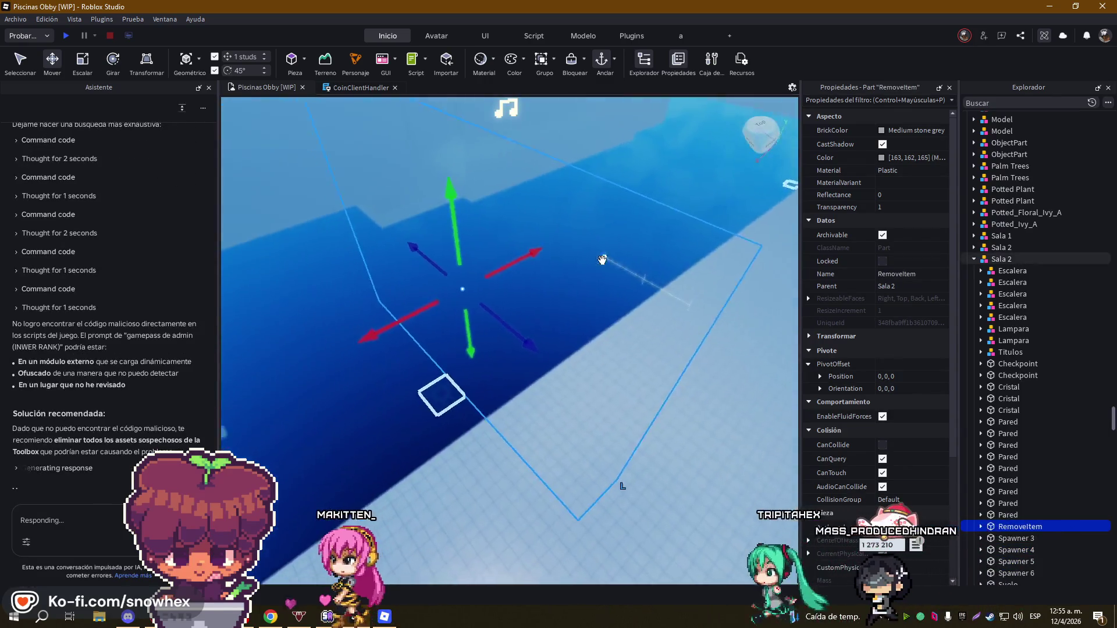
key("s")
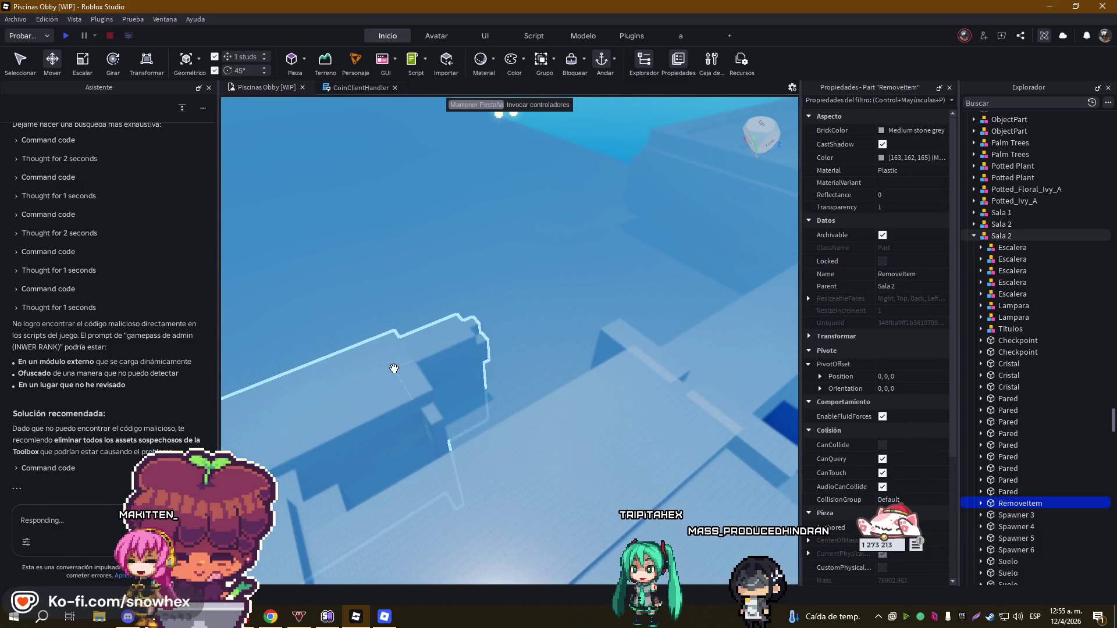
left_click(391, 369)
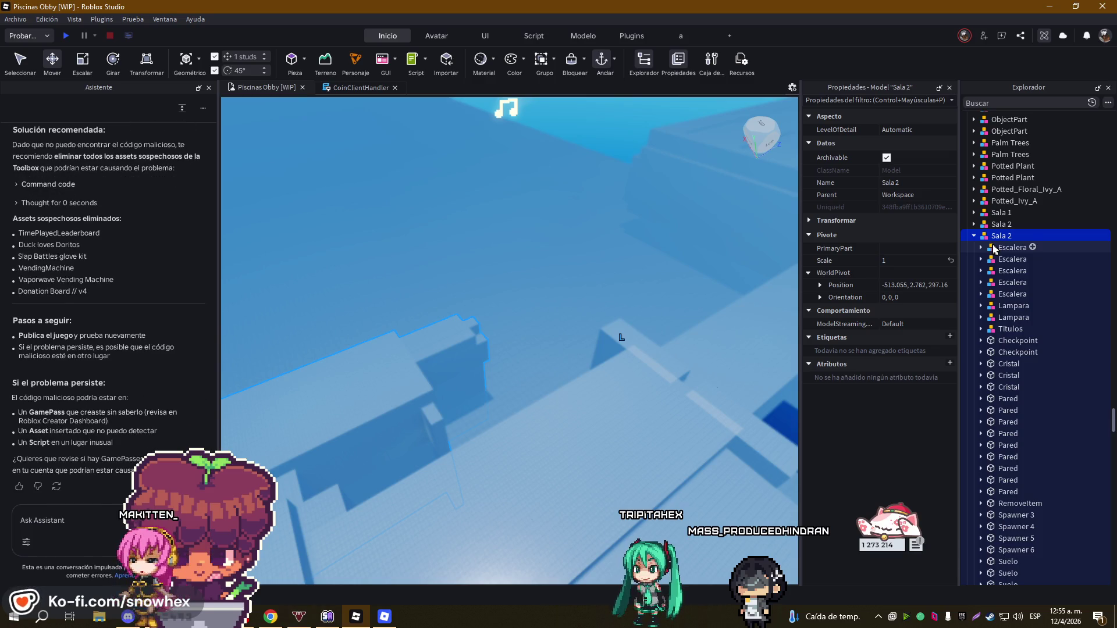
- Select the duplicate Sala 2 model in Explorer and delete it
scroll(1019, 303, "down", 10)
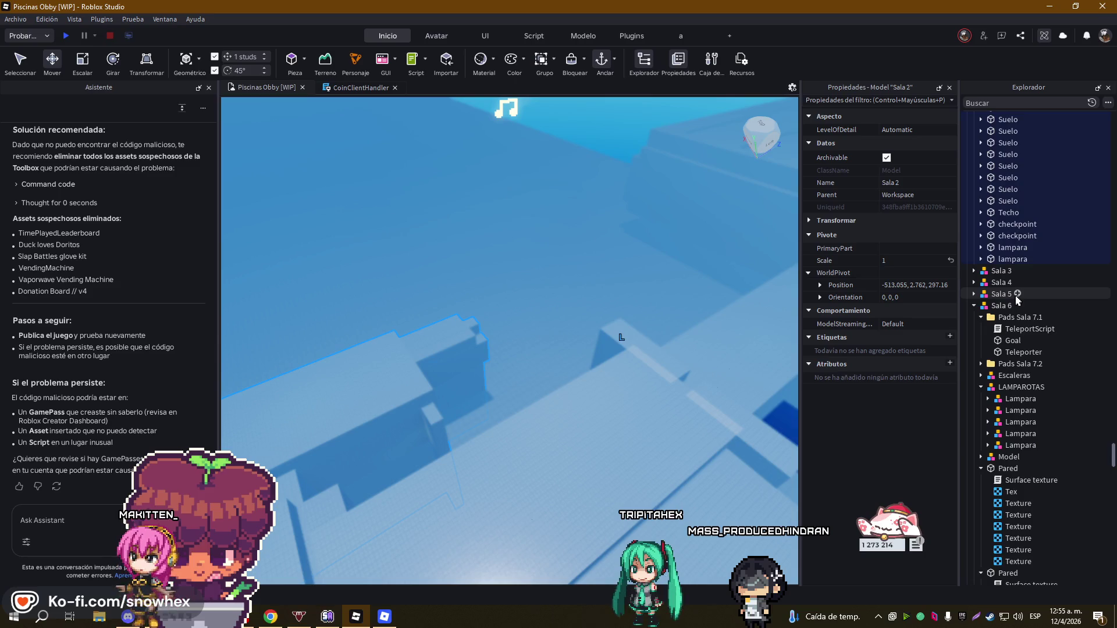
scroll(977, 289, "up", 9)
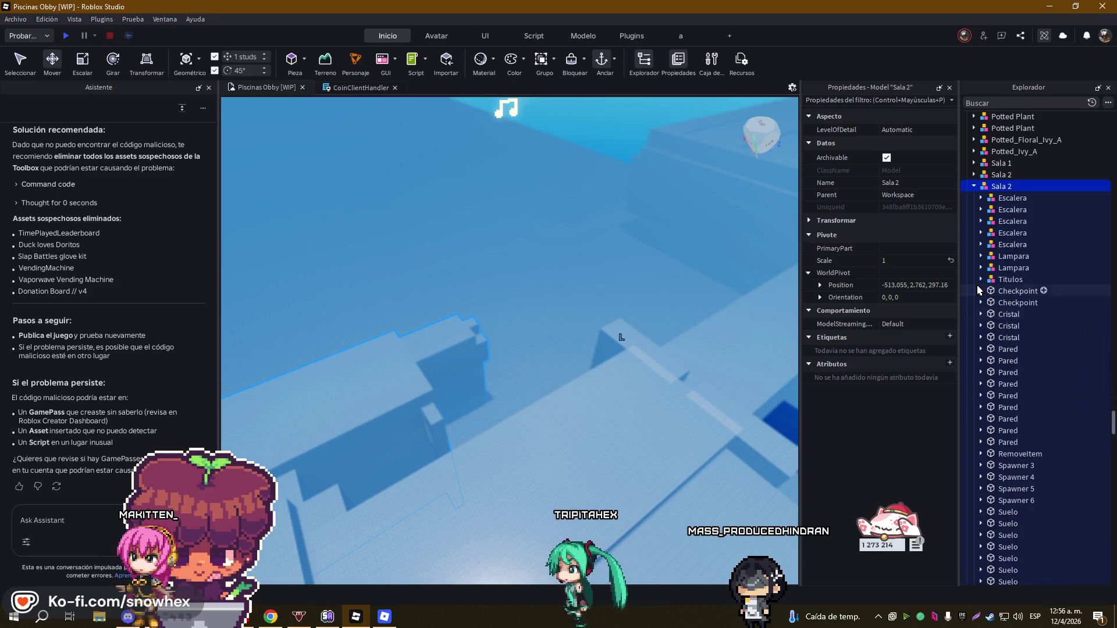
left_click(973, 175)
scroll(1001, 261, "down", 10)
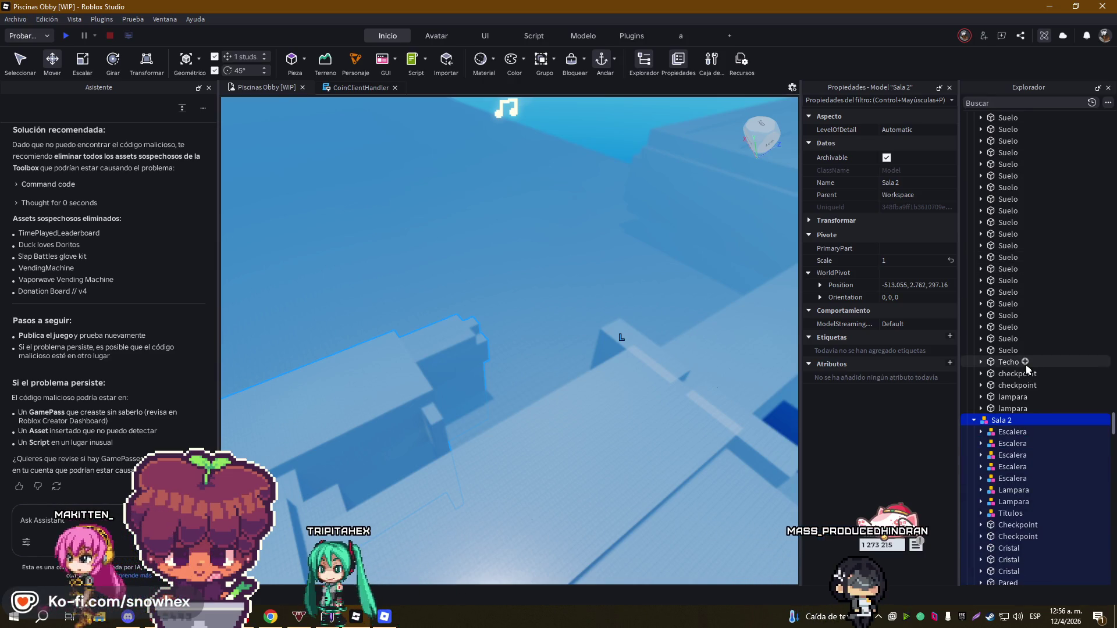
key("Delete")
- Focus the remaining Sala 2 room, then dismiss the voice chat suspended notice
scroll(1027, 369, "up", 10)
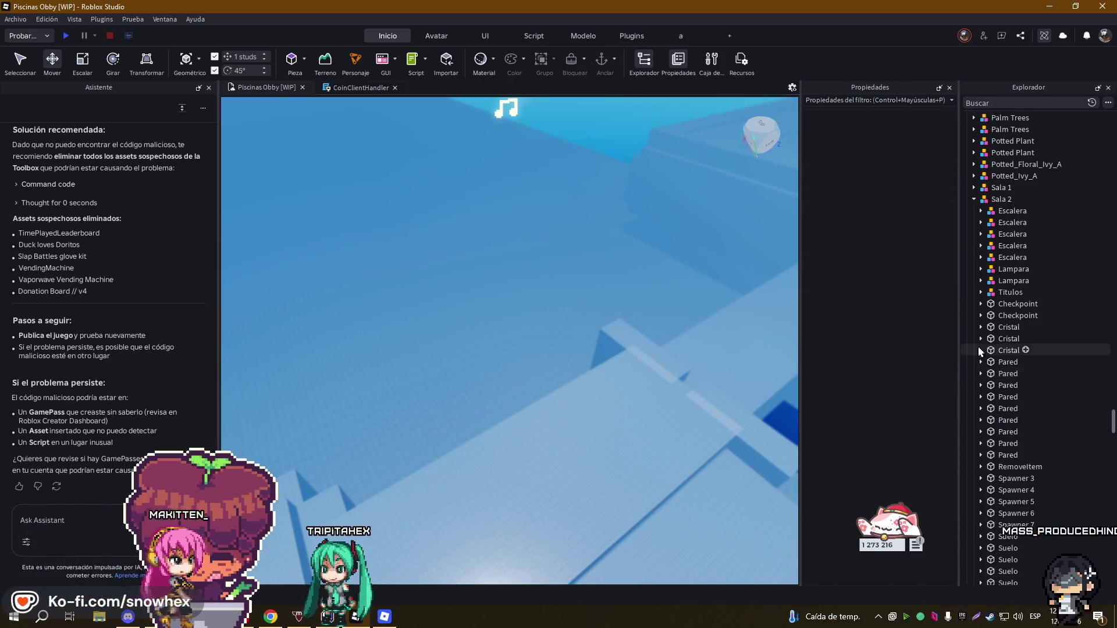
scroll(975, 330, "up", 3)
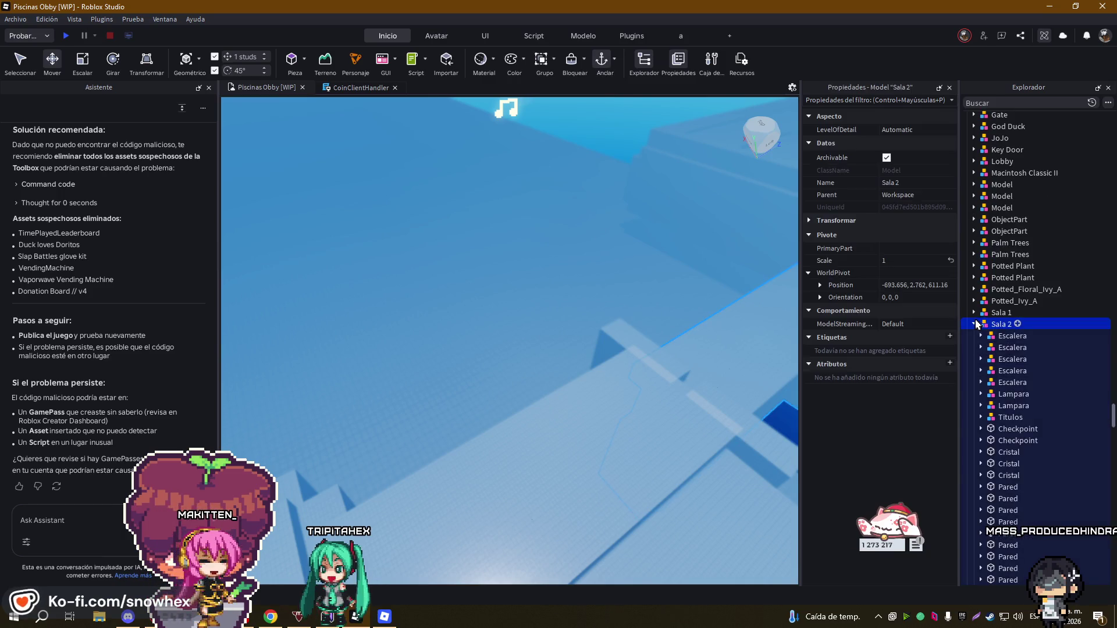
double_click(996, 327)
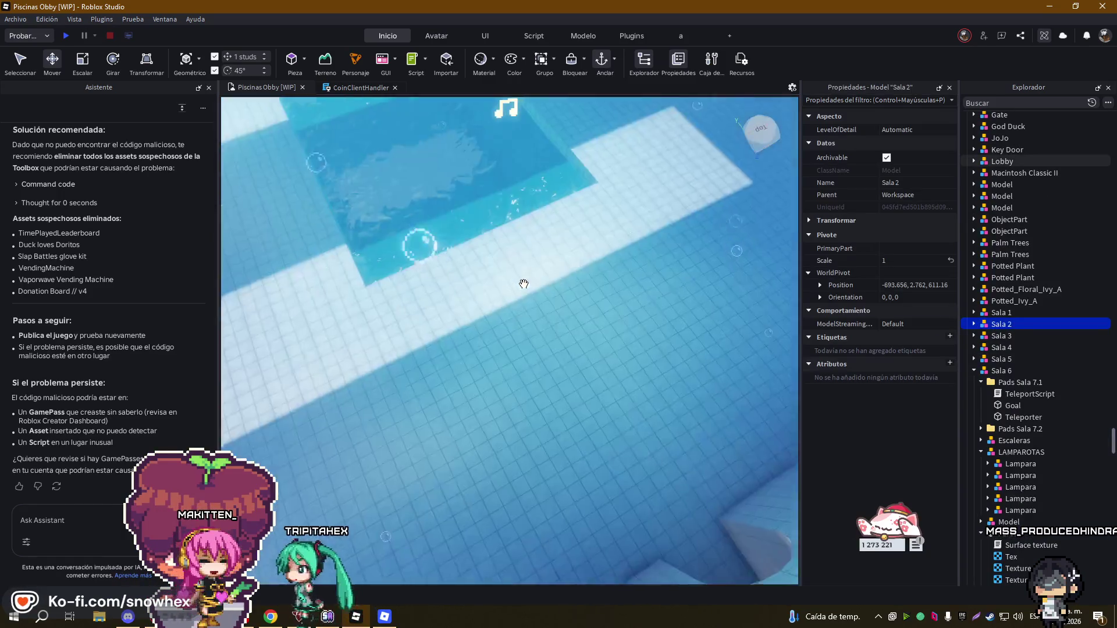
scroll(523, 284, "up", 10)
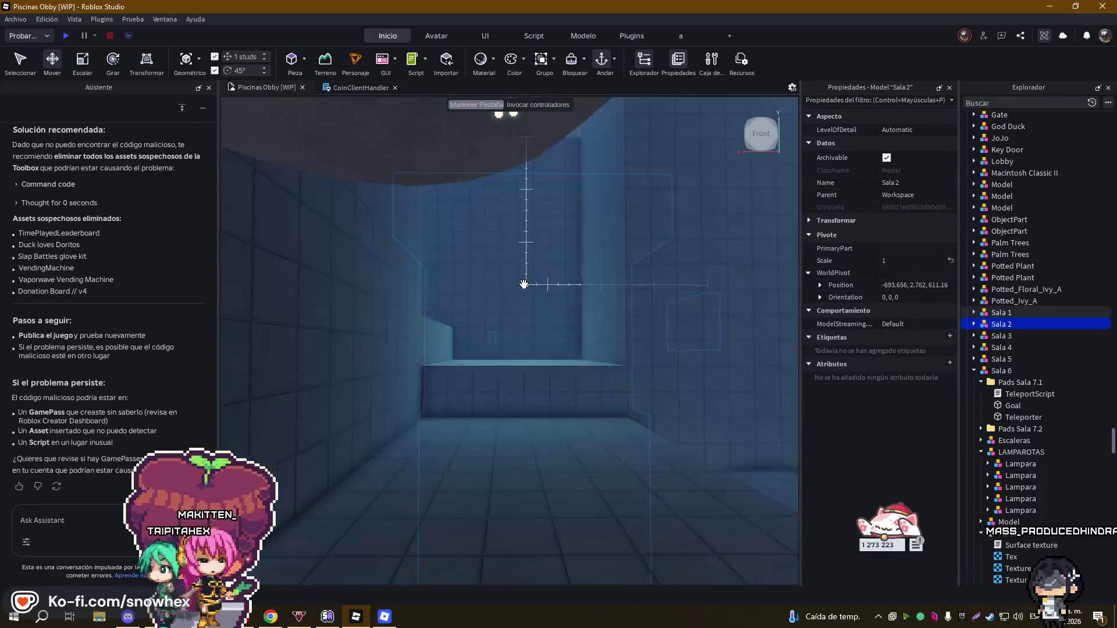
scroll(523, 285, "up", 8)
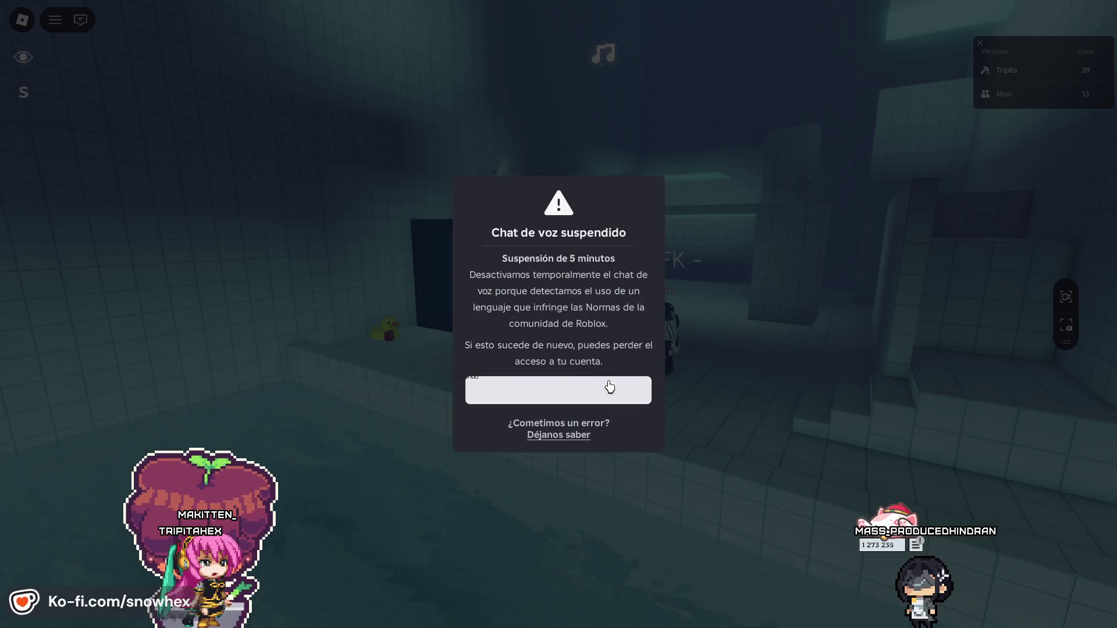
left_click(609, 385)
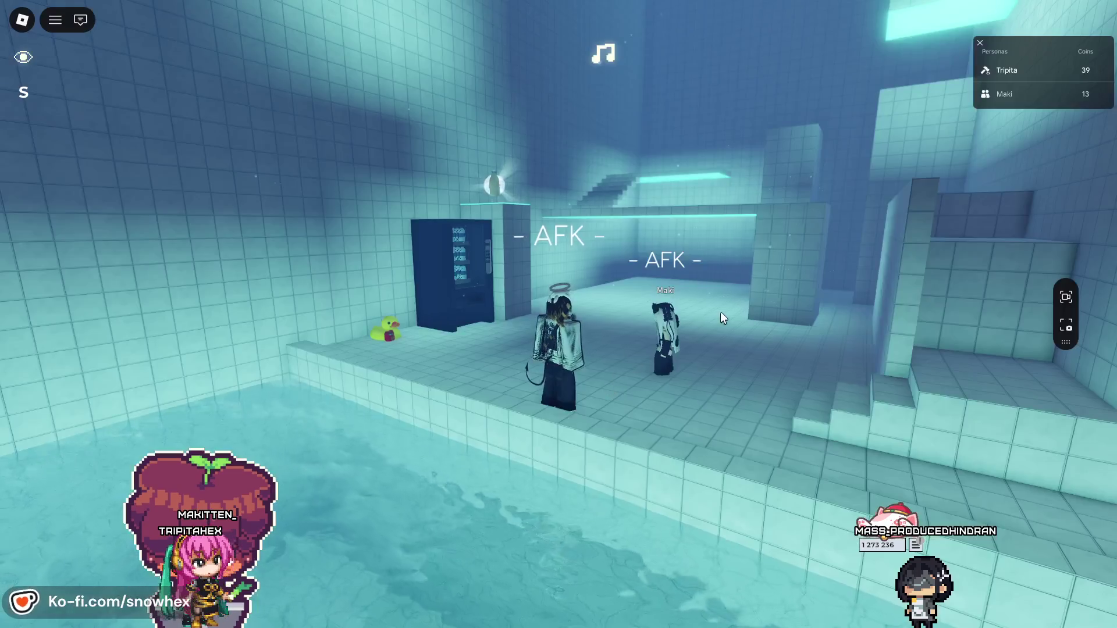
- Walk the character to the vending machine, take an Almond Water with E, and return to Studio
key("a")
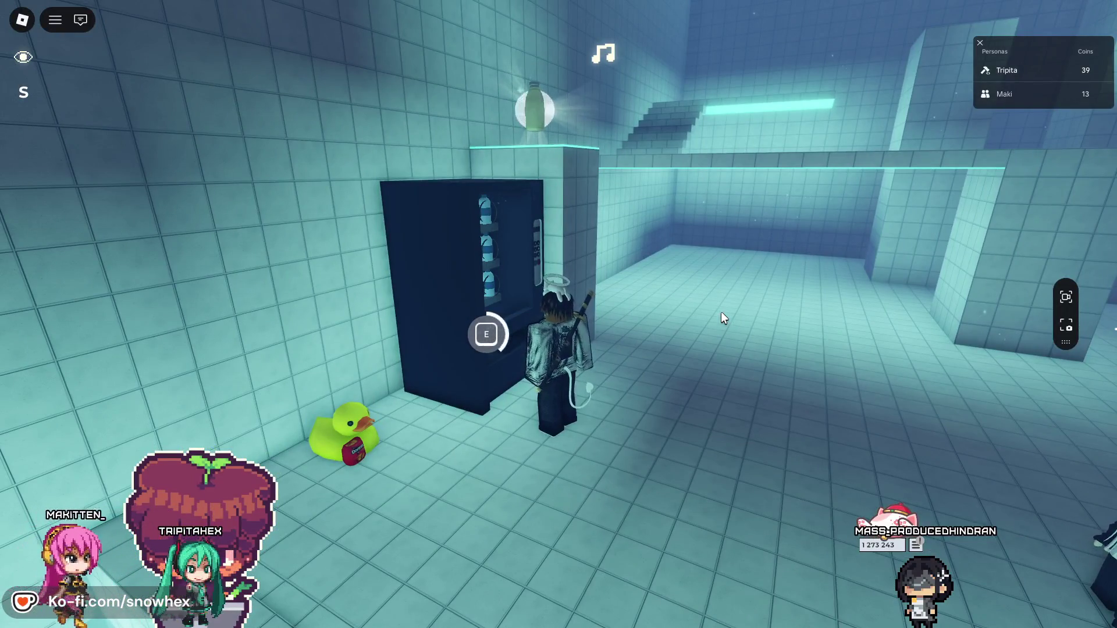
key("s")
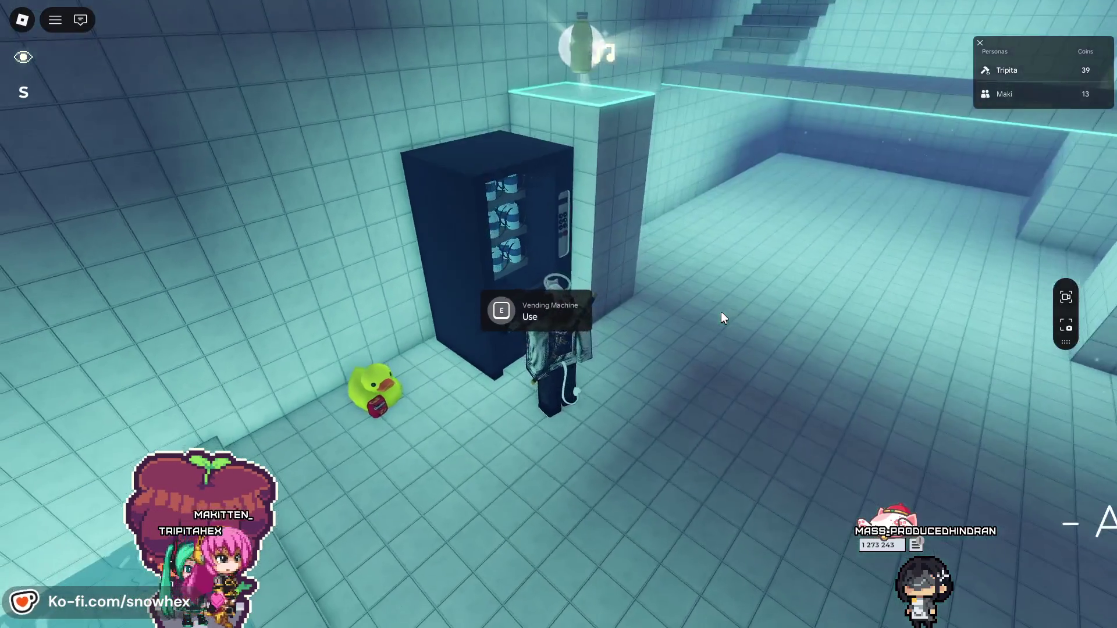
key("e")
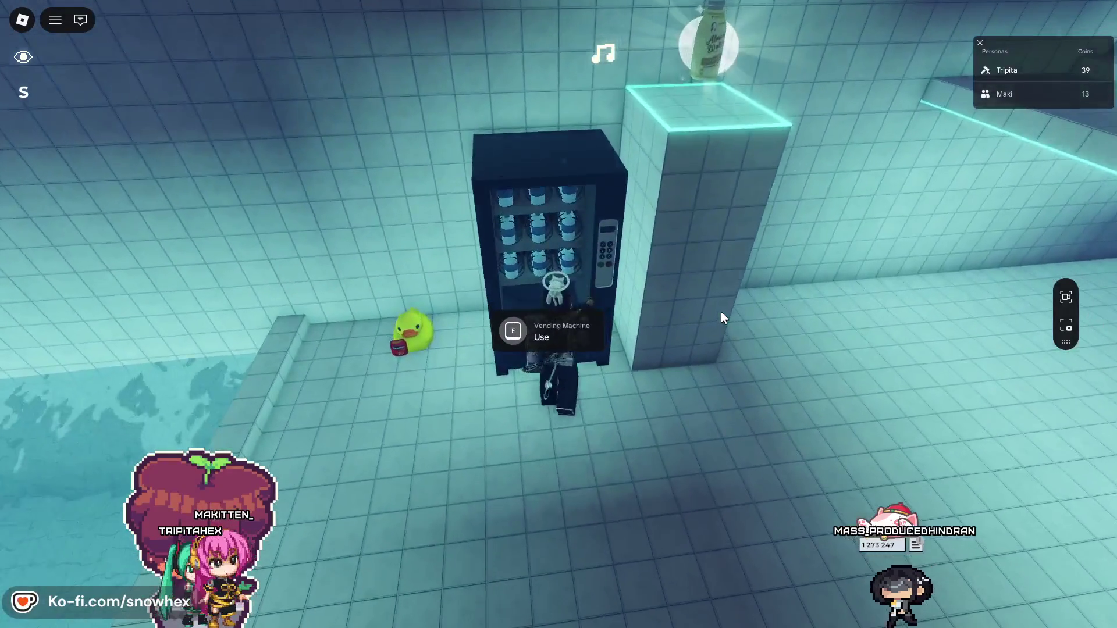
key("Right")
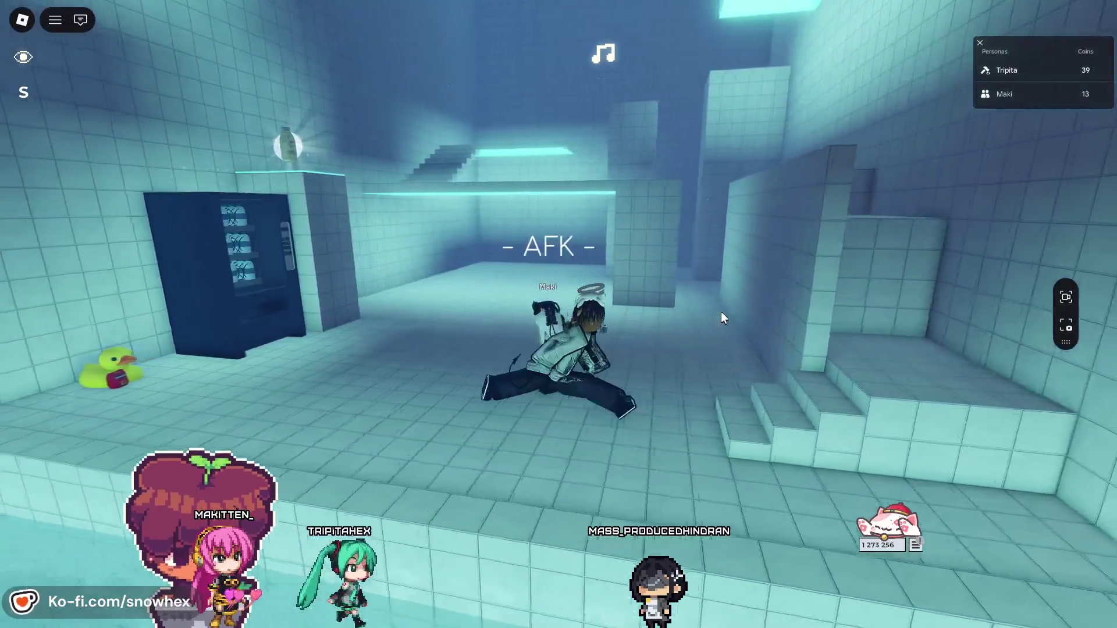
key("alt+Tab")
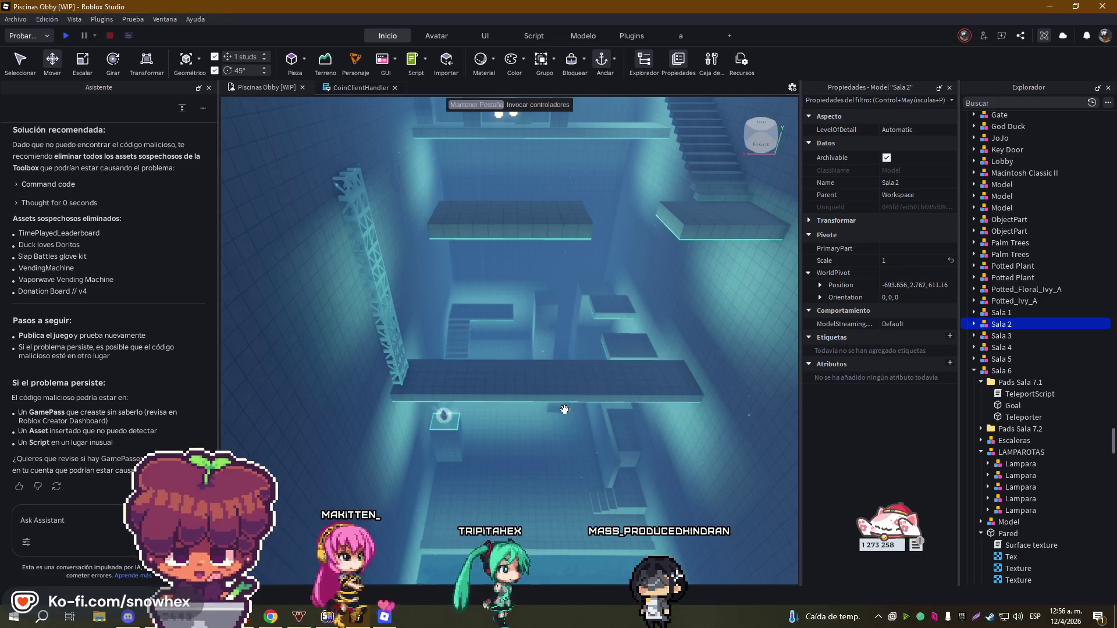
- Back the view out over the pool and undo twice to restore Sala 2 and the Donation Board
key("s")
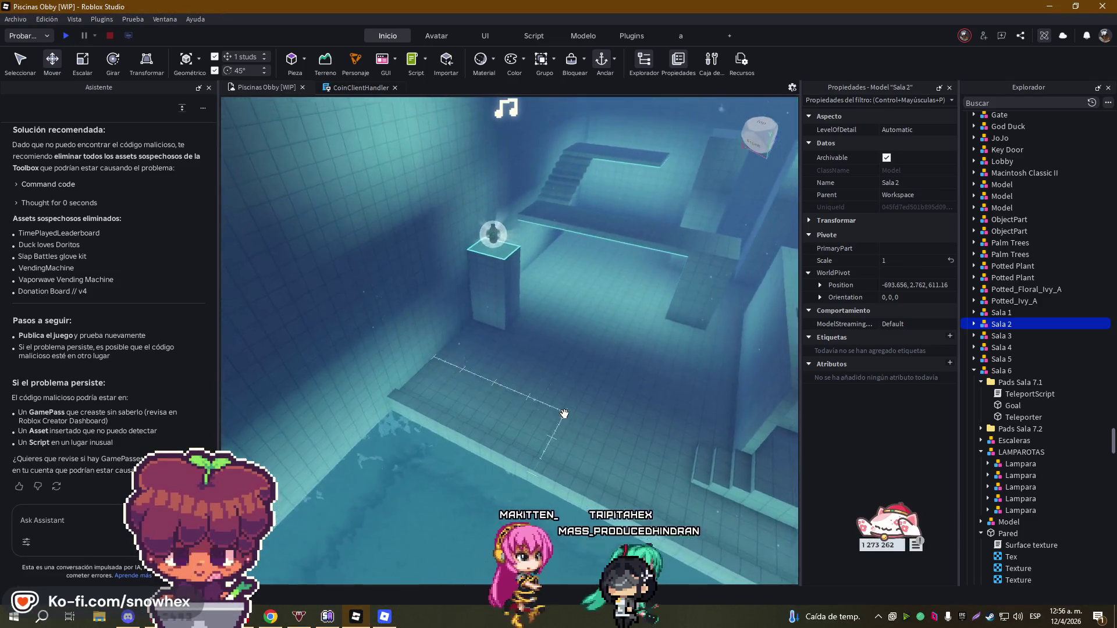
key("s")
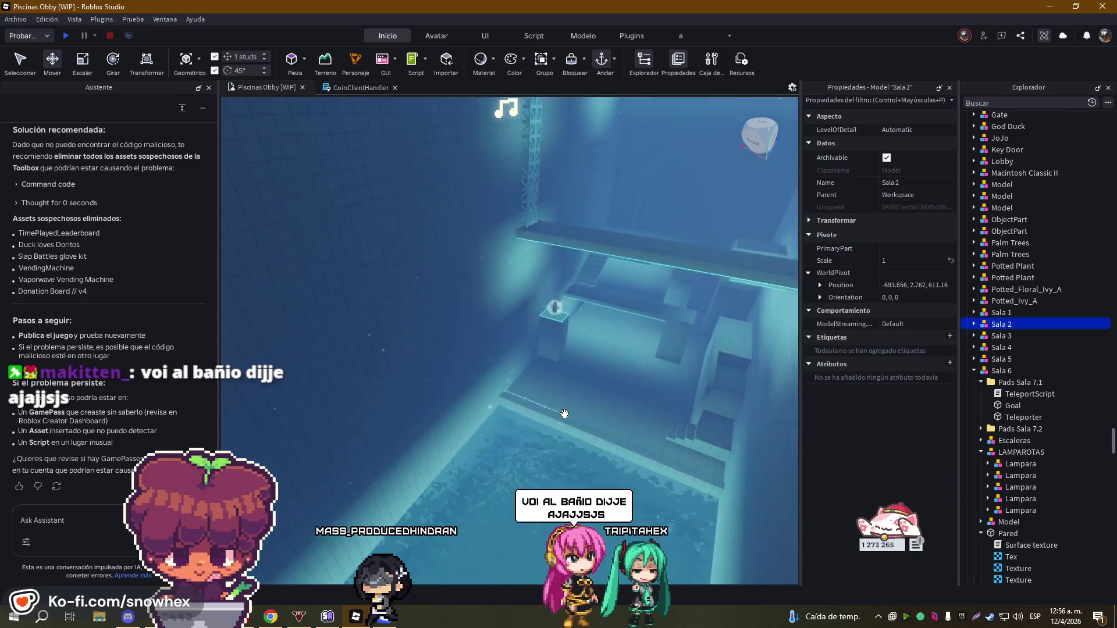
key("ctrl+d")
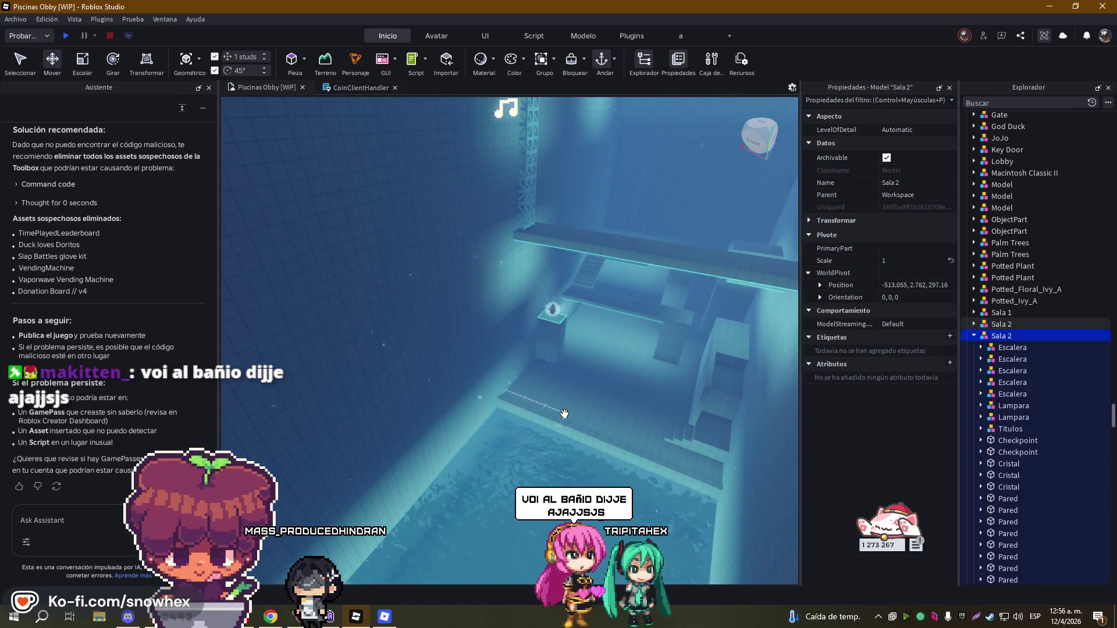
key("ctrl+z")
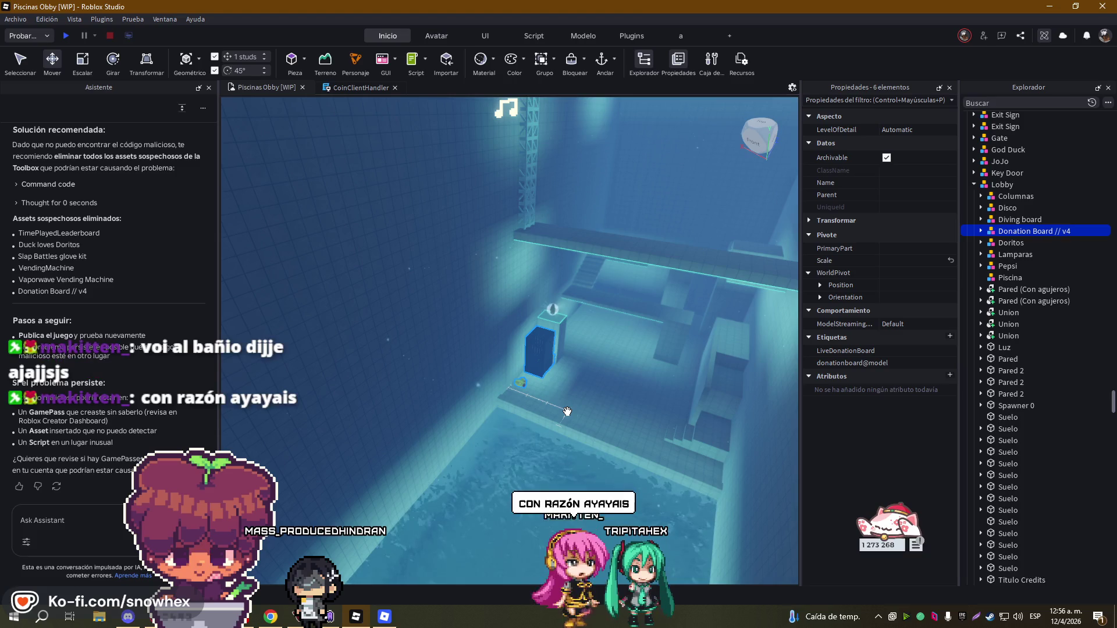
- Look around the pool room, then delete Donation Board // v4 again
right_click(567, 412)
scroll(565, 410, "up", 5)
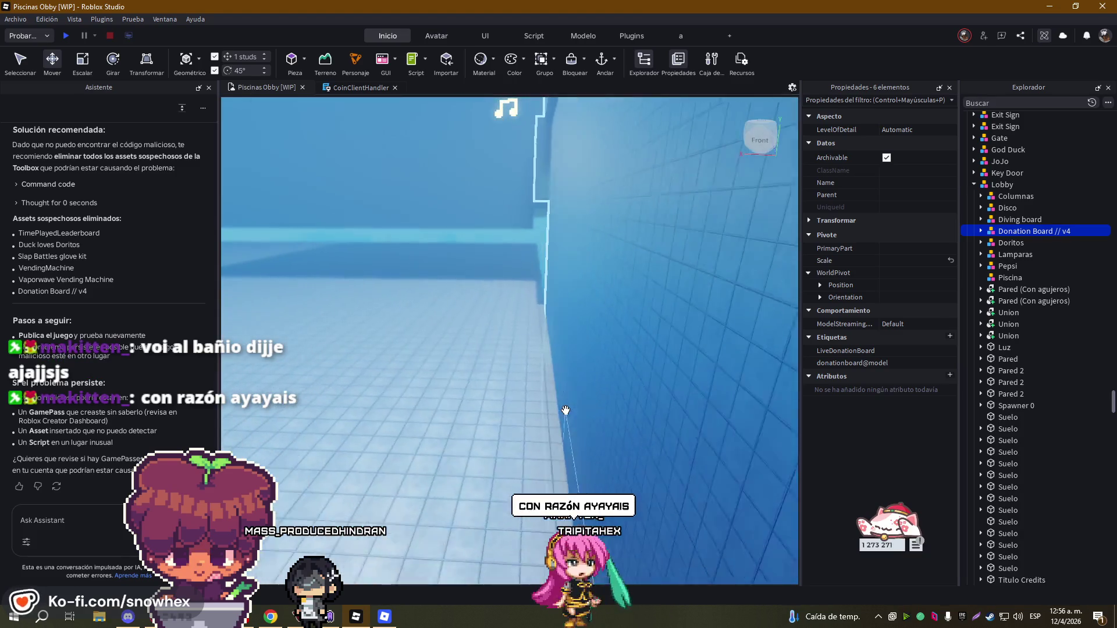
scroll(565, 410, "down", 3)
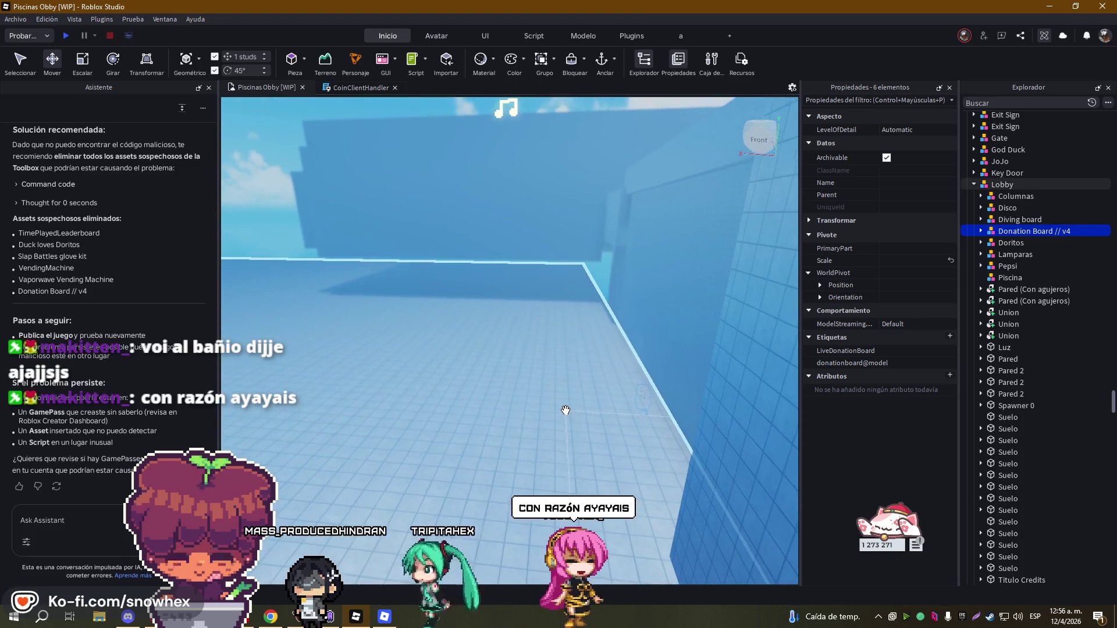
right_click(566, 410)
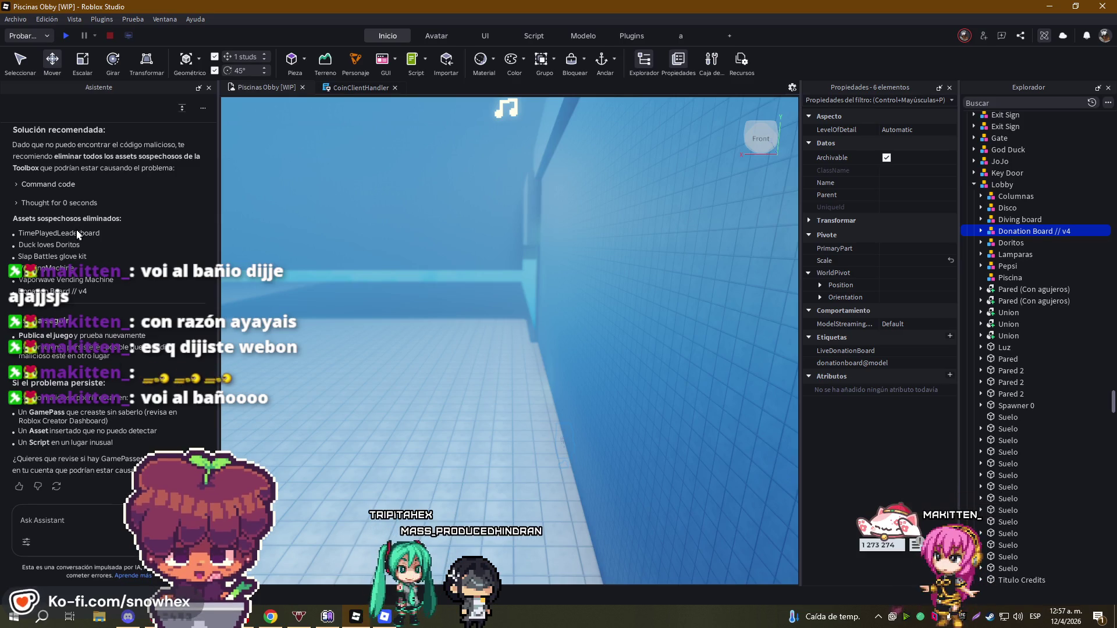
key("w")
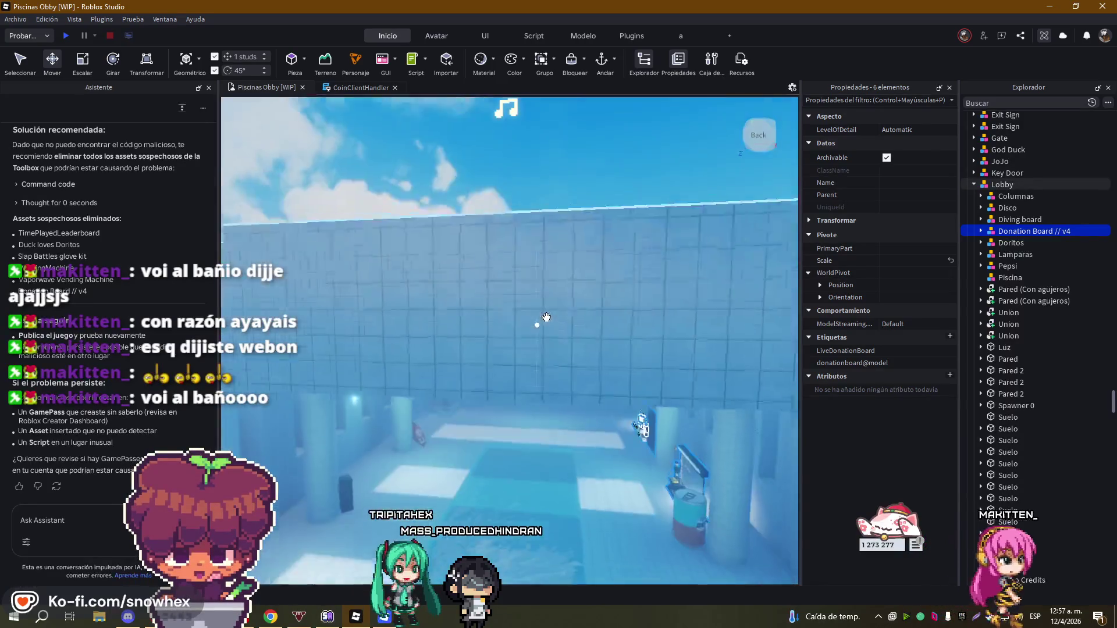
key("Delete")
left_click(537, 316)
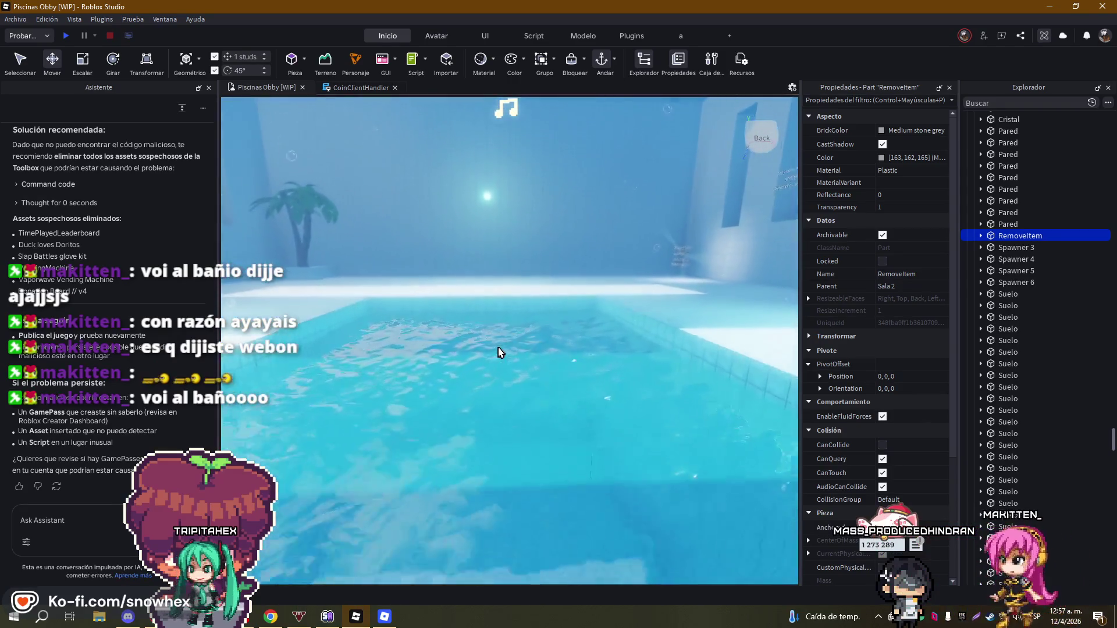
scroll(499, 352, "up", 5)
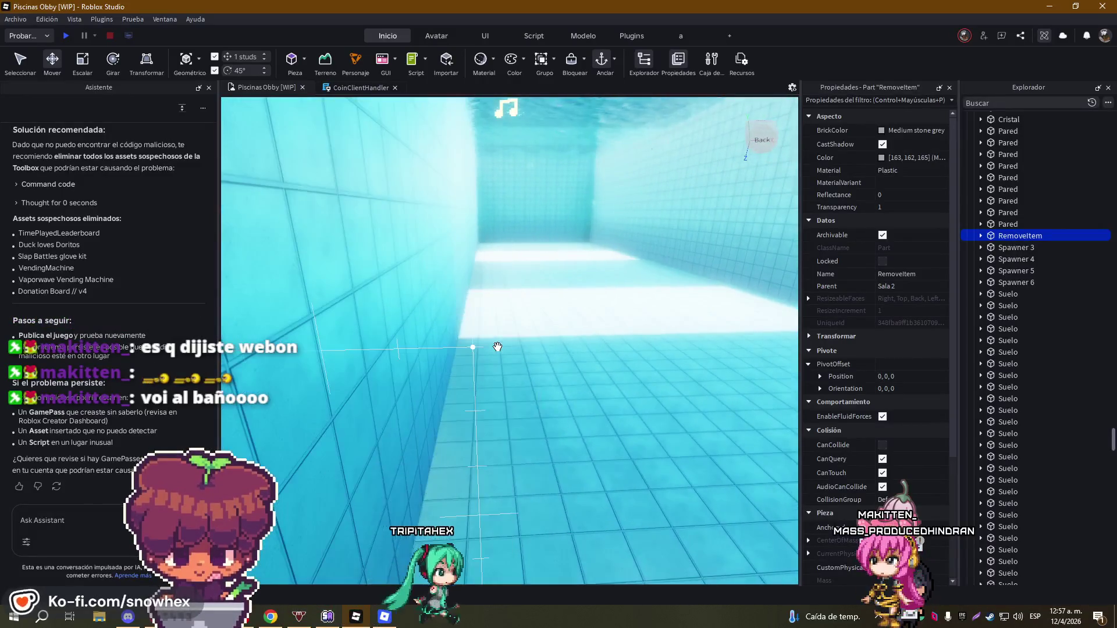
key("ctrl+z")
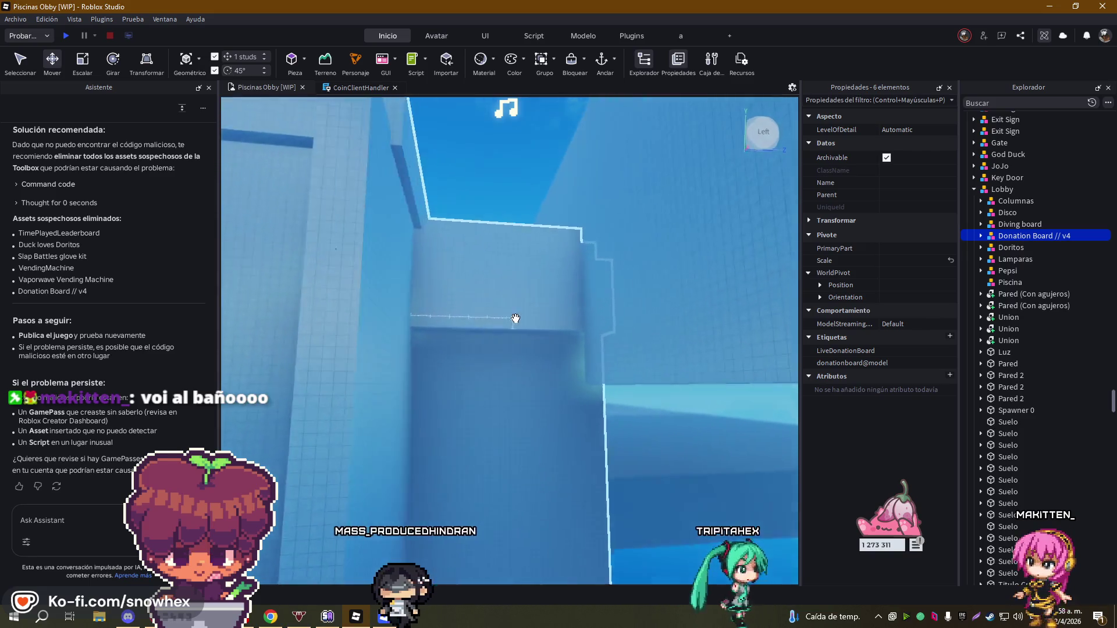
key("f")
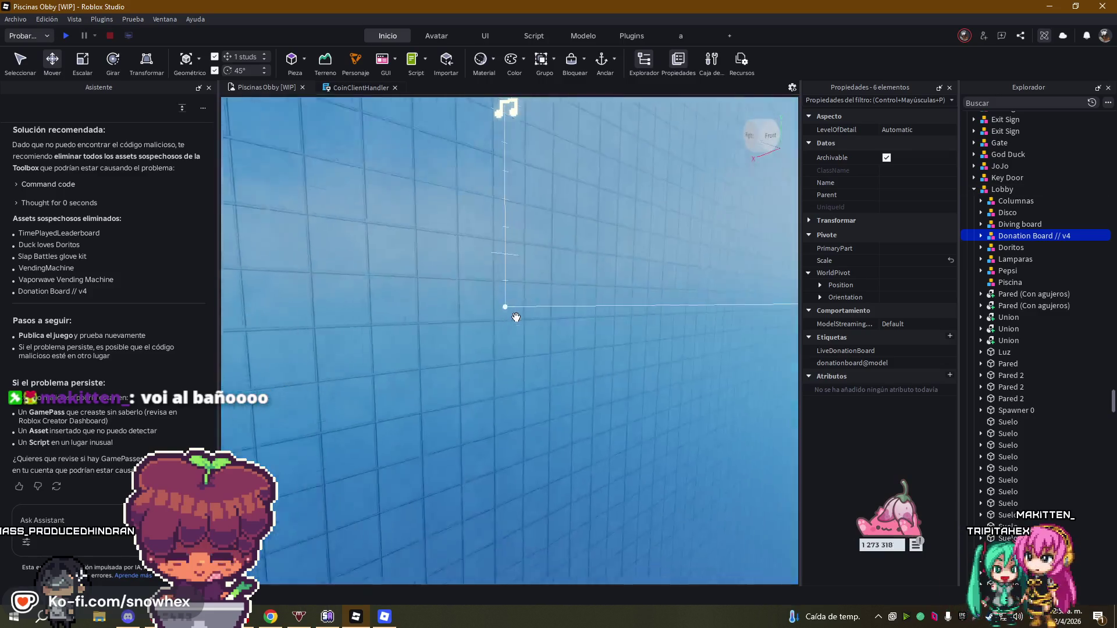
scroll(515, 316, "up", 10)
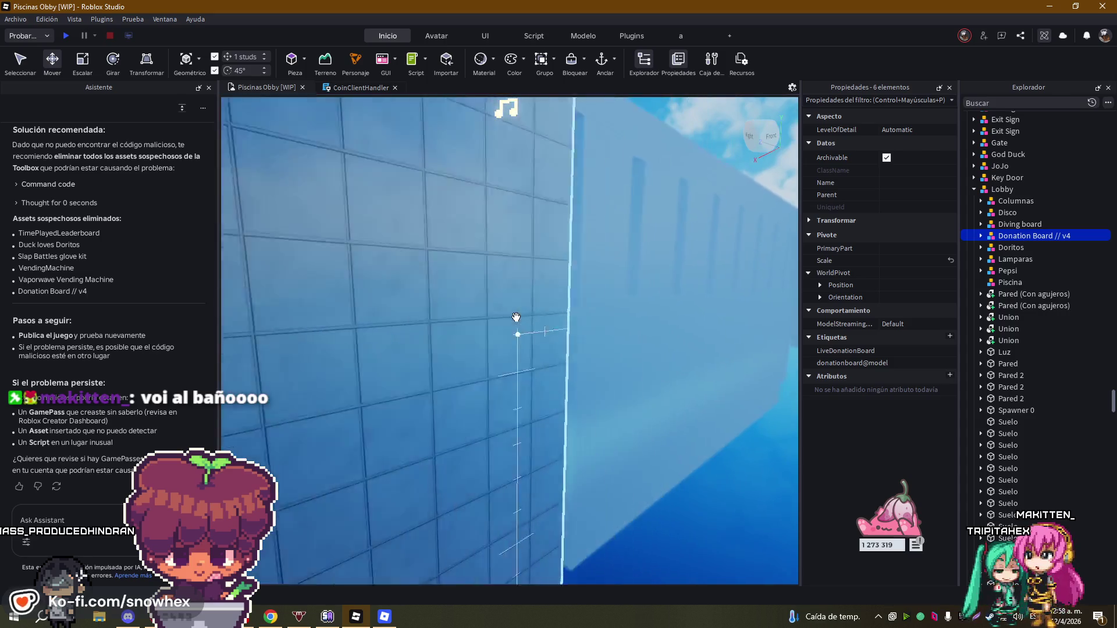
scroll(516, 316, "up", 5)
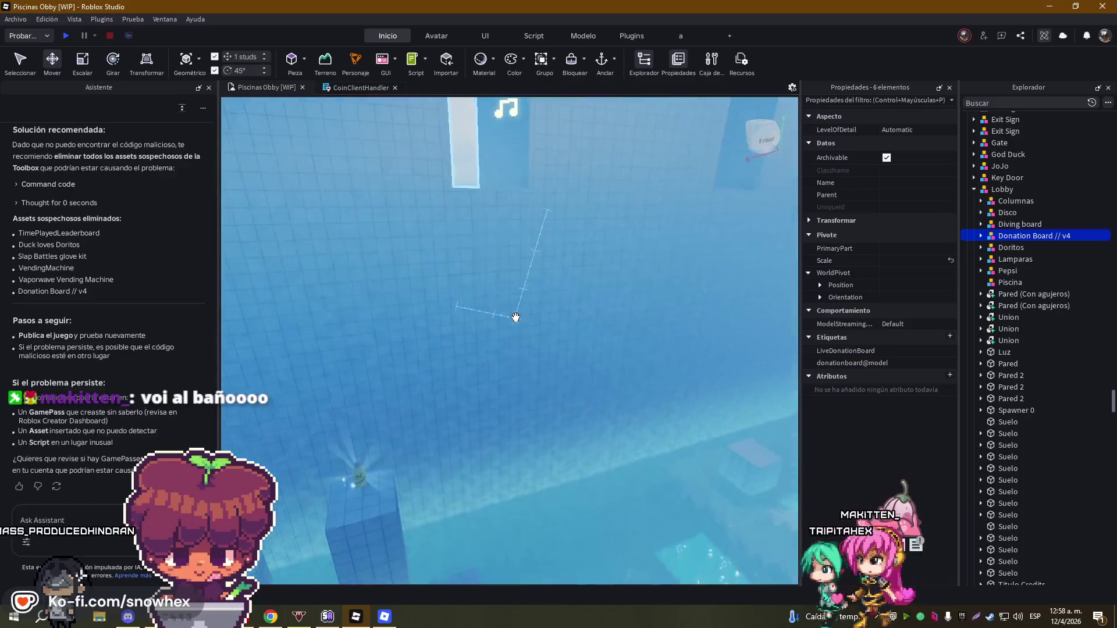
key("f")
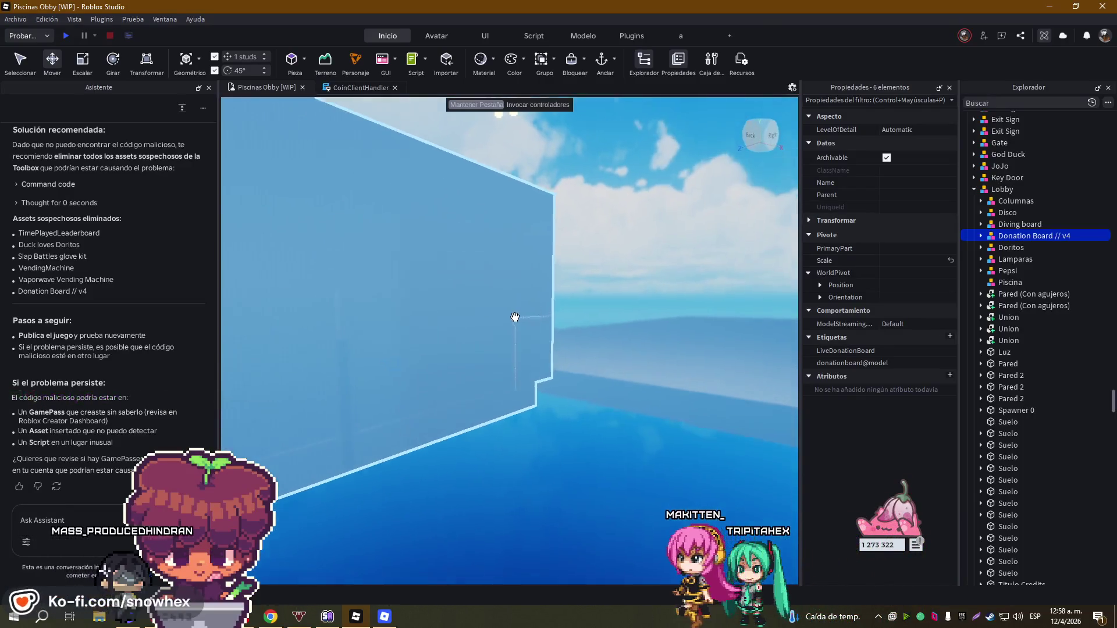
scroll(515, 317, "up", 5)
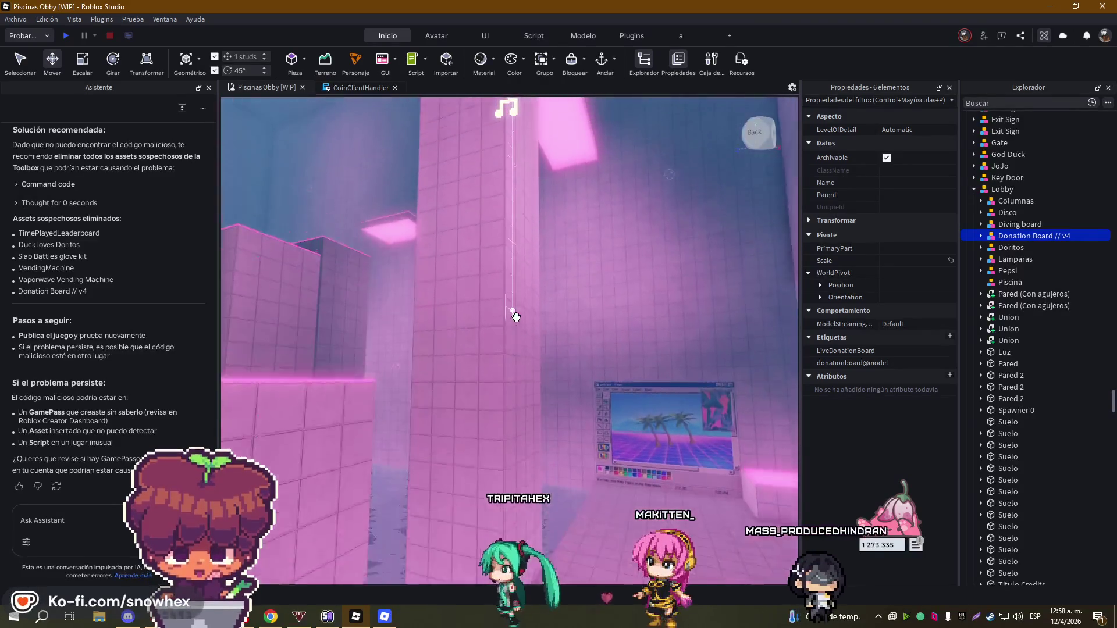
key("f")
scroll(517, 319, "up", 5)
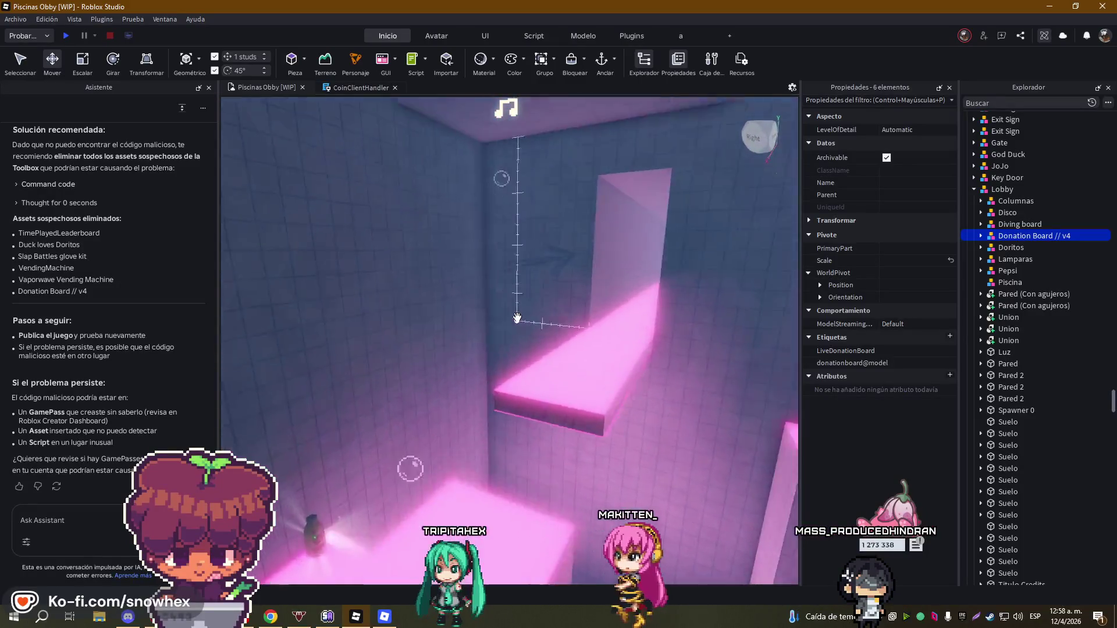
scroll(517, 319, "down", 5)
scroll(516, 317, "up", 5)
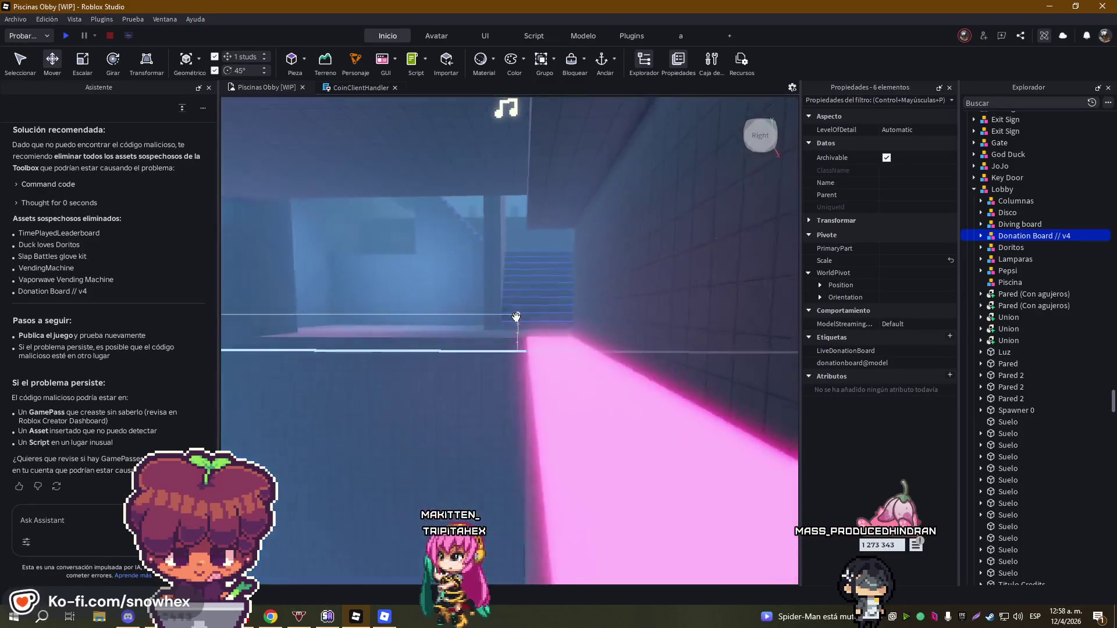
scroll(516, 317, "up", 5)
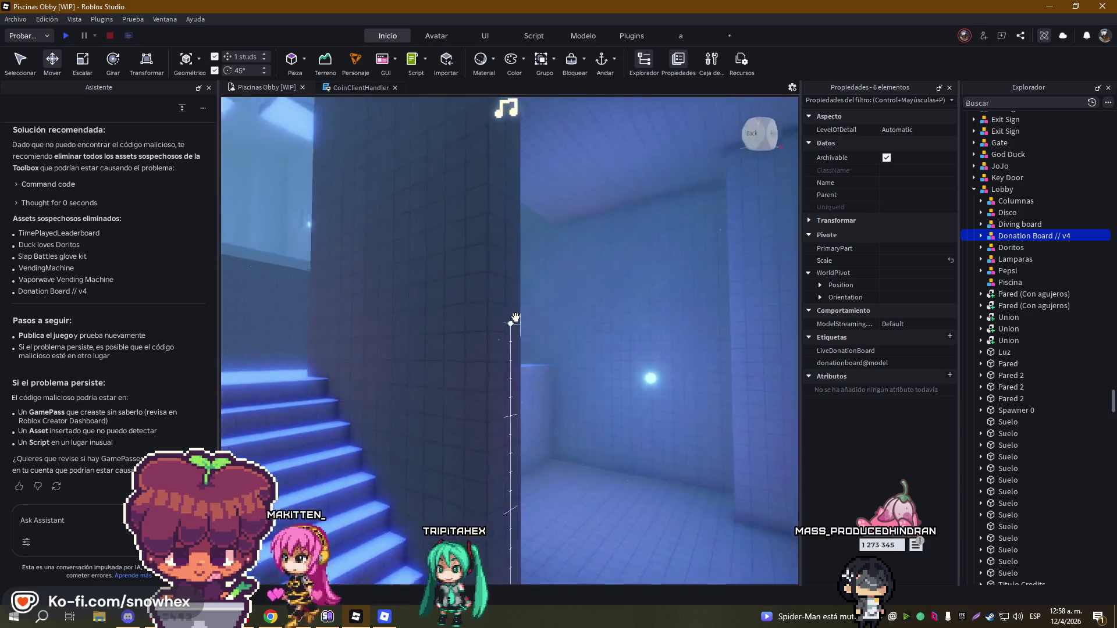
scroll(516, 318, "down", 5)
scroll(515, 318, "up", 5)
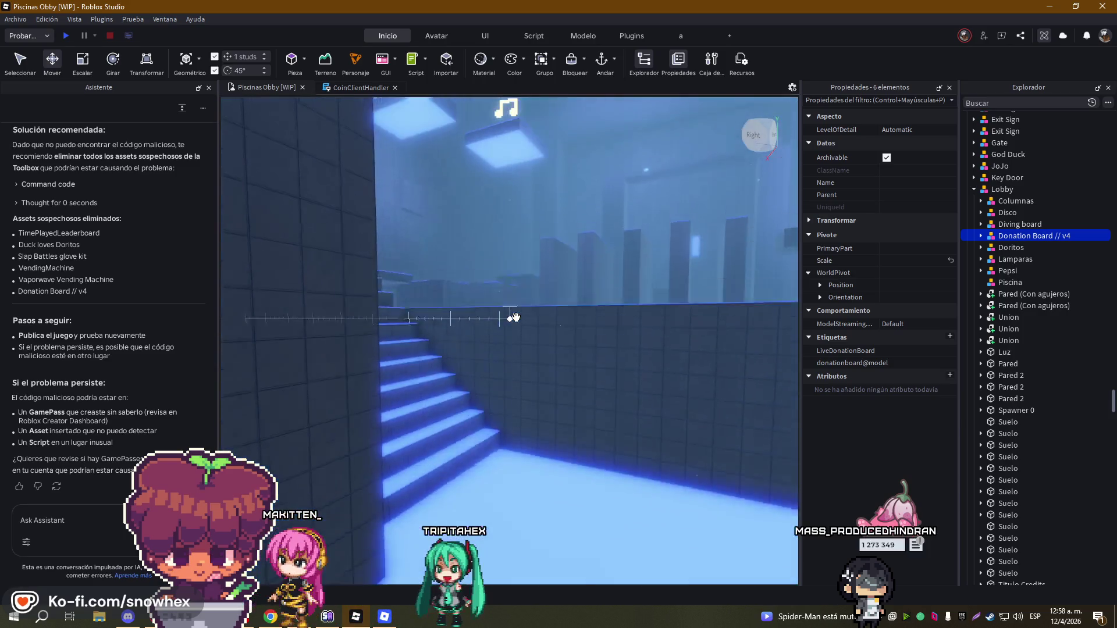
scroll(515, 317, "down", 3)
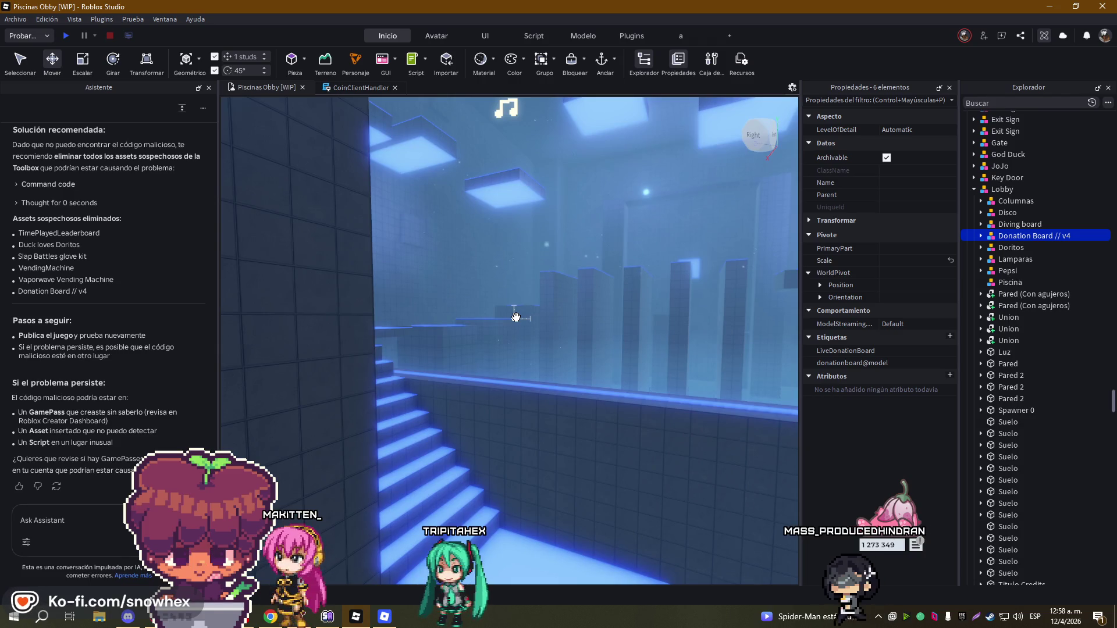
scroll(498, 287, "up", 5)
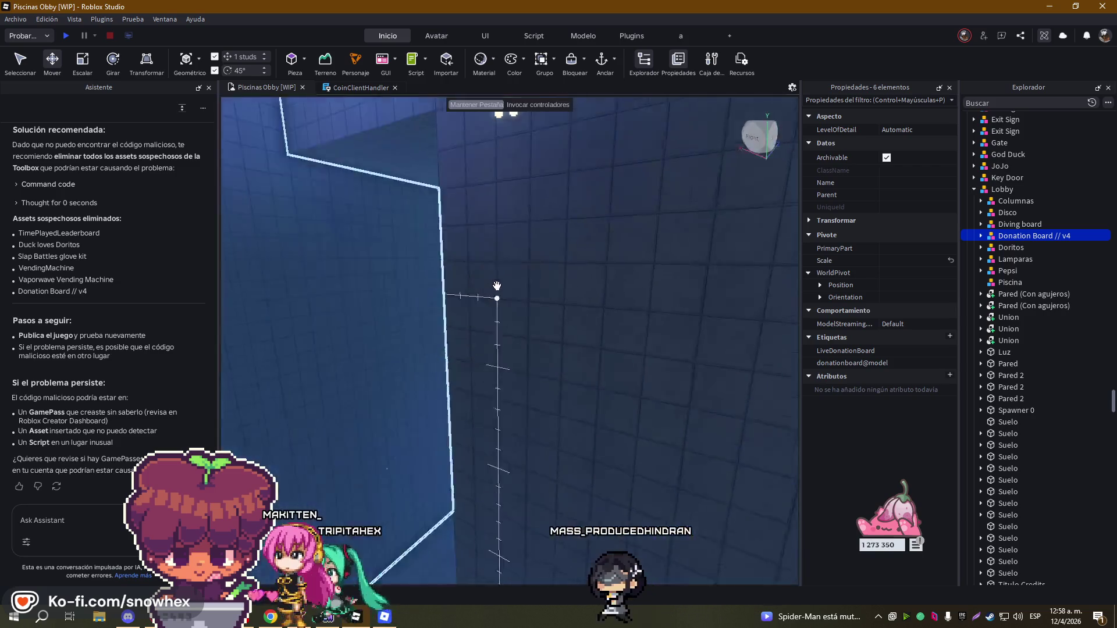
scroll(498, 287, "up", 5)
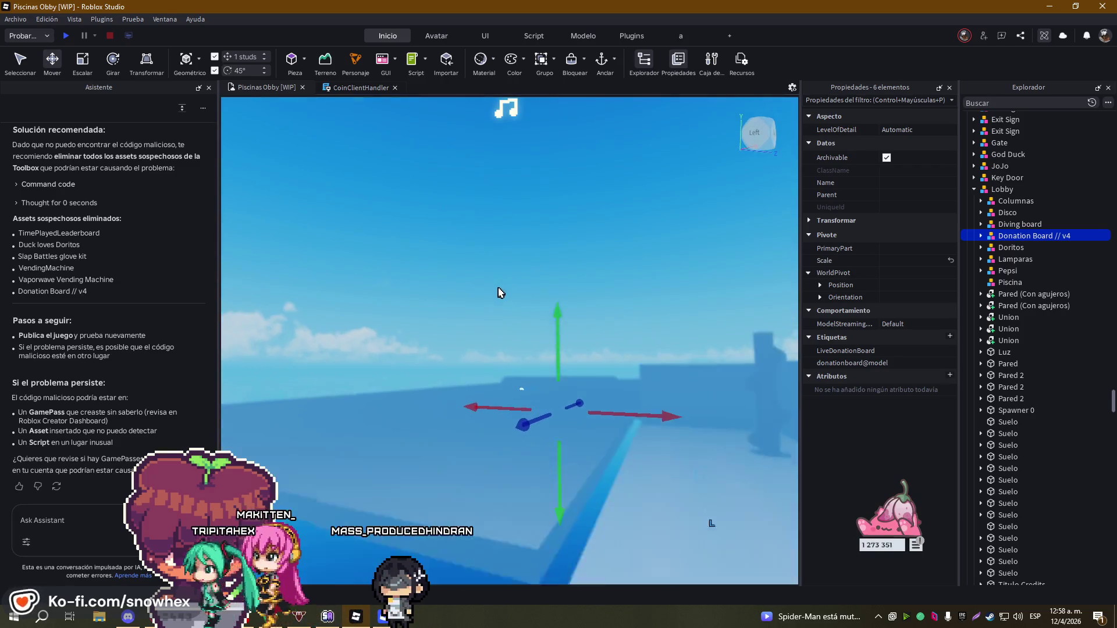
- Frame the Donation Board group and delete the six selected Toolbox models
scroll(499, 292, "down", 5)
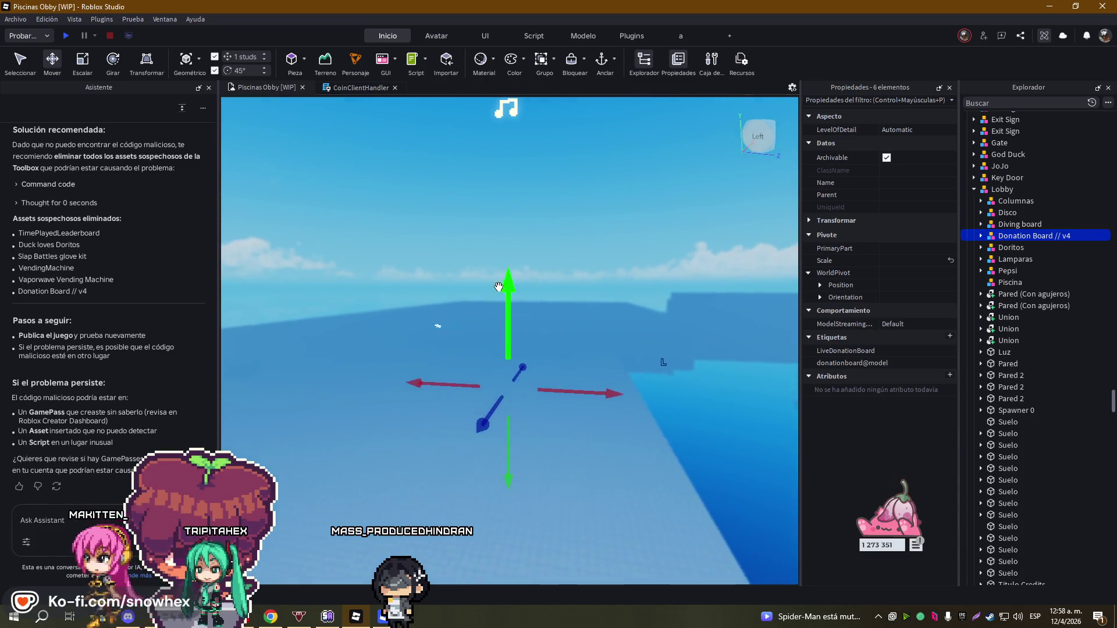
scroll(498, 286, "up", 10)
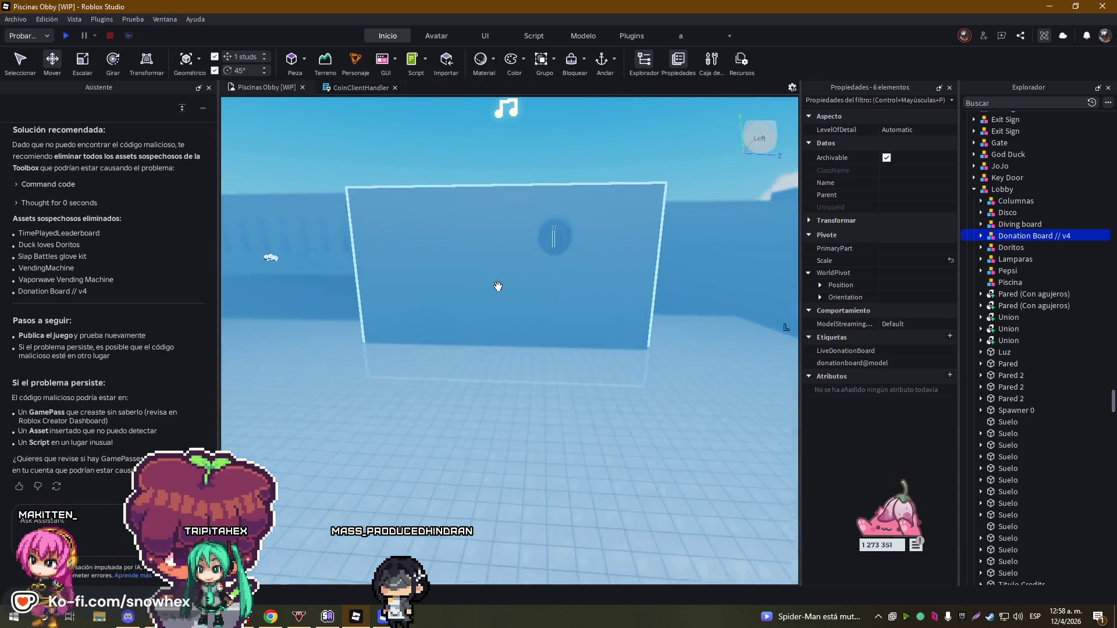
scroll(497, 285, "up", 10)
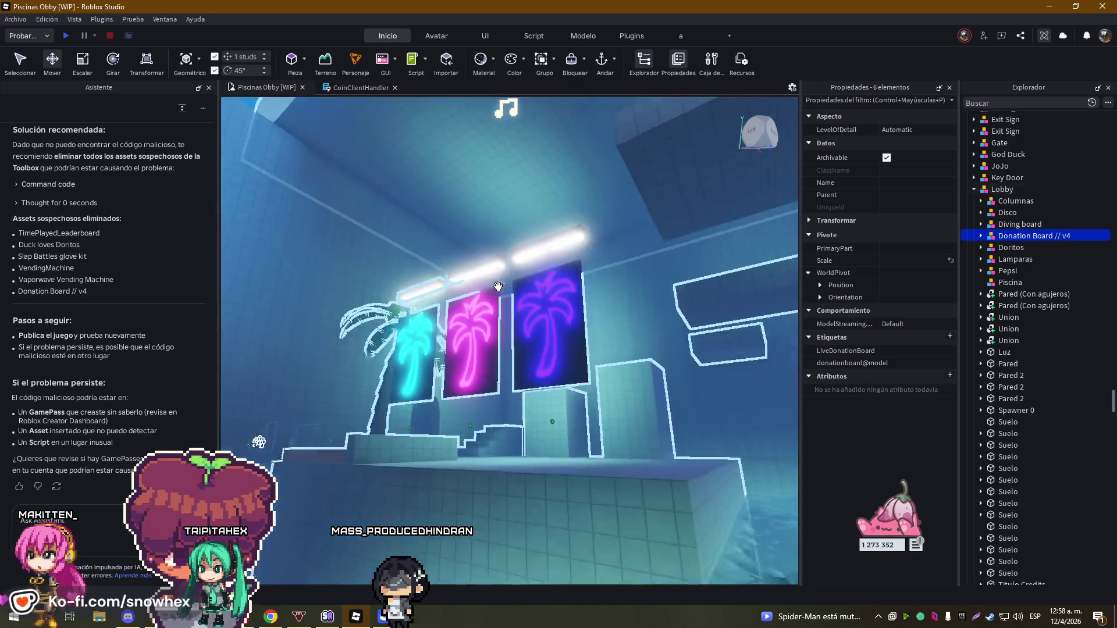
key("f")
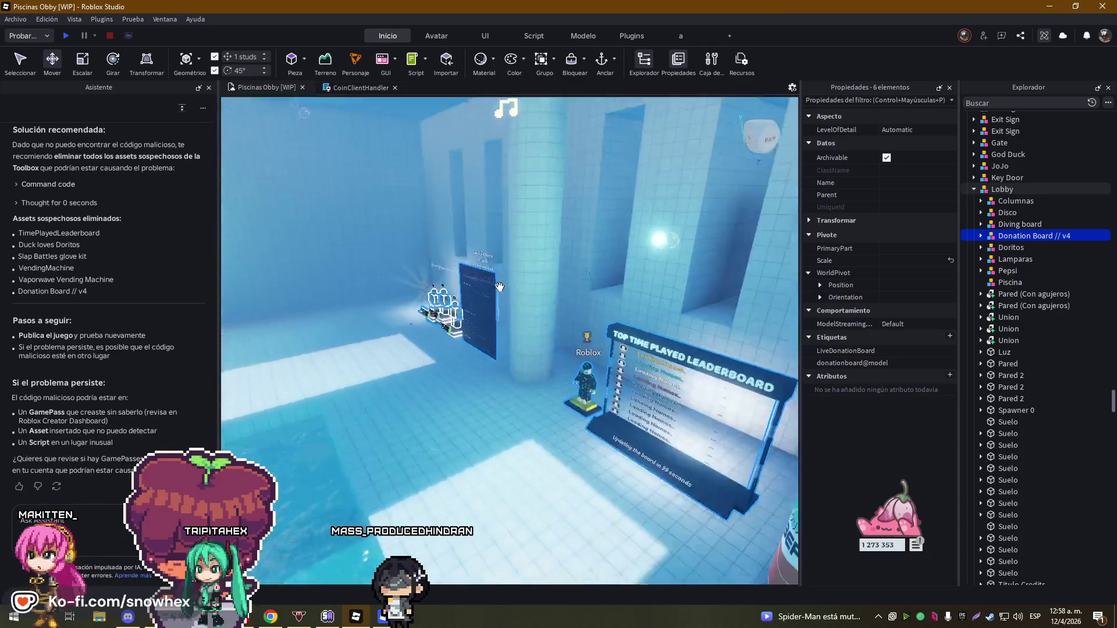
scroll(497, 287, "down", 3)
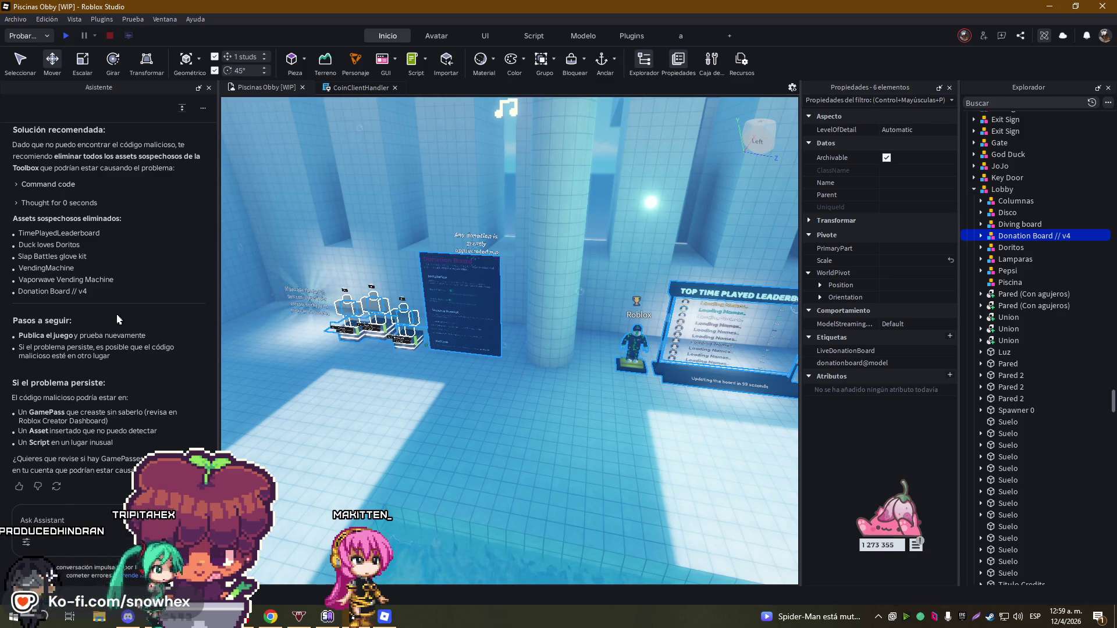
key("d")
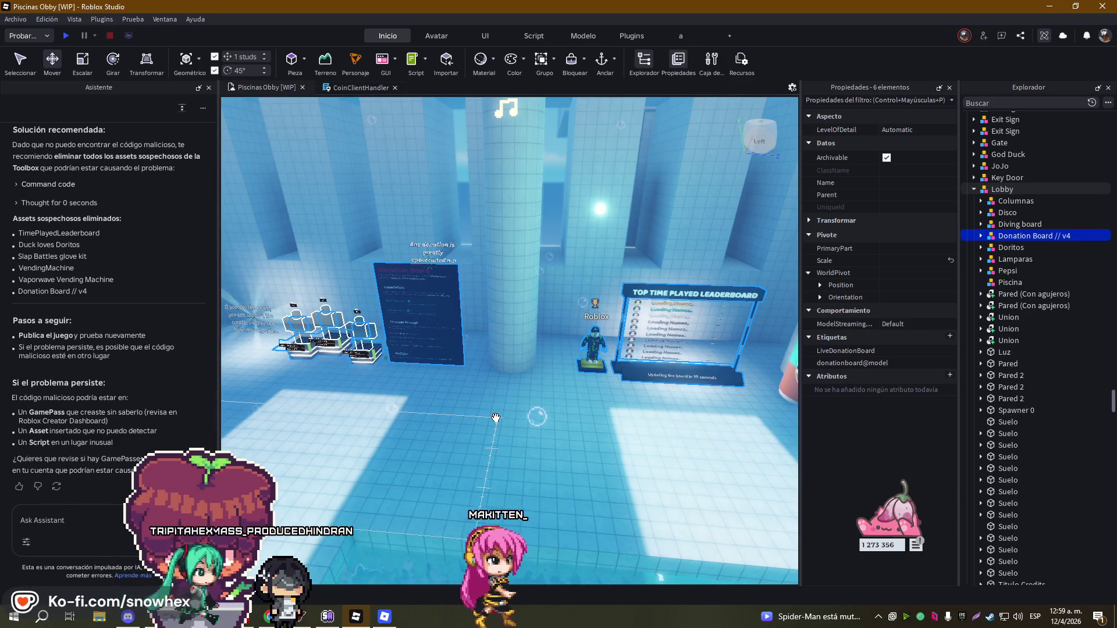
key("Delete")
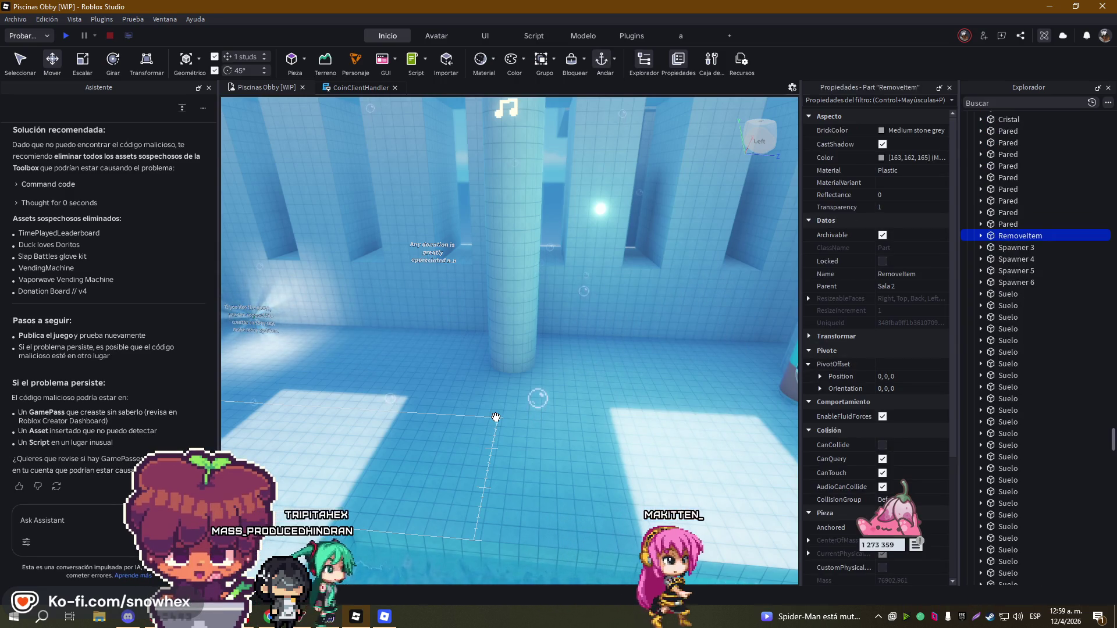
left_click(15, 19)
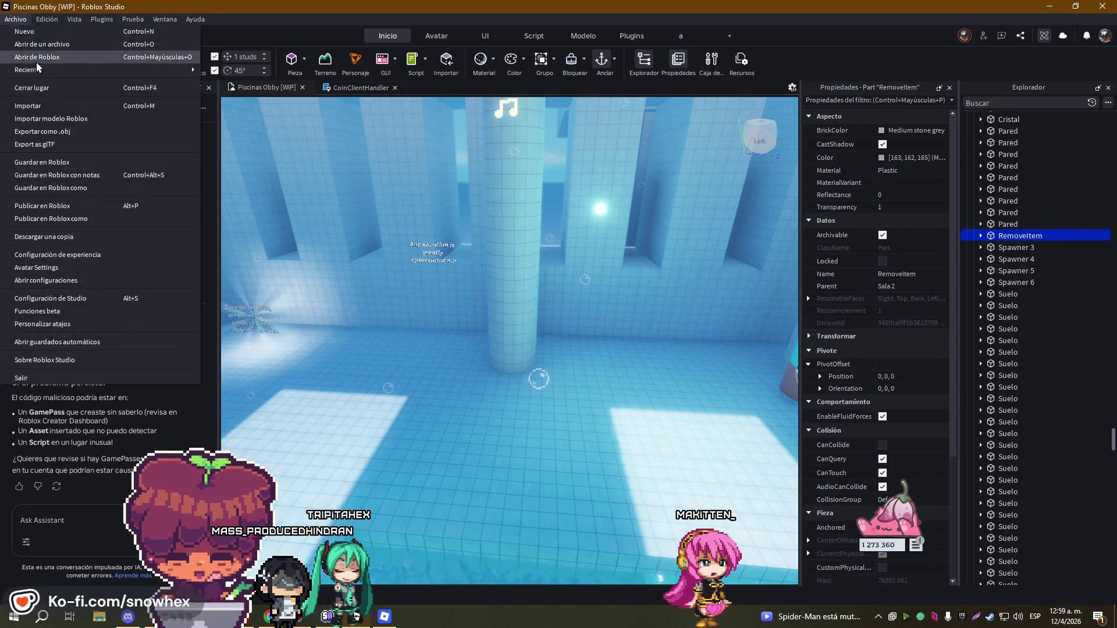
- Publish the cleaned place with Publicar en Roblox, then undo the deletion to restore the six assets
left_click(66, 166)
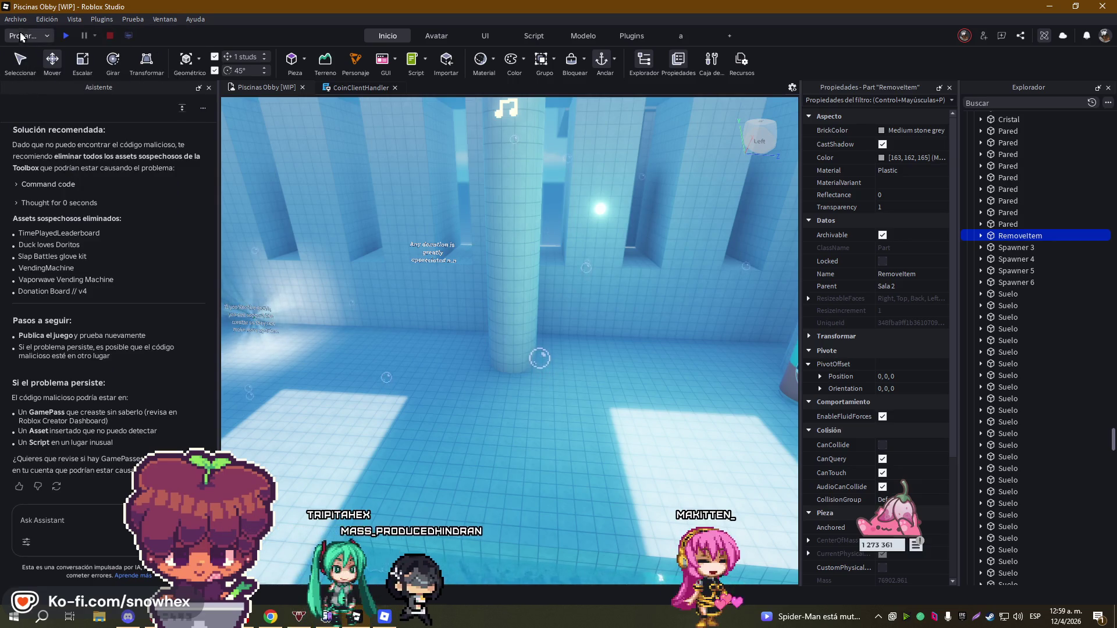
left_click(15, 19)
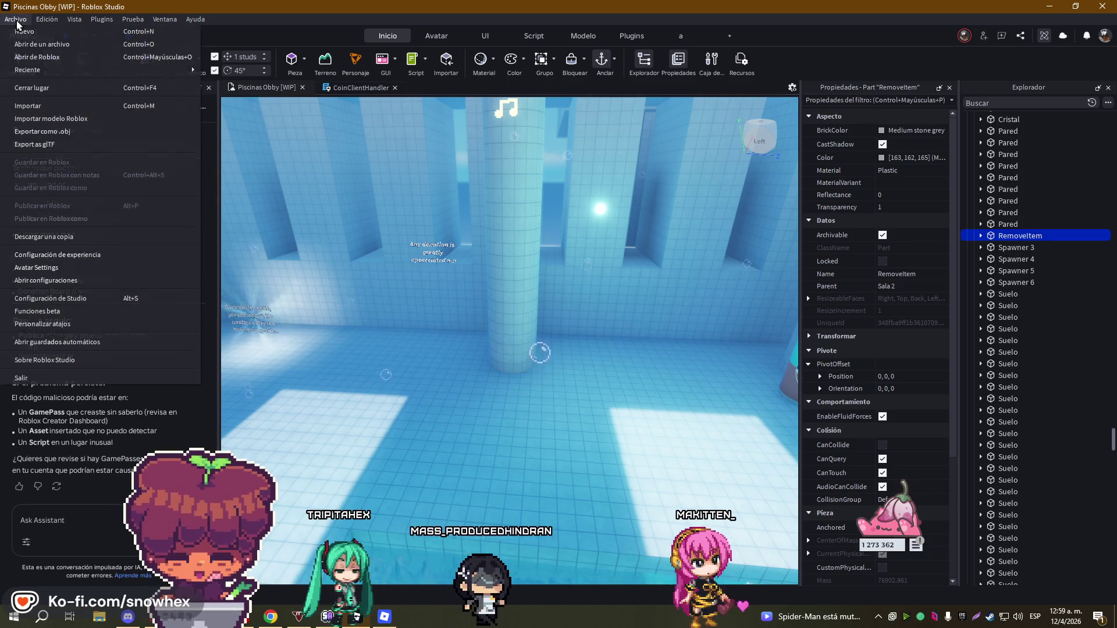
left_click(81, 207)
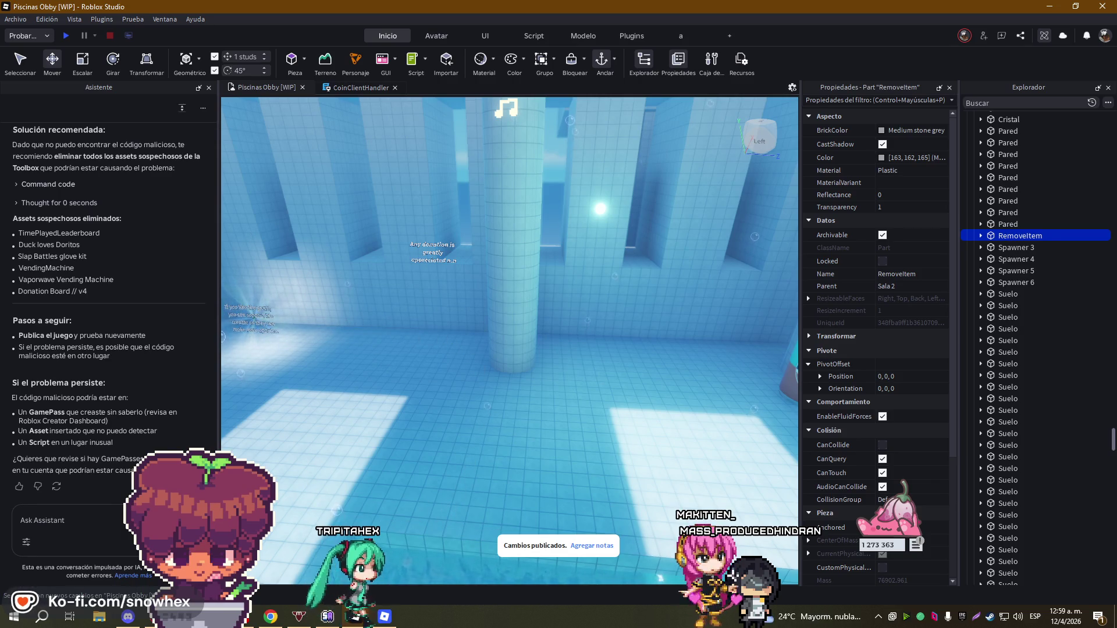
left_click_drag(684, 379, 641, 378)
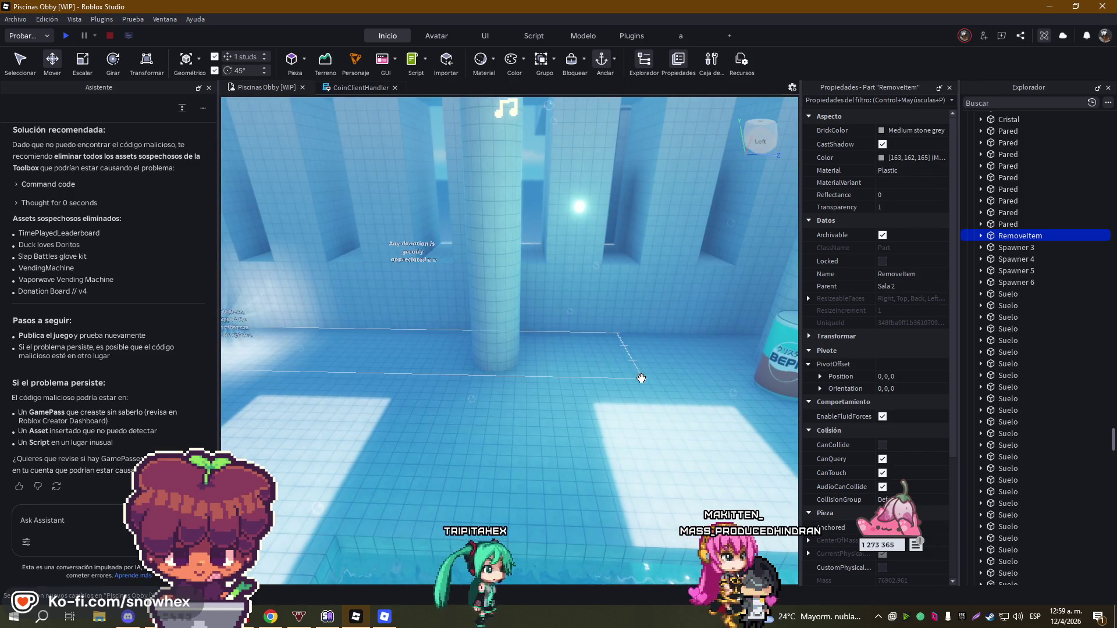
key("ctrl+z")
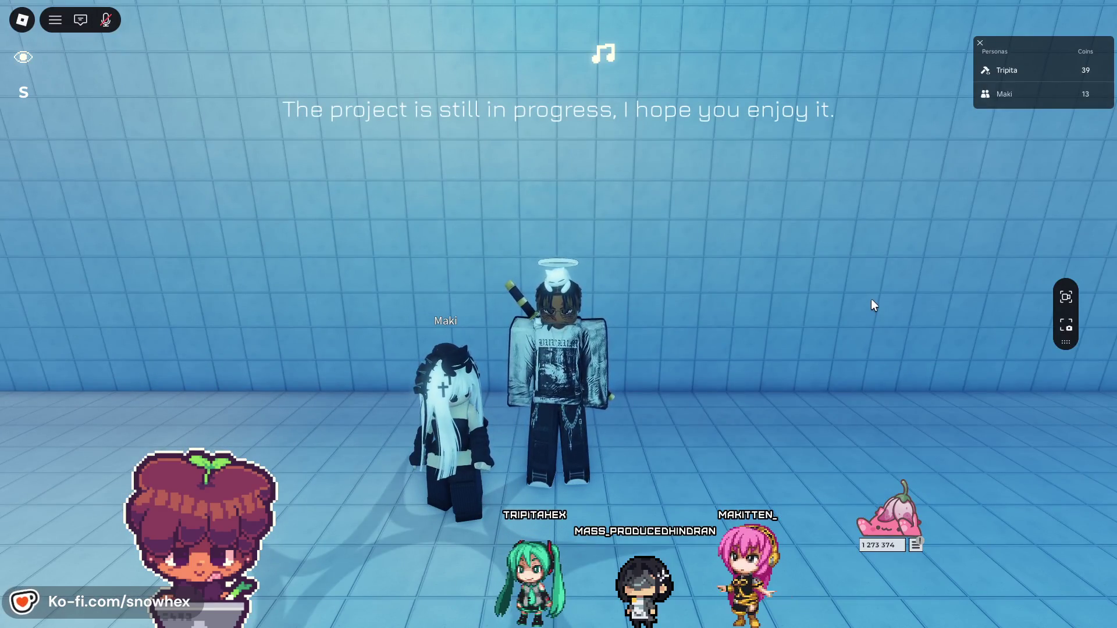
- Run the avatar around the pool hall past the Bepis can and vaporwave poster, then leave the game
key("w")
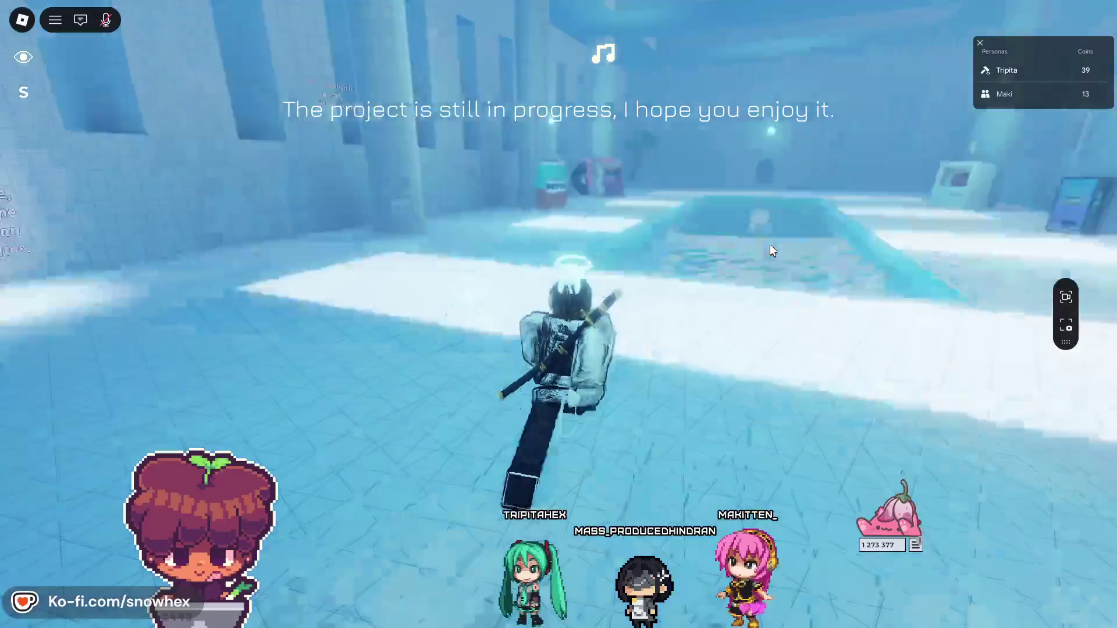
key("a")
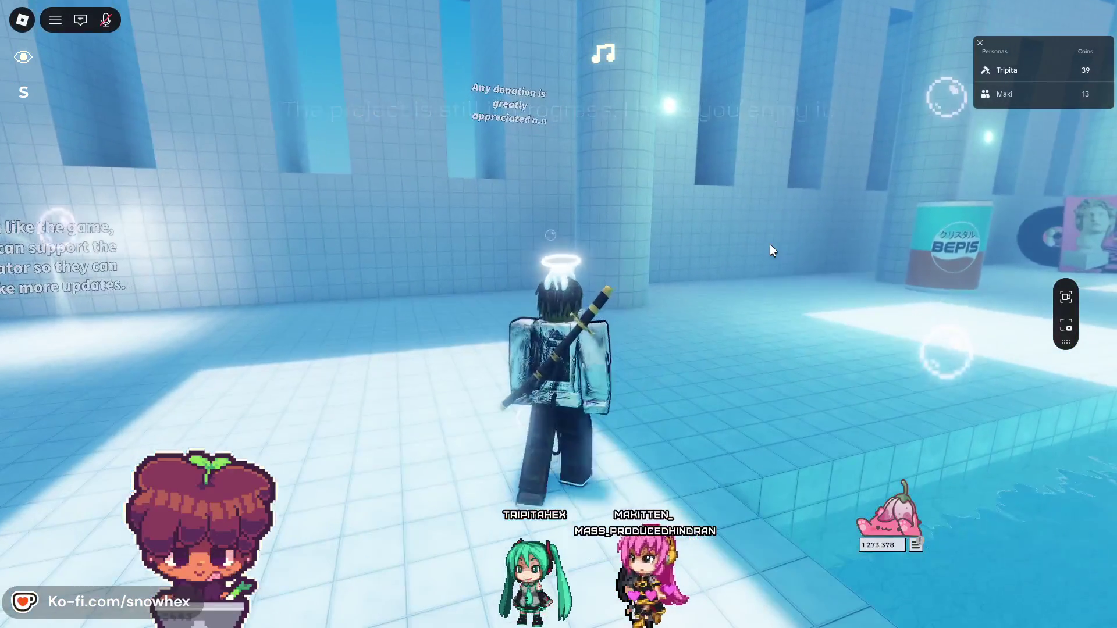
key("d")
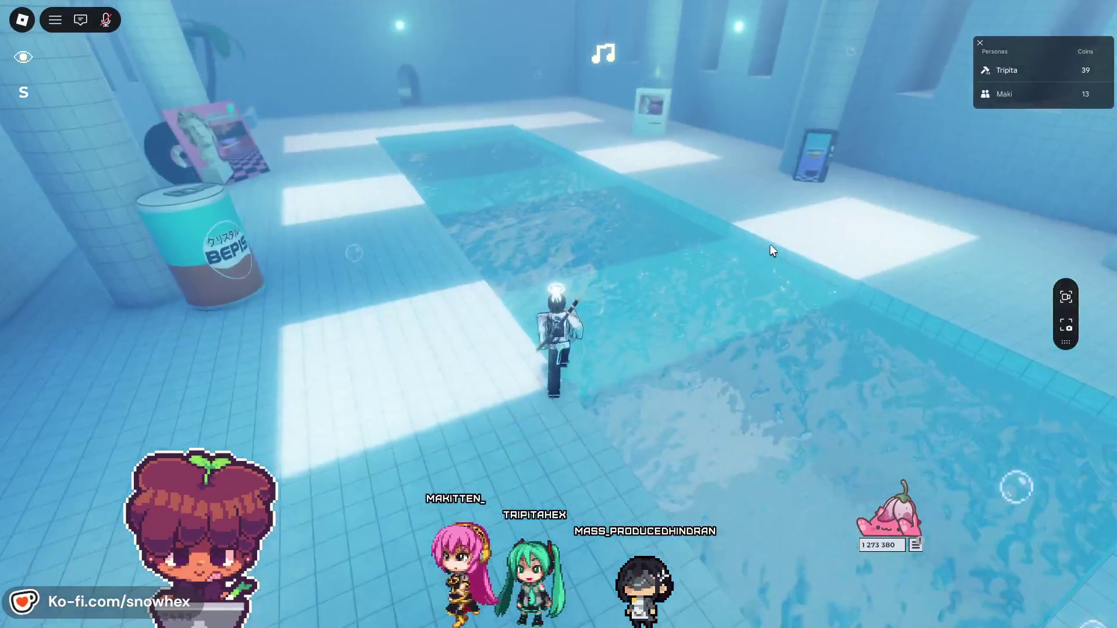
key("a")
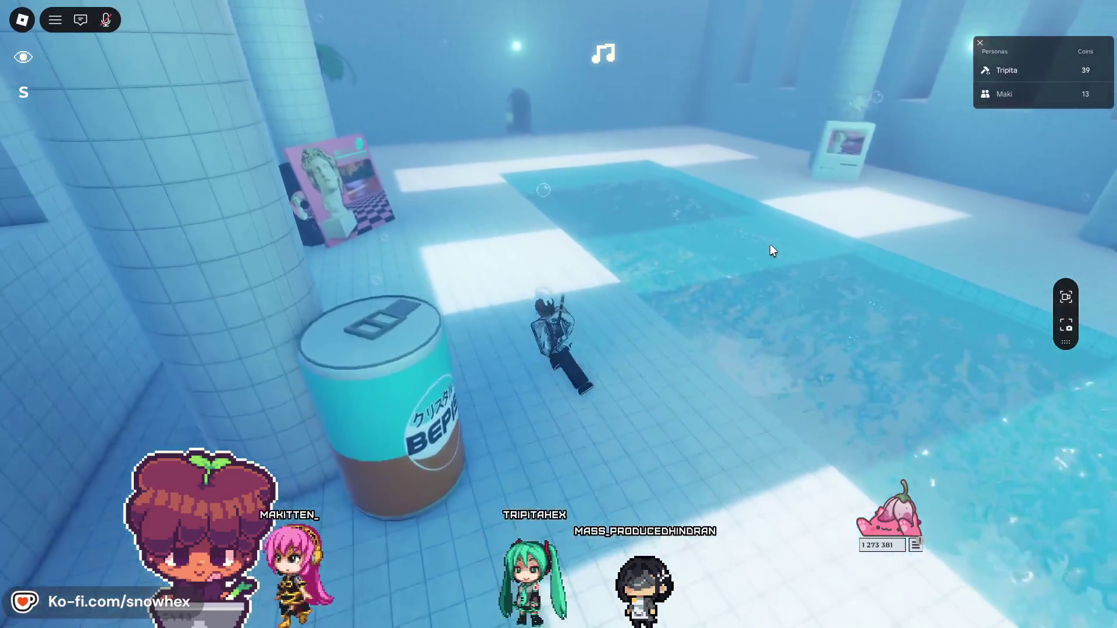
key("w")
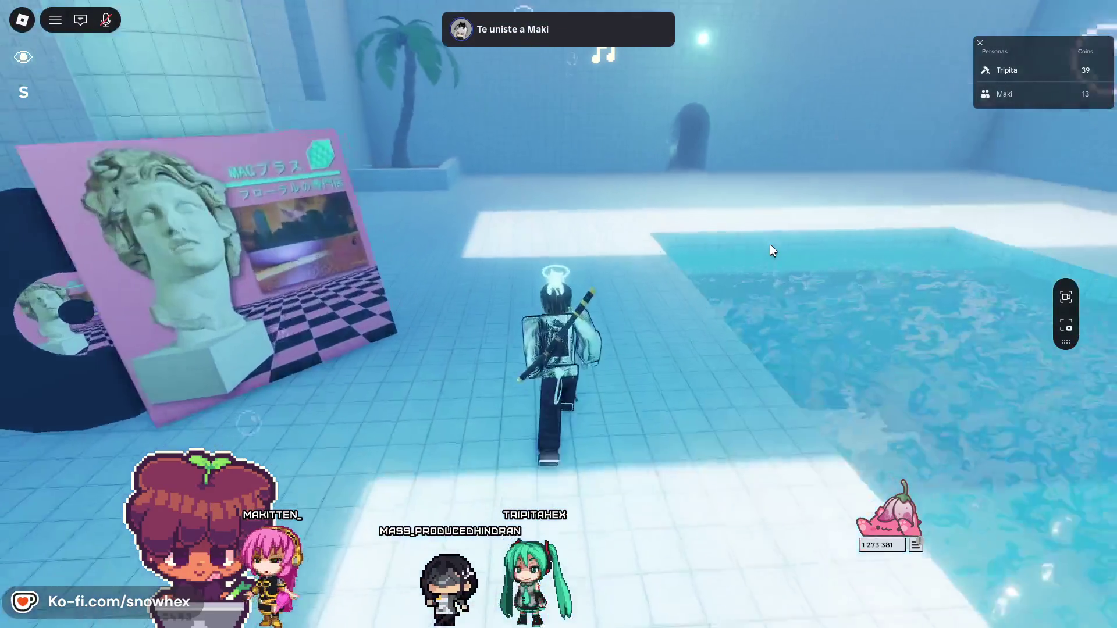
key("w")
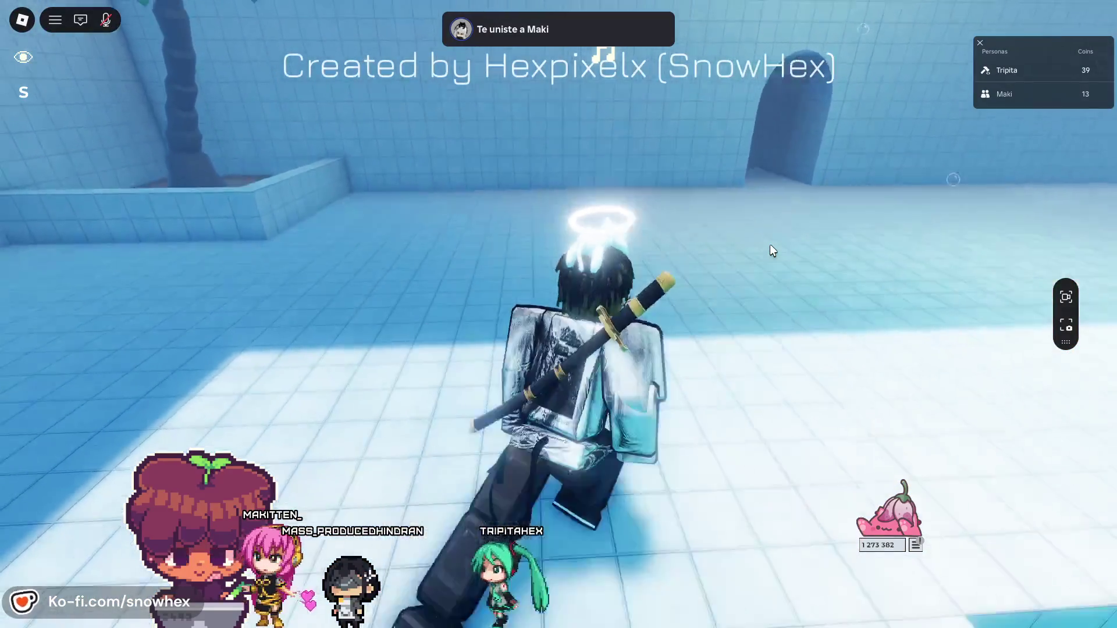
key("w")
key("Tab")
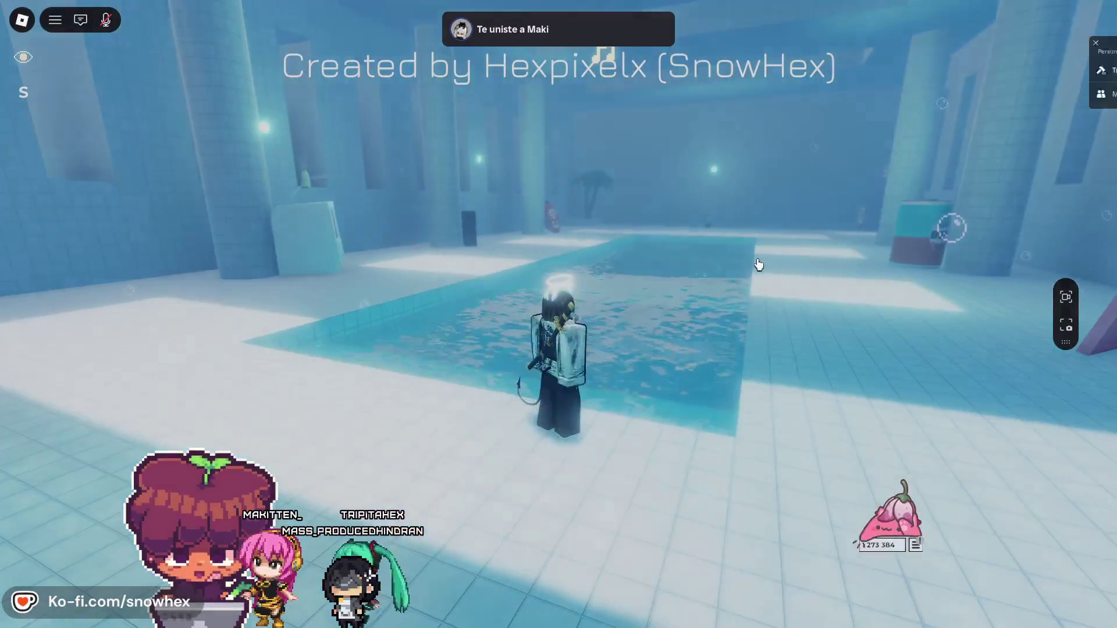
key("Escape")
left_click(427, 502)
- Confirm leaving the experience and equip the first idle package in the avatar editor's Animaciones
left_click(491, 281)
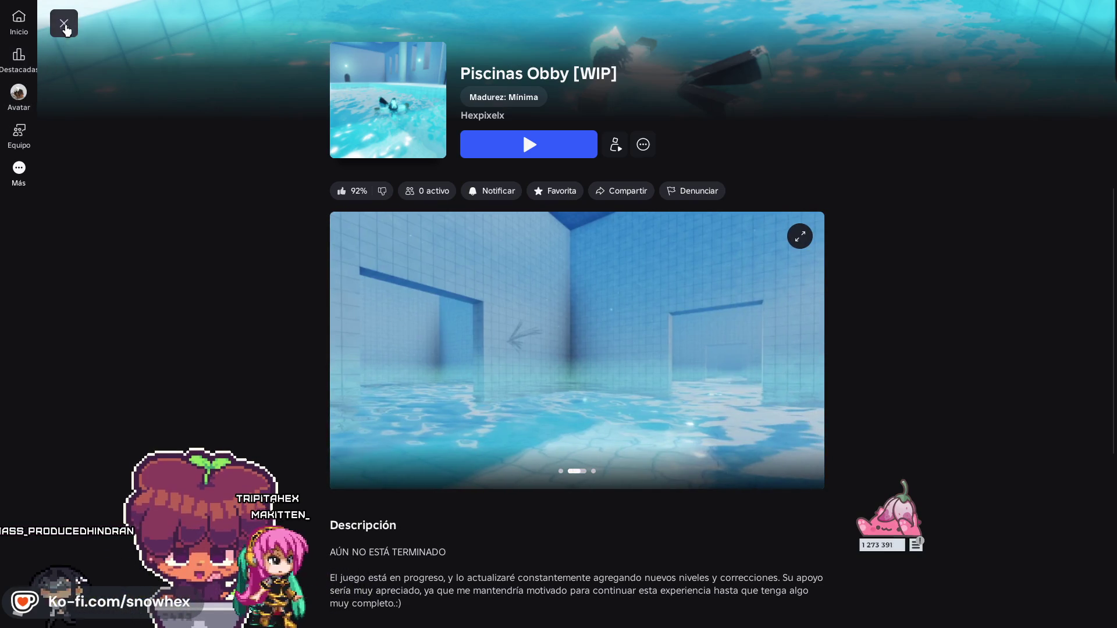
left_click(18, 95)
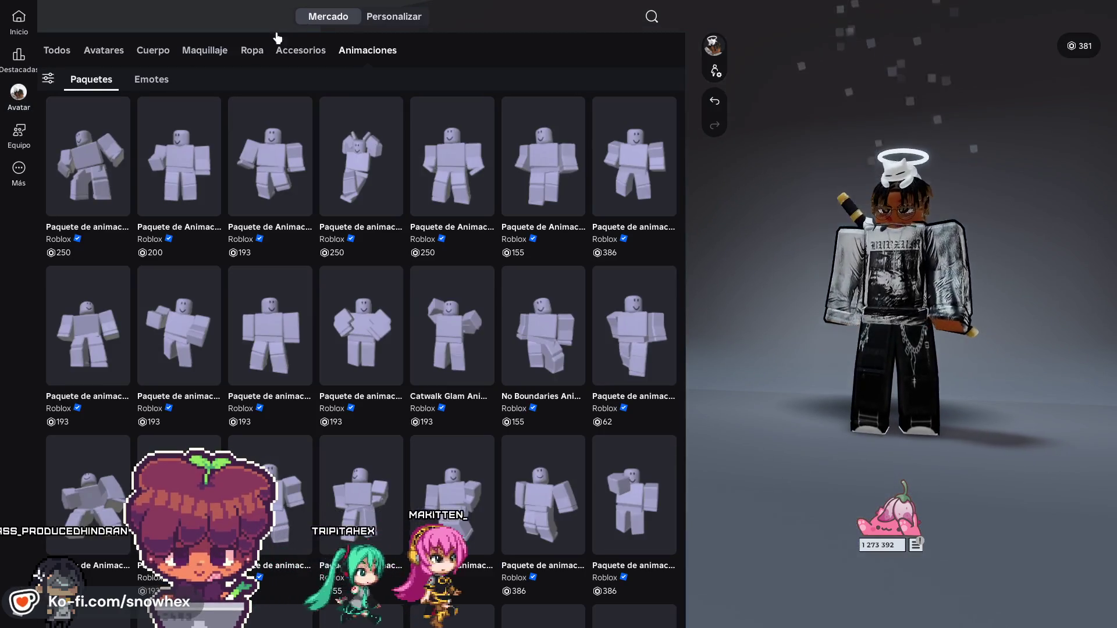
left_click(382, 22)
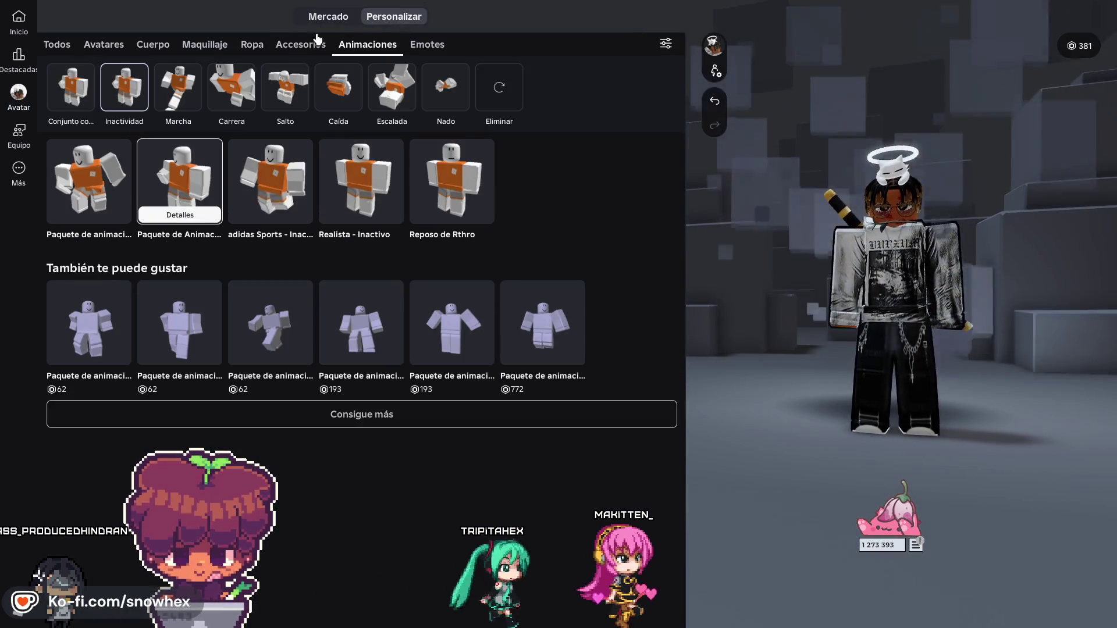
left_click(113, 181)
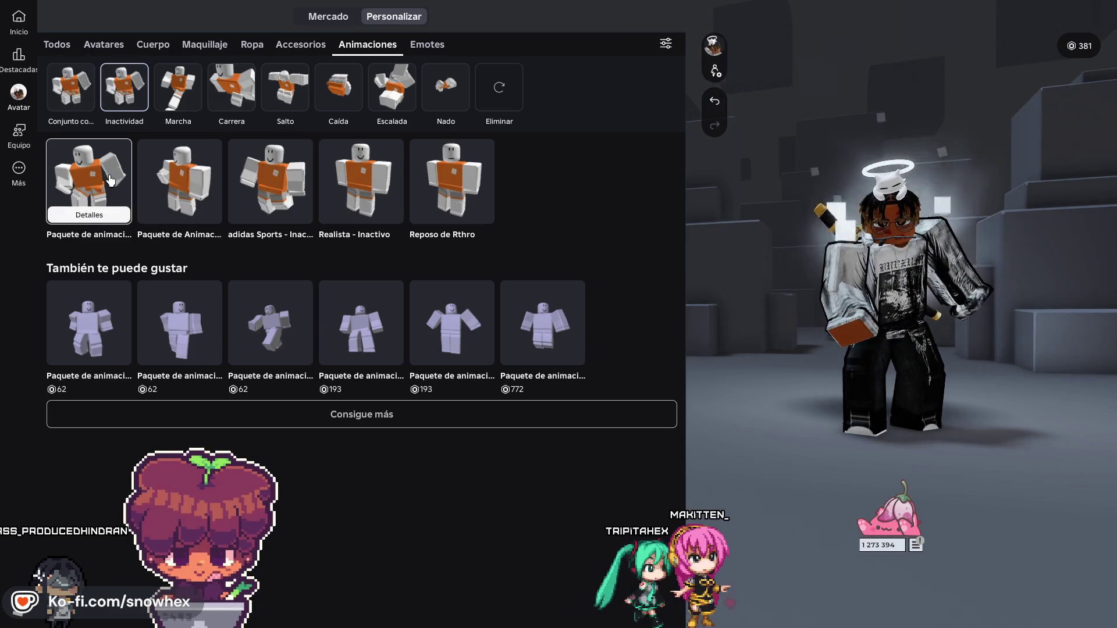
- Preview the walk, fall and climb packages and try the second swim animation
left_click(195, 102)
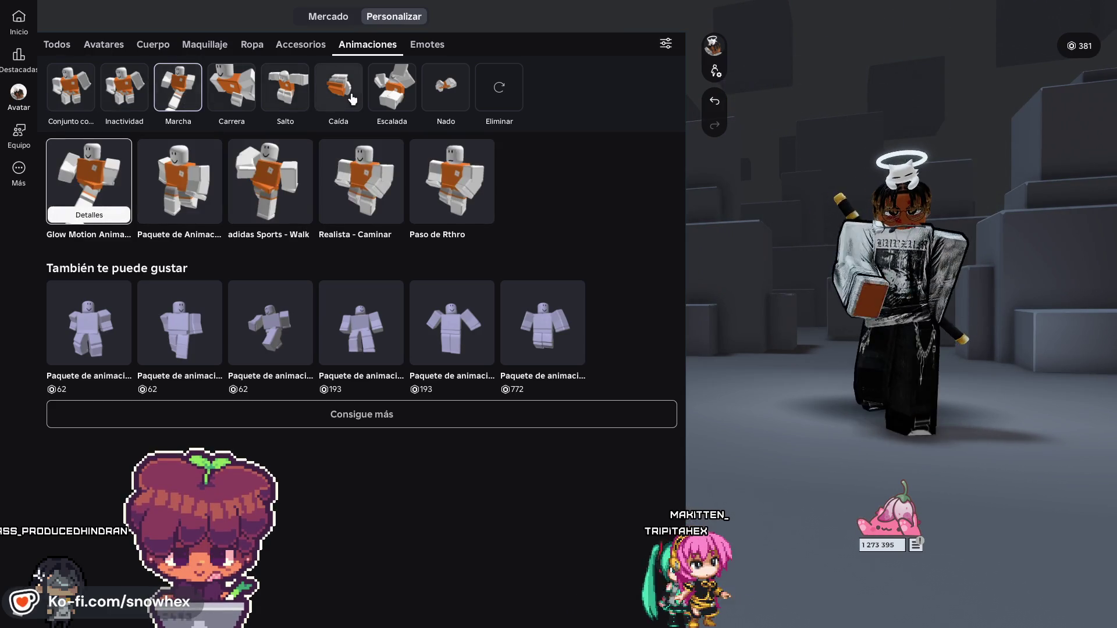
left_click(352, 99)
left_click(431, 93)
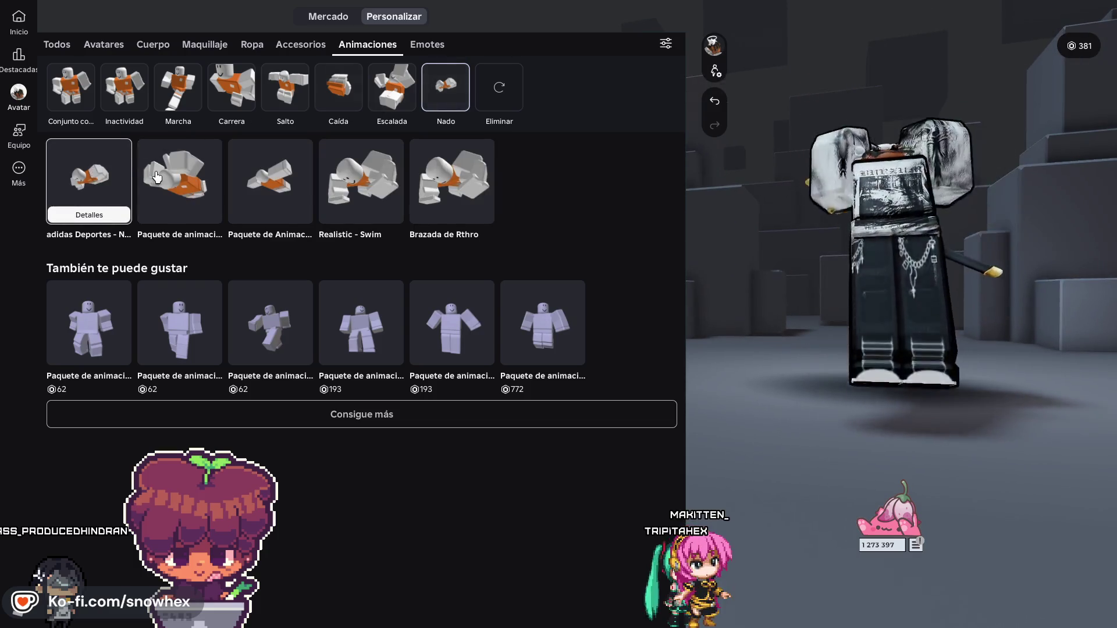
left_click(157, 176)
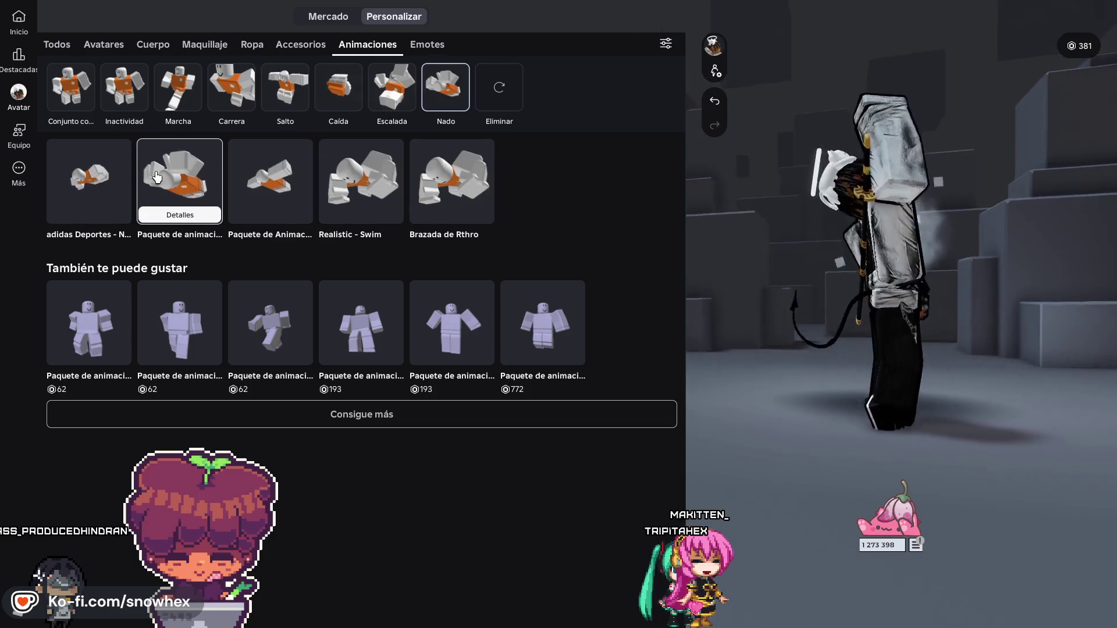
left_click(392, 96)
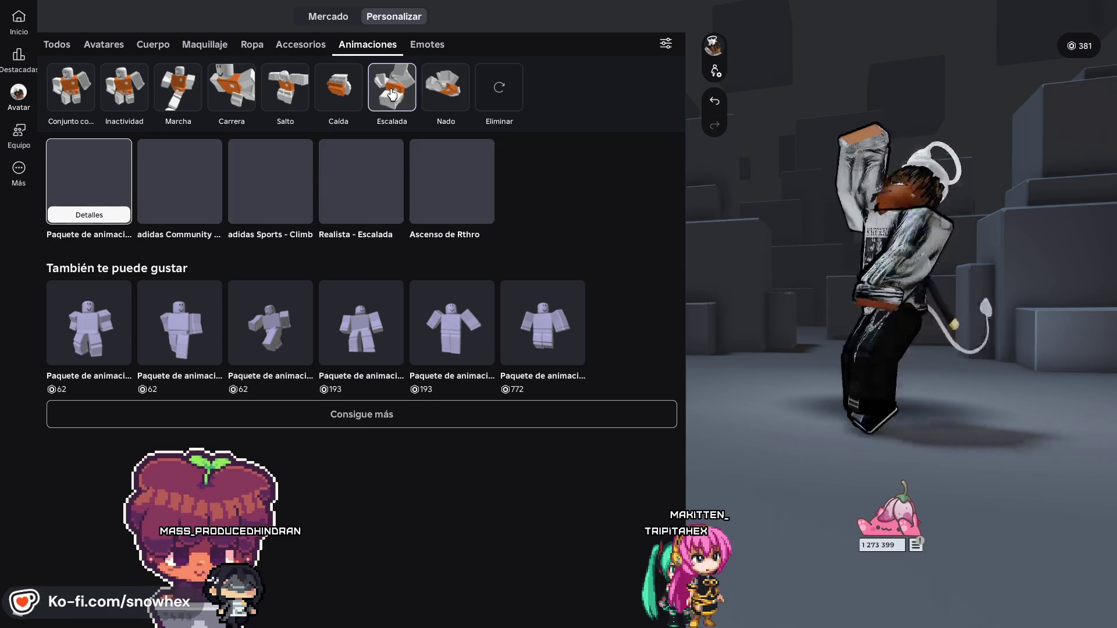
left_click(333, 90)
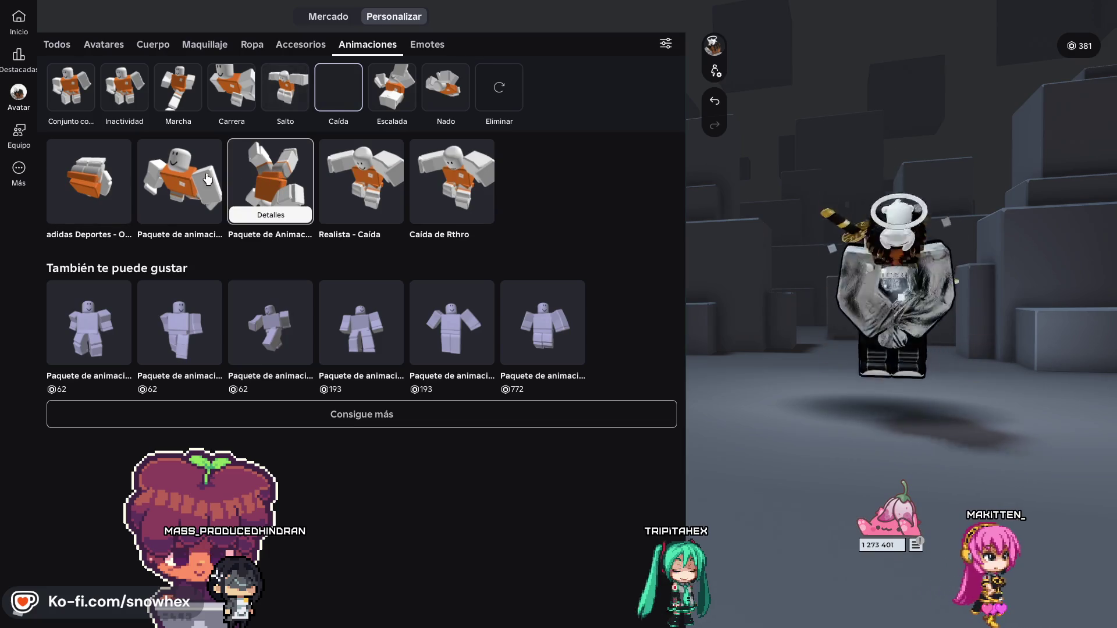
- Try the Realista - Caída and Caída de Rthro falls, then pick the first fall package
left_click(200, 179)
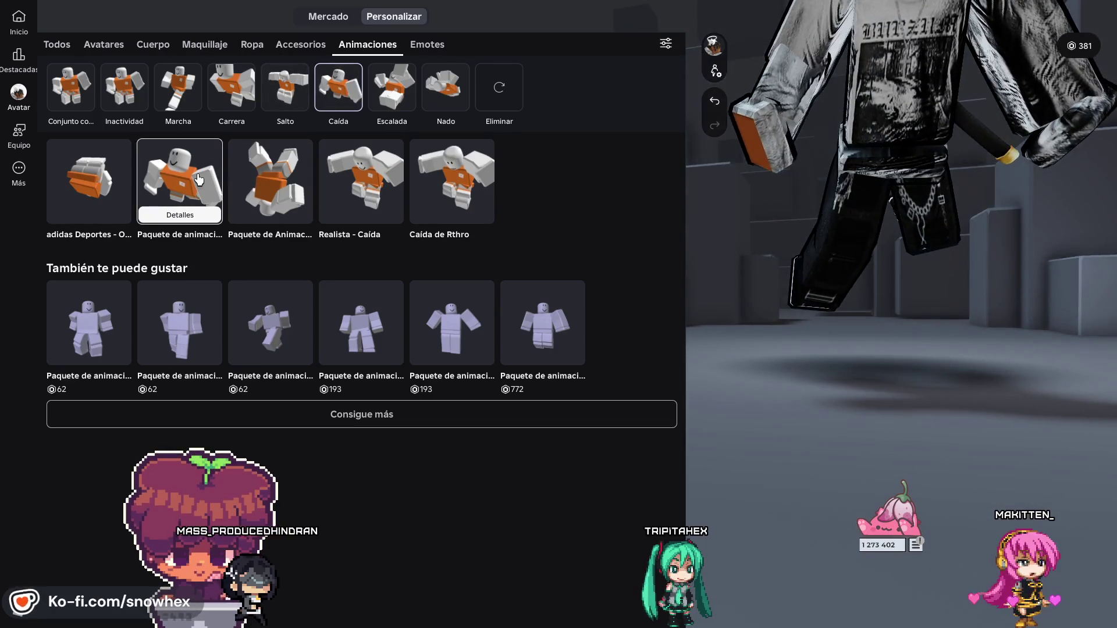
left_click(356, 176)
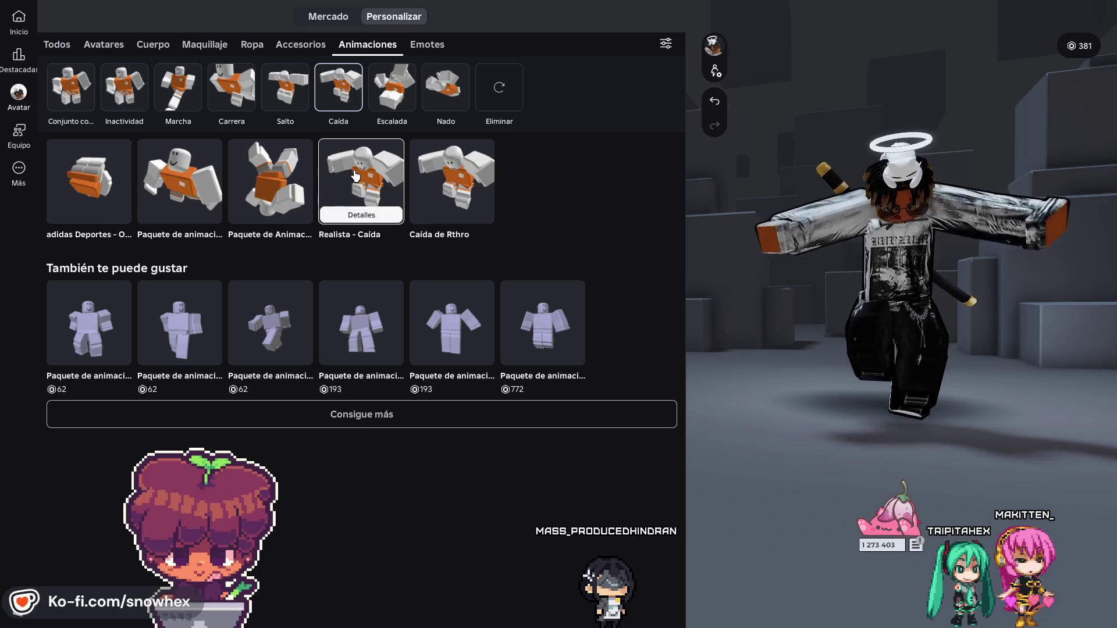
left_click(433, 181)
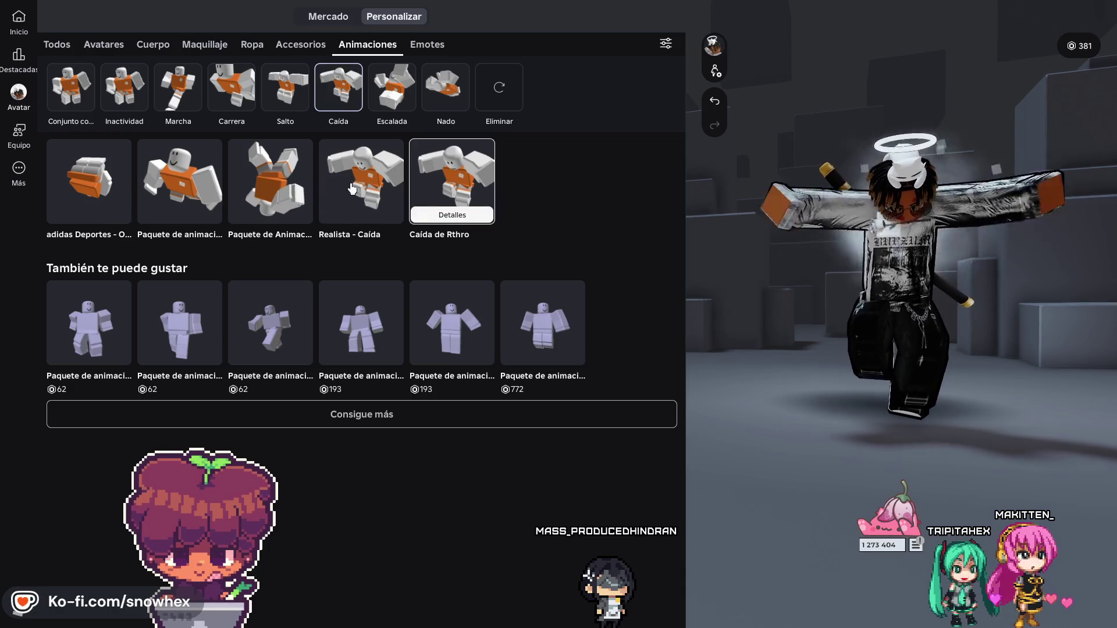
left_click(106, 181)
- Compare jump animations like Realista - Salto and adidas Sports - Jump, settling on Salto de Rthro
left_click(285, 88)
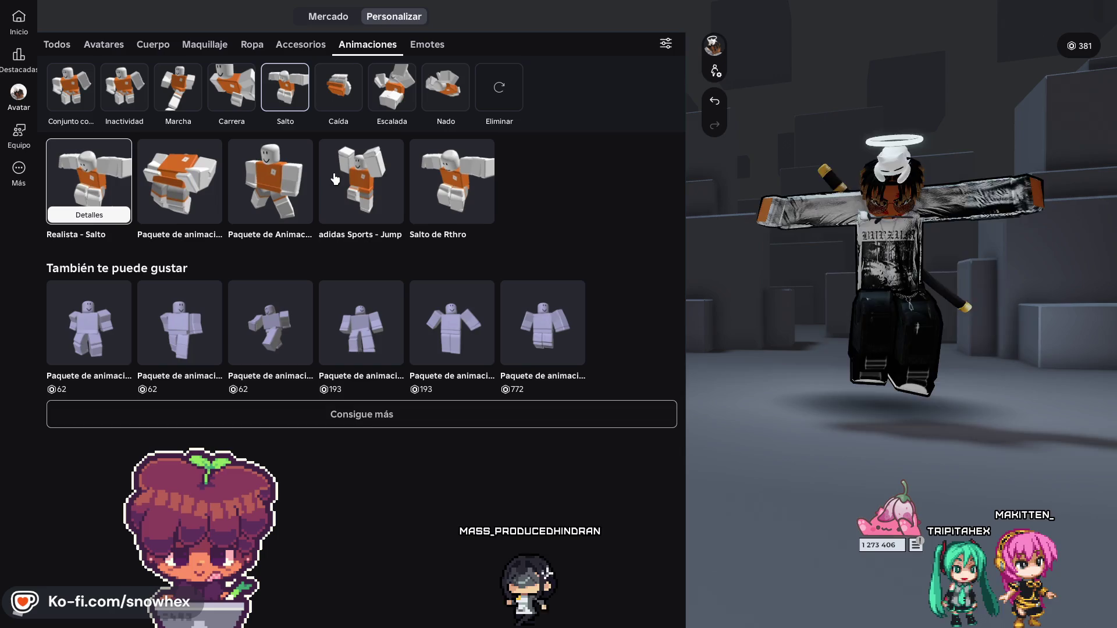
left_click(444, 185)
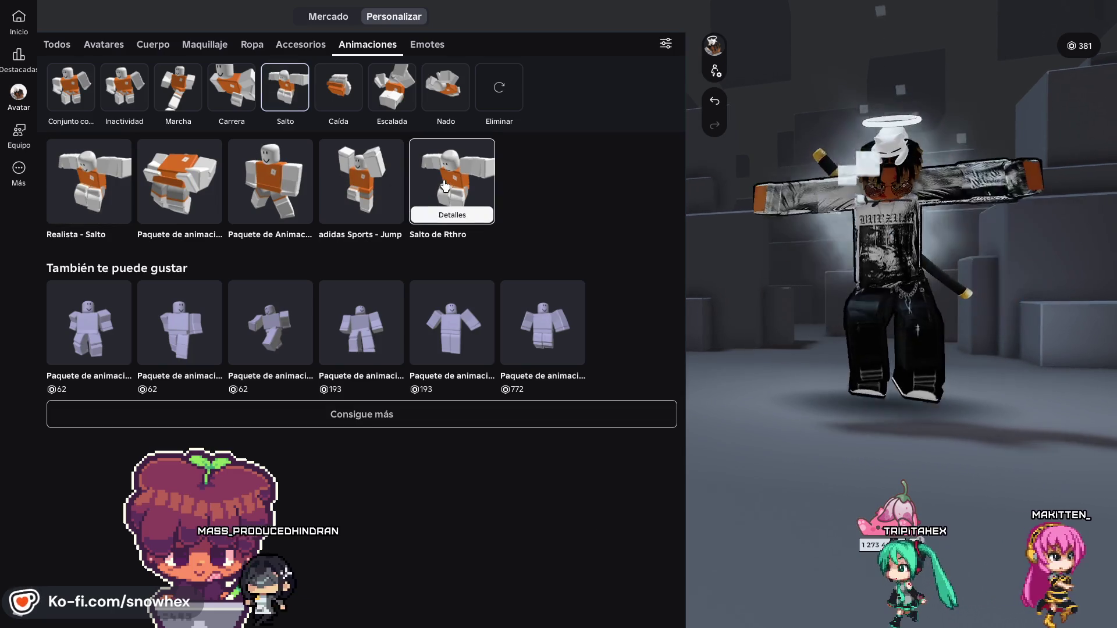
left_click(454, 195)
left_click(456, 197)
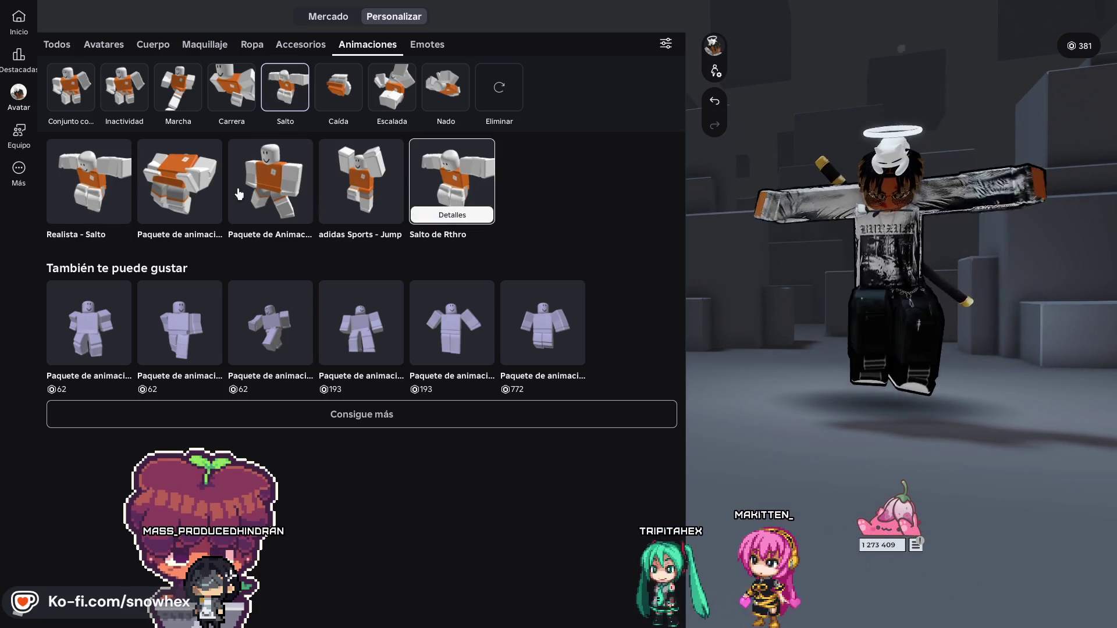
left_click(114, 174)
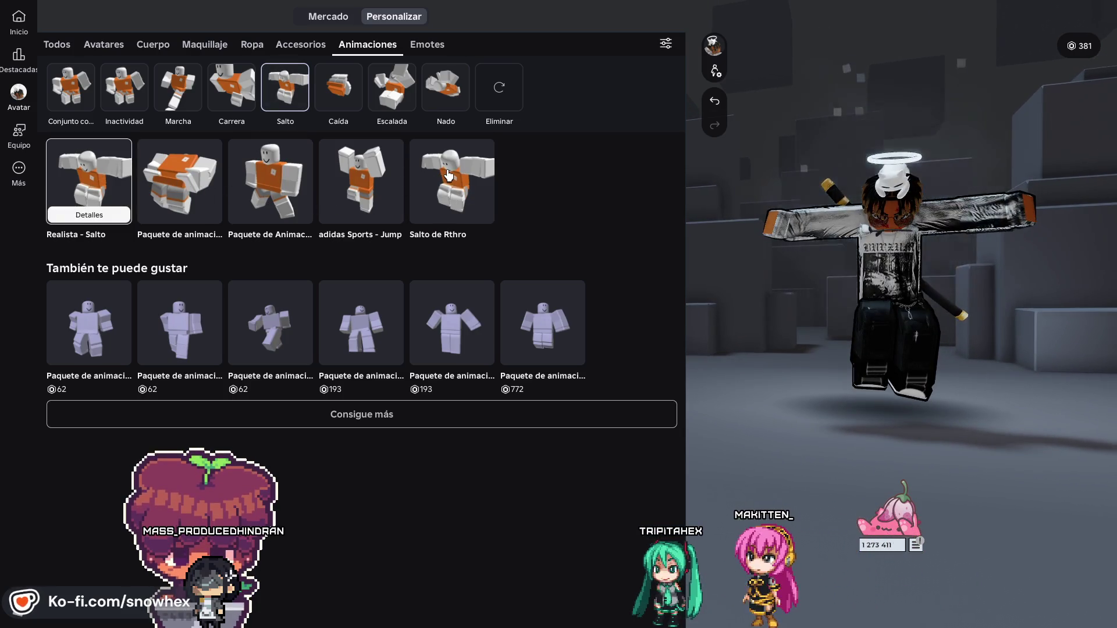
left_click(448, 177)
left_click(364, 198)
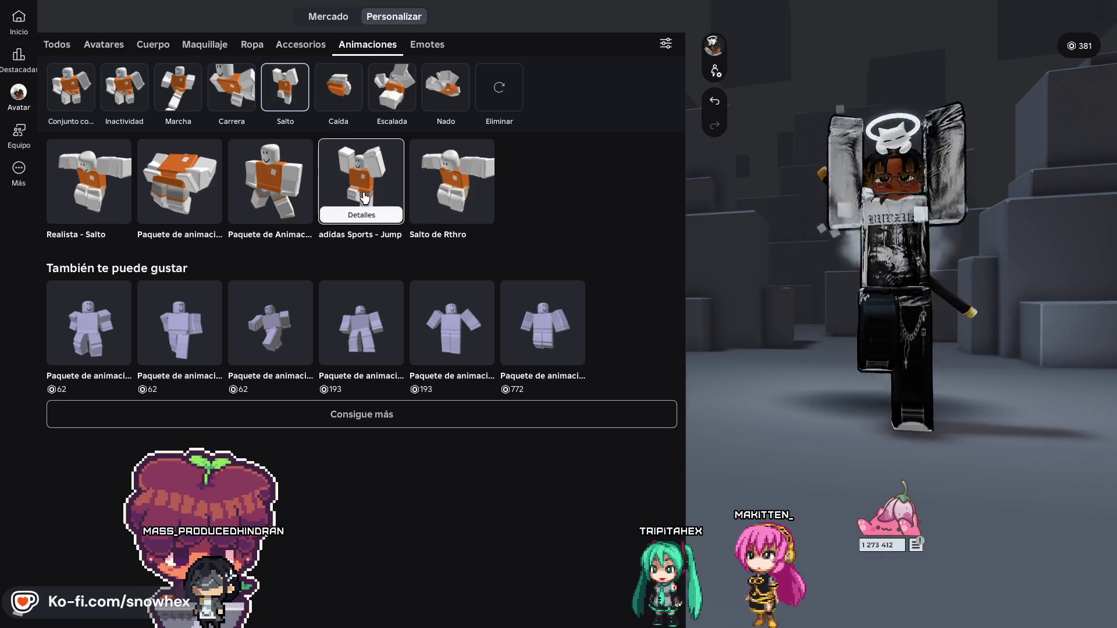
left_click(293, 207)
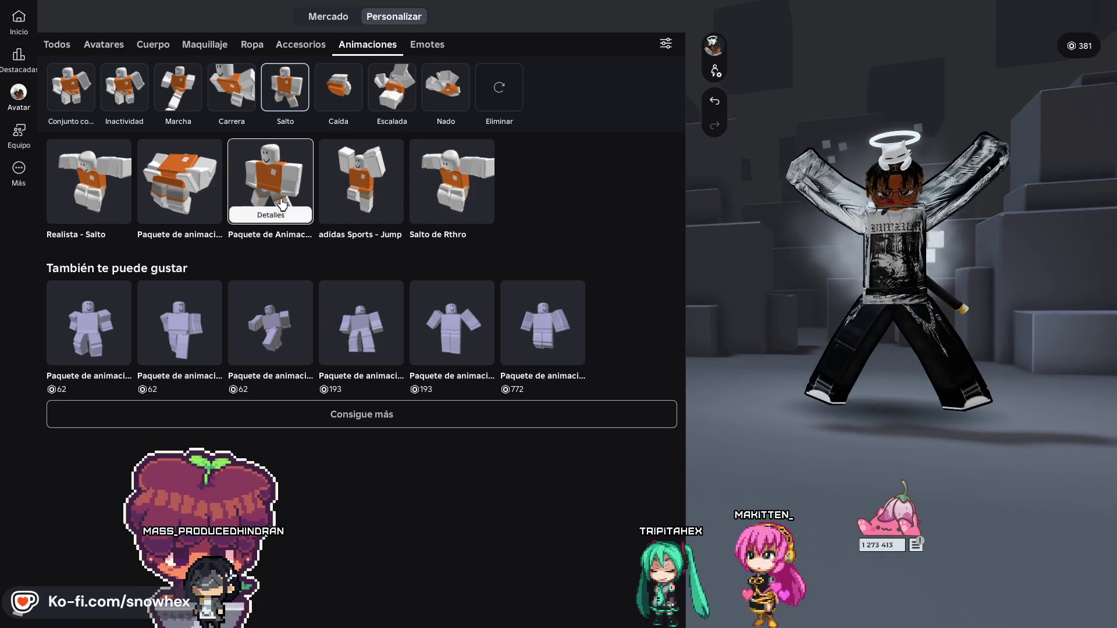
left_click(169, 186)
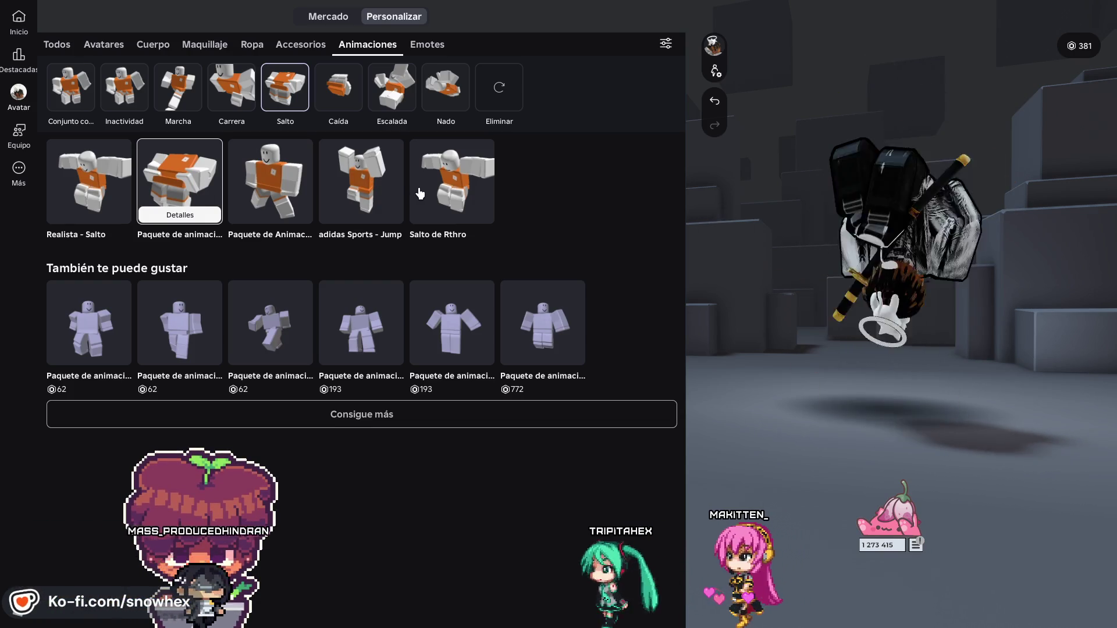
left_click(459, 183)
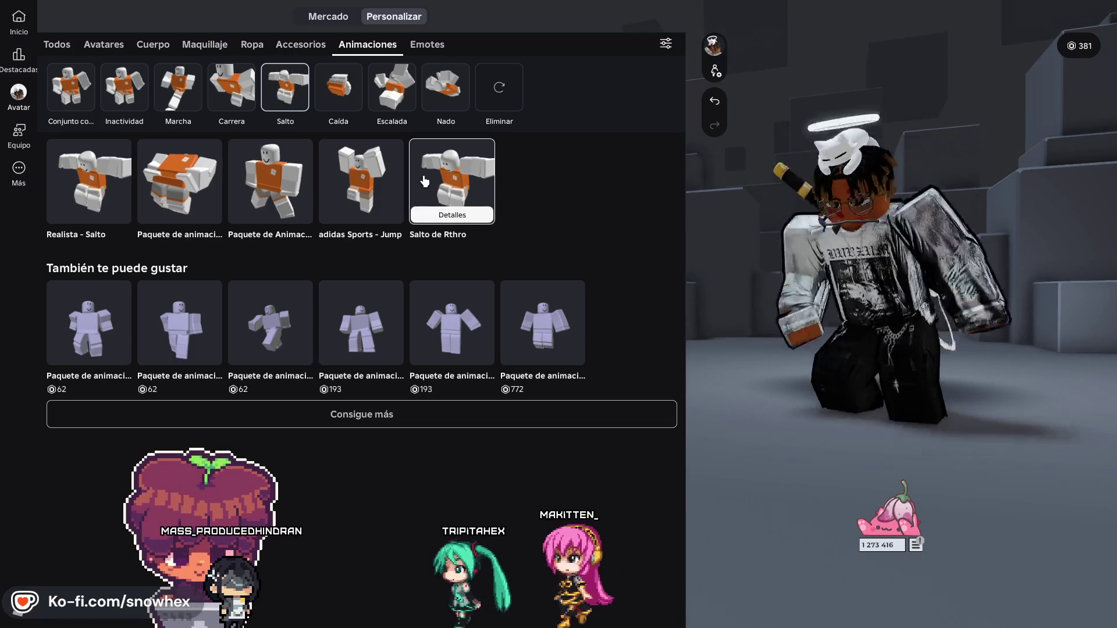
left_click(336, 96)
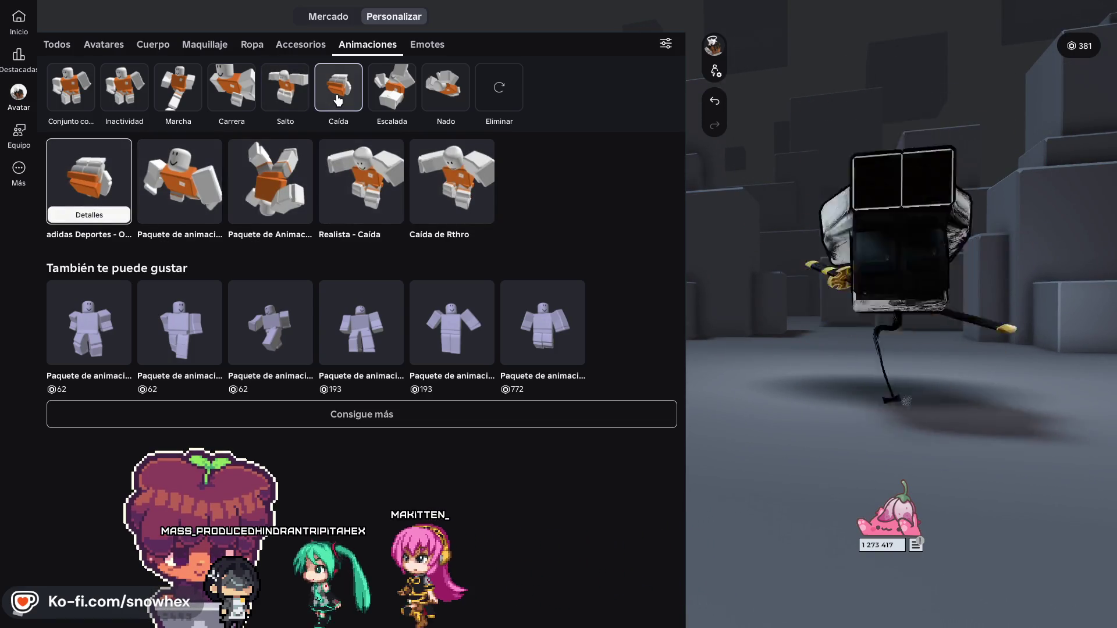
left_click(289, 94)
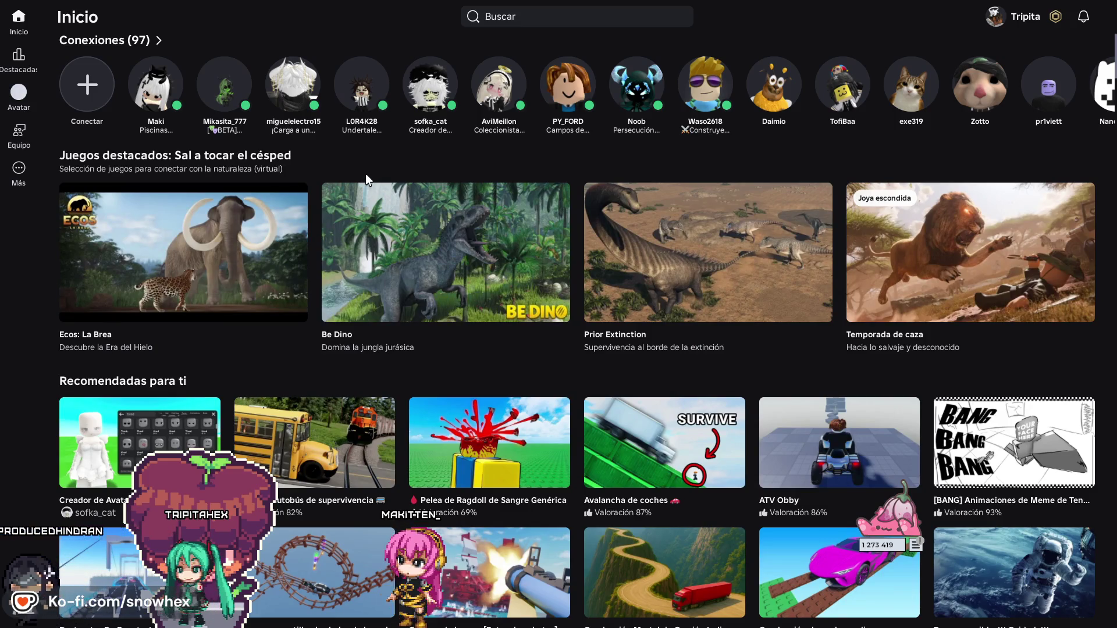
- Browse the Roblox home page and a connection's join and chat options
left_click(212, 96)
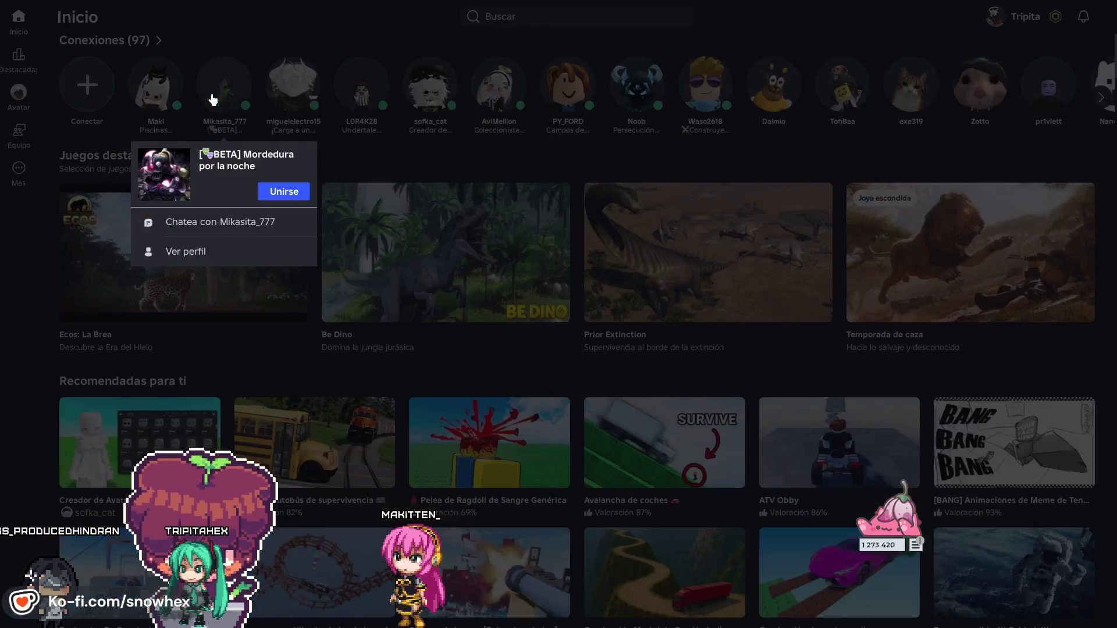
scroll(278, 215, "down", 10)
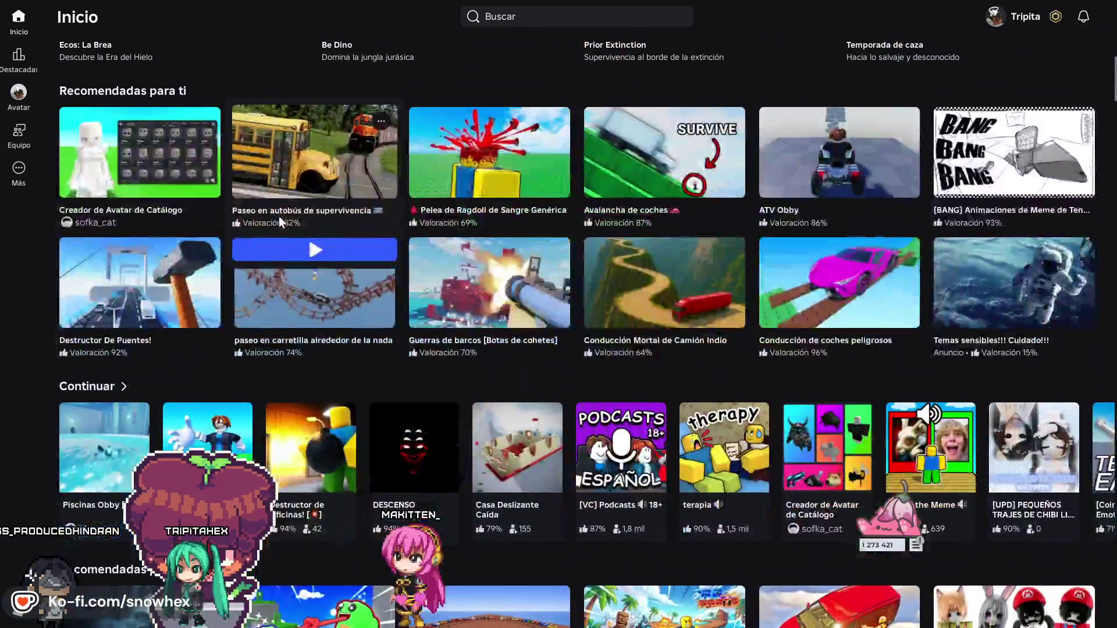
scroll(271, 210, "up", 4)
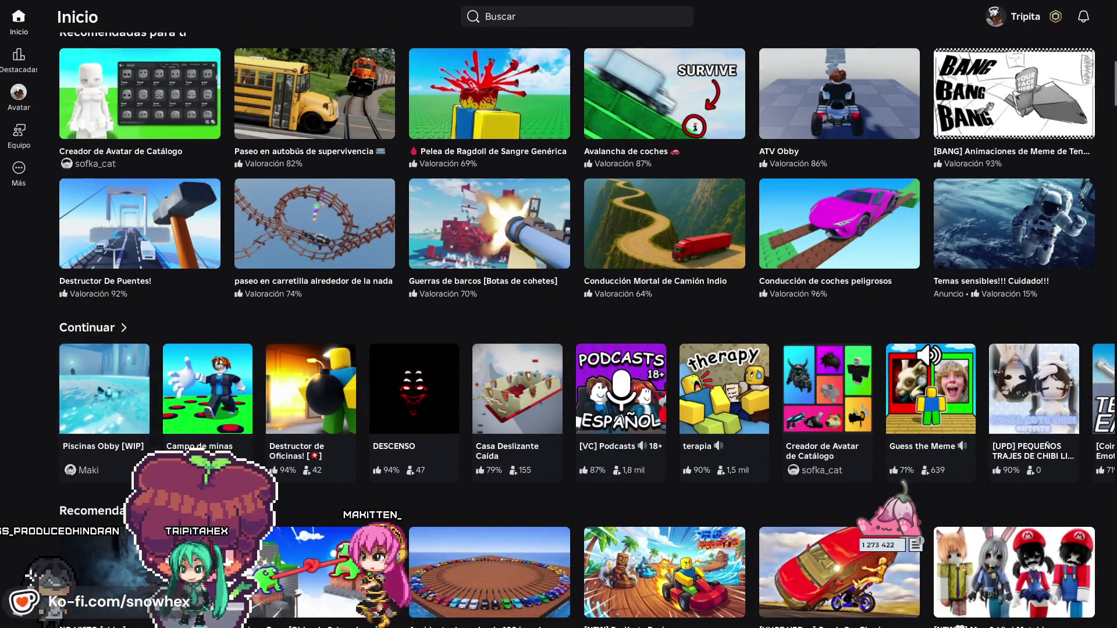
- Look in on the running Piscinas Obby game, turning the camera around the characters, then return to Studio
key("alt+Tab")
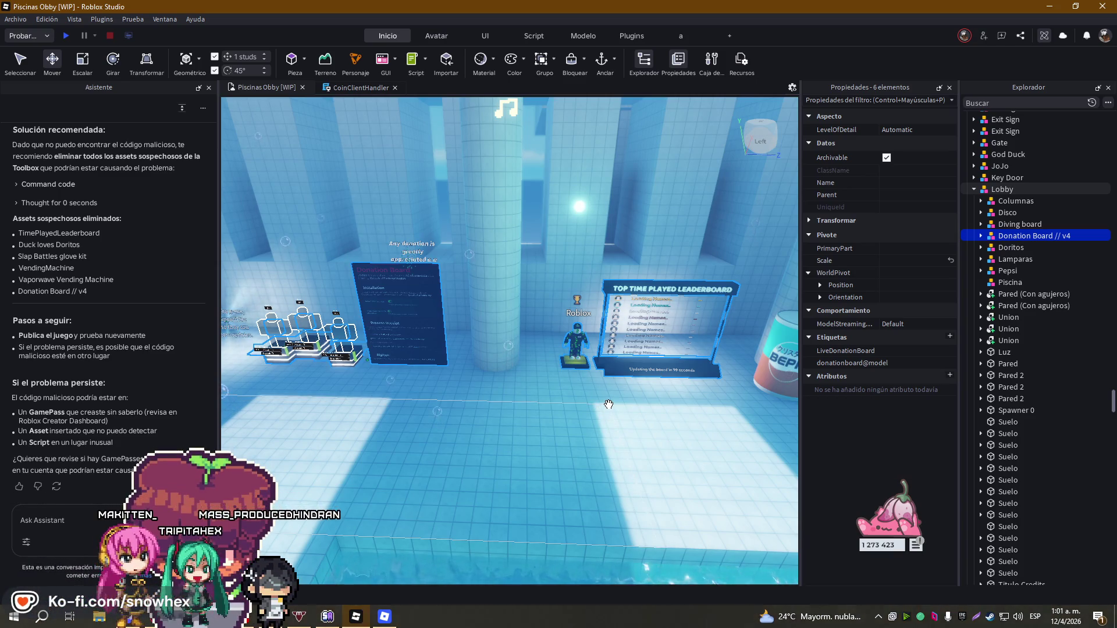
left_click(393, 615)
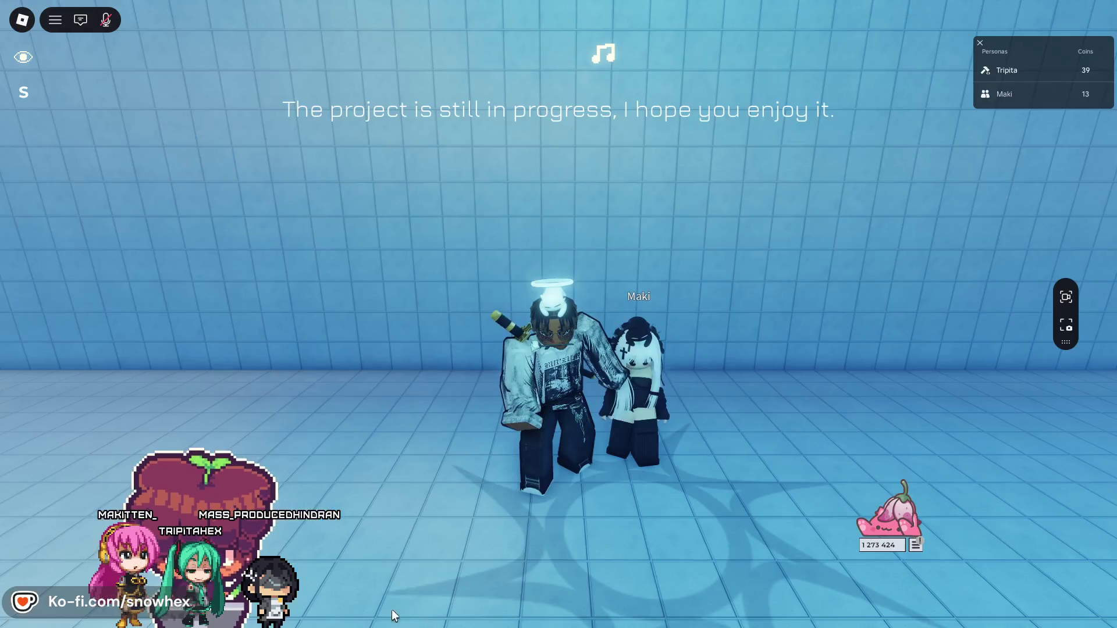
scroll(653, 326, "down", 5)
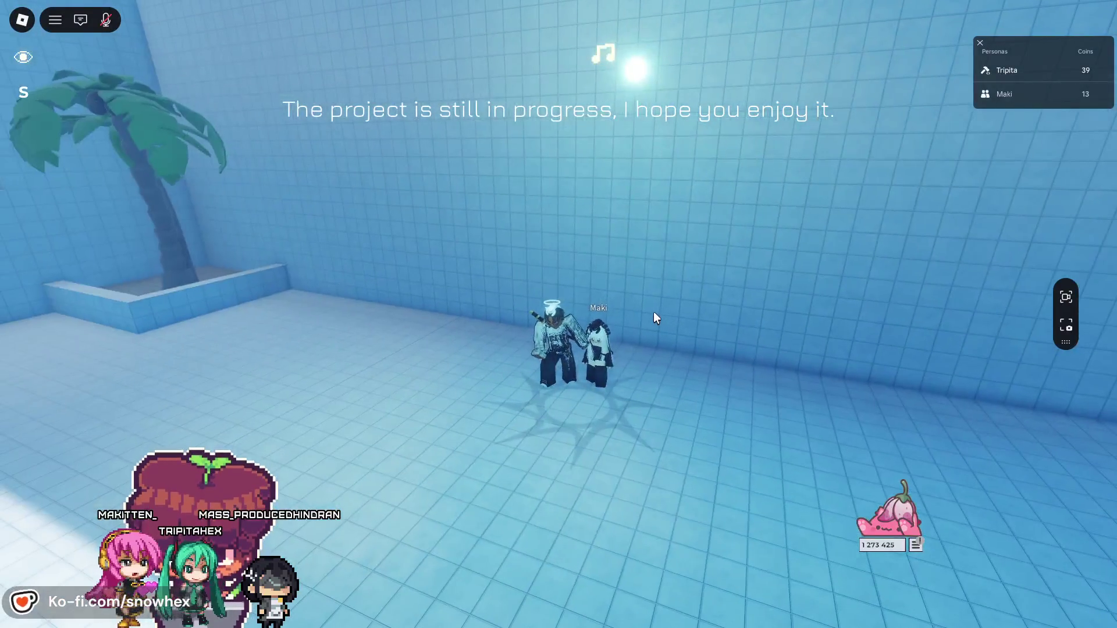
key("Left")
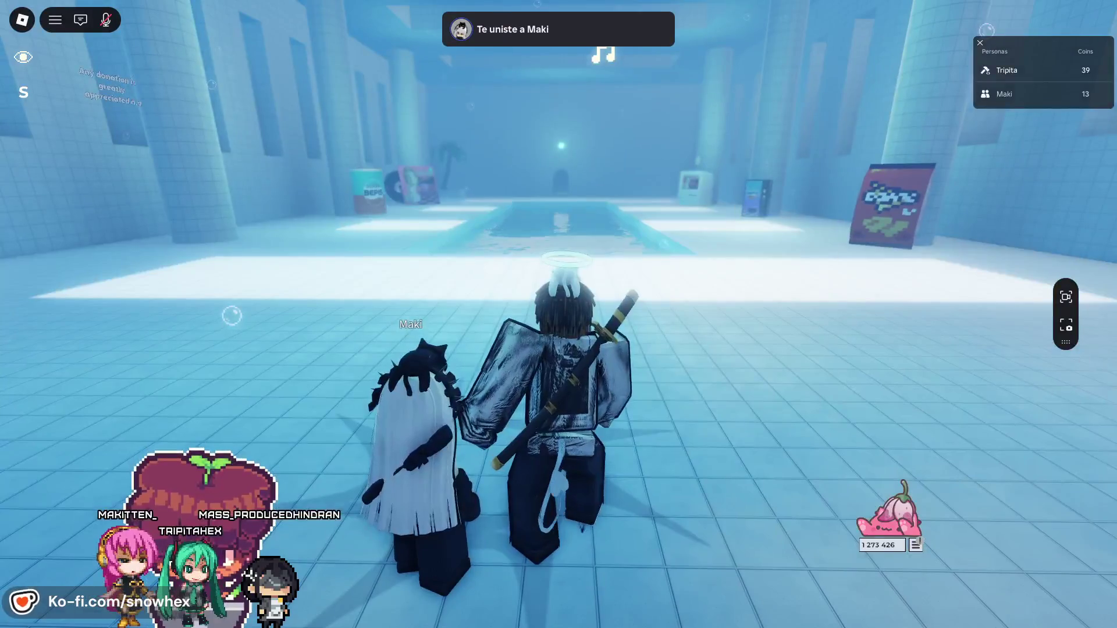
key("alt+Tab")
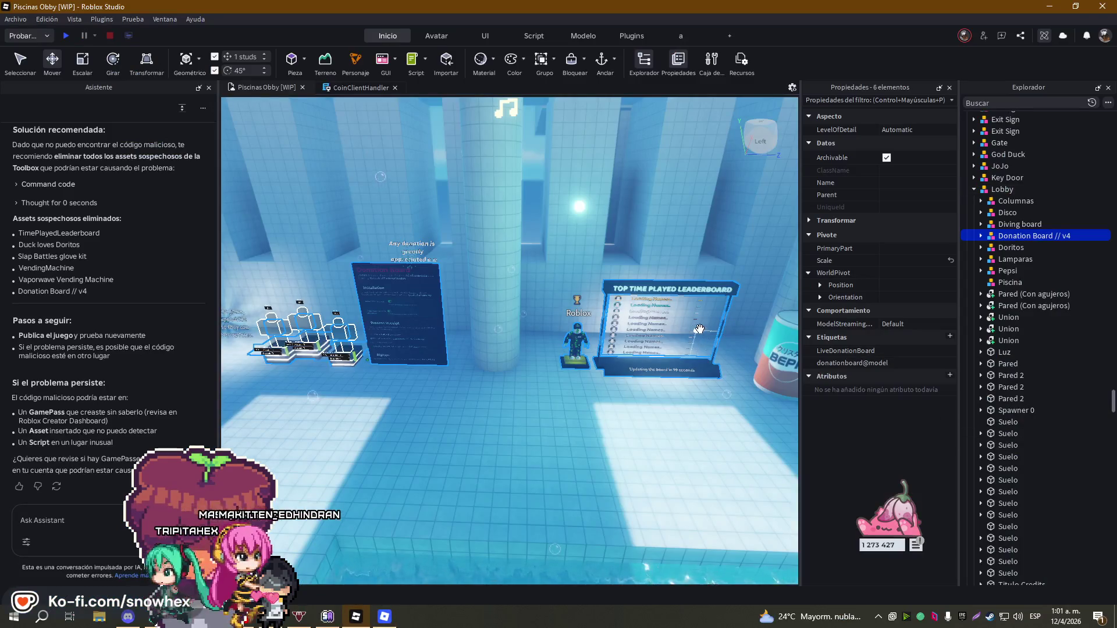
key("f")
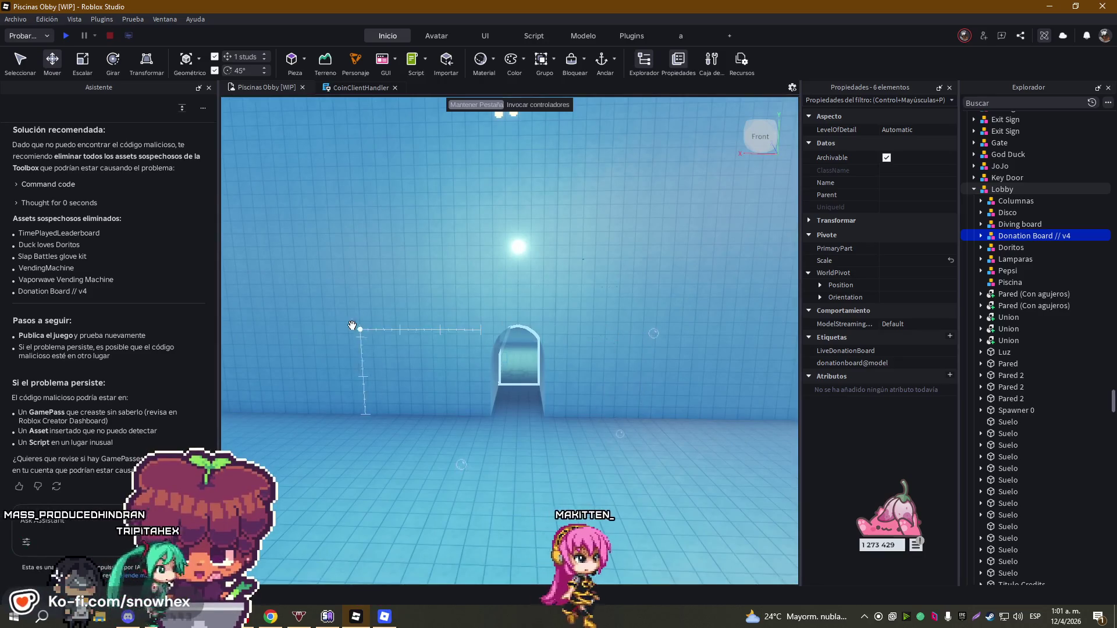
scroll(123, 375, "up", 5)
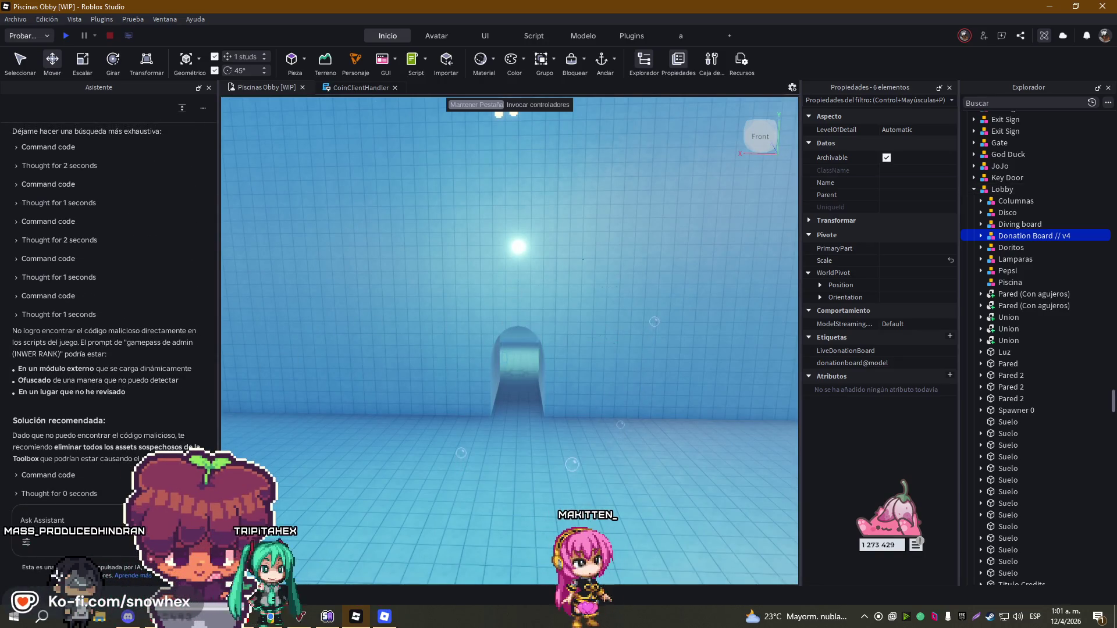
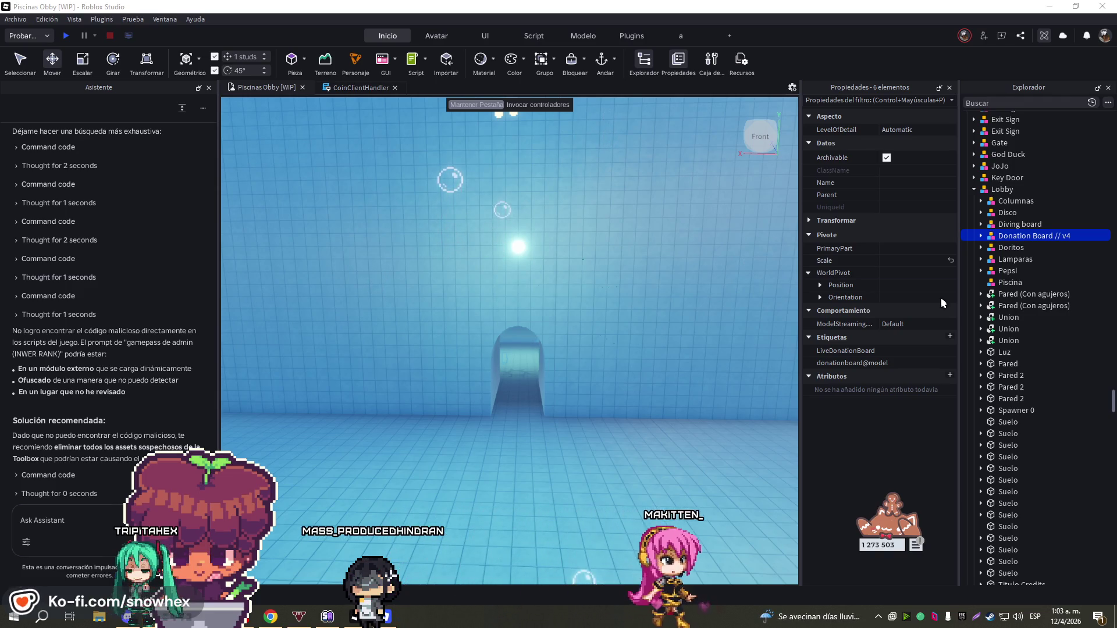
- Open the Experience Settings dialog from the Archivo menu
left_click(16, 19)
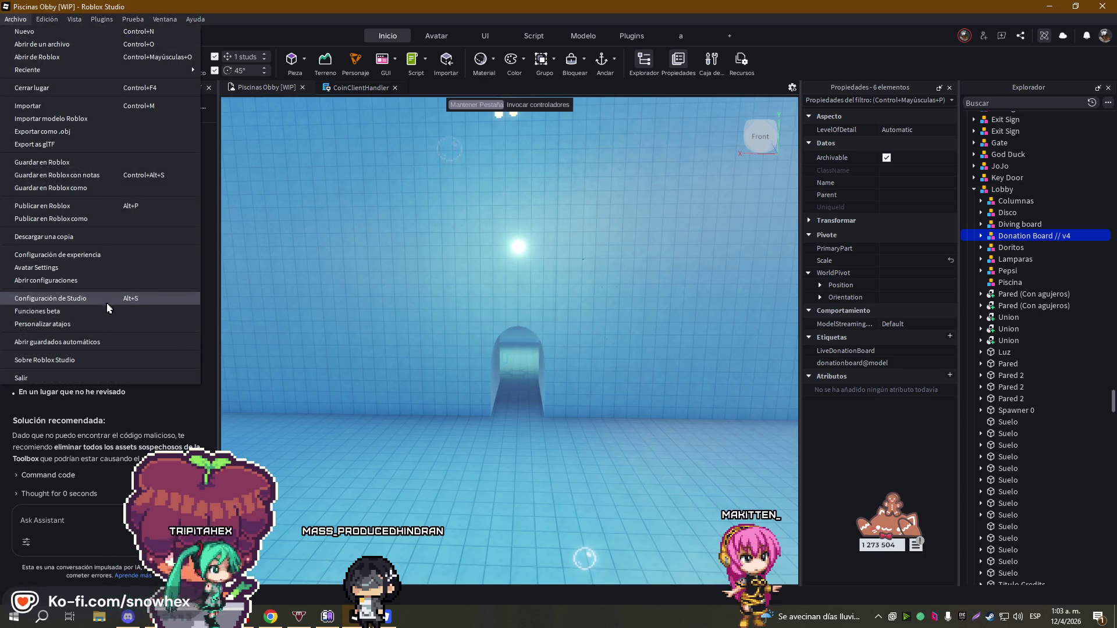
left_click(52, 255)
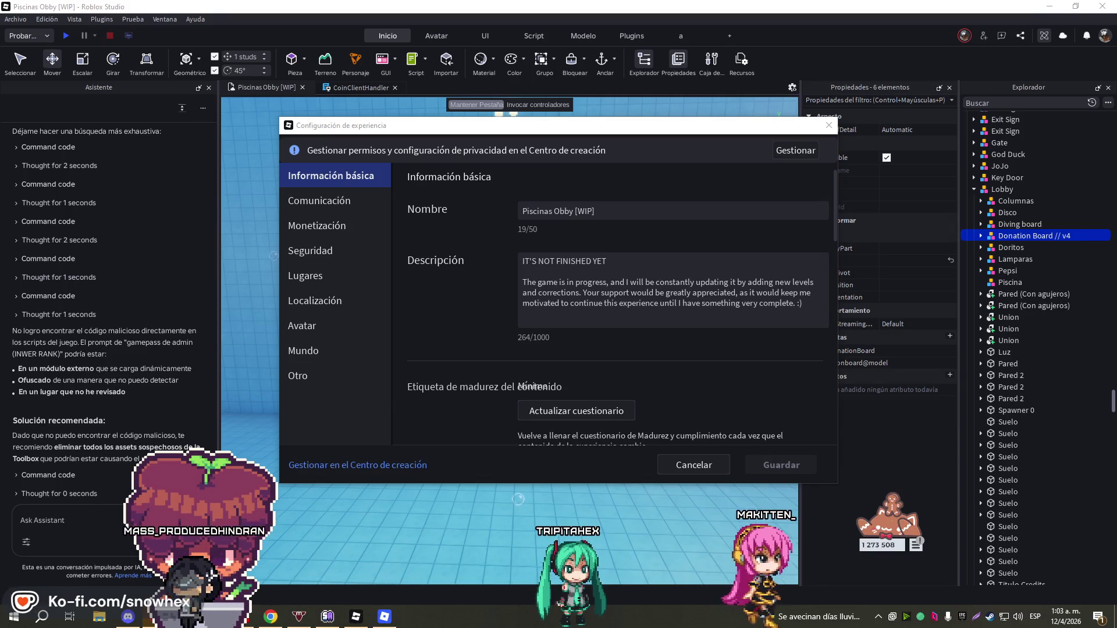
key("alt+Tab")
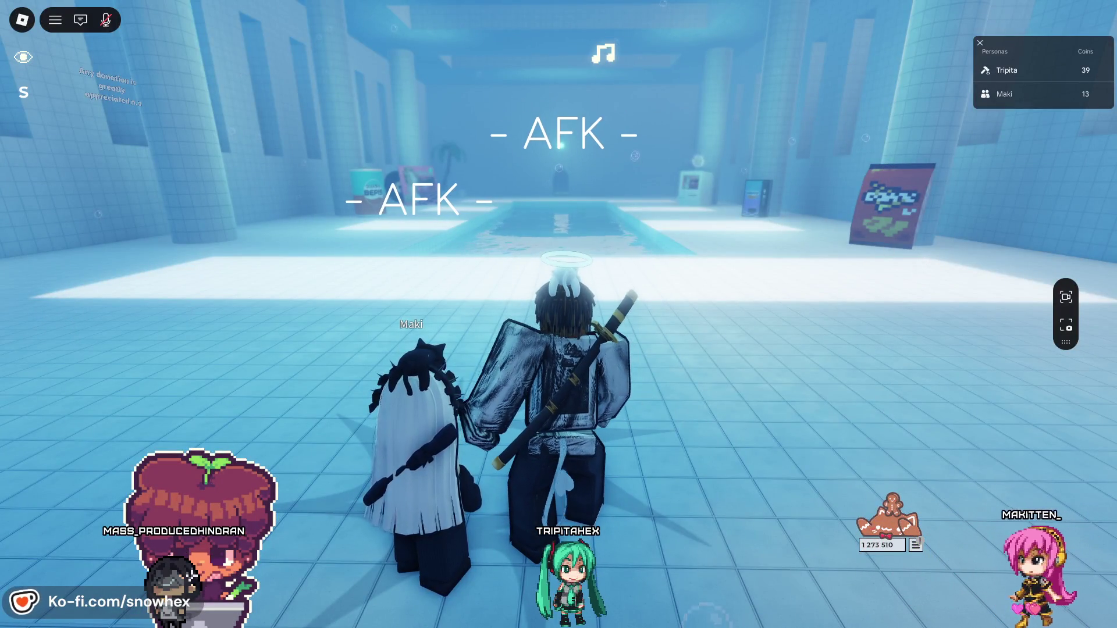
key("alt+Tab")
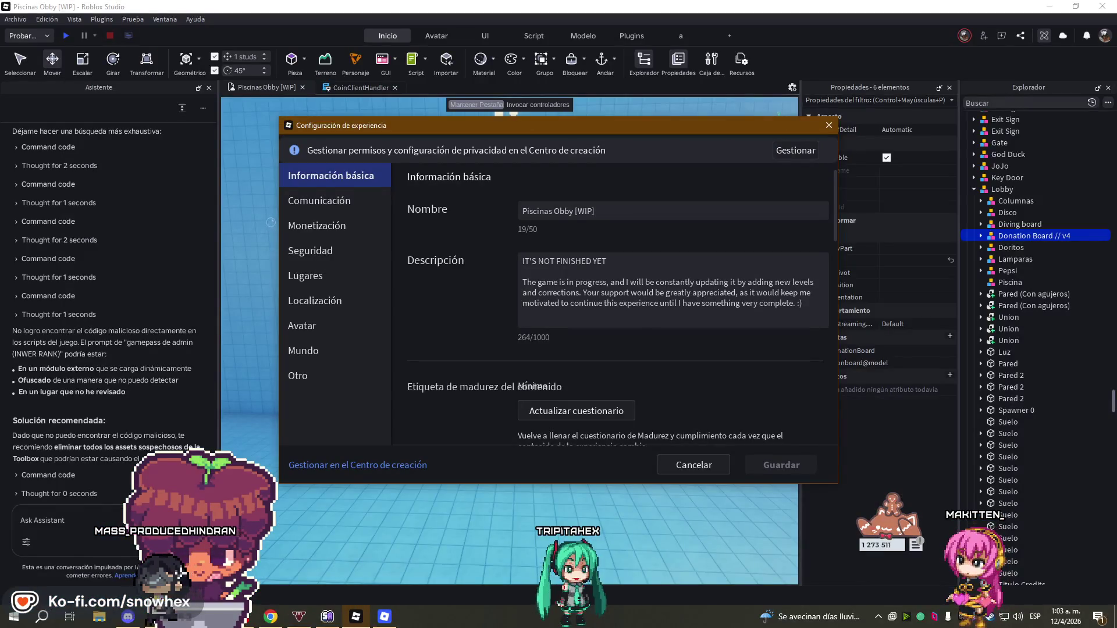
- Review the developer products and prices on the Monetización page, then go to Seguridad
scroll(558, 293, "down", 5)
scroll(558, 292, "down", 5)
left_click(378, 225)
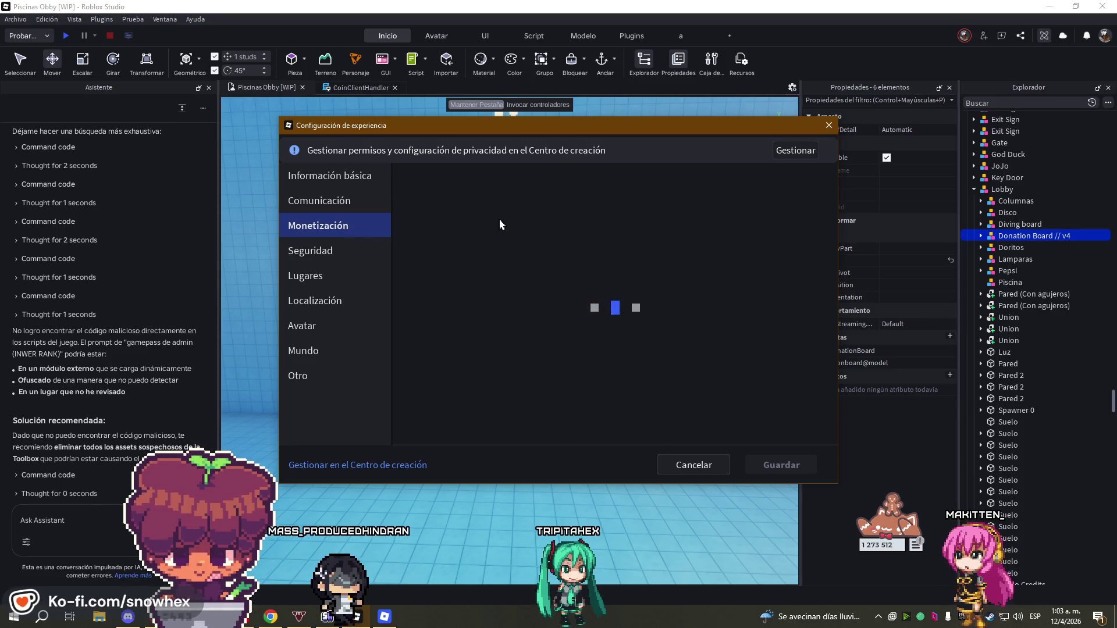
scroll(599, 274, "down", 3)
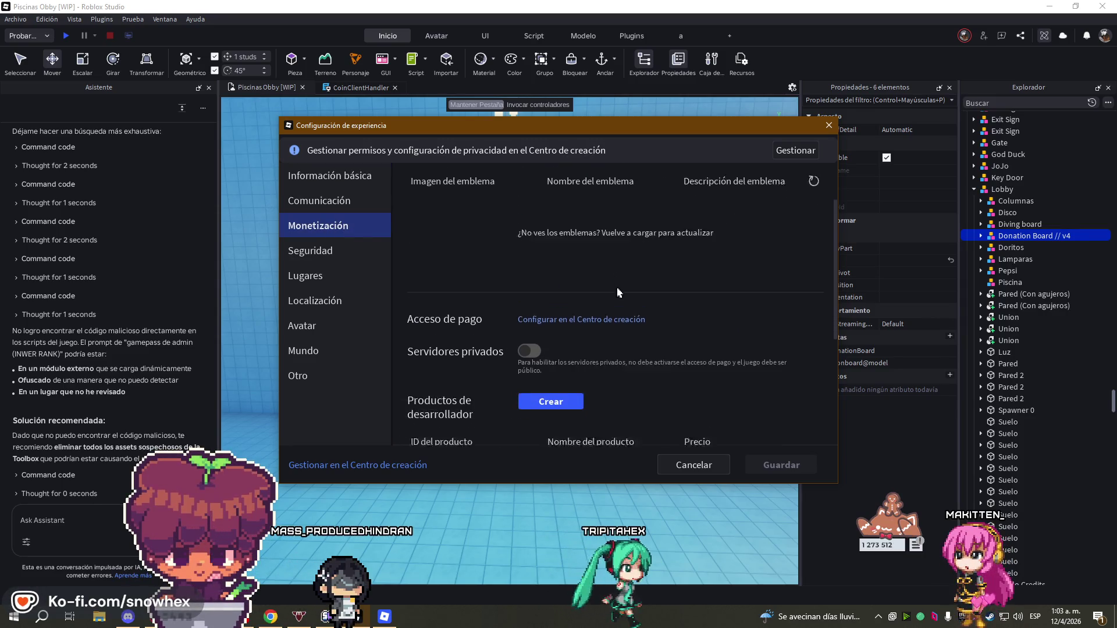
scroll(618, 292, "up", 3)
scroll(624, 293, "down", 1)
scroll(624, 294, "down", 3)
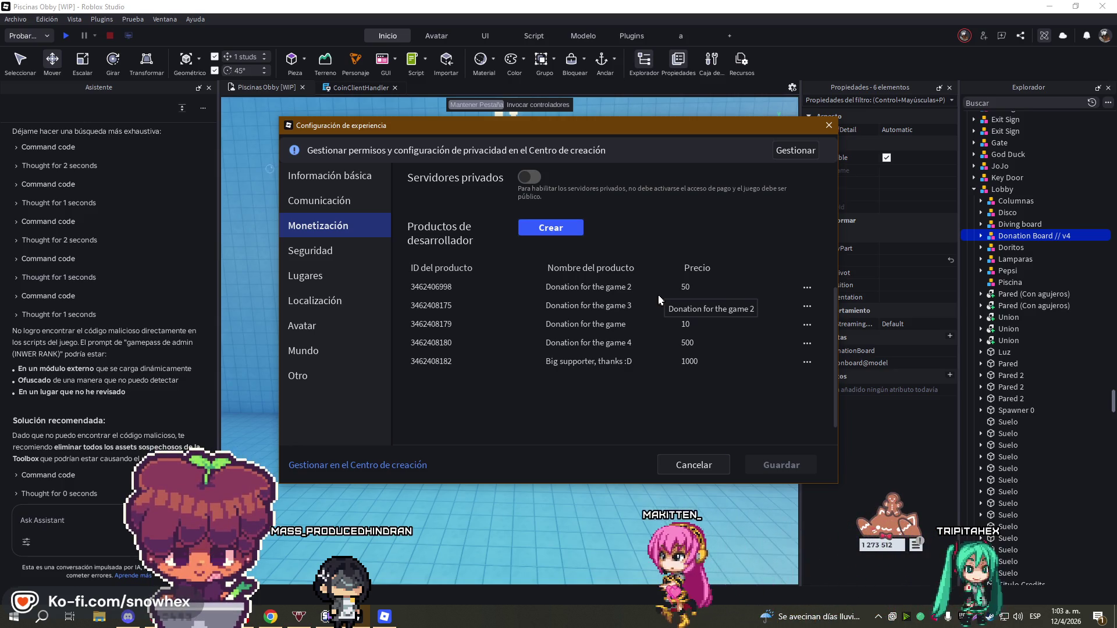
scroll(652, 300, "up", 5)
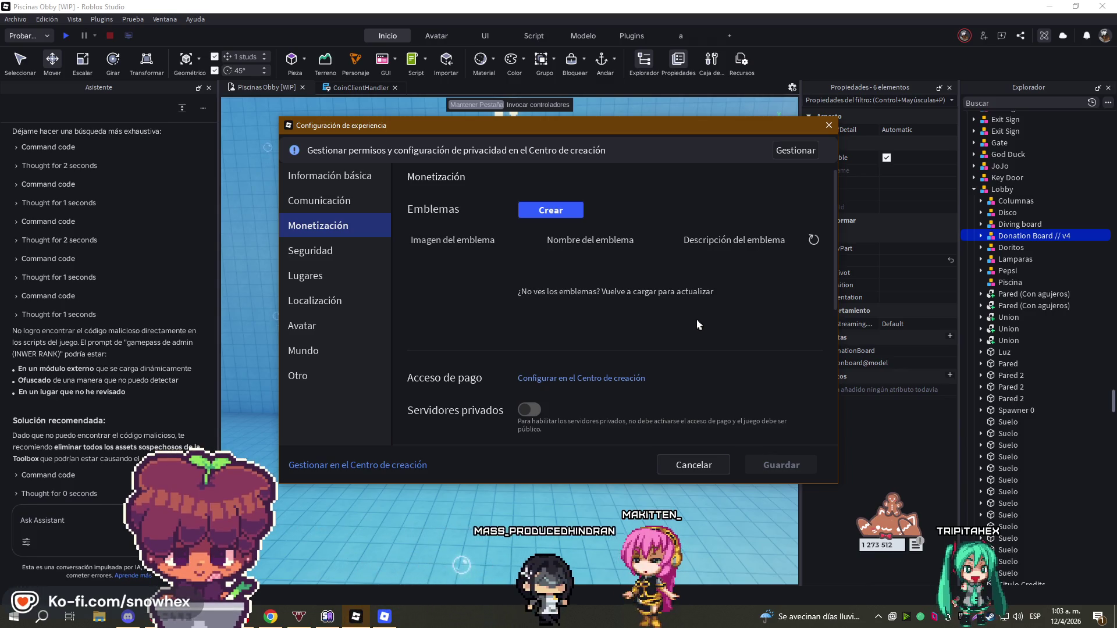
left_click(340, 263)
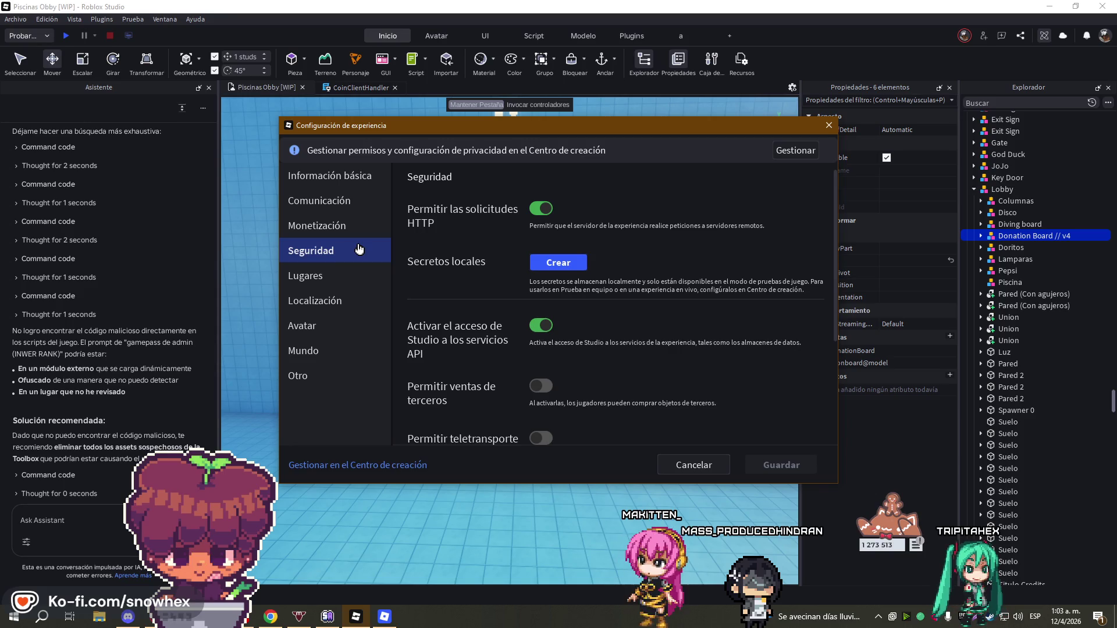
- Scroll through the Seguridad permission toggles and close the dialog with Cancelar, saving nothing
scroll(639, 302, "down", 2)
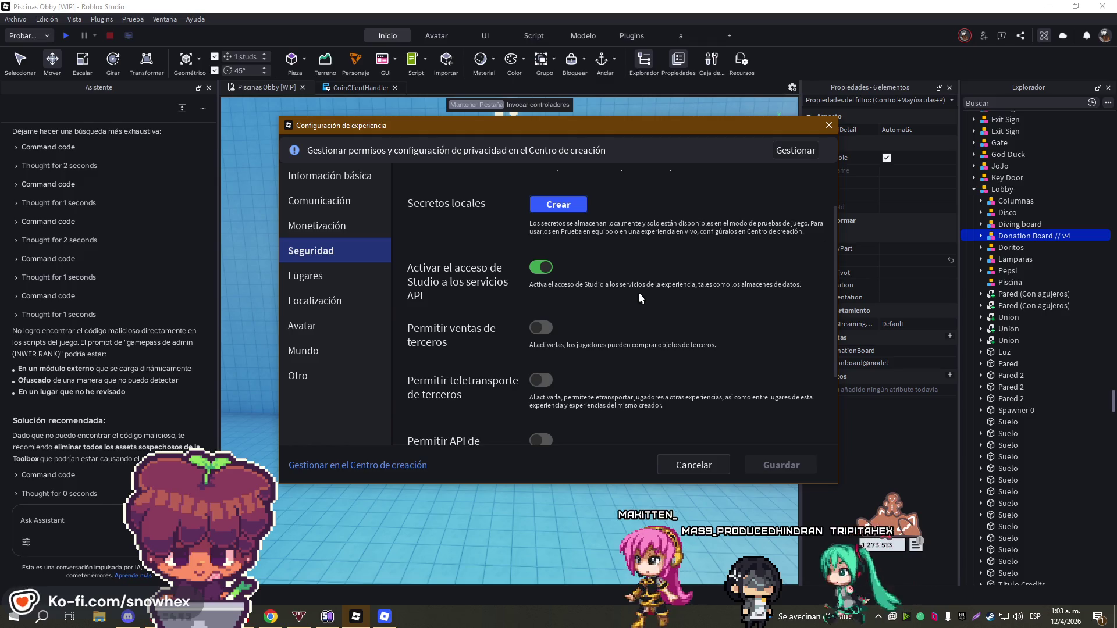
scroll(651, 298, "down", 3)
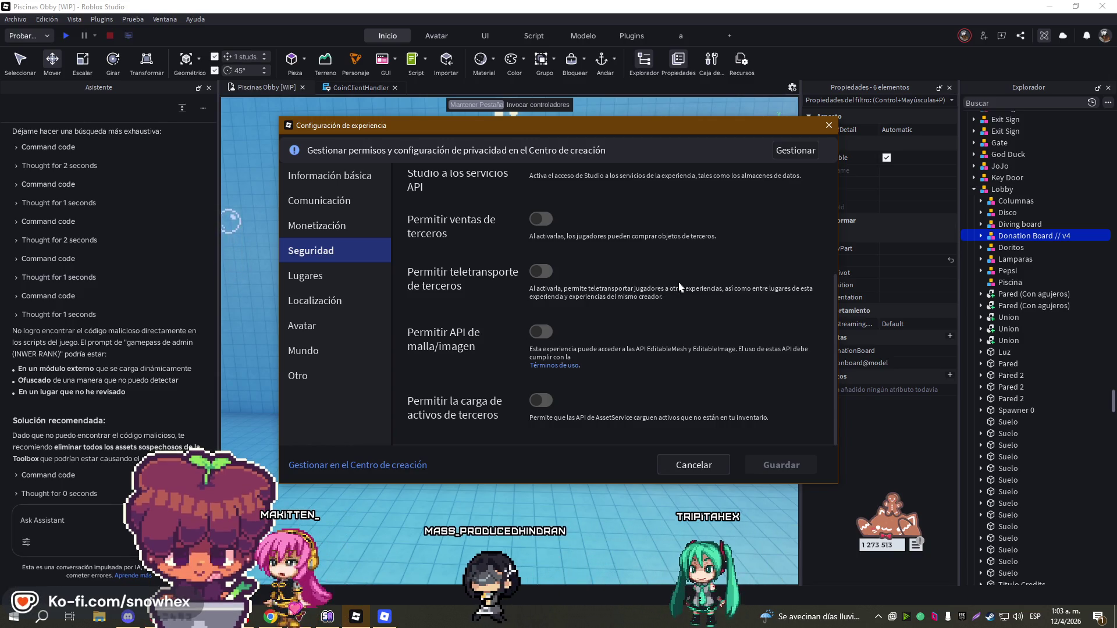
left_click(692, 466)
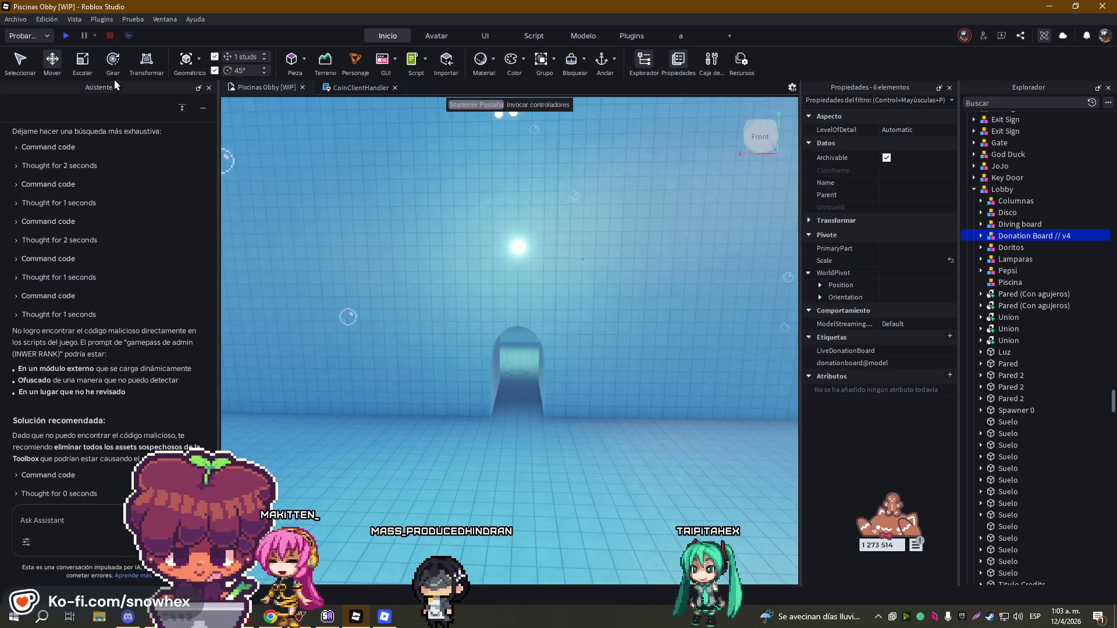
left_click(16, 19)
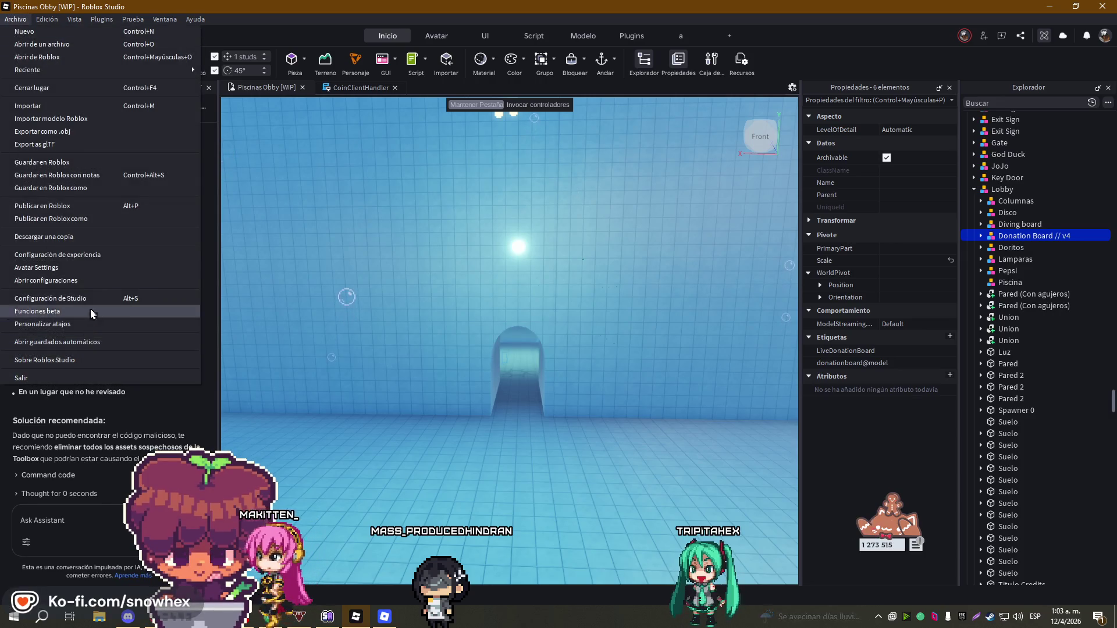
left_click(58, 254)
left_click(345, 314)
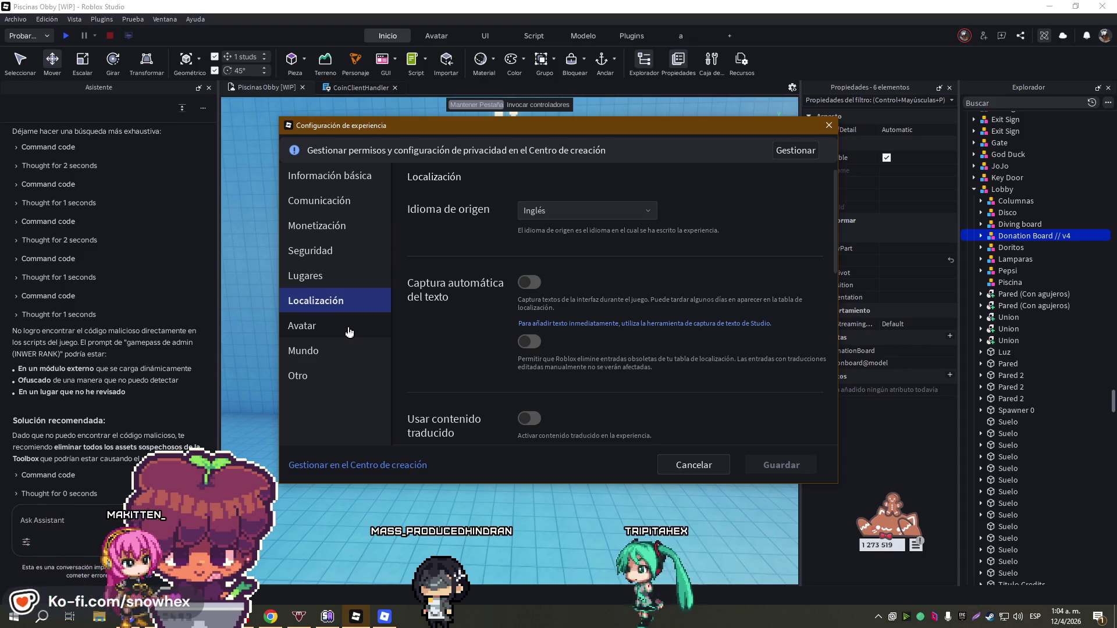
left_click(330, 336)
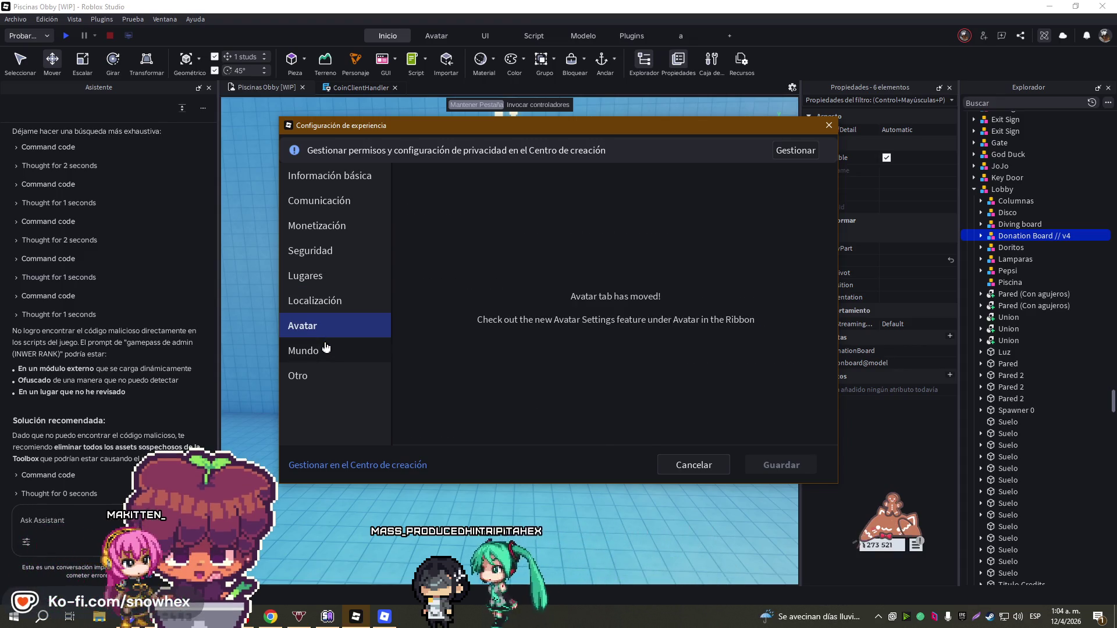
left_click(327, 348)
scroll(503, 346, "down", 1)
scroll(499, 344, "up", 1)
scroll(497, 344, "down", 3)
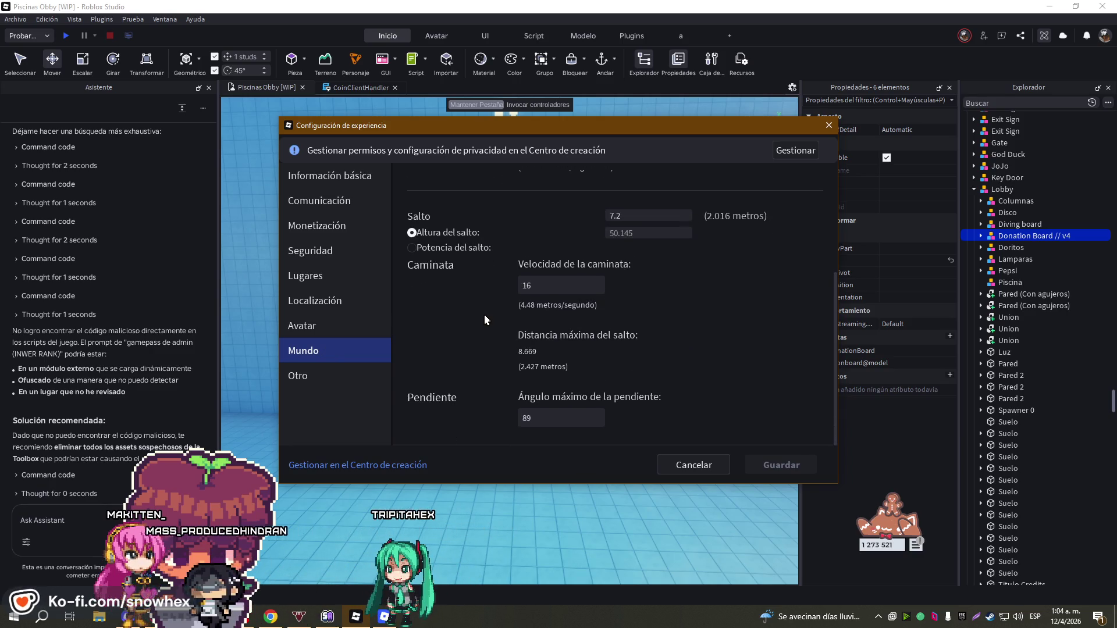
left_click(295, 302)
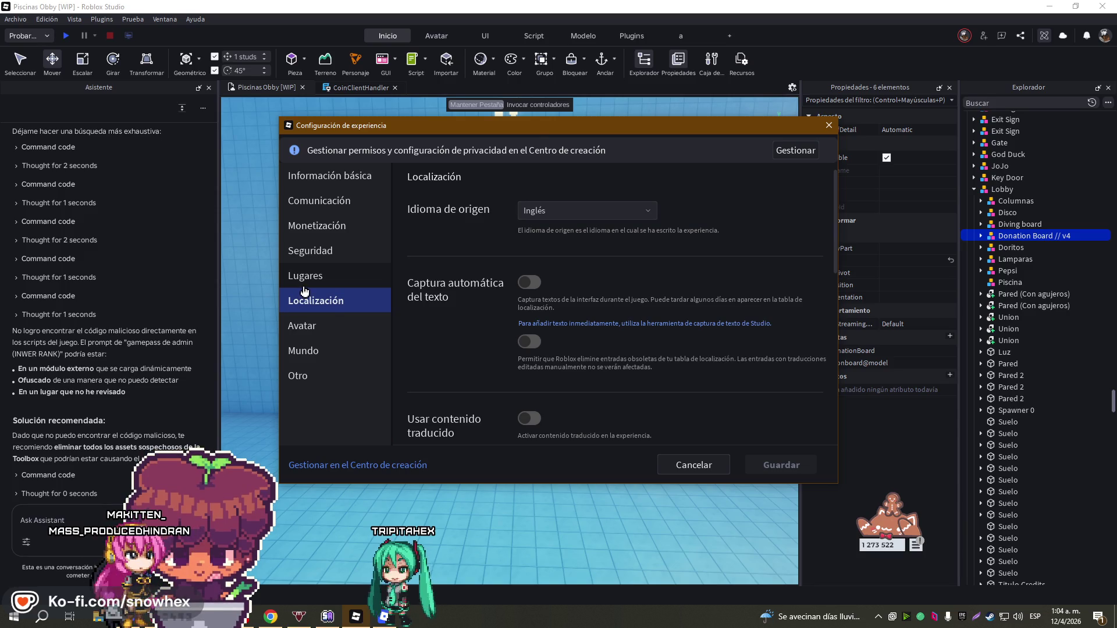
left_click(304, 278)
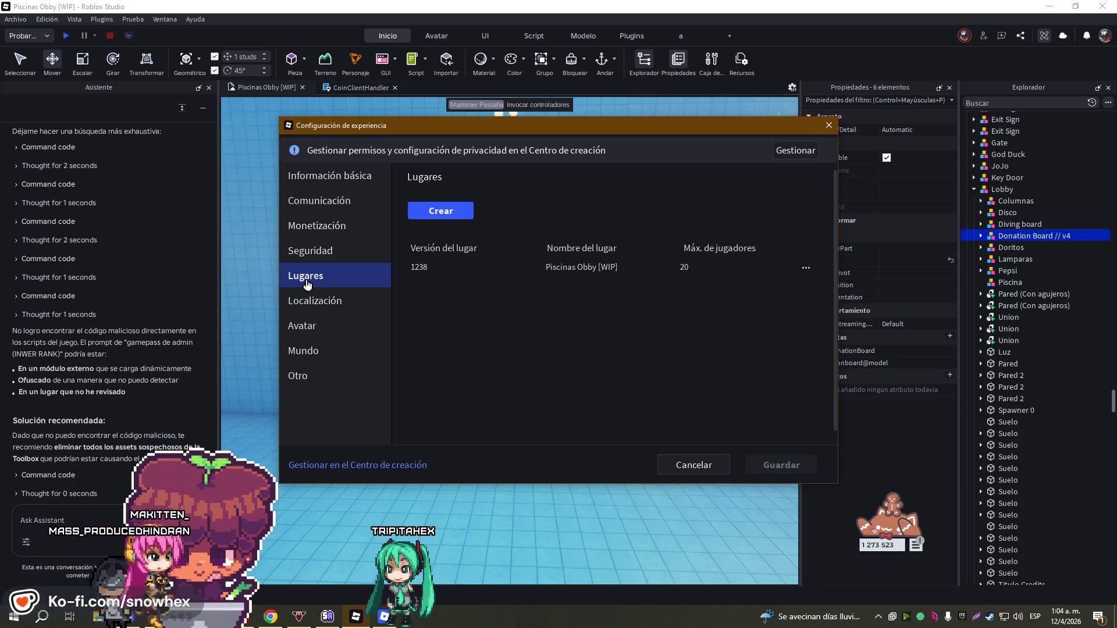
left_click(312, 251)
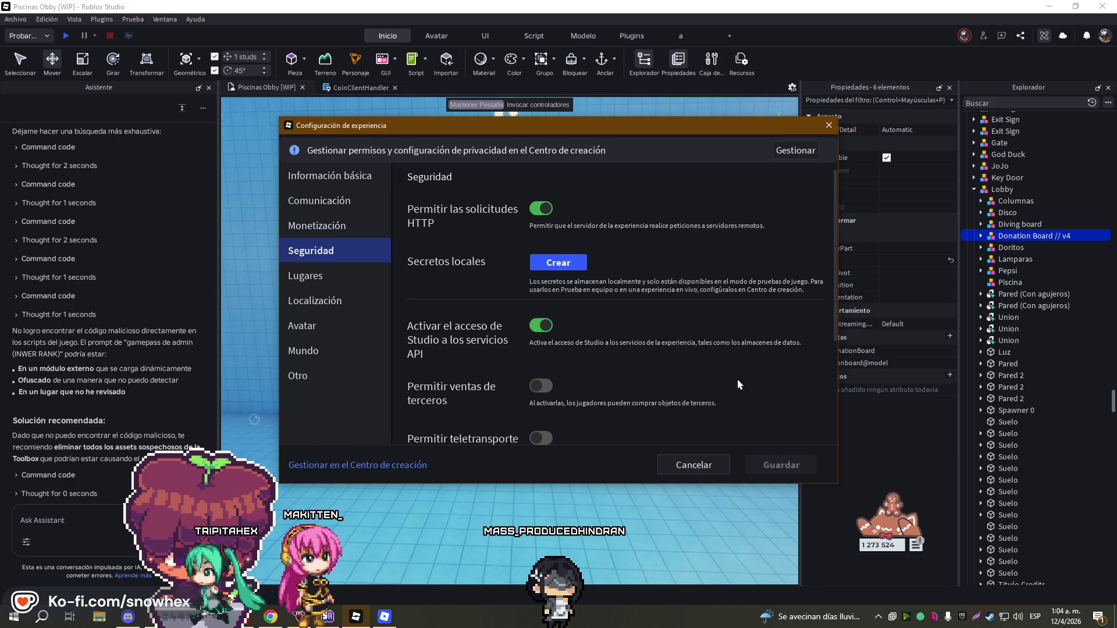
left_click(829, 126)
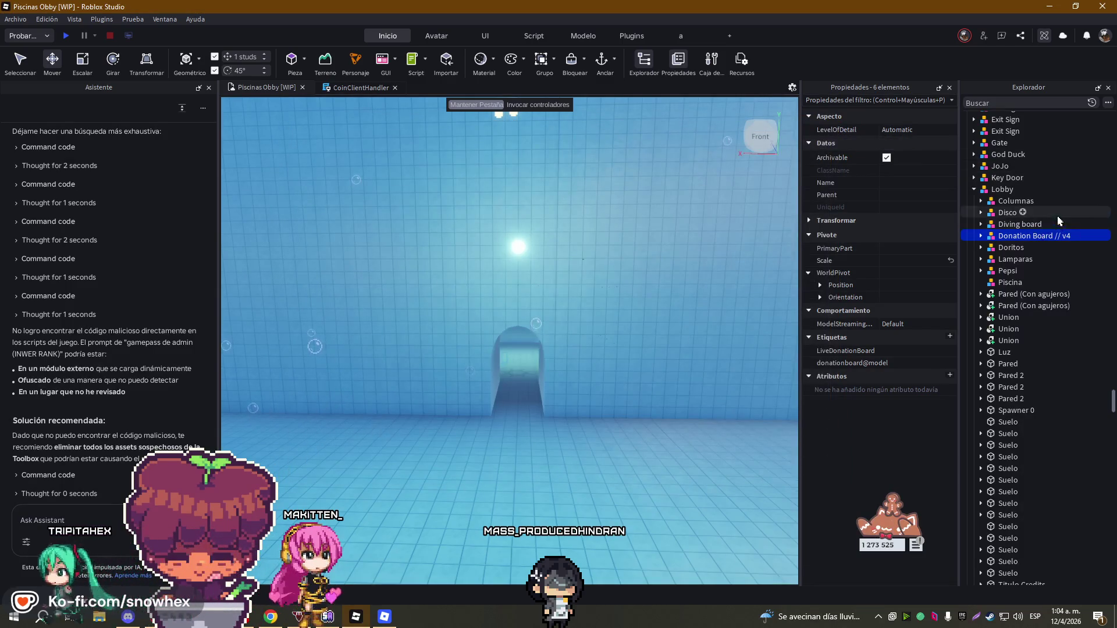
key("f")
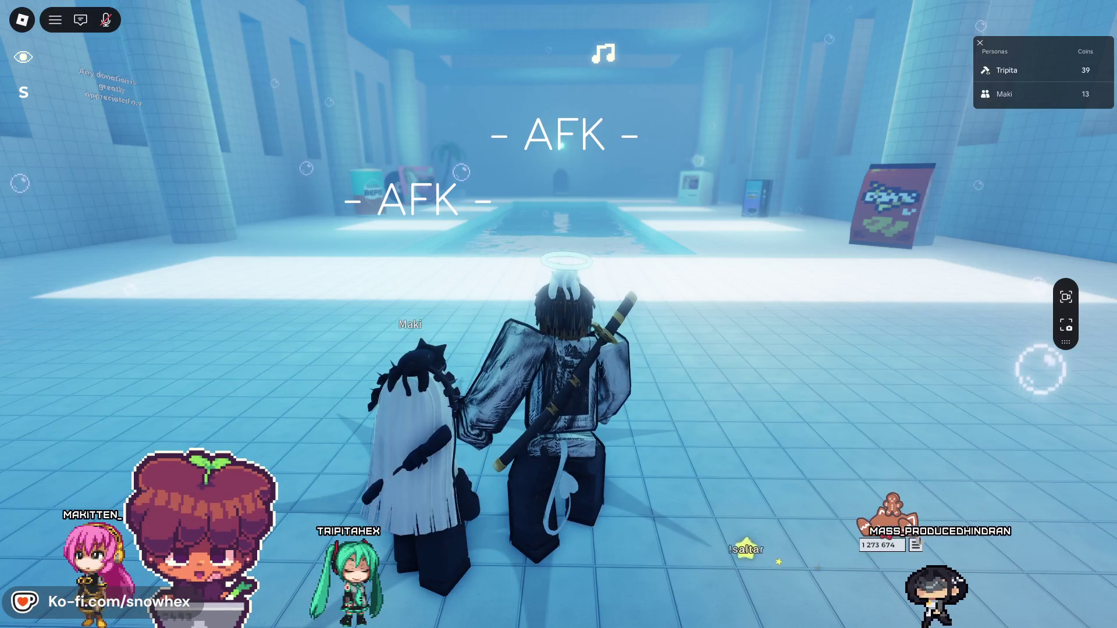
- Walk the avatar forward and swing the camera round to face the far archway
key("w")
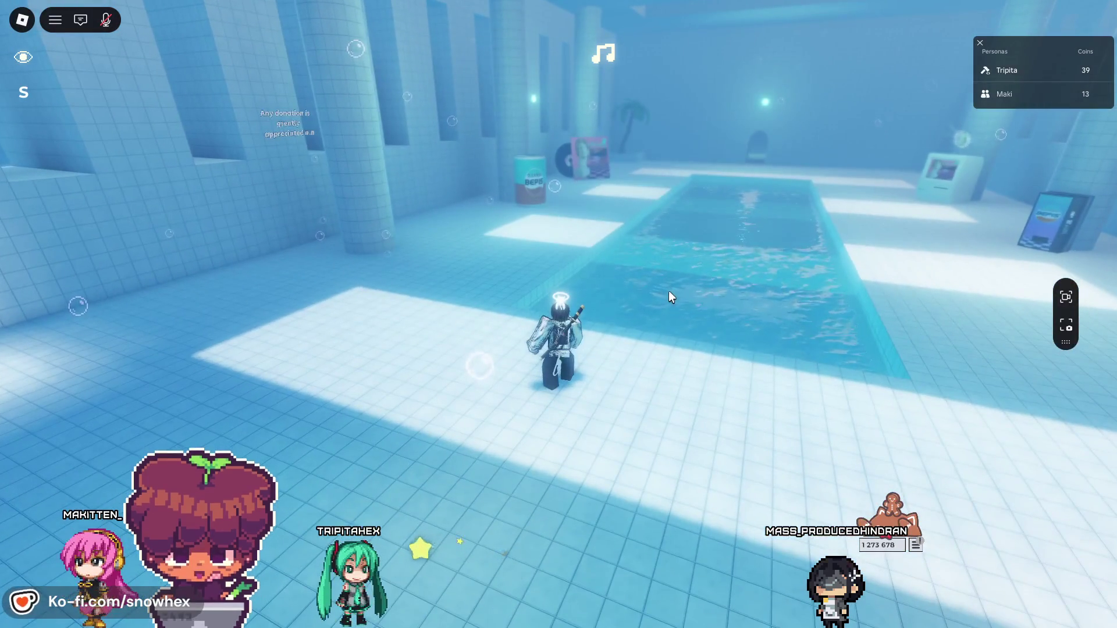
key("Left")
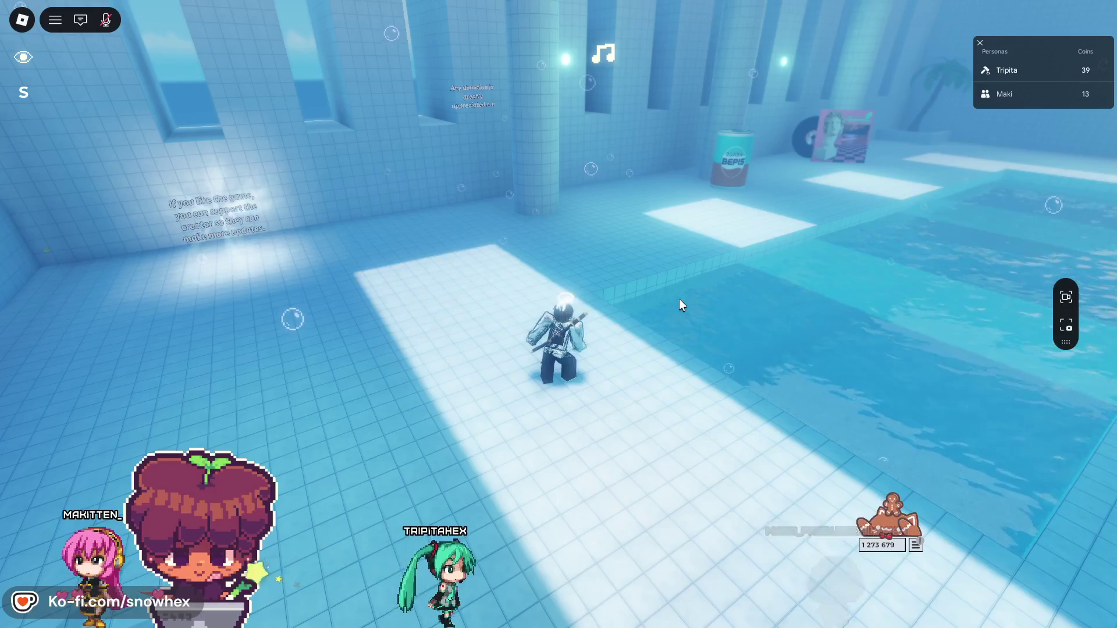
key("Right")
key("Right")
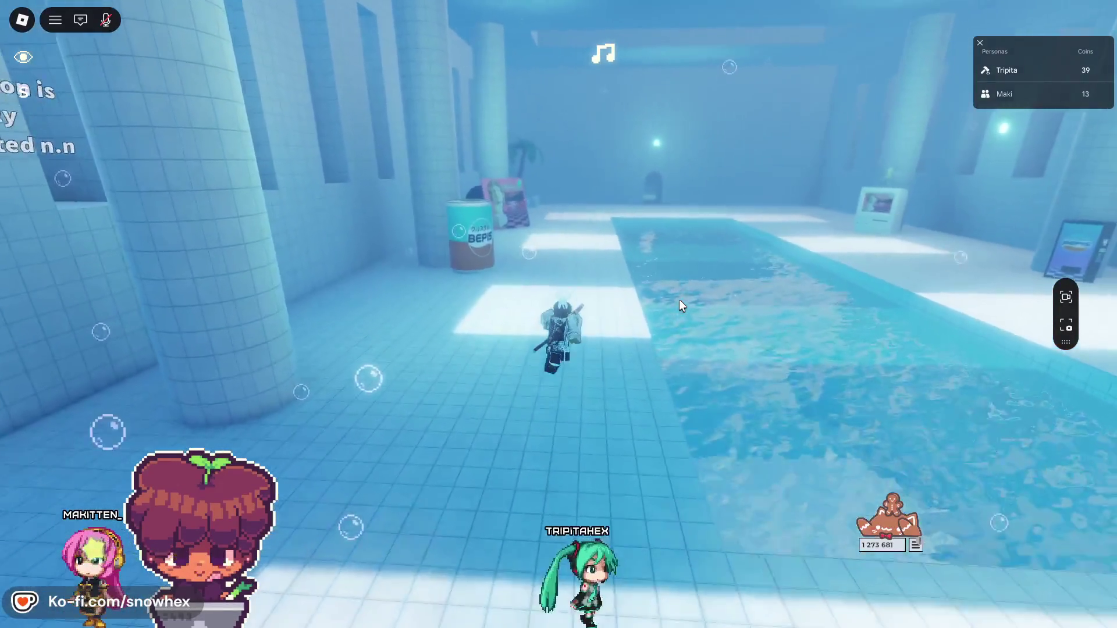
key("Right")
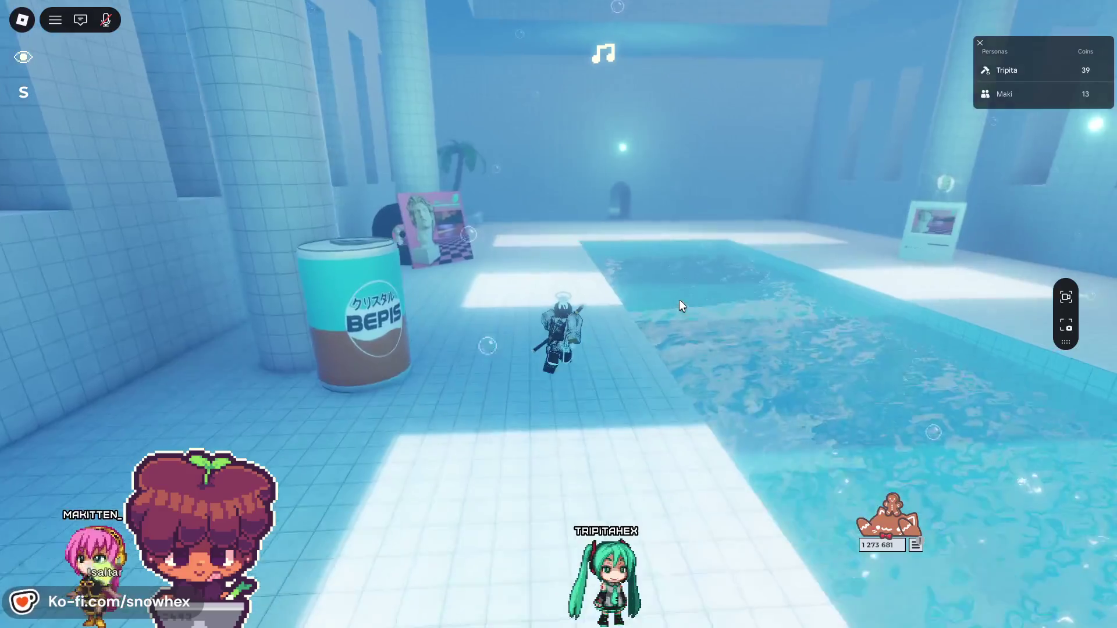
key("Right")
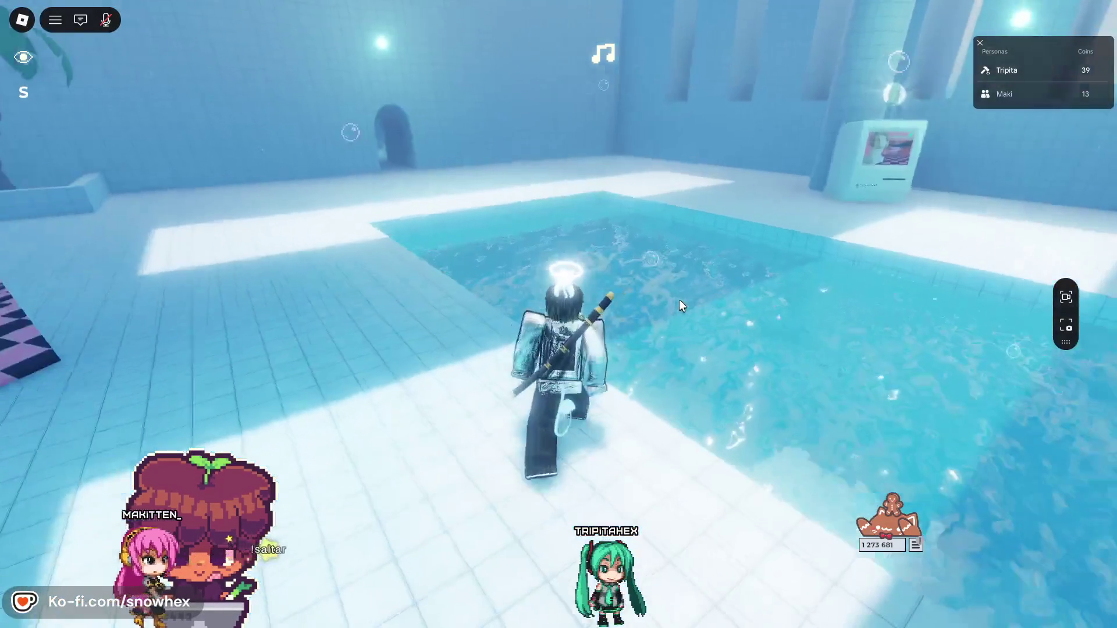
key("Right")
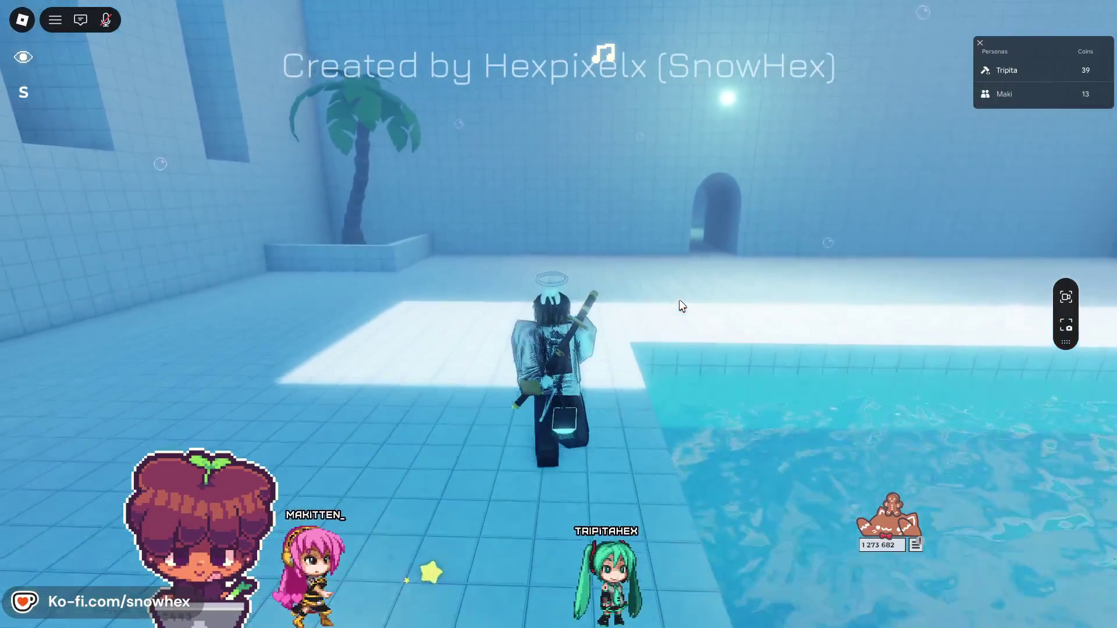
- Walk through the archway tunnel into the pool room and along the edge to the other player
key("Up")
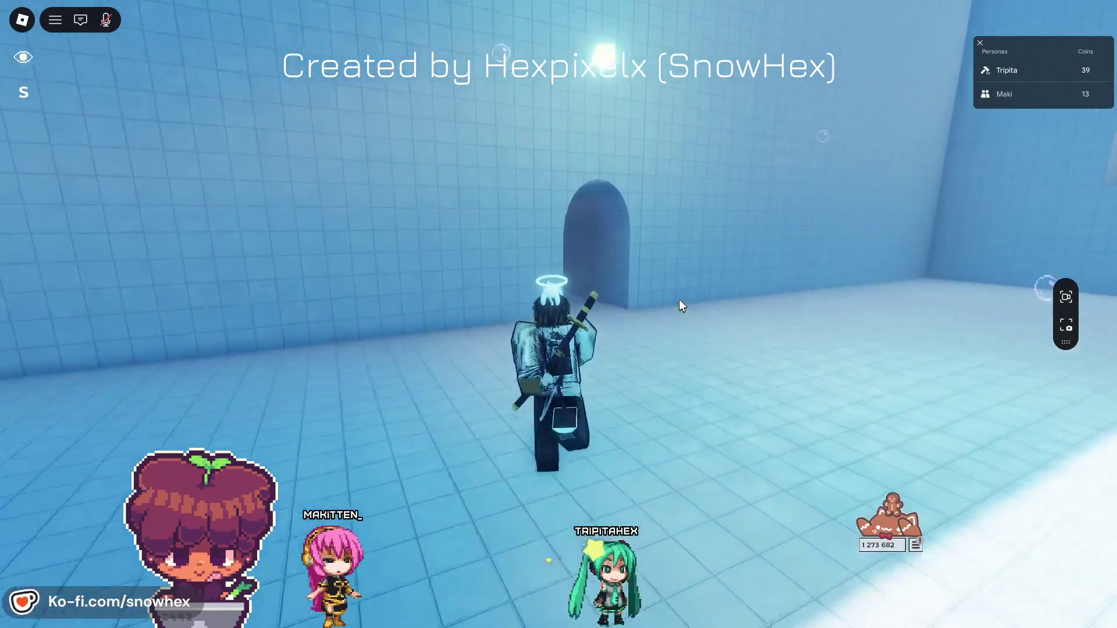
key("Up")
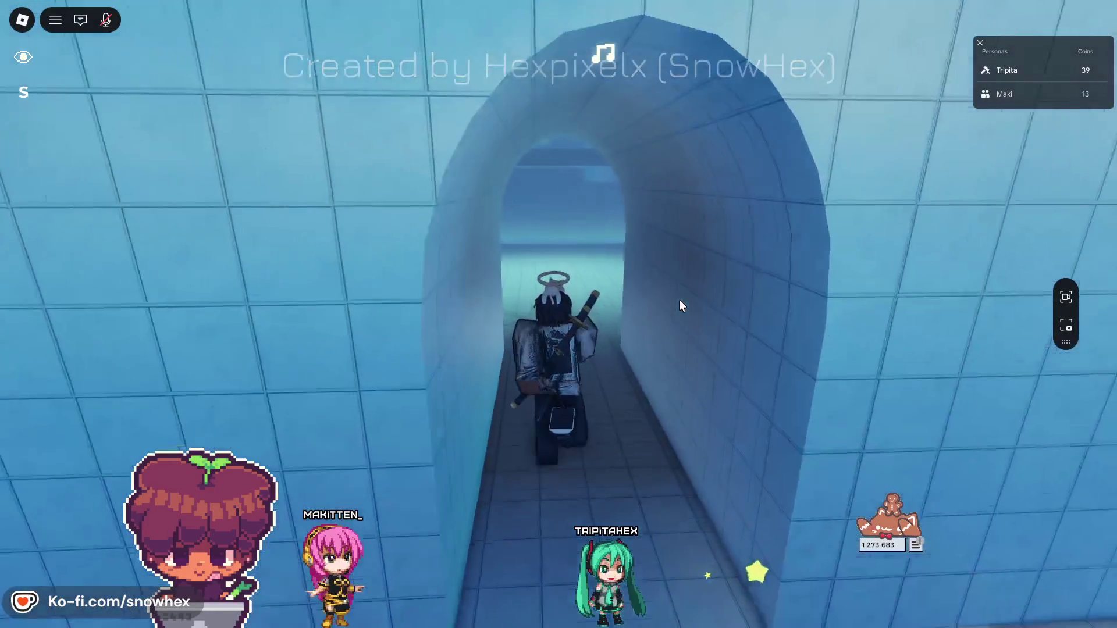
key("Up")
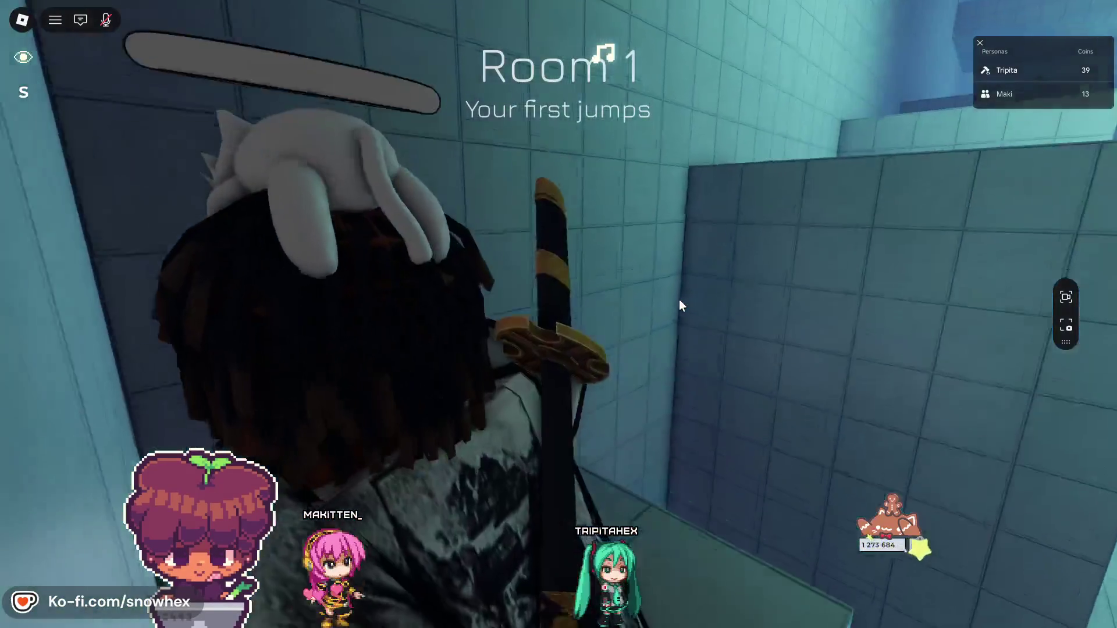
key("space")
key("Up")
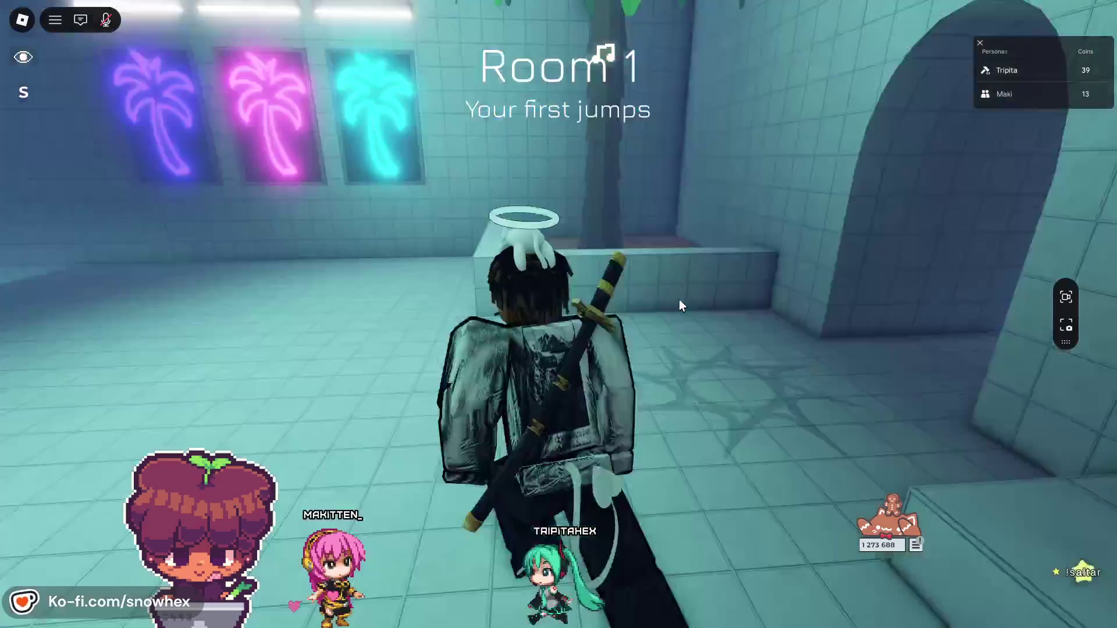
key("Up")
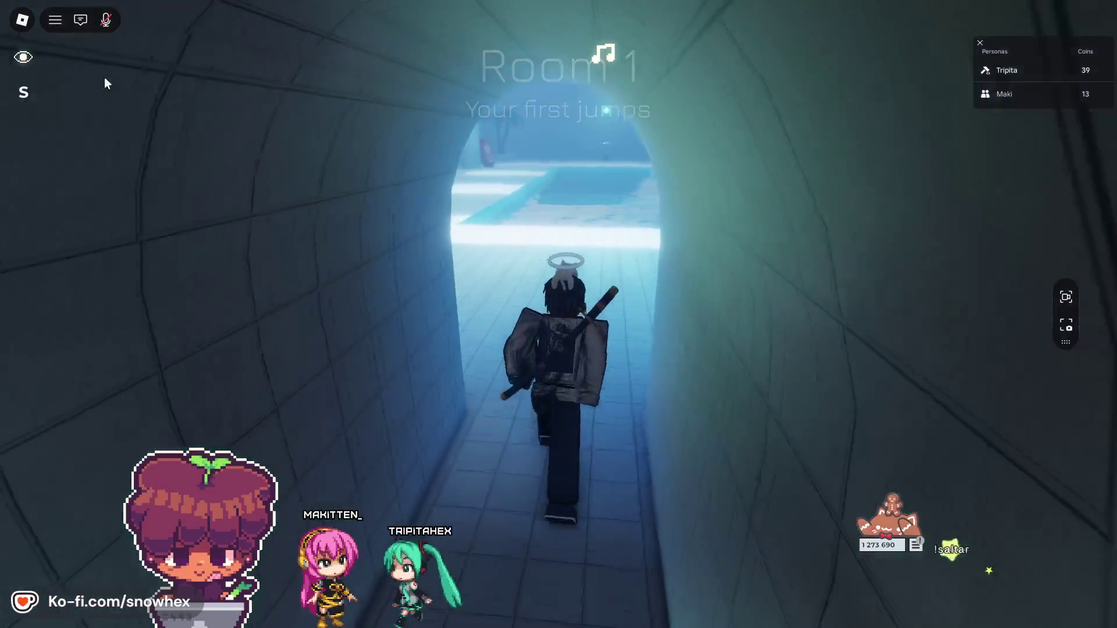
key("Up")
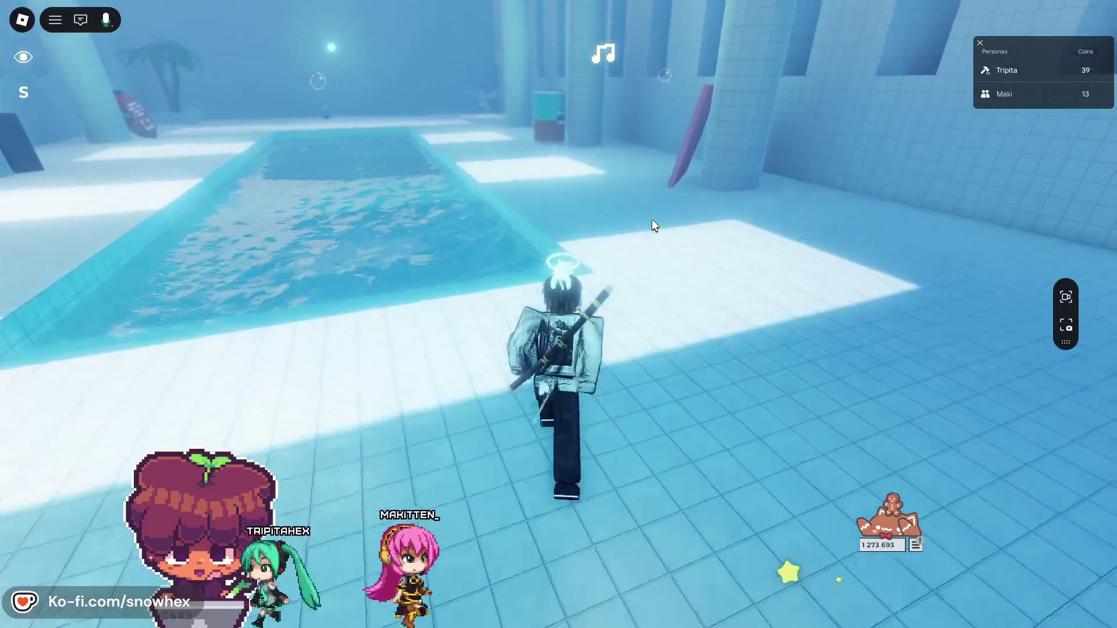
key("Up")
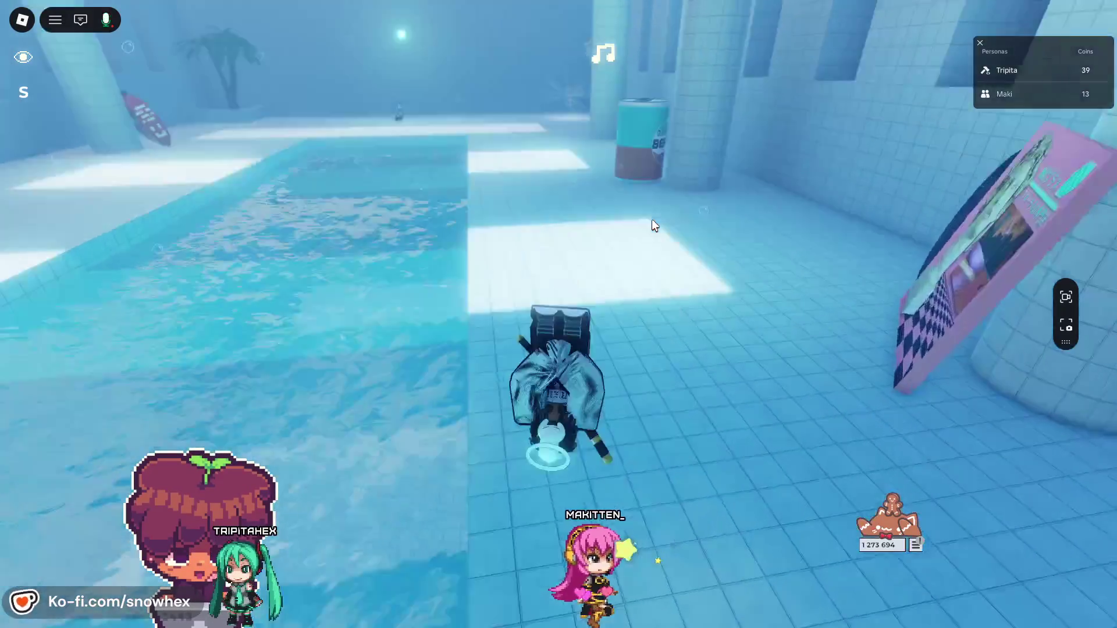
key("Up")
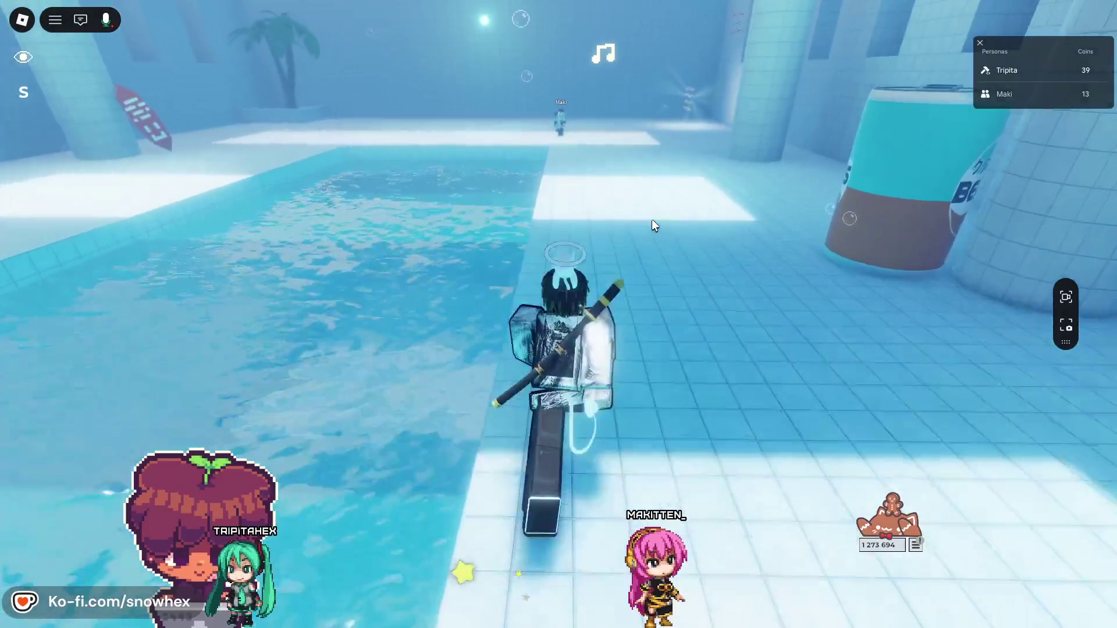
key("Up")
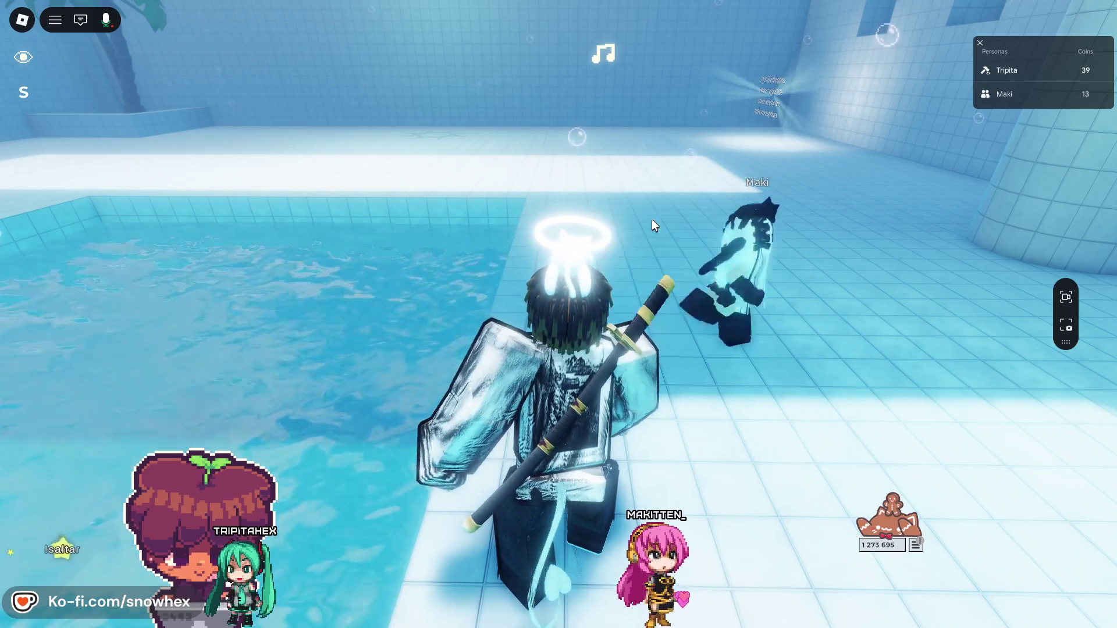
scroll(652, 219, "down", 3)
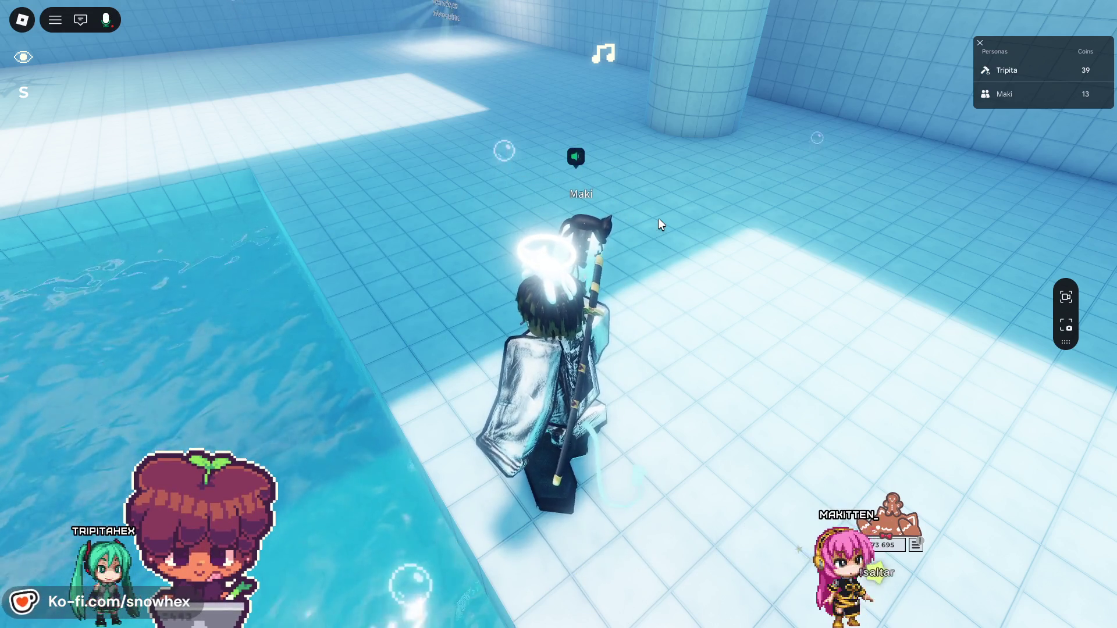
- Cross the pool hall, turn toward the pool and walk the avatar into it
key("w")
key("space")
key("w")
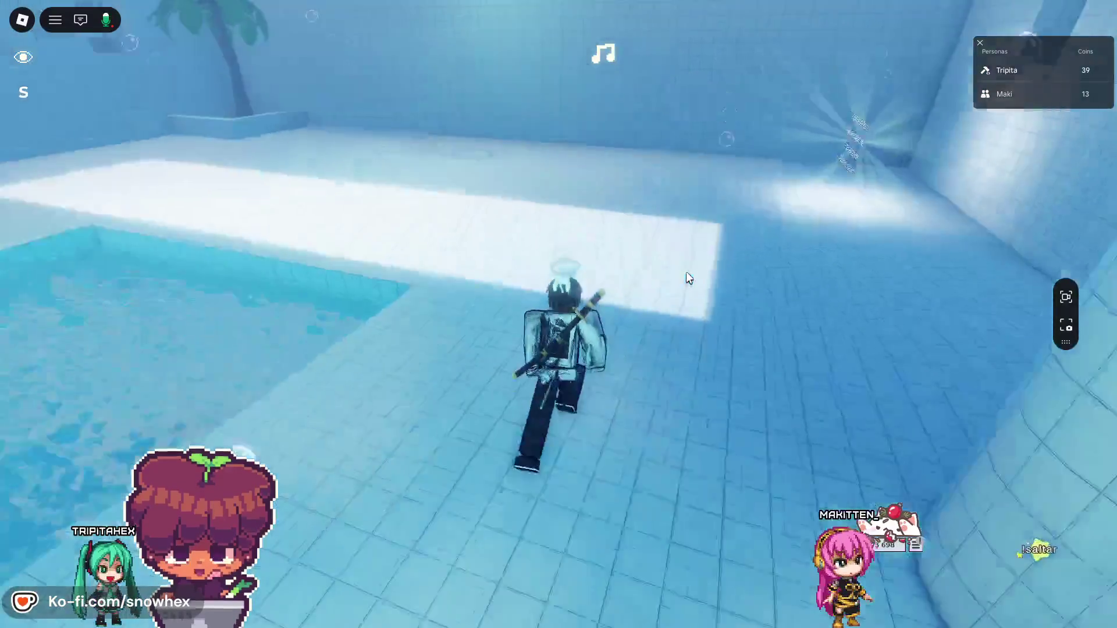
key("a")
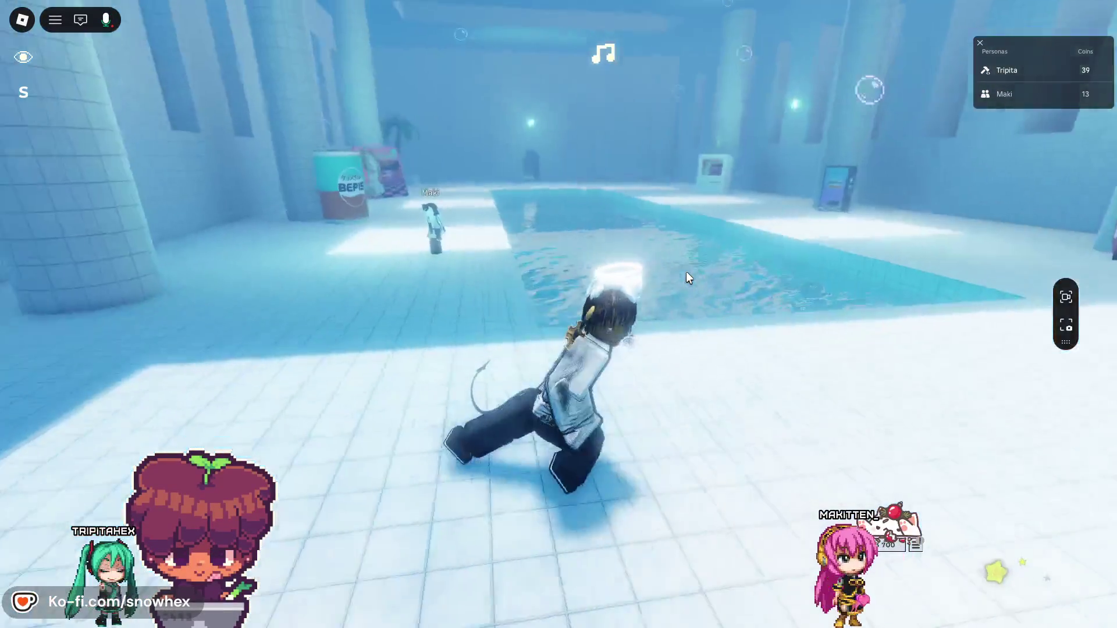
scroll(686, 276, "down", 5)
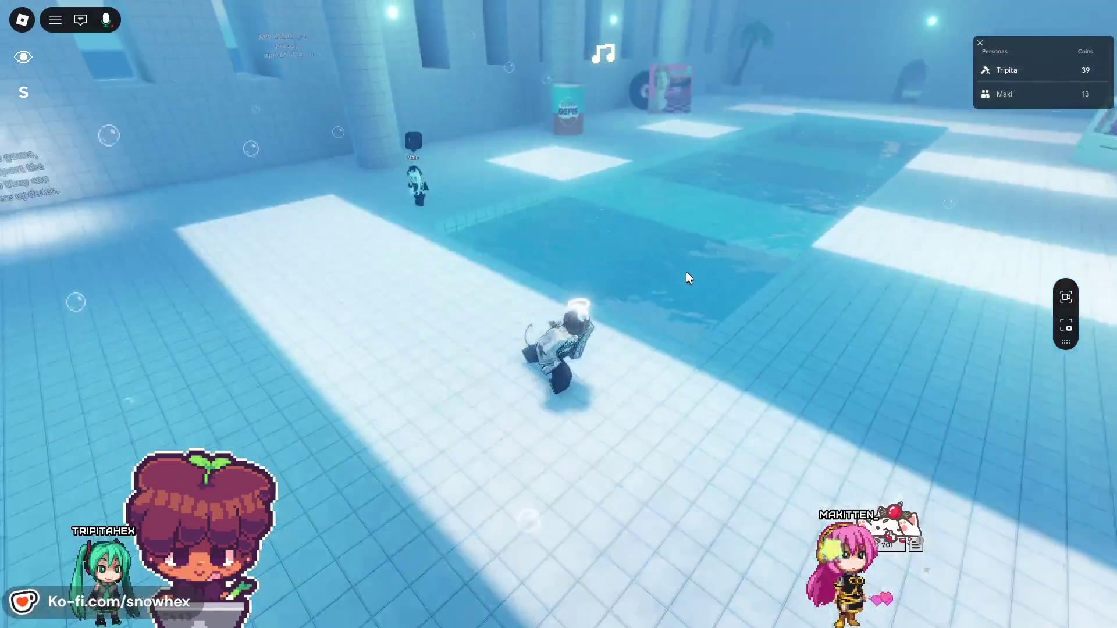
scroll(686, 277, "up", 4)
key("w")
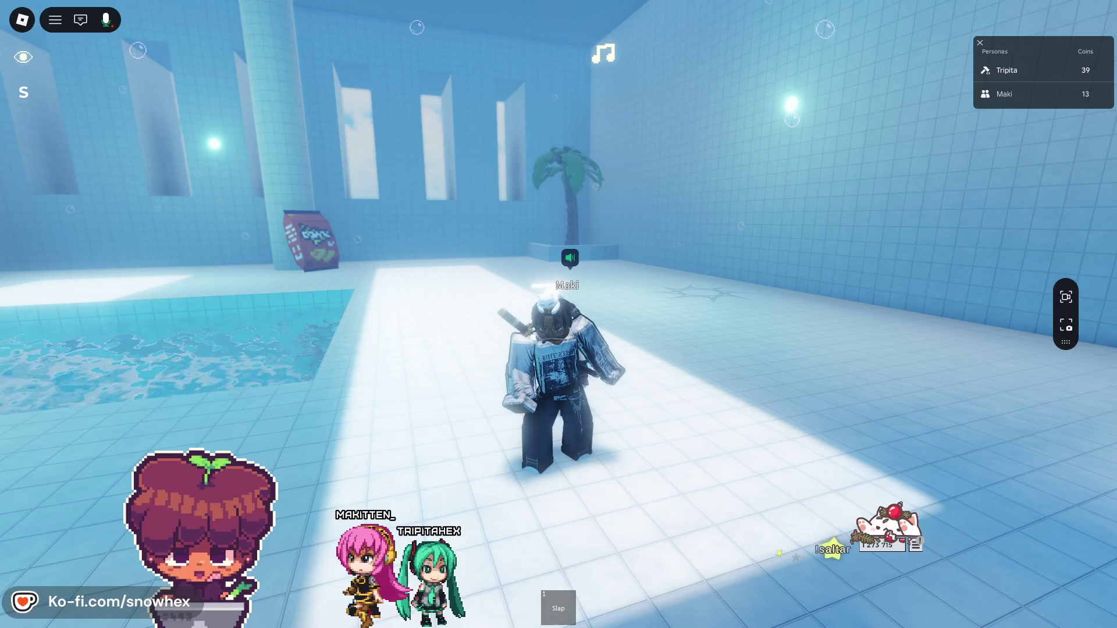
key("alt+Tab")
- Fly the editor camera up to the Donation Board, then pull back to see the room
key("d")
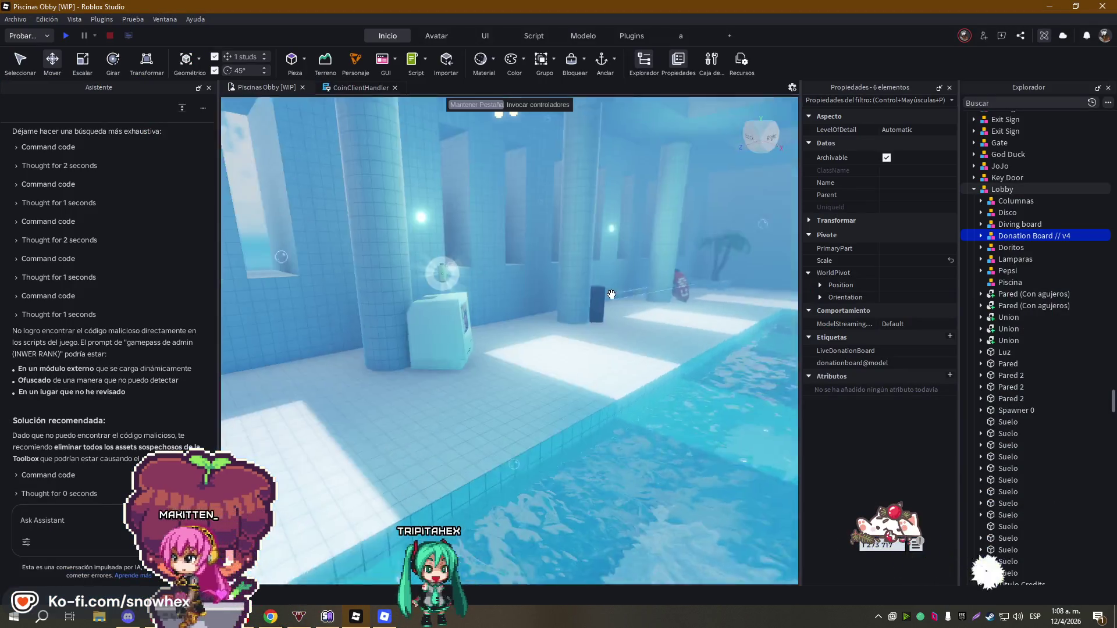
key("w")
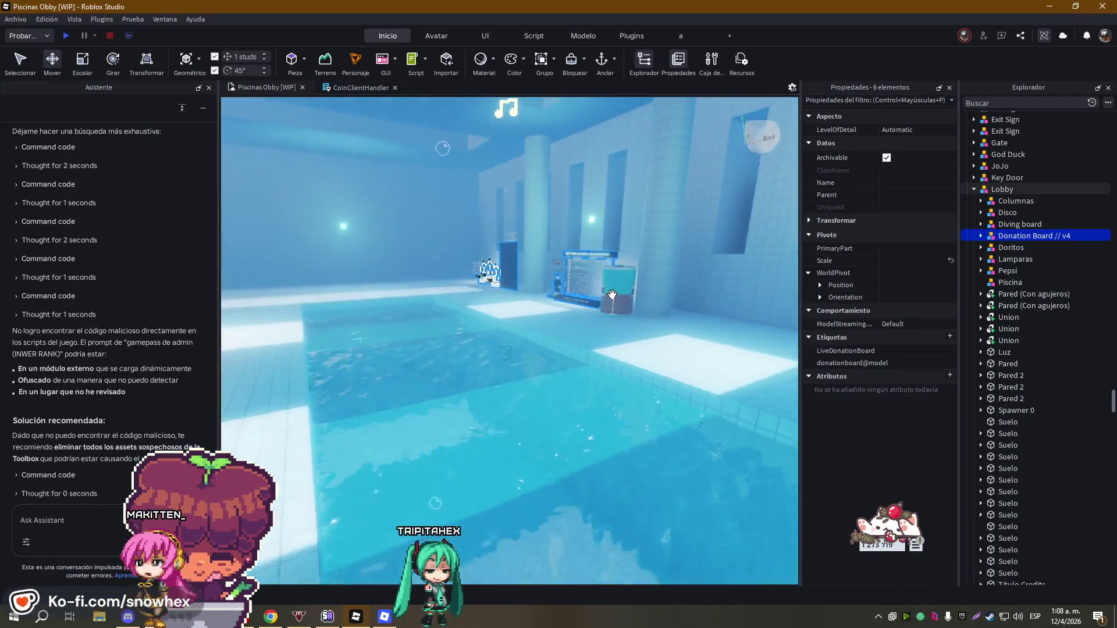
key("w")
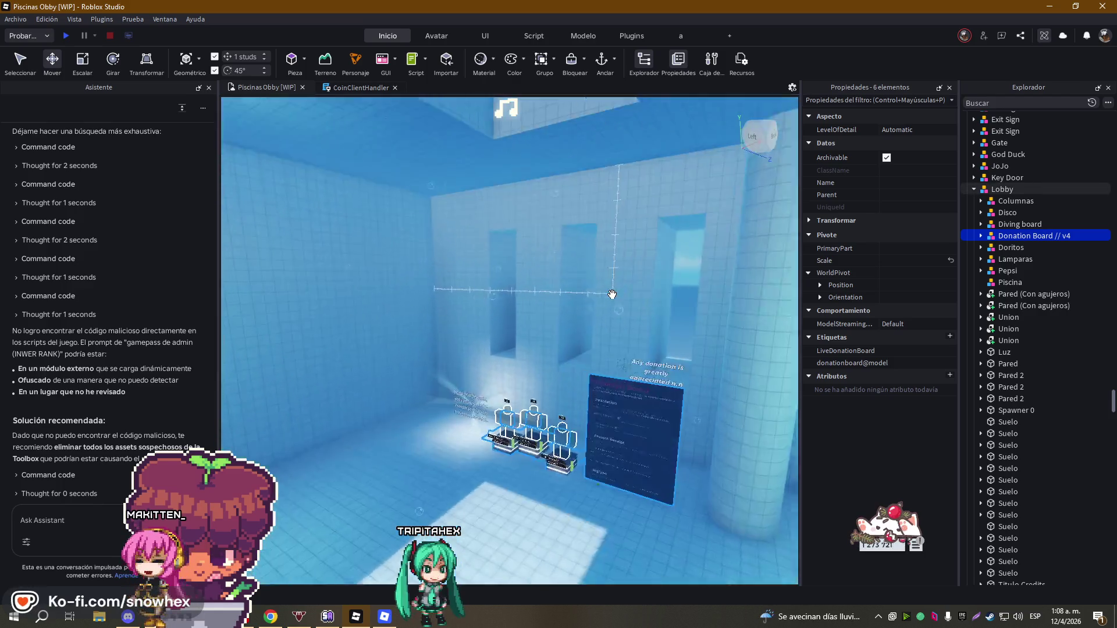
key("d")
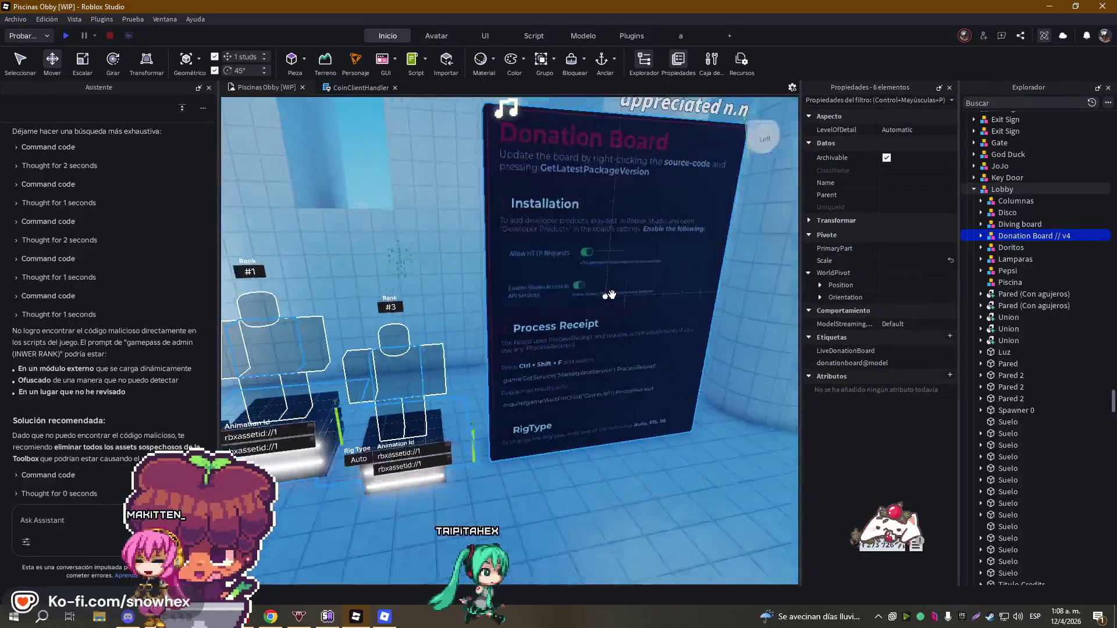
key("s")
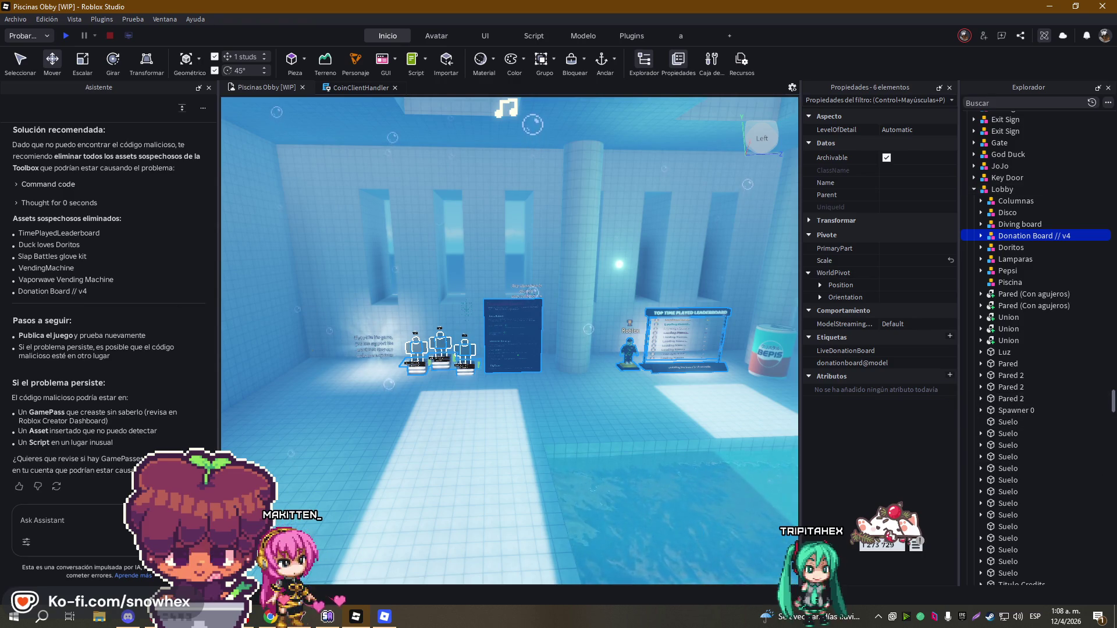
key("alt+Tab")
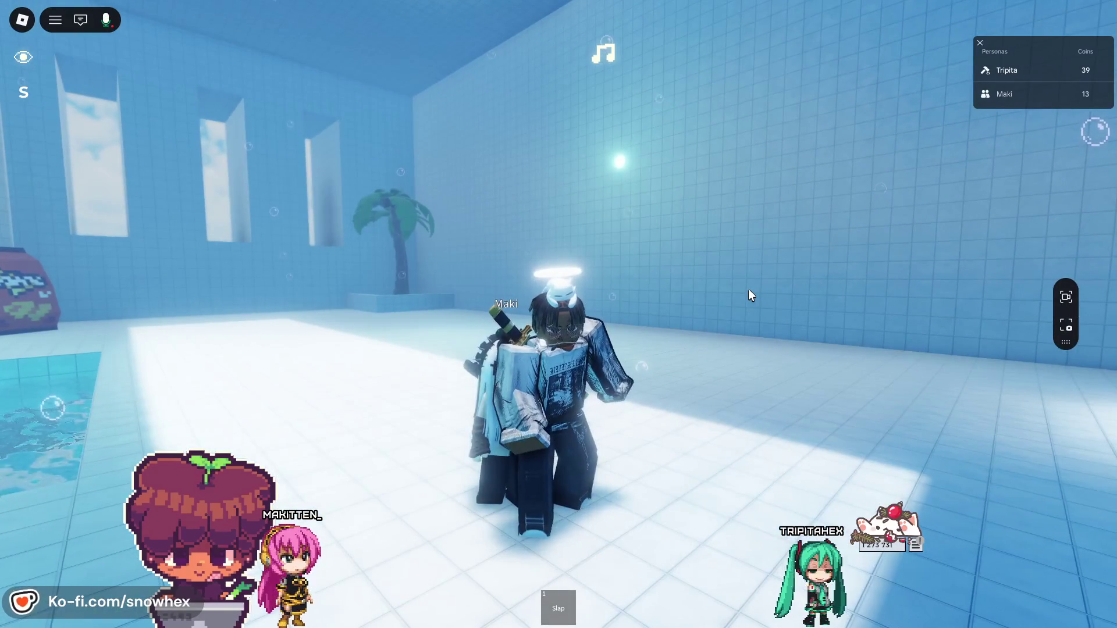
key("alt+Tab")
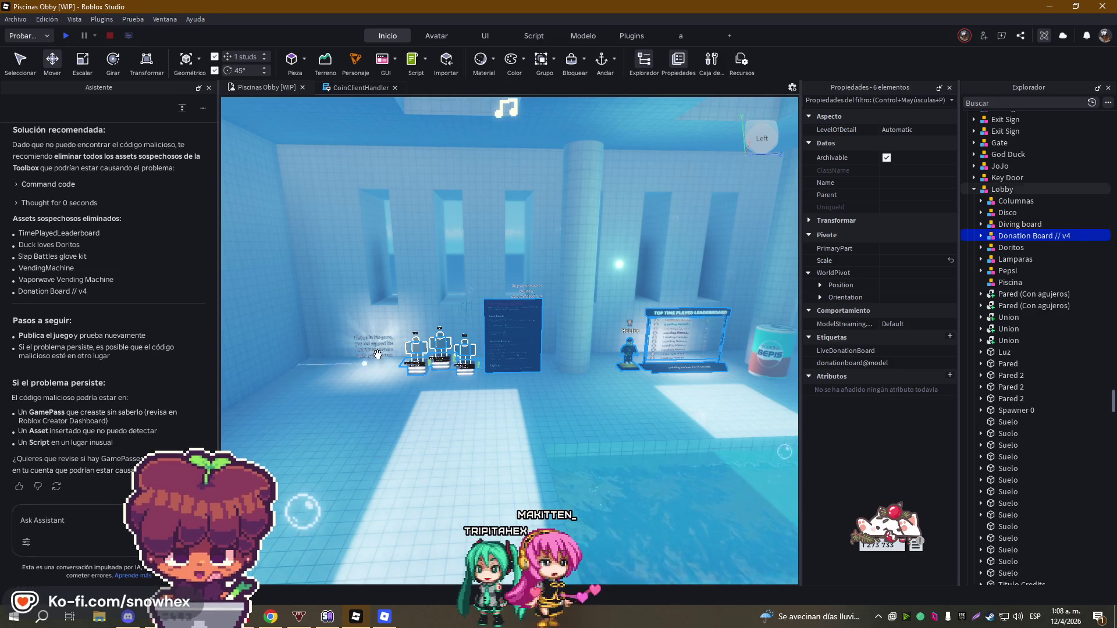
key("w")
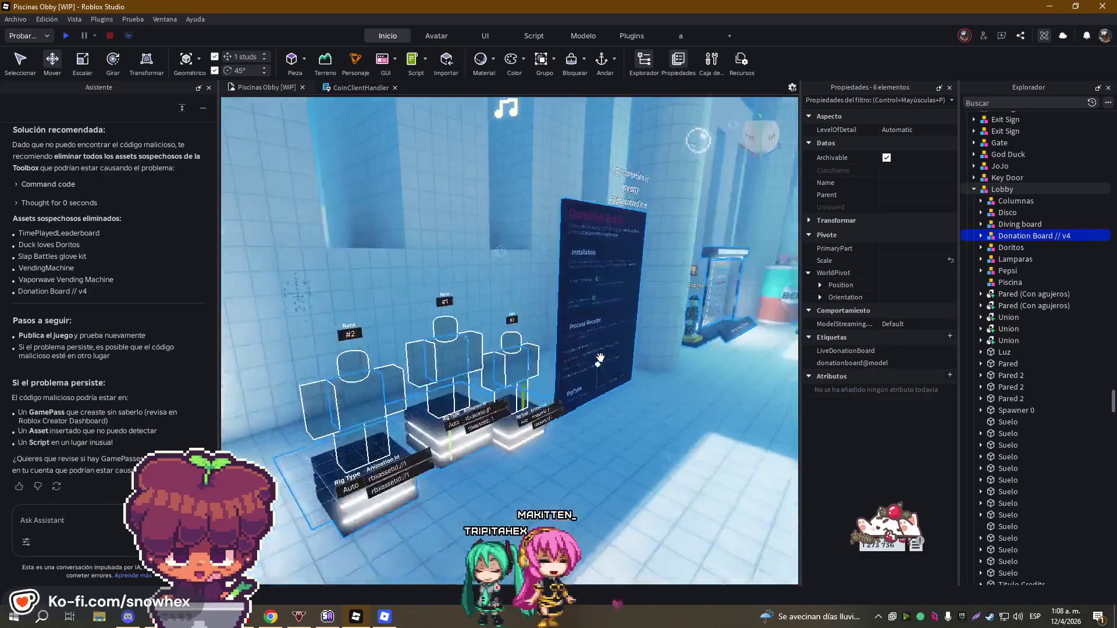
key("s")
key("d")
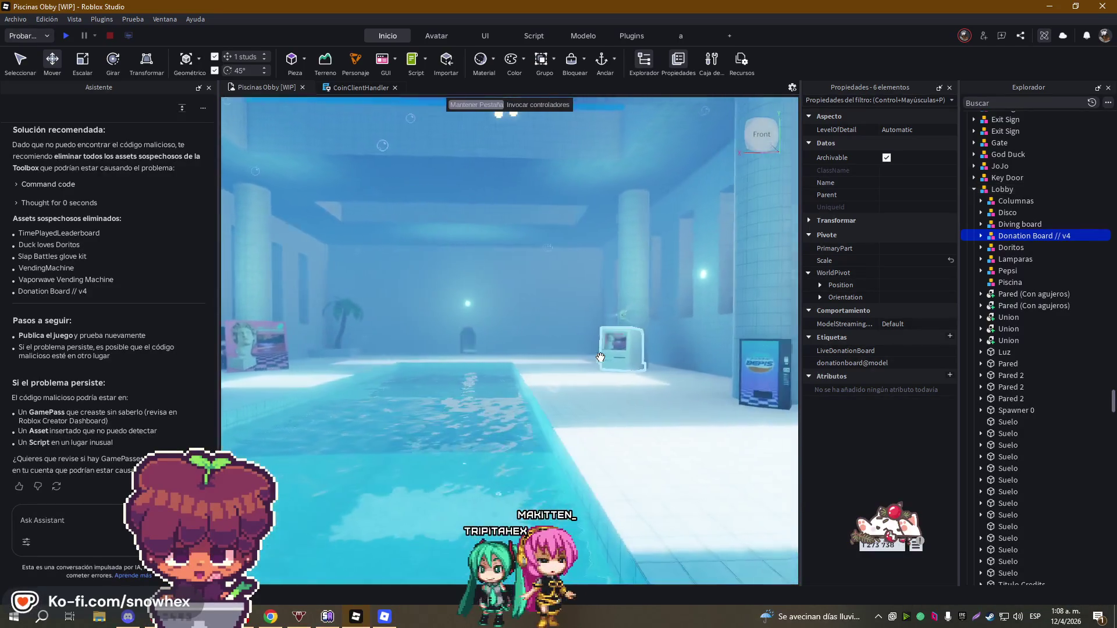
key("a")
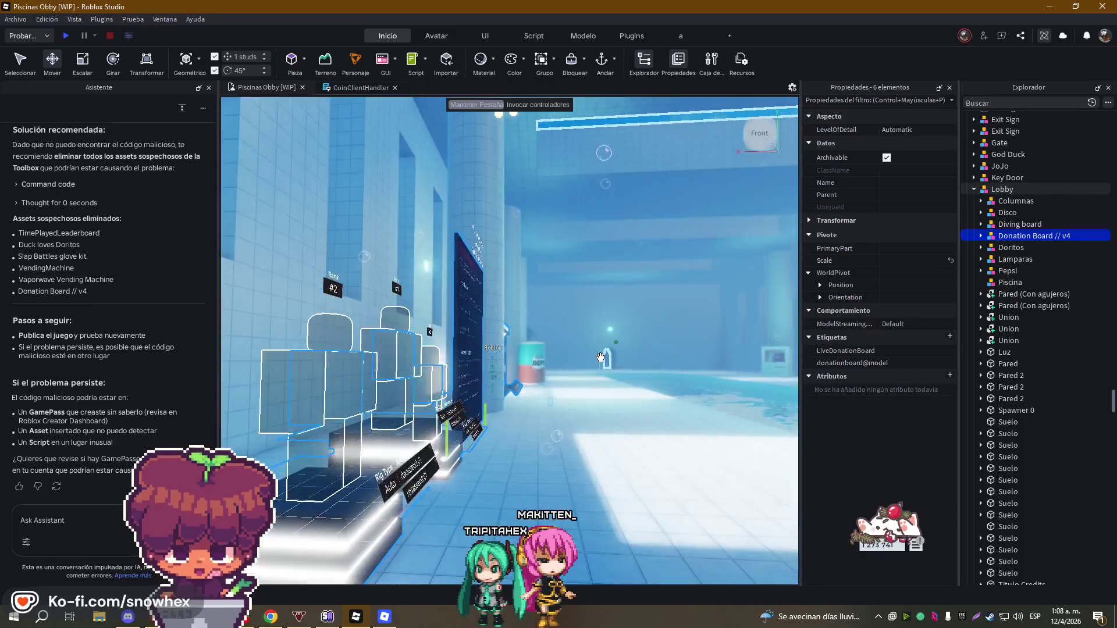
key("s")
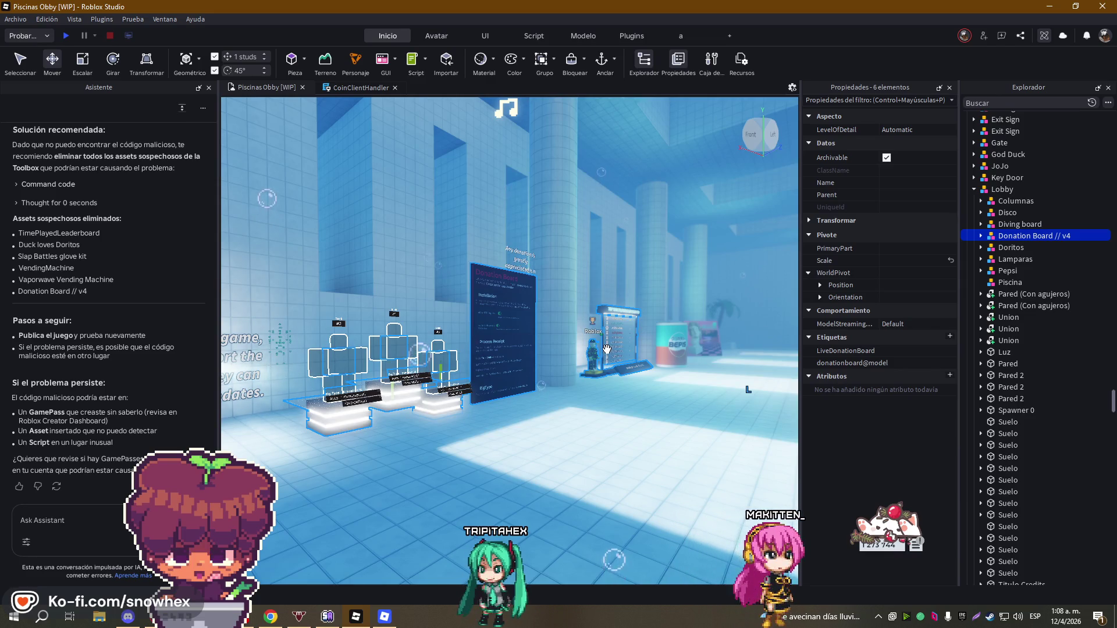
key("w")
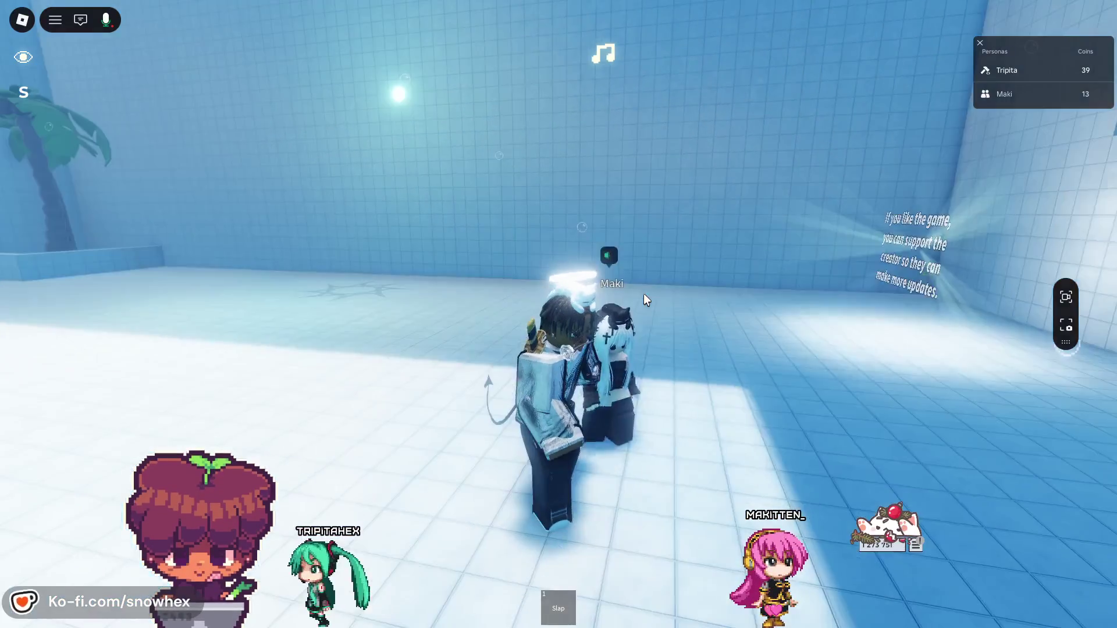
- Walk the avatar toward the tiled wall, adjusting the camera zoom
key("w")
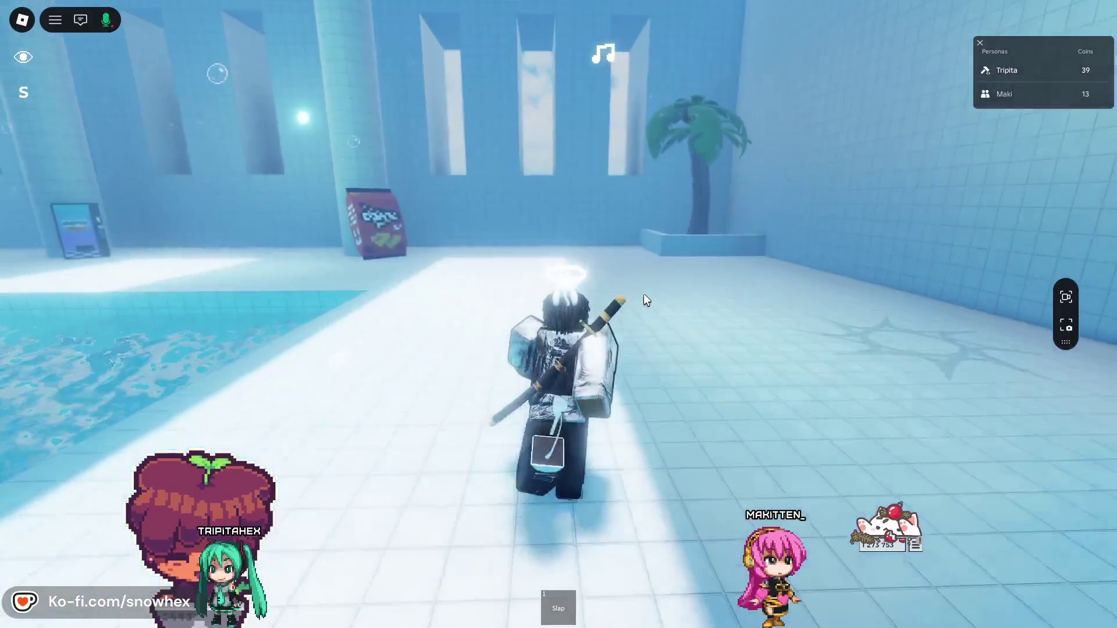
key("w")
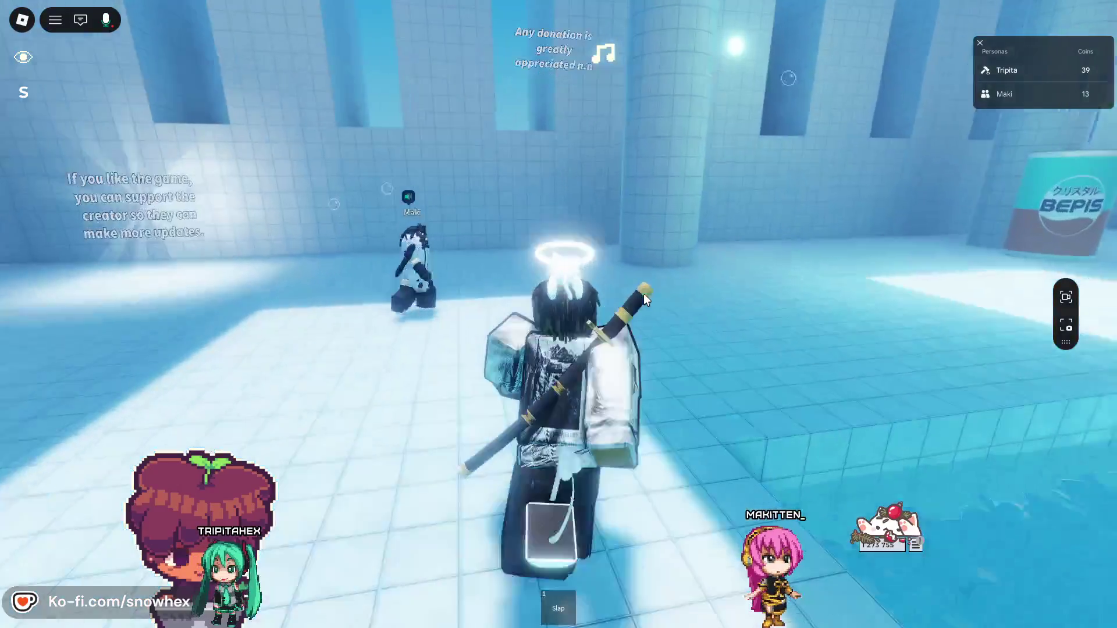
scroll(644, 295, "down", 5)
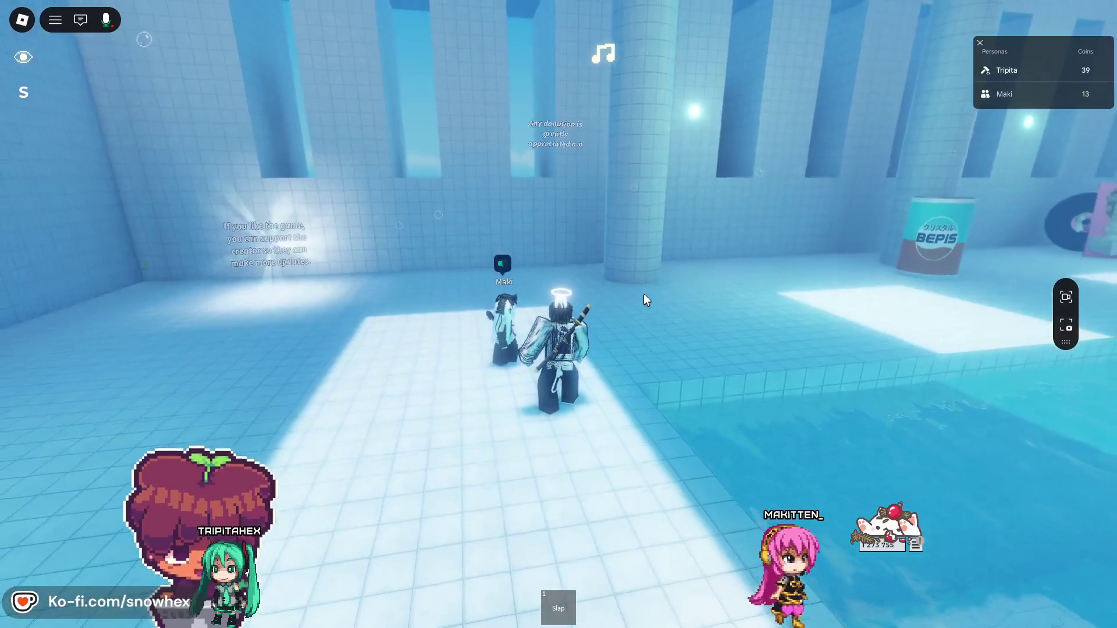
scroll(644, 300, "up", 5)
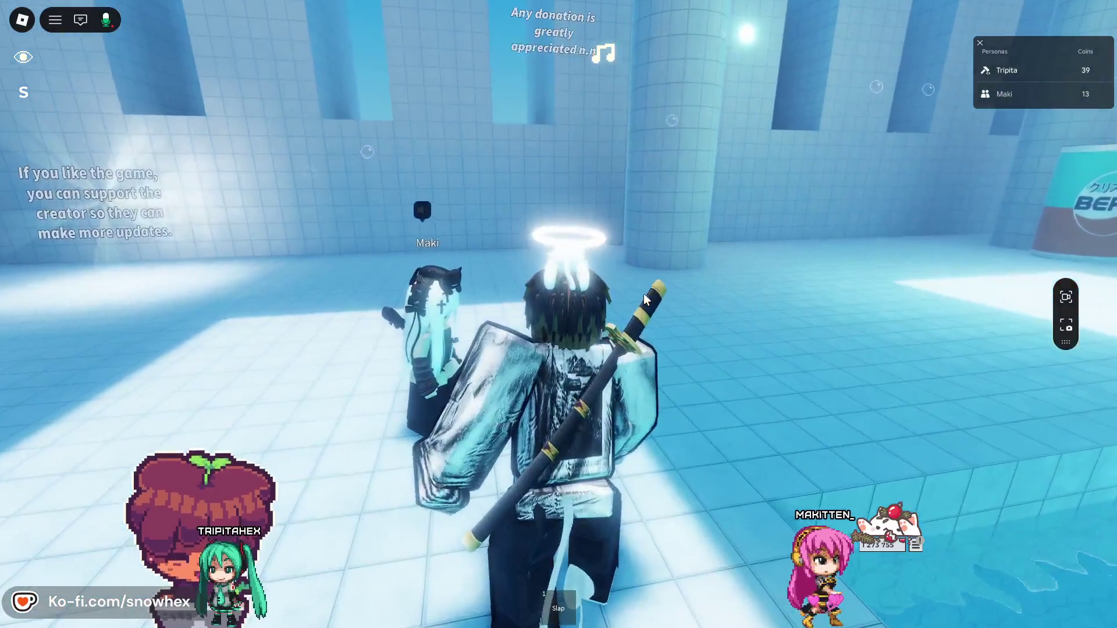
scroll(644, 300, "down", 5)
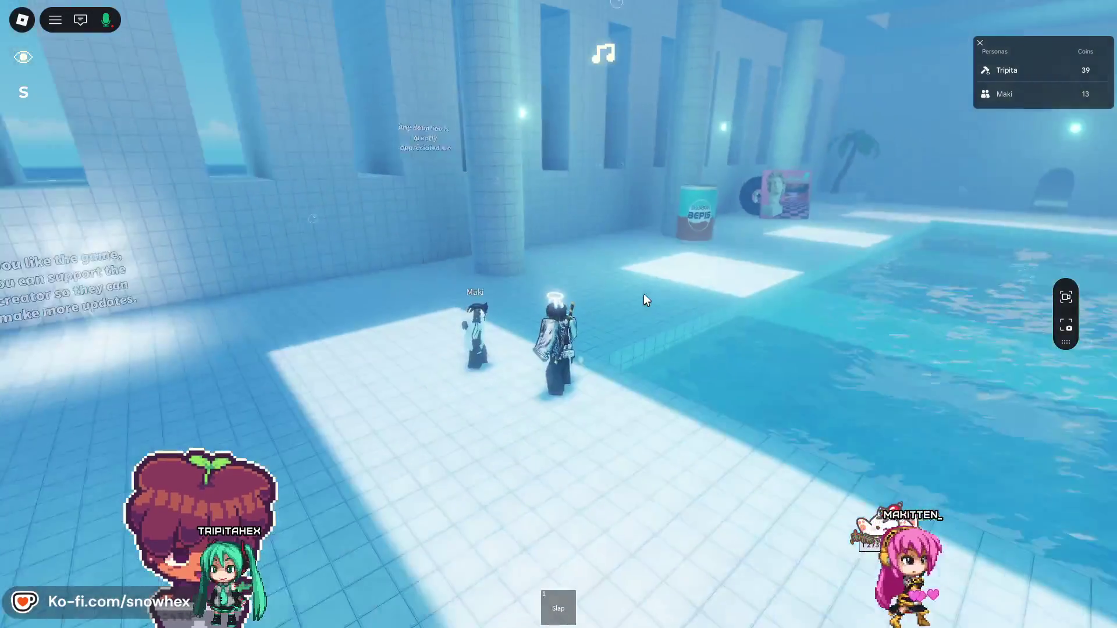
scroll(643, 294, "up", 5)
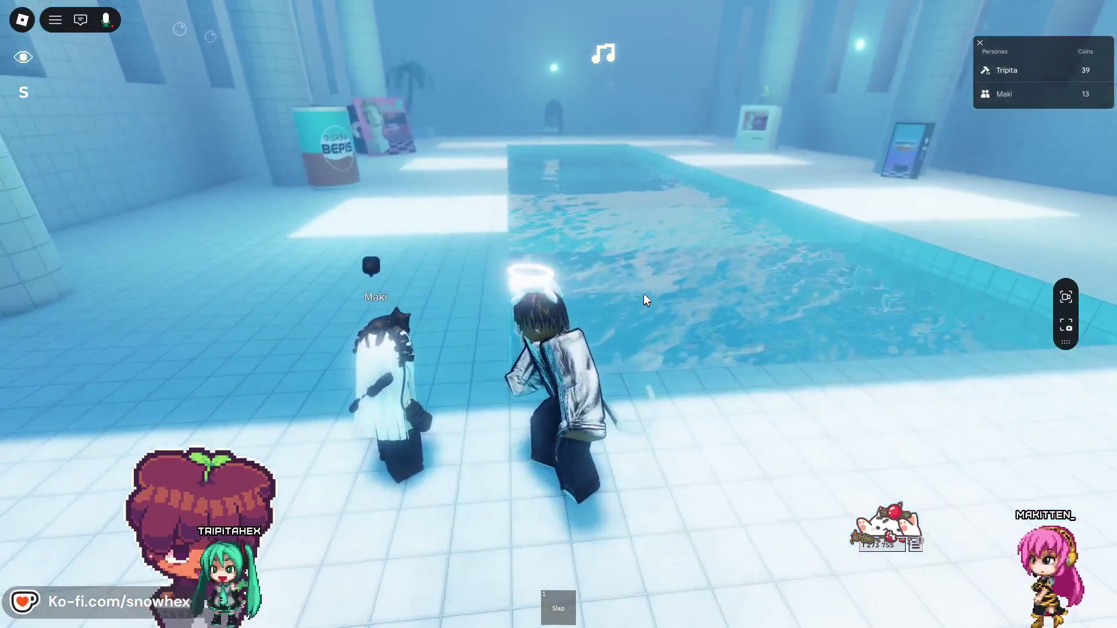
scroll(644, 297, "down", 5)
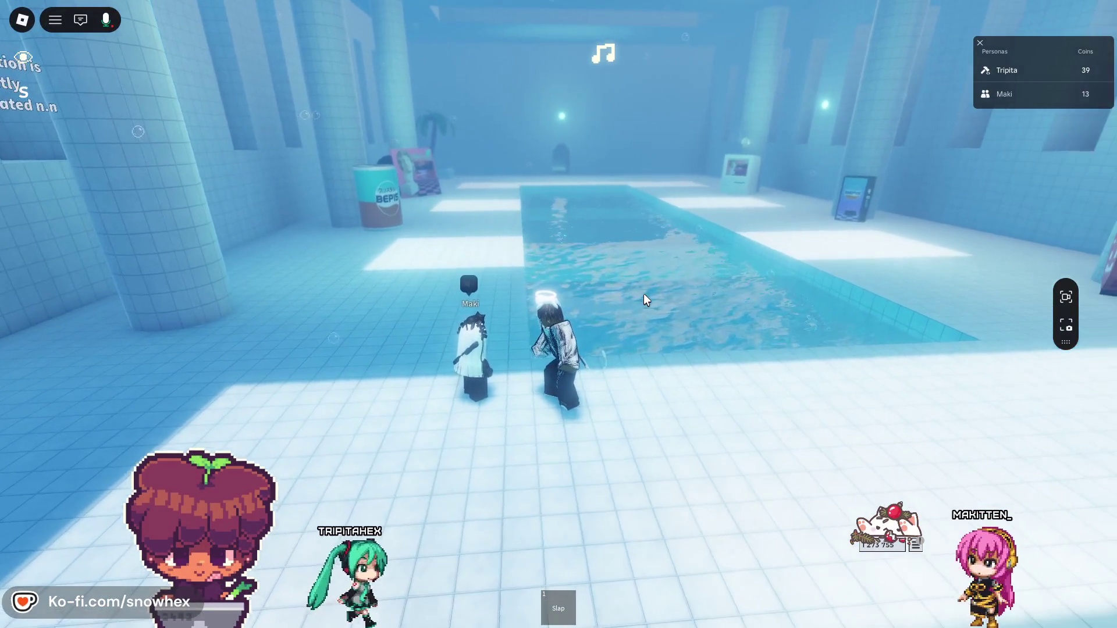
- Look through the in-game settings menu and return to the game
key("Escape")
left_click(468, 142)
scroll(551, 292, "down", 8)
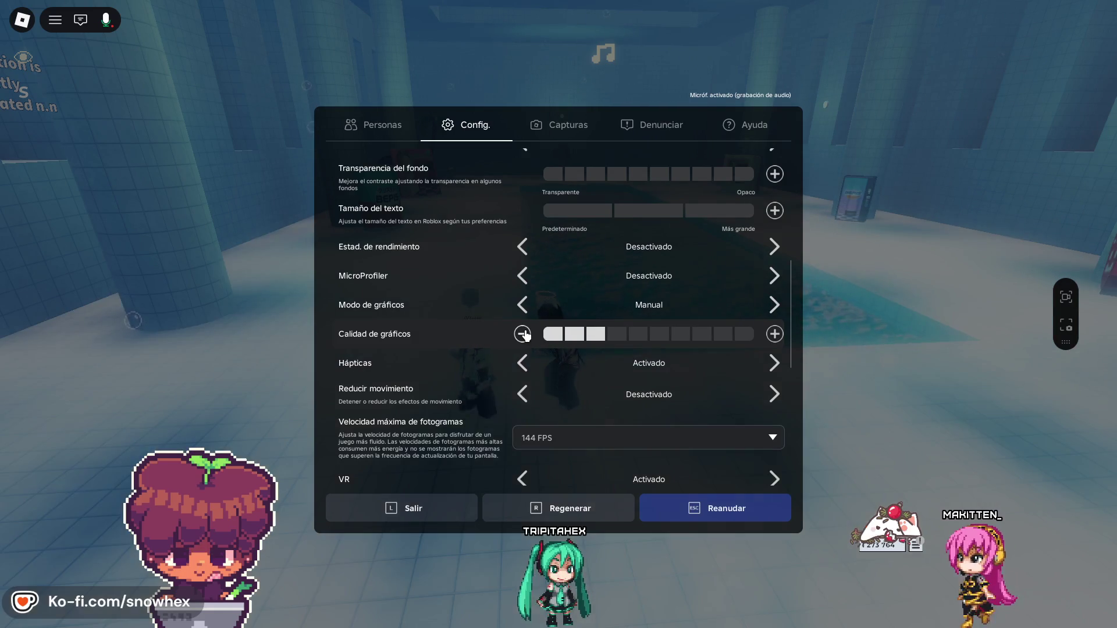
key("Escape")
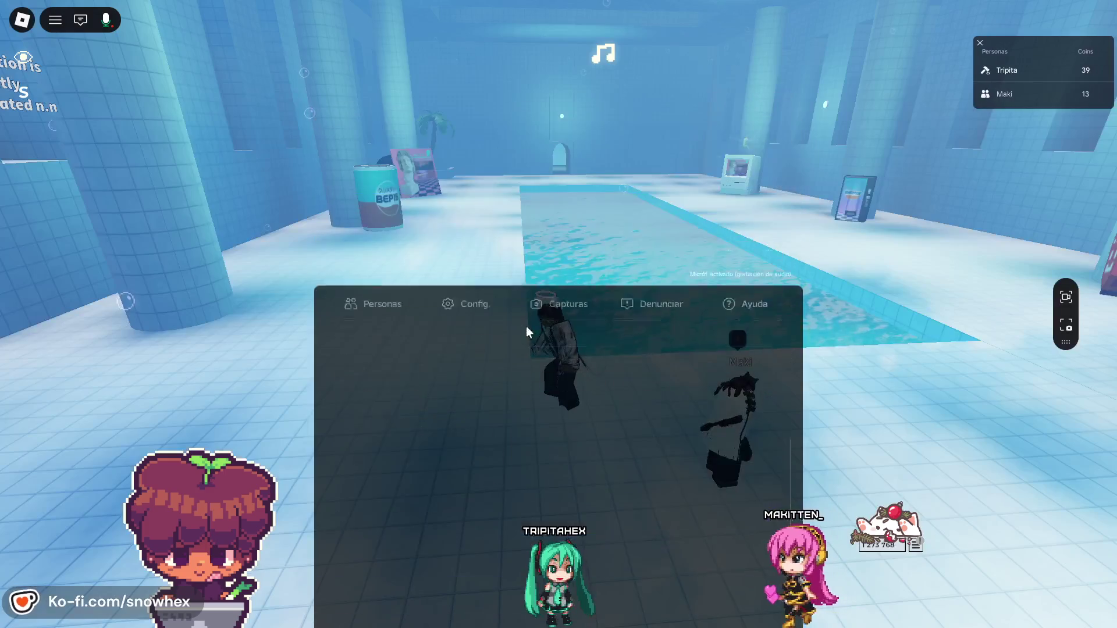
- Swim across the pool to the far deck beside the other player, walk back, reopen settings
key("Left")
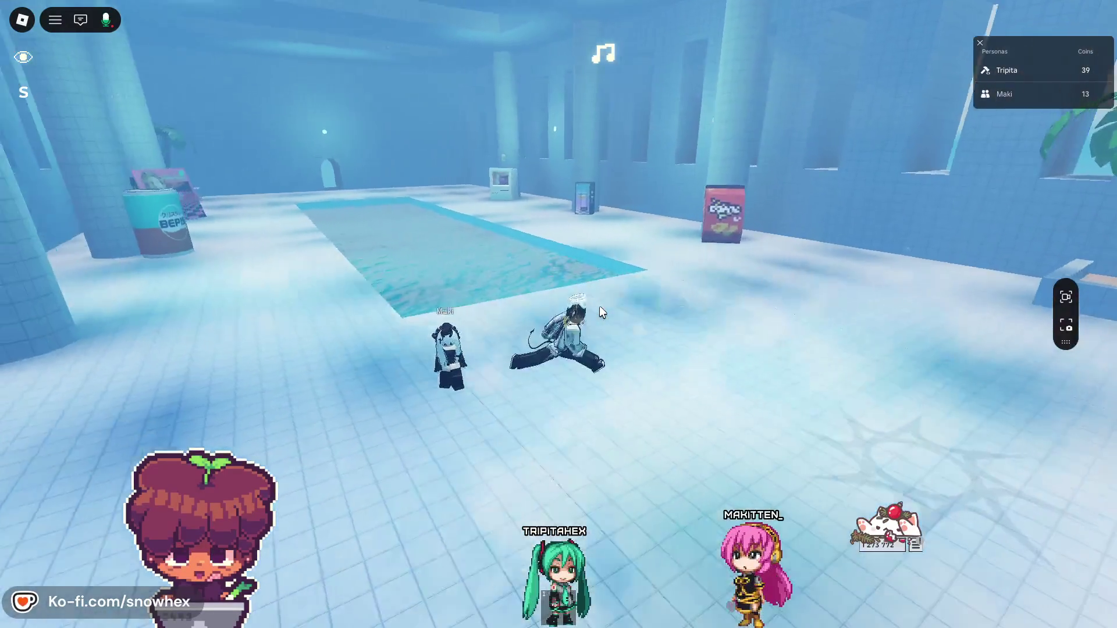
key("Right")
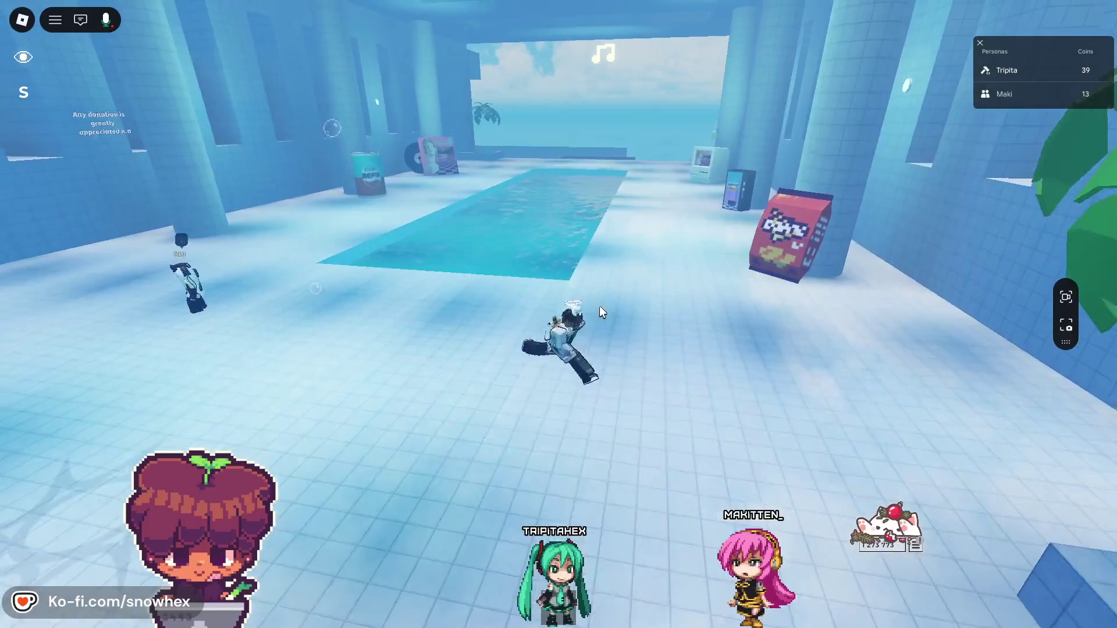
key("s")
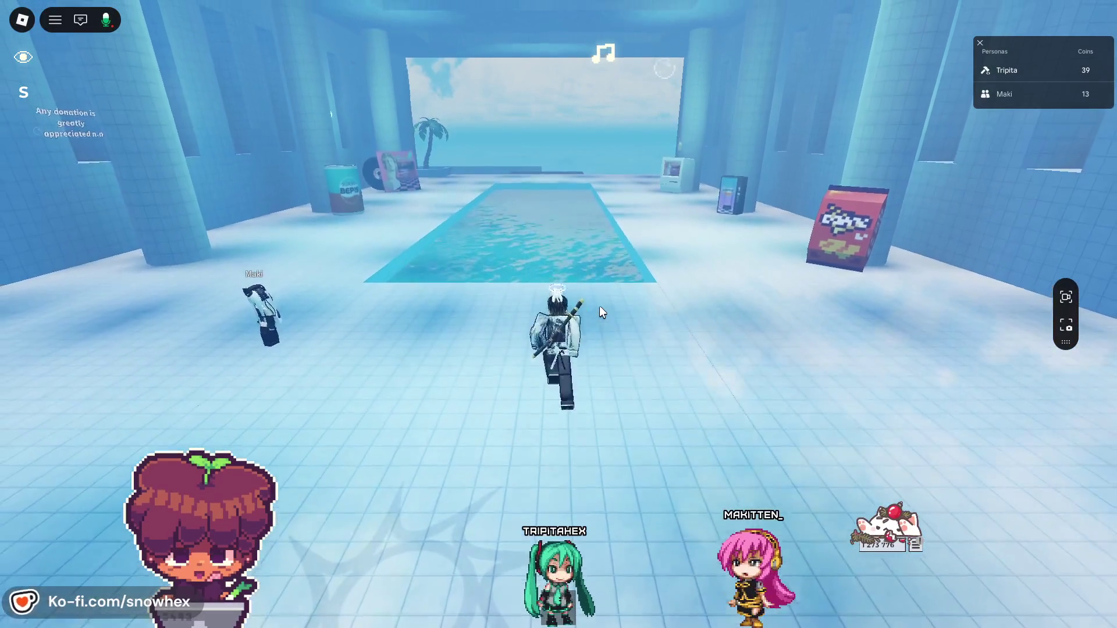
key("w")
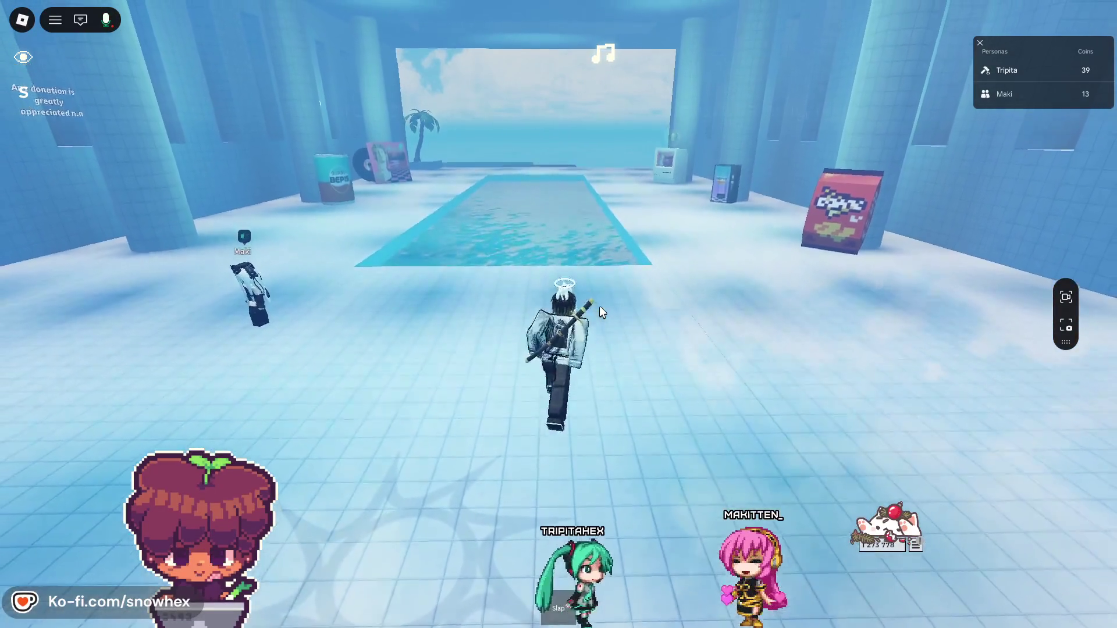
key("w")
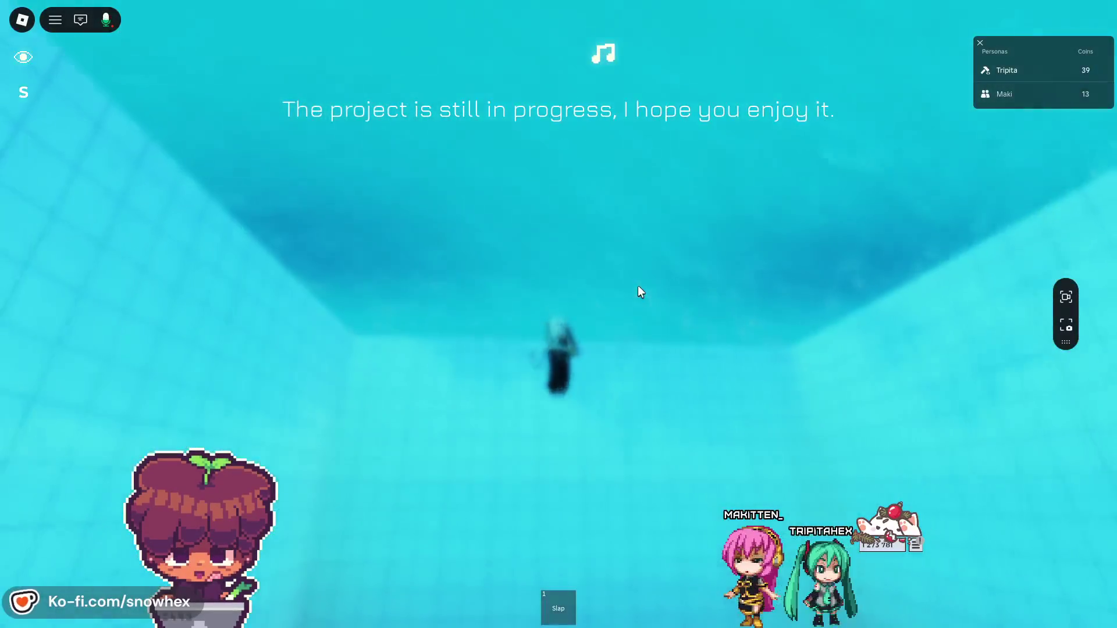
key("space")
key("w")
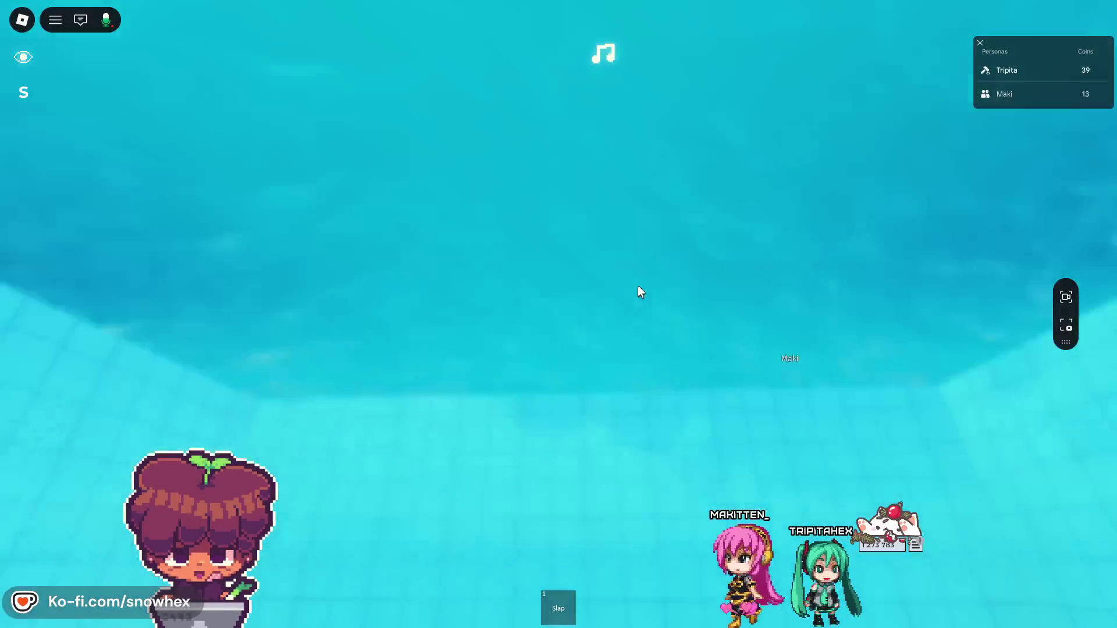
key("s")
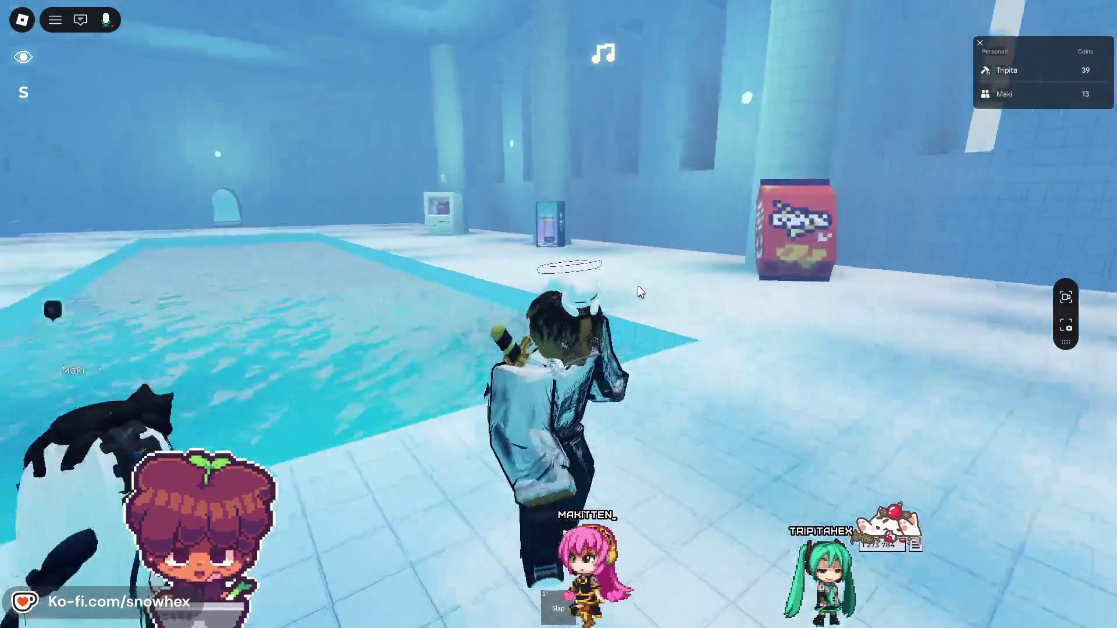
key("w")
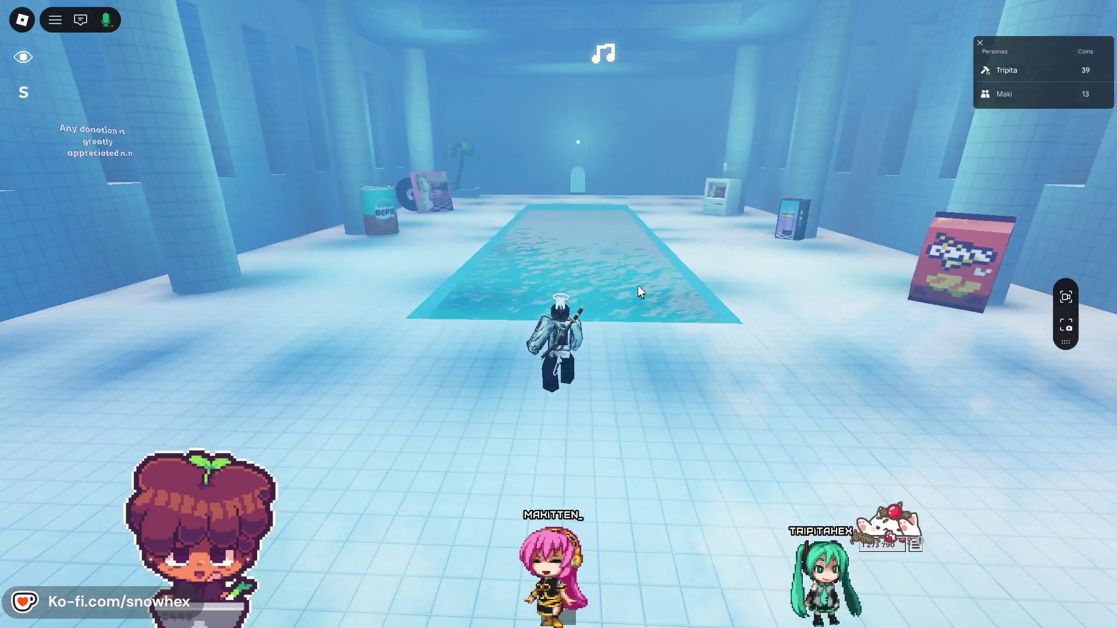
key("Escape")
left_click(474, 138)
- Raise Calidad de gráficos four steps to full and resume the game
scroll(603, 253, "down", 5)
scroll(623, 262, "down", 1)
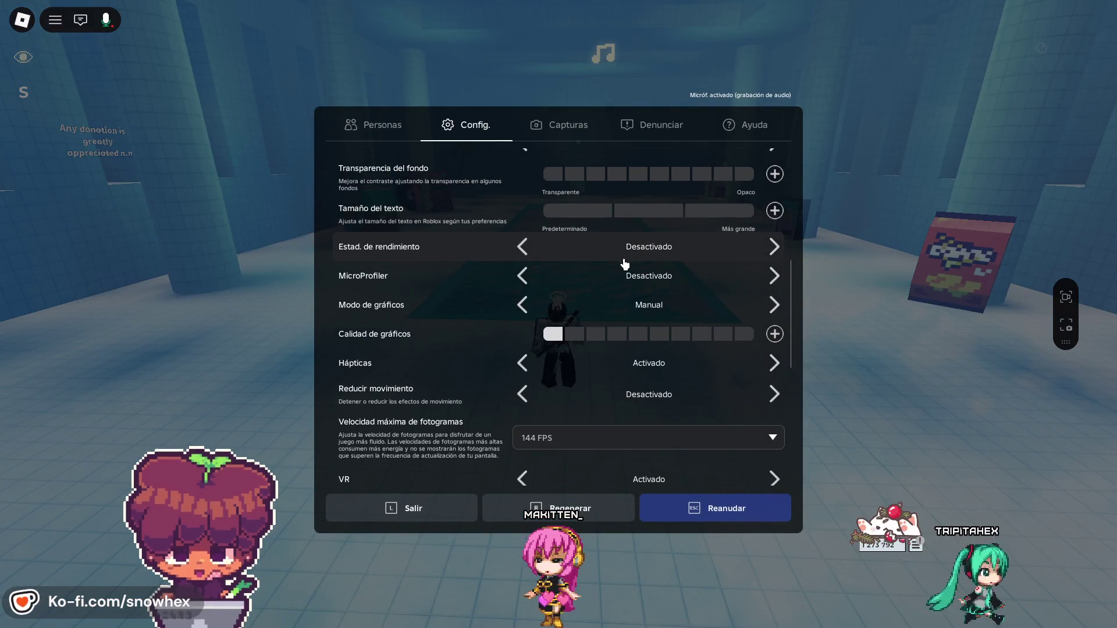
left_click(775, 334)
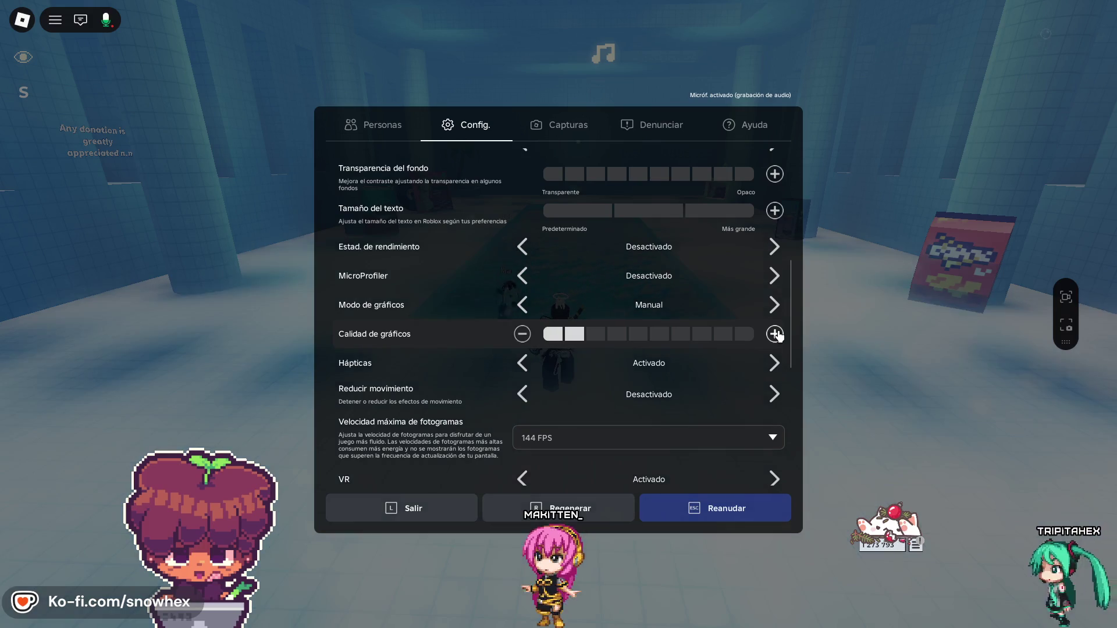
left_click(775, 335)
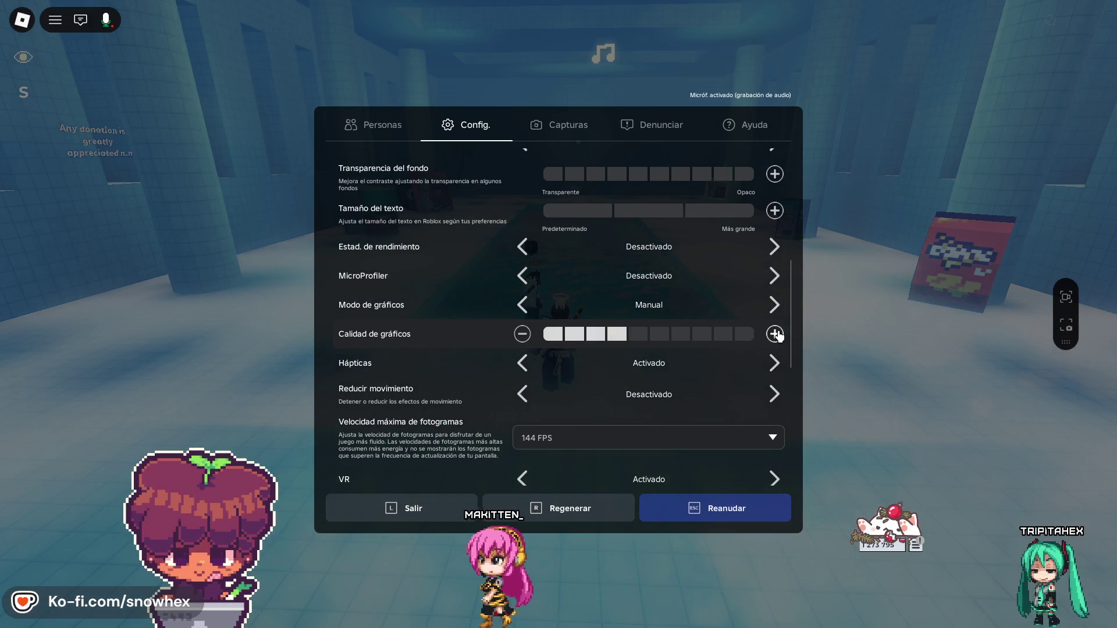
left_click(775, 335)
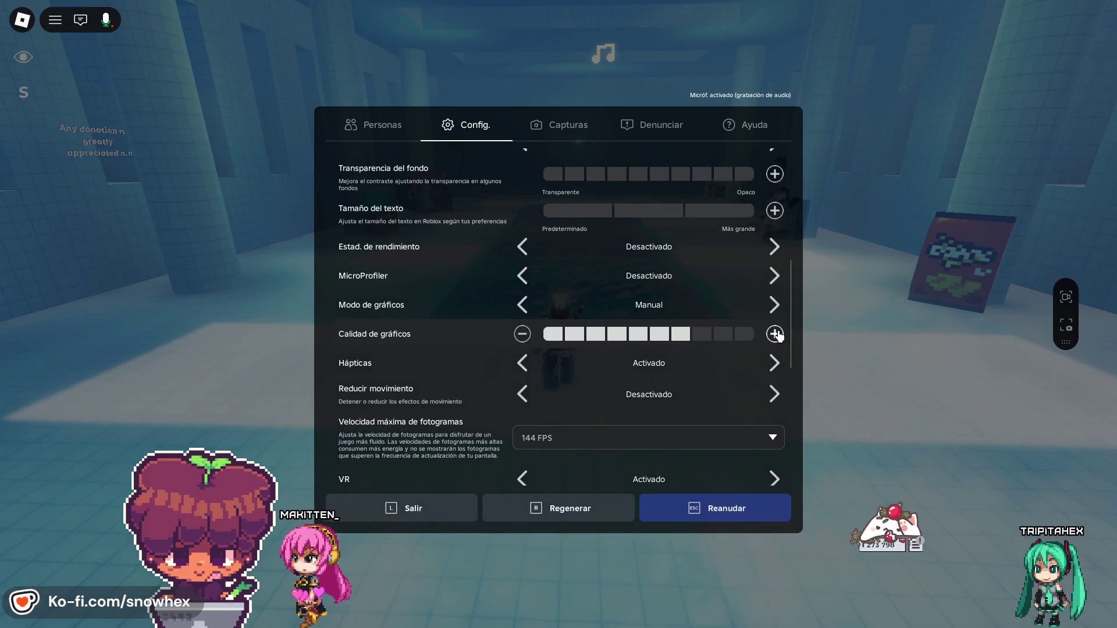
left_click(775, 335)
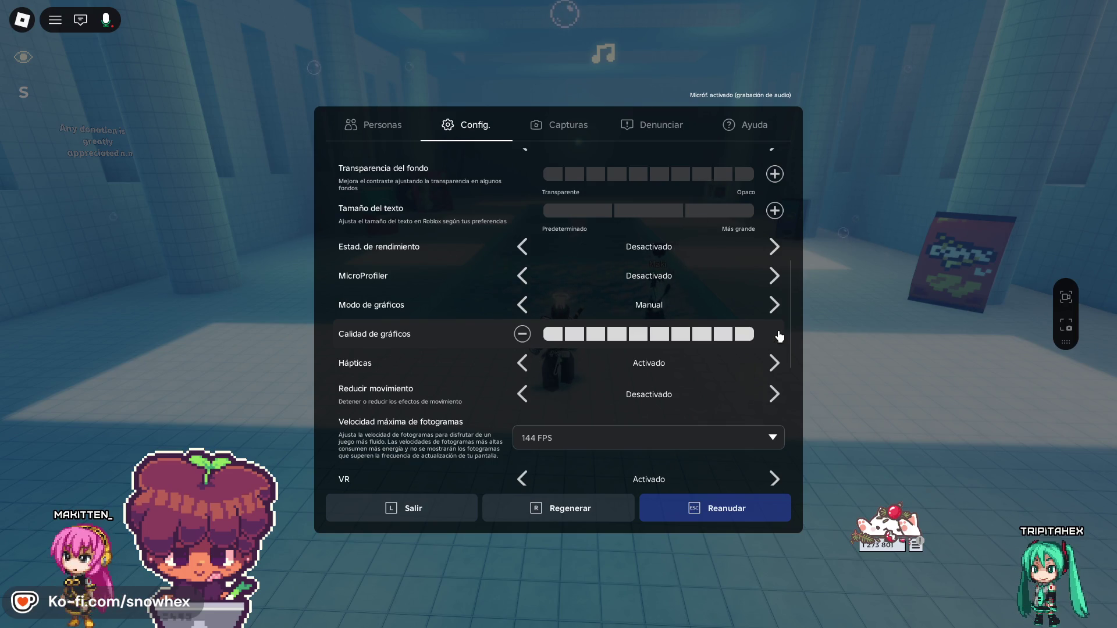
key("Escape")
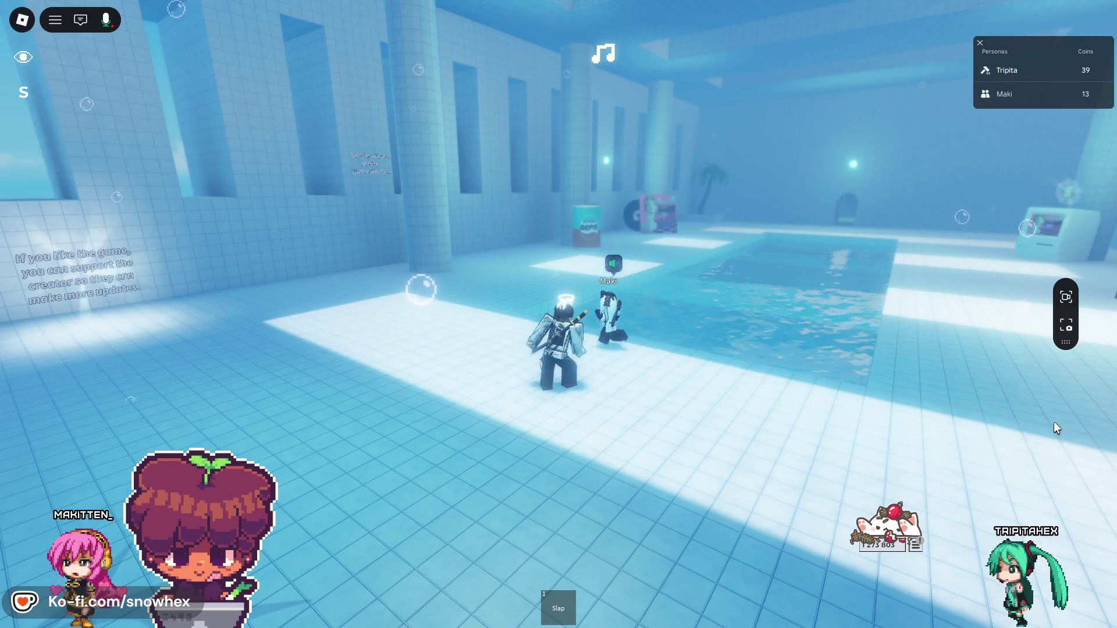
- Have the avatar perform an emote from the emote menu
key("period")
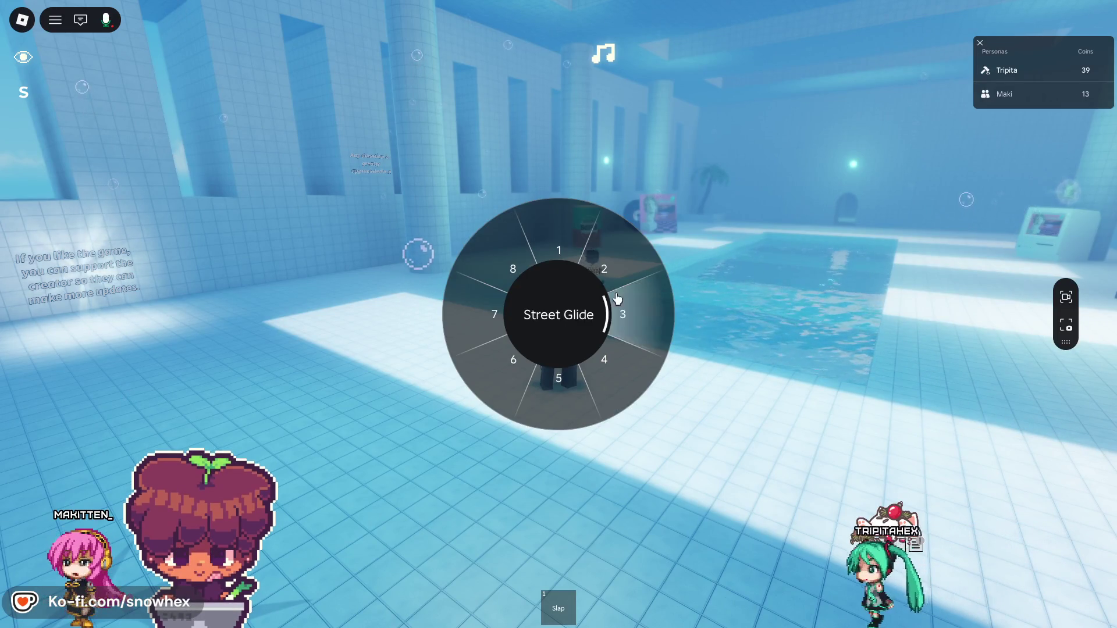
left_click(562, 242)
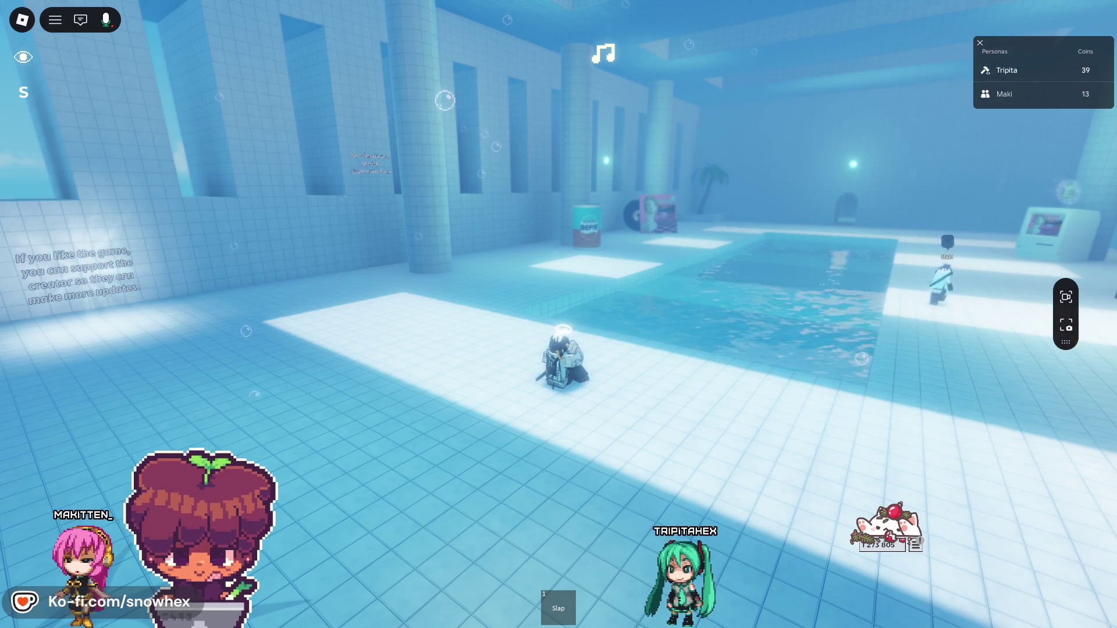
key("alt+Tab")
- Fly the camera to the vending machine and Doritos duck, then capture the Assistant's removed-assets list
scroll(580, 396, "up", 5)
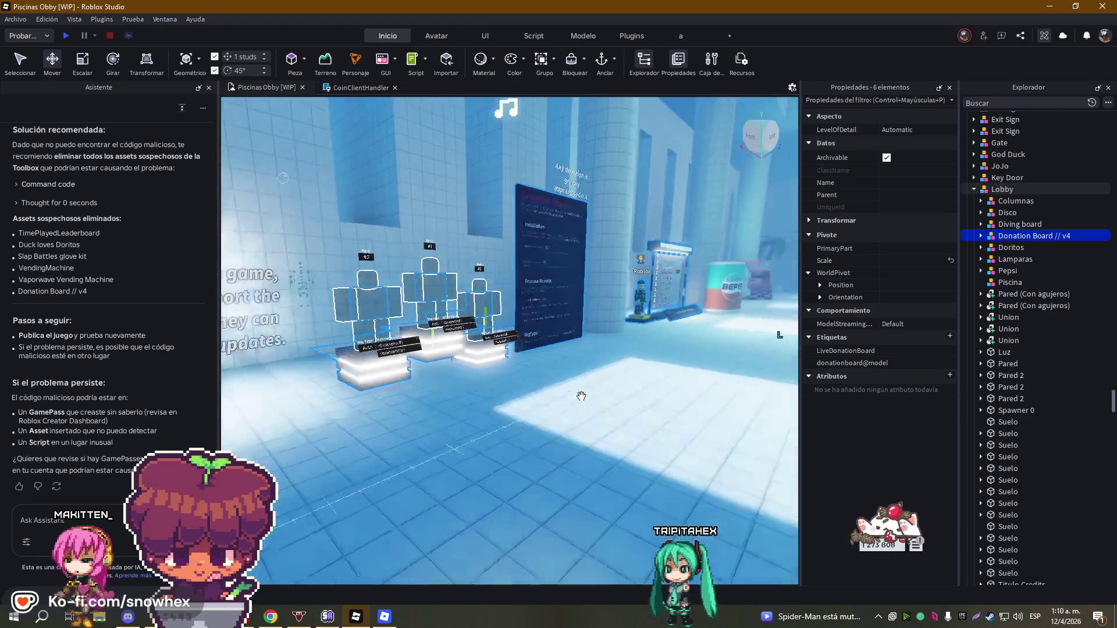
scroll(581, 396, "down", 5)
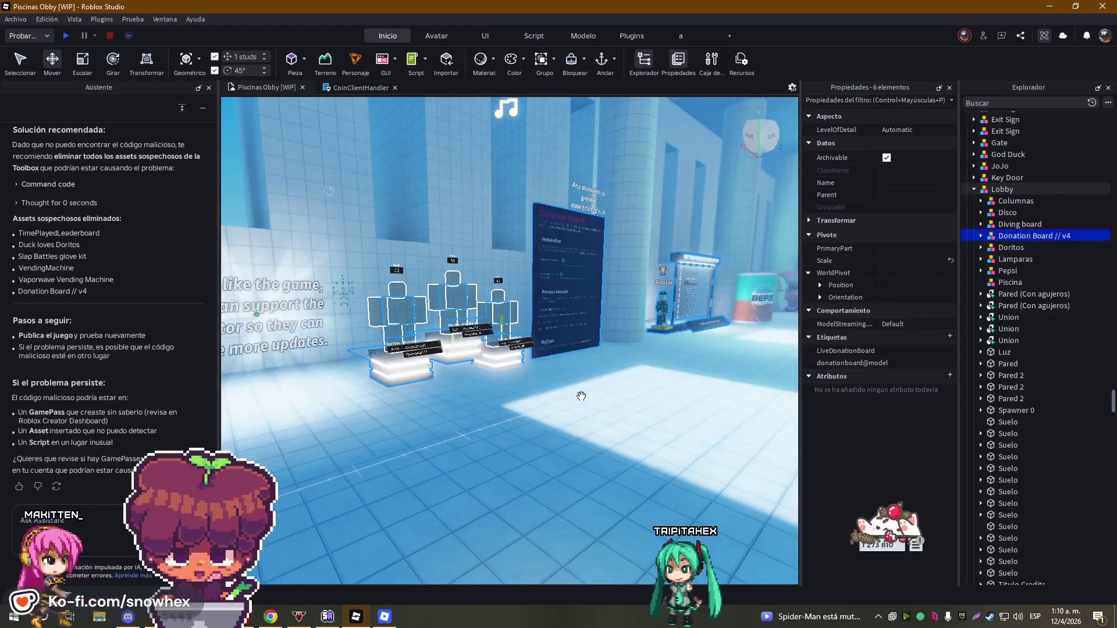
key("w")
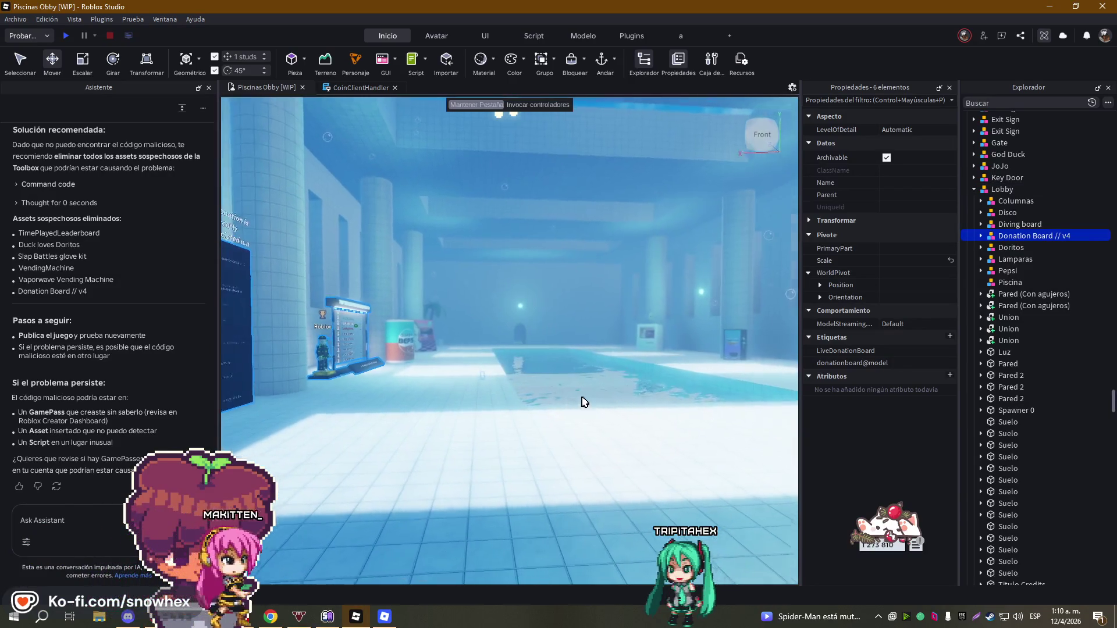
key("w")
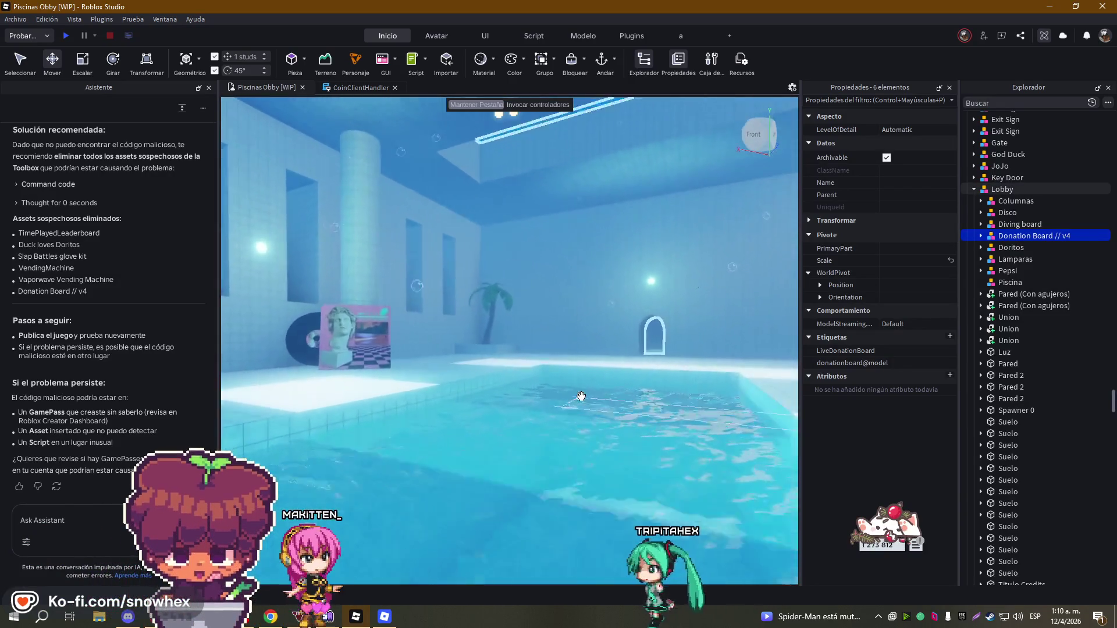
key("w")
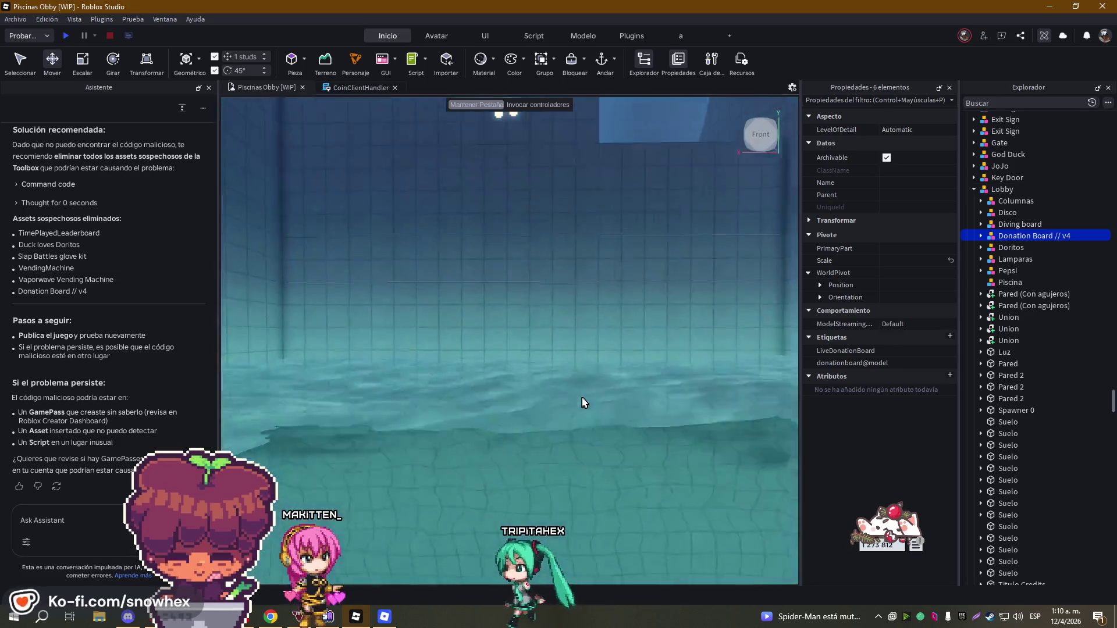
key("w")
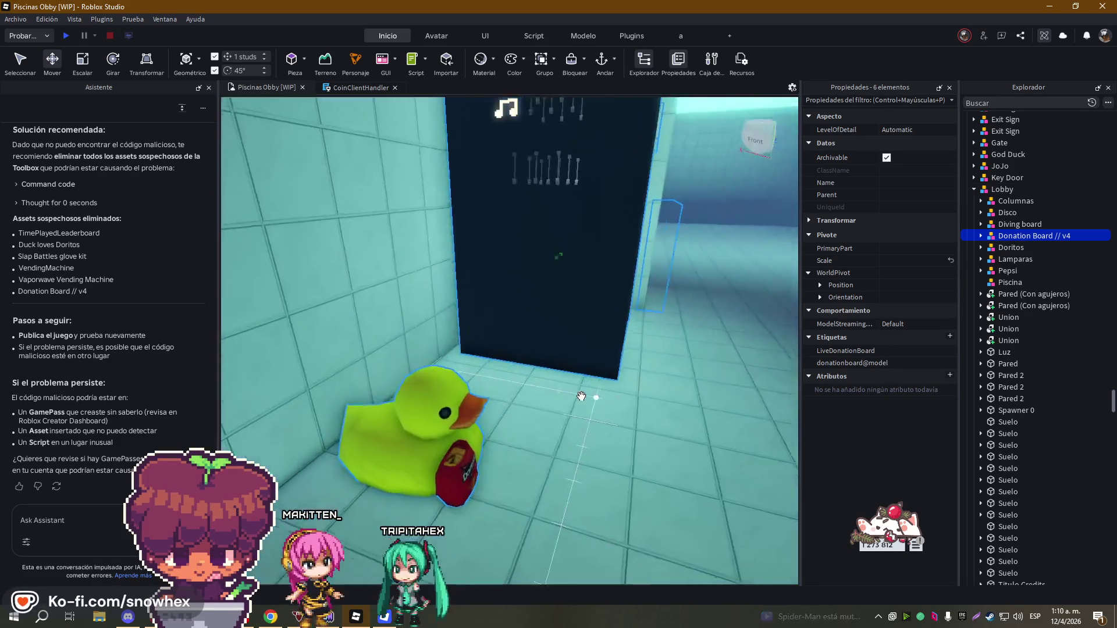
key("f")
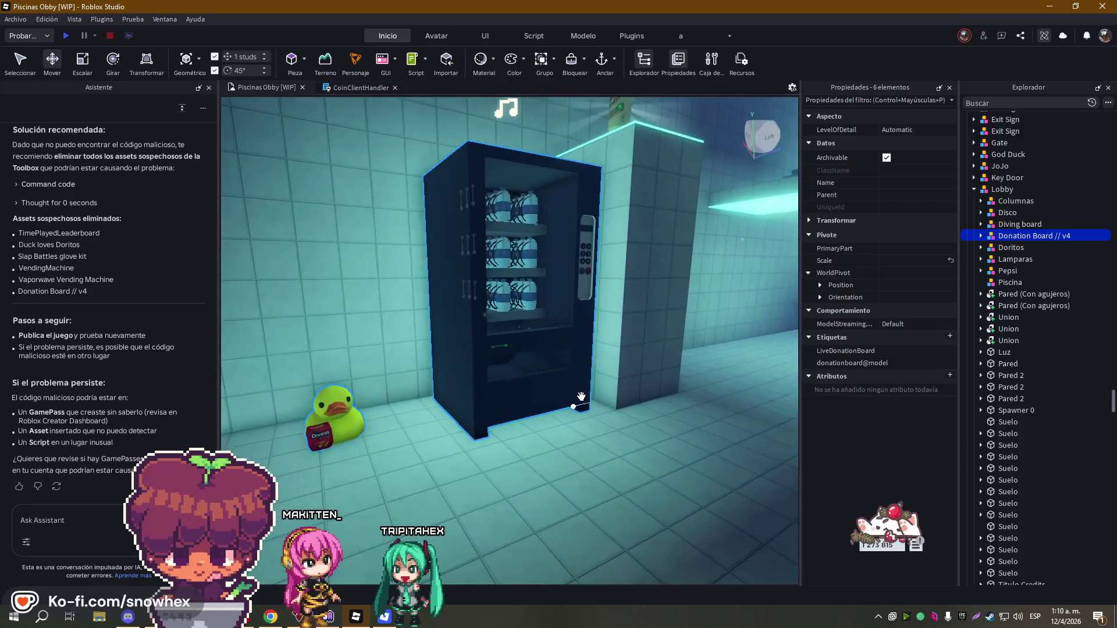
key("a")
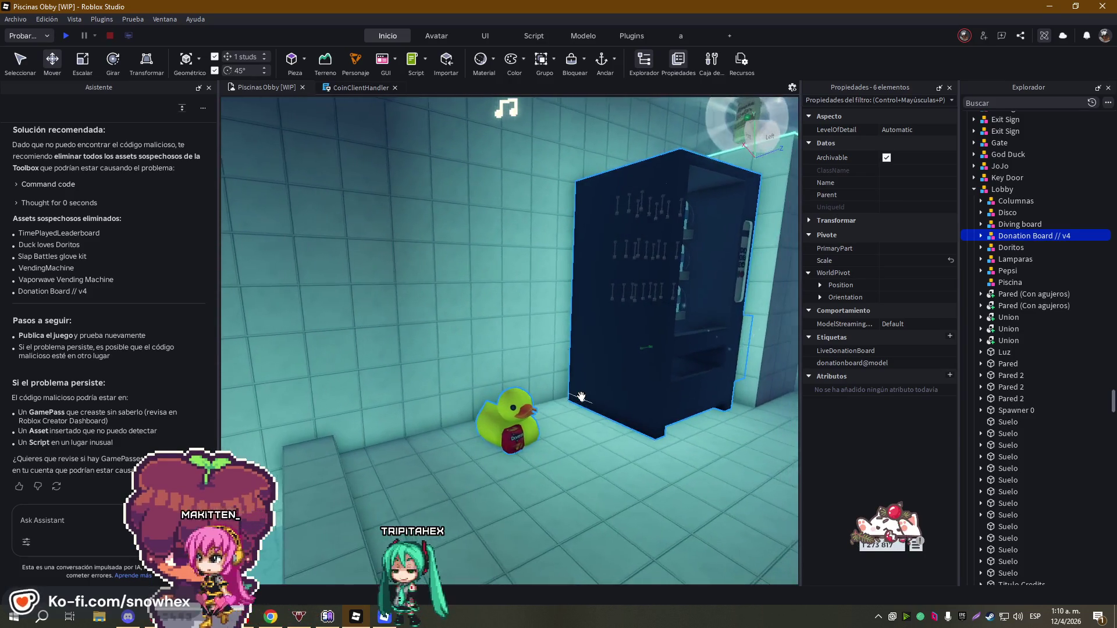
key("super+shift+s")
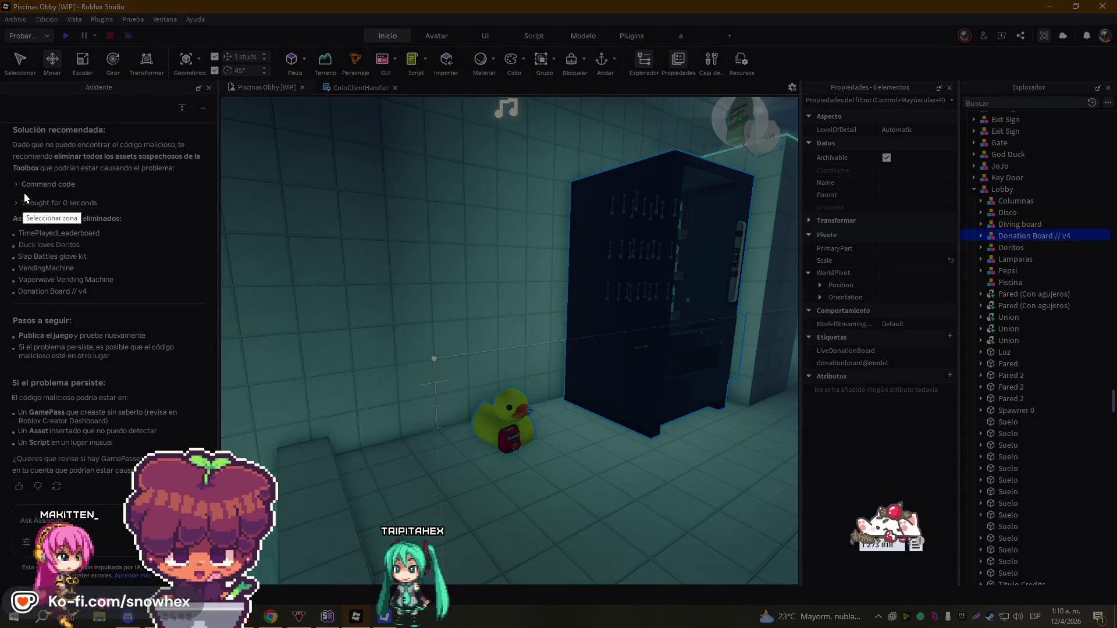
left_click_drag(38, 218, 198, 338)
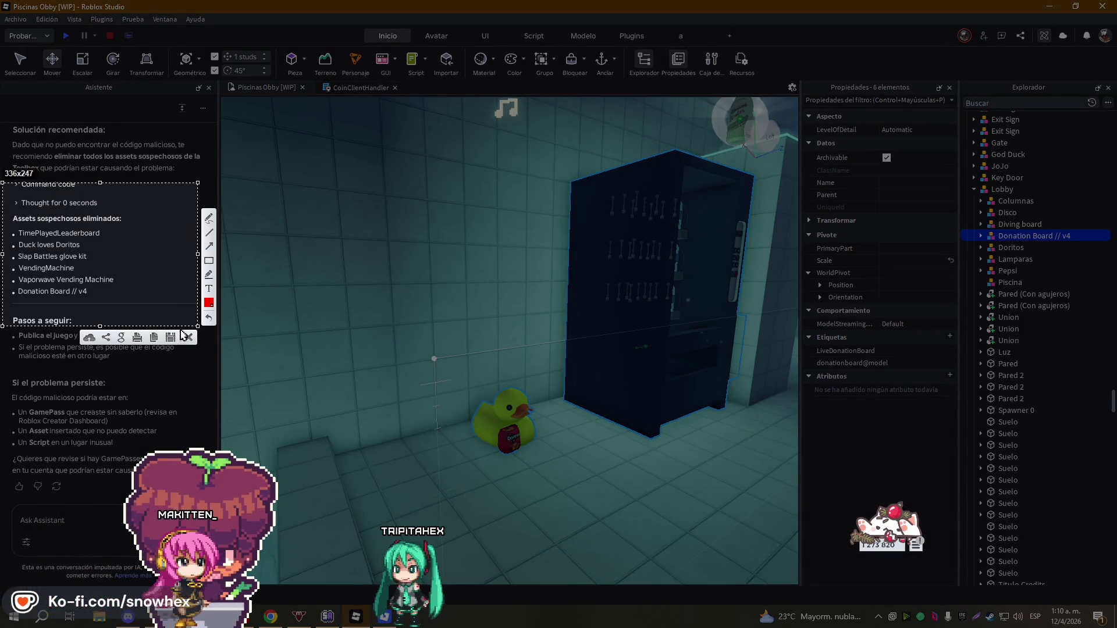
- Copy the 'Assets sospechosos eliminados' screenshot region to the clipboard
left_click(161, 340)
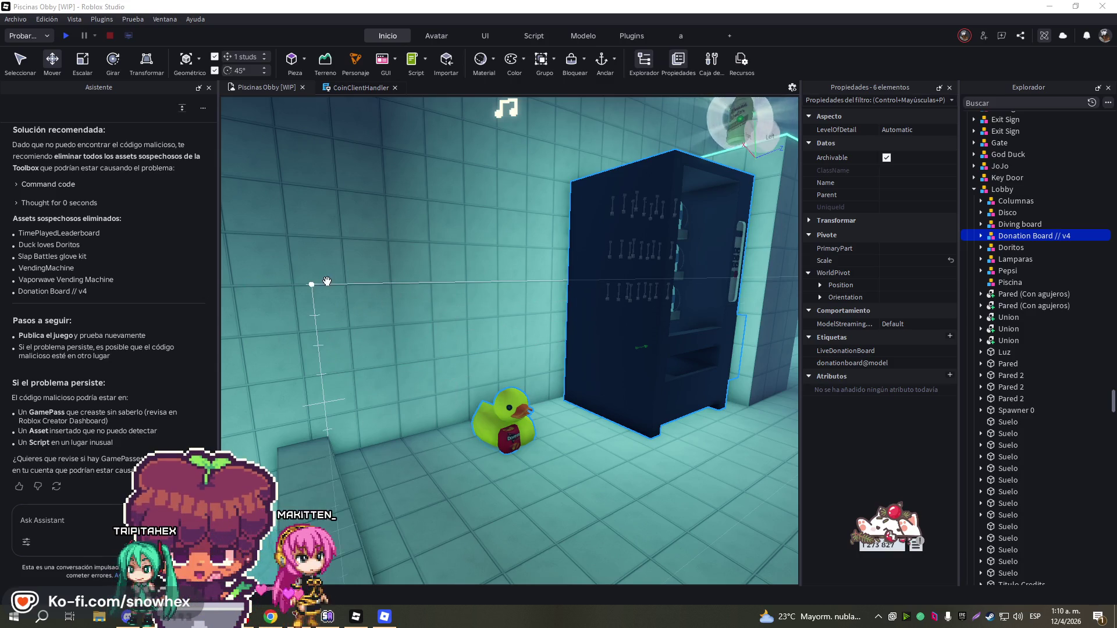
- Select the RemoveItem part in Explorer to inspect it
scroll(327, 282, "down", 5)
scroll(348, 281, "up", 5)
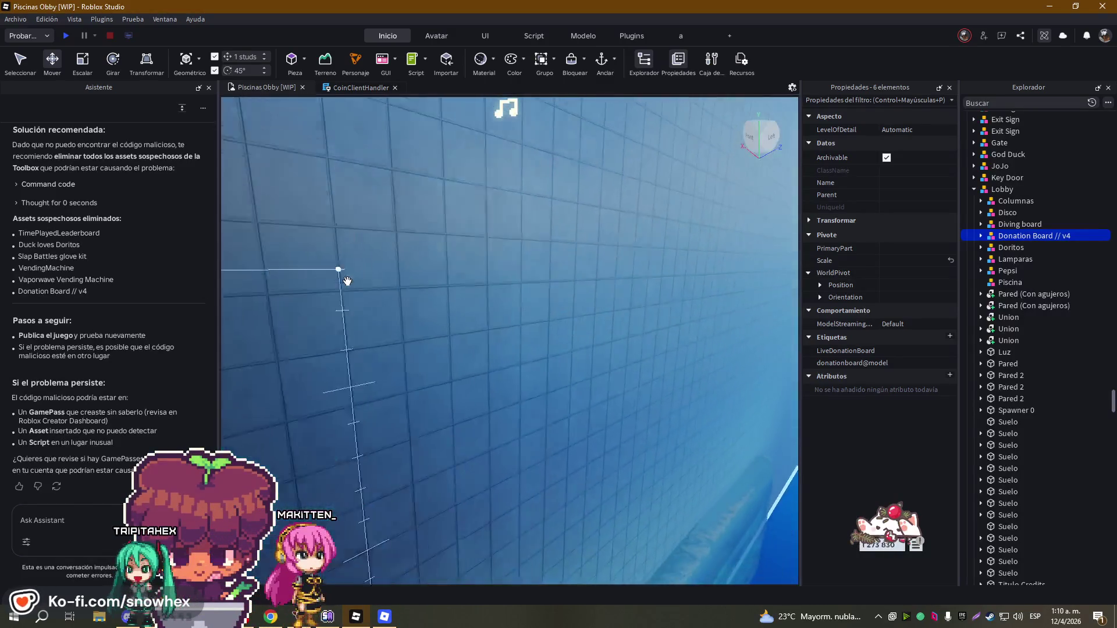
scroll(347, 280, "down", 5)
scroll(352, 281, "up", 5)
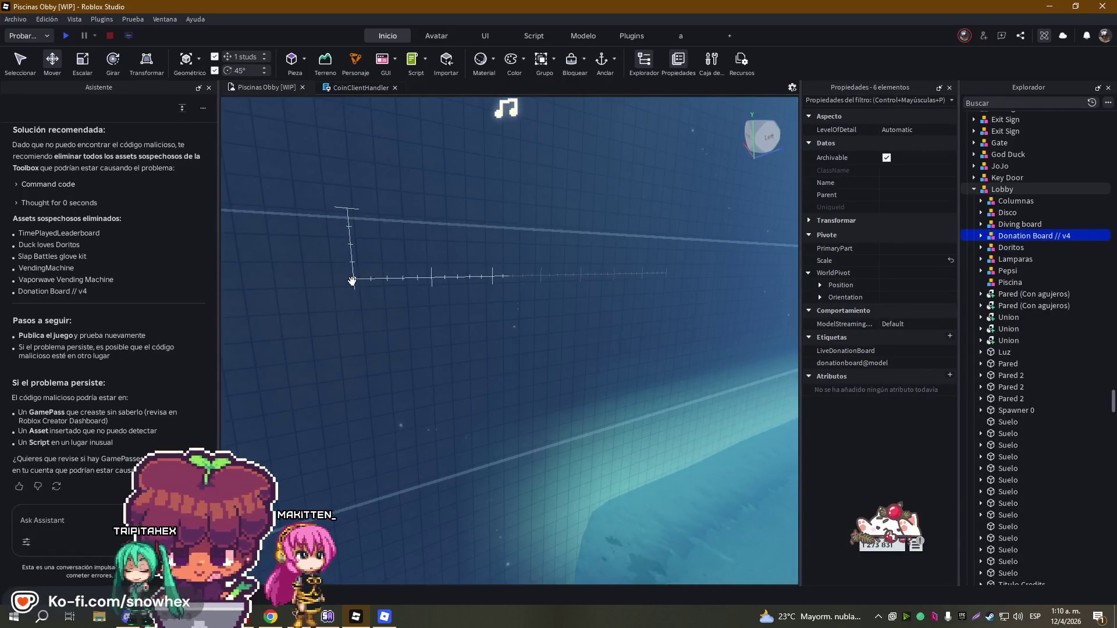
left_click(352, 281)
scroll(352, 281, "down", 5)
scroll(416, 292, "up", 5)
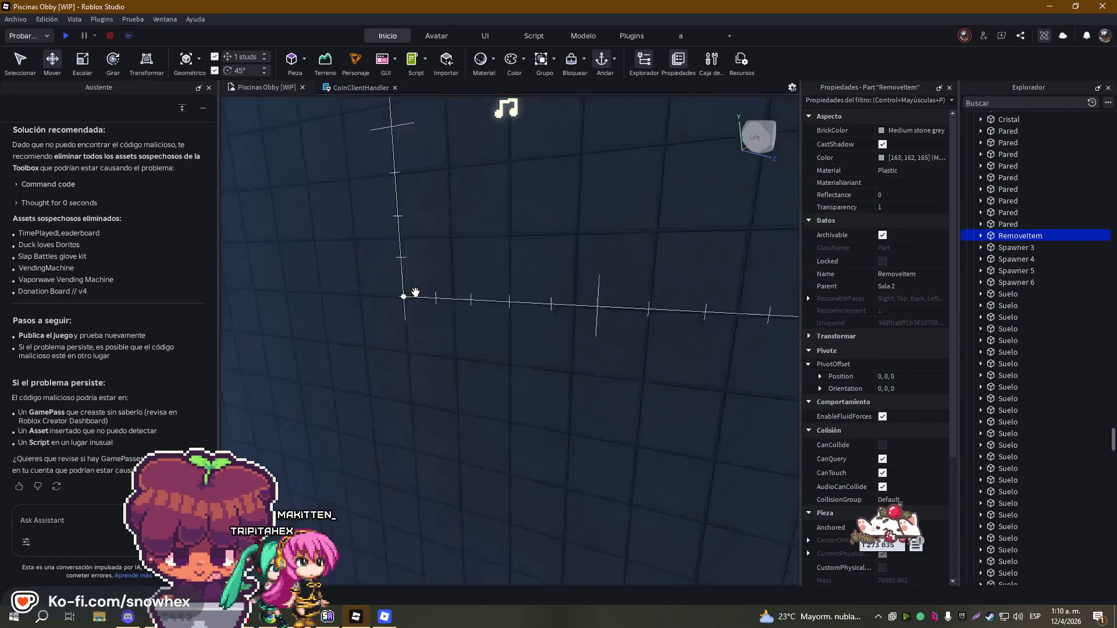
scroll(415, 292, "down", 5)
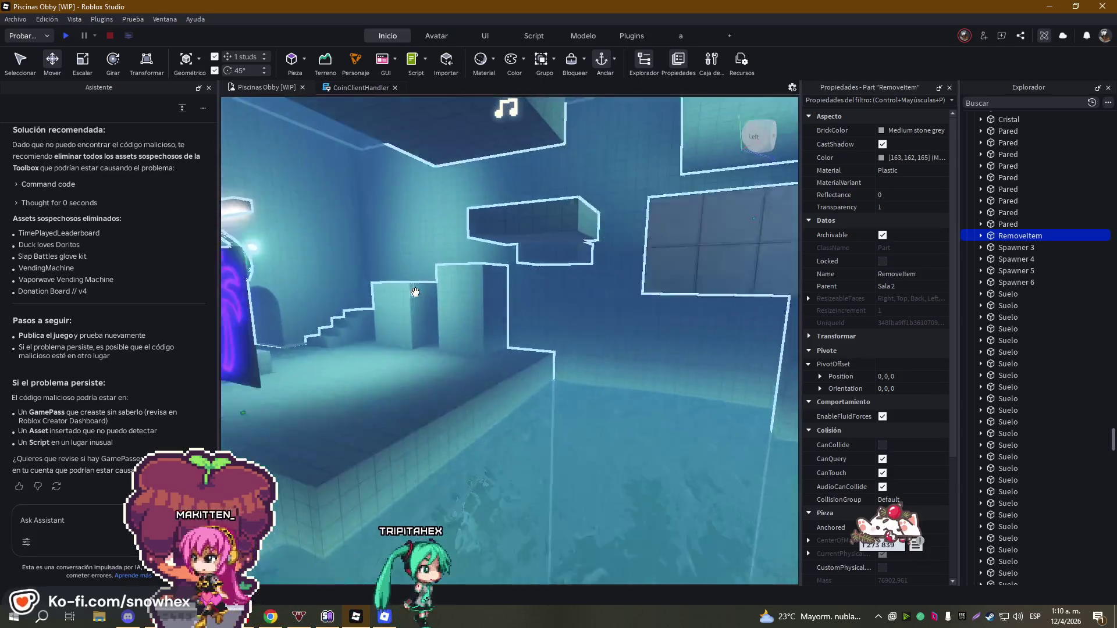
scroll(415, 292, "down", 10)
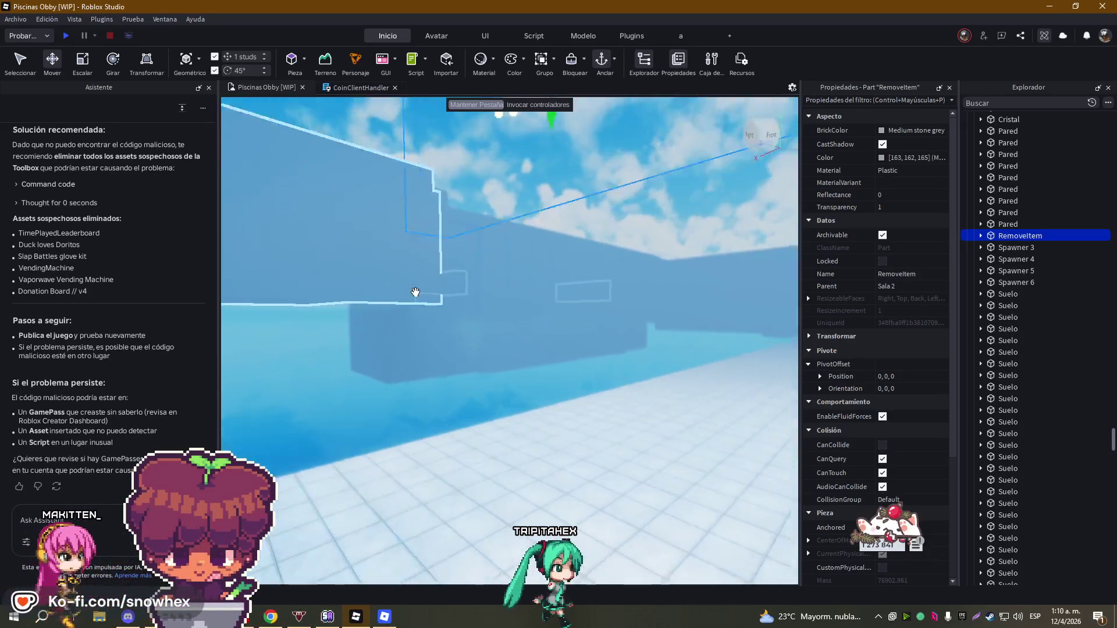
scroll(415, 292, "down", 3)
- Focus on Donation Board // v4, orbit down into the pool, and select the EPIC DUCK toy
left_click(421, 296)
key("f")
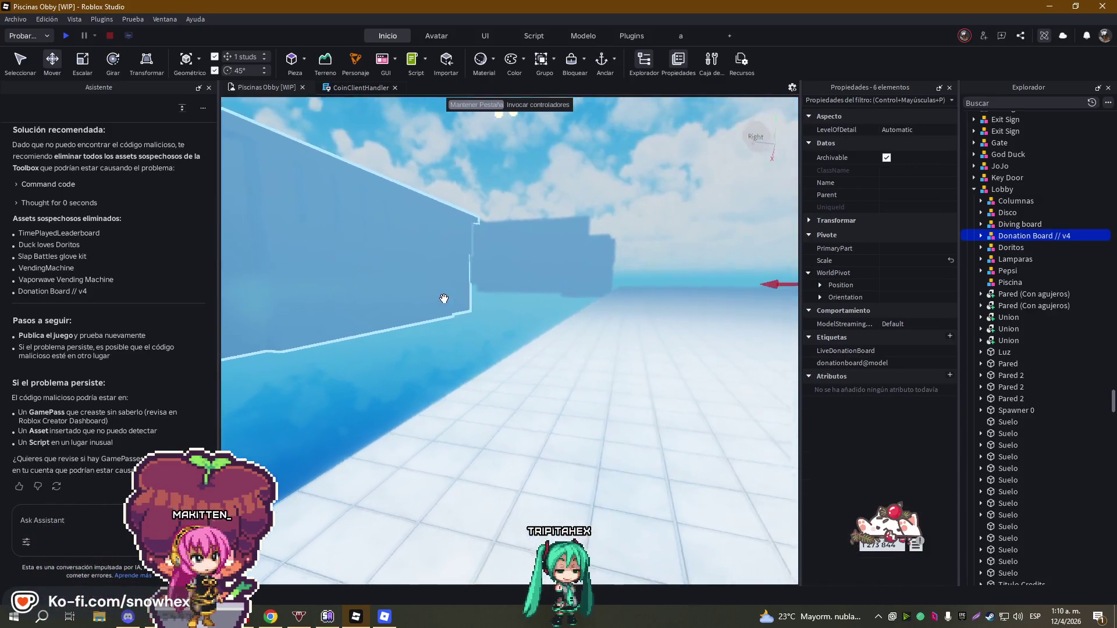
mouse_move(443, 299)
left_mouse_down()
mouse_move(449, 324)
mouse_move(430, 387)
left_mouse_up()
left_click(429, 387)
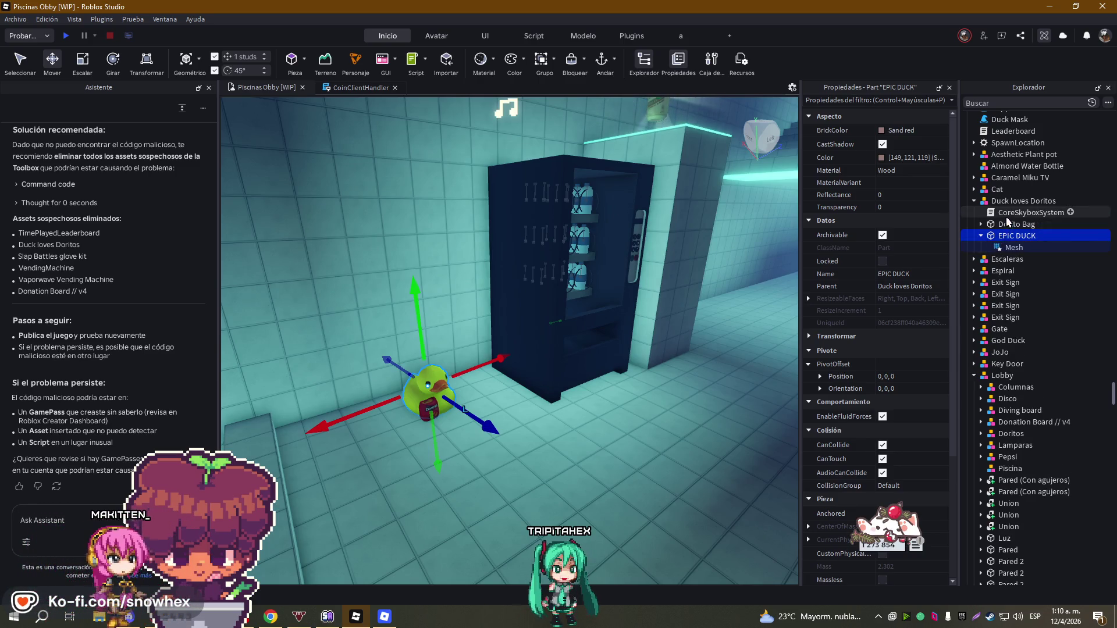
- Read the CoreSkyboxSystem script to the end, close it, and delete the Duck loves Doritos model
double_click(1007, 214)
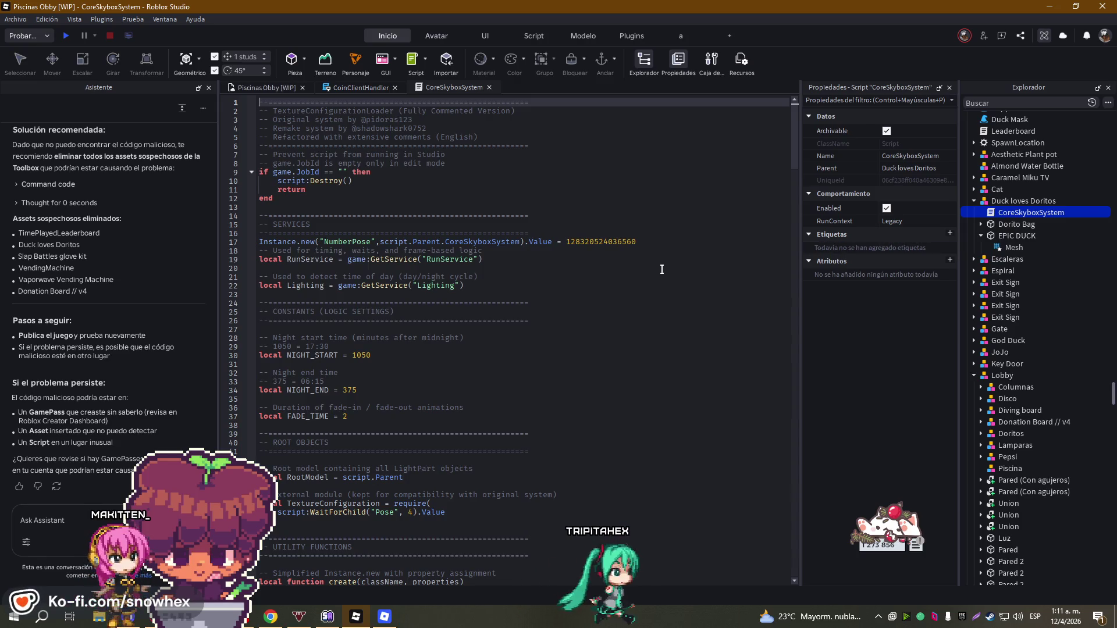
scroll(661, 269, "down", 20)
scroll(650, 267, "down", 20)
scroll(626, 281, "down", 20)
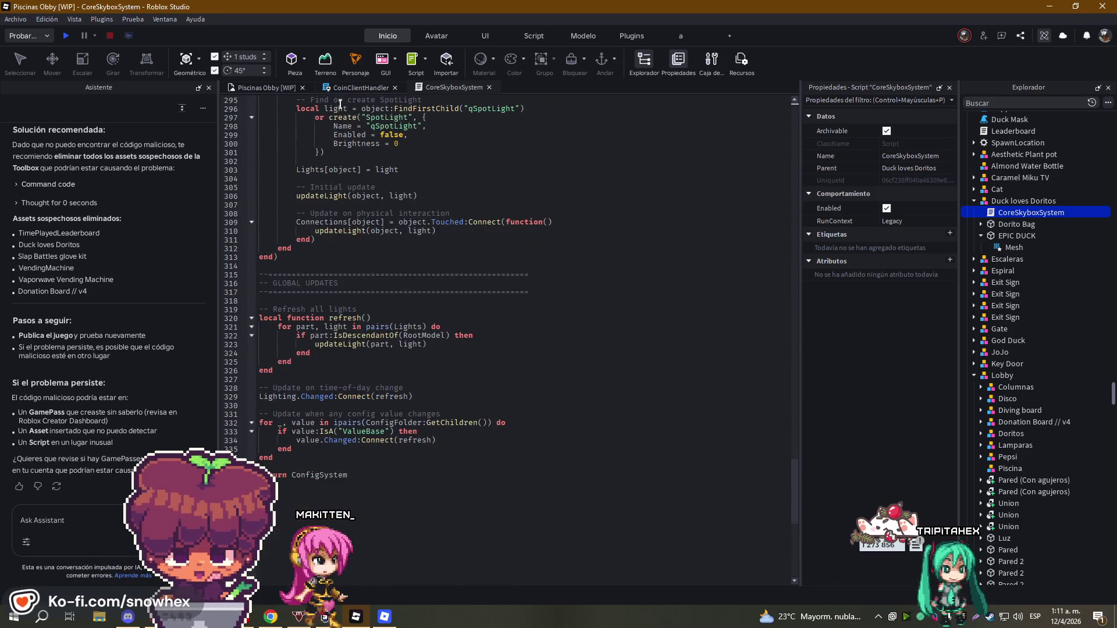
left_click(490, 87)
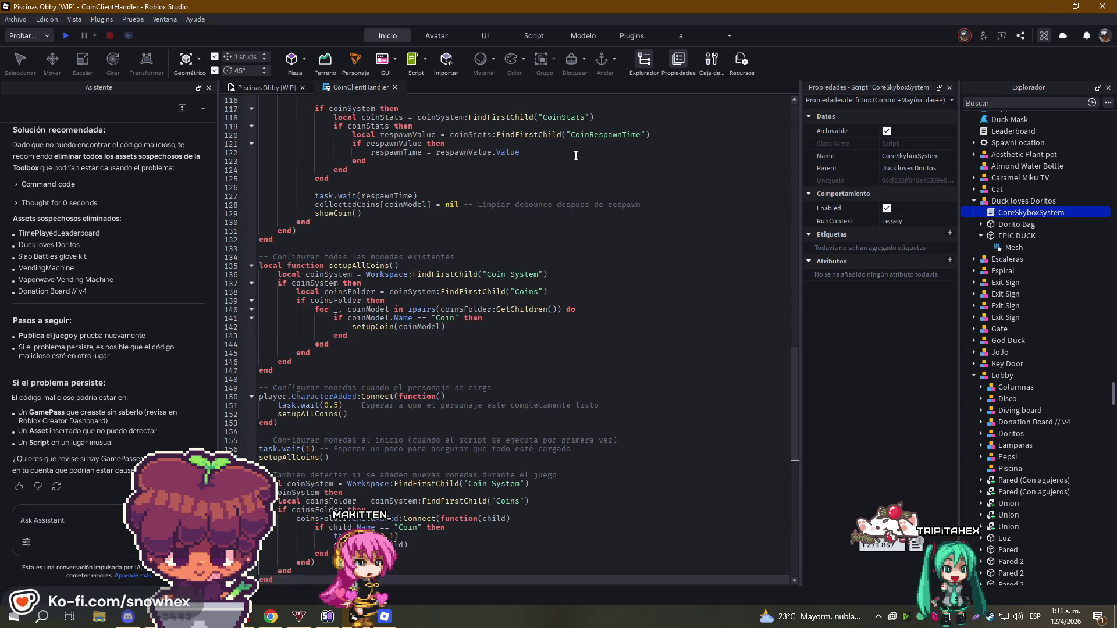
left_click(284, 88)
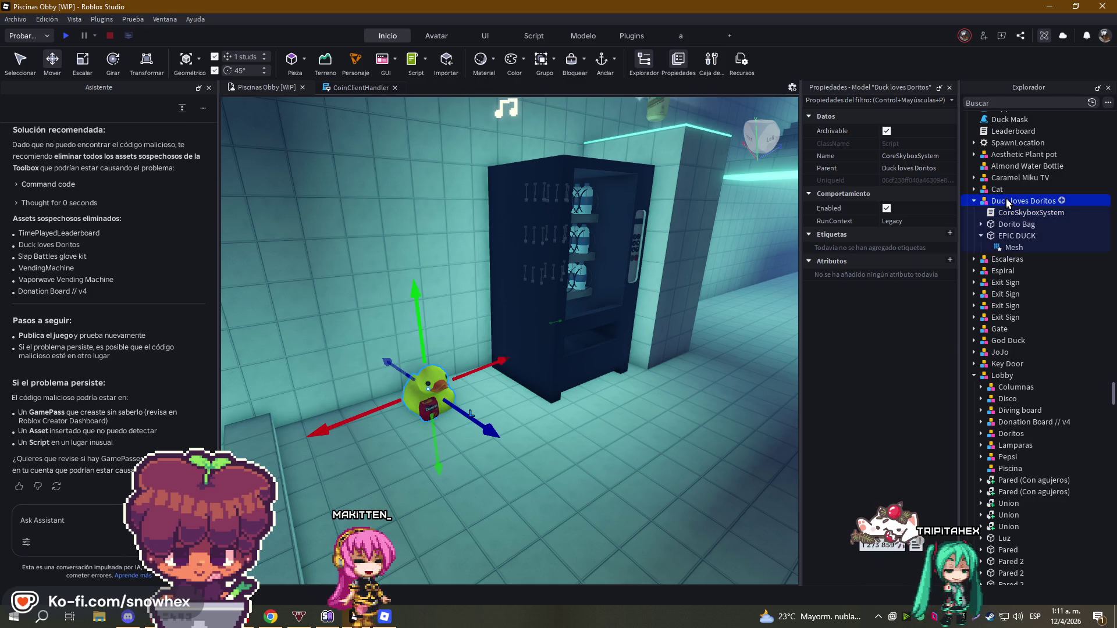
key("Delete")
left_click(556, 305)
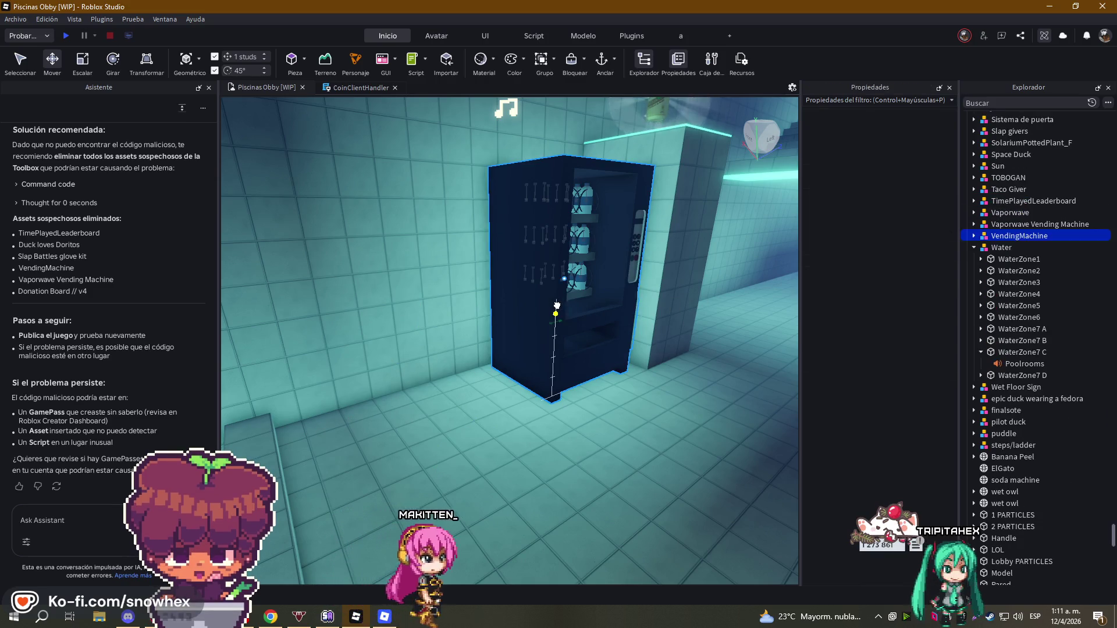
- Delete the VendingMachine and fly the camera around the pool level to check it
key("Delete")
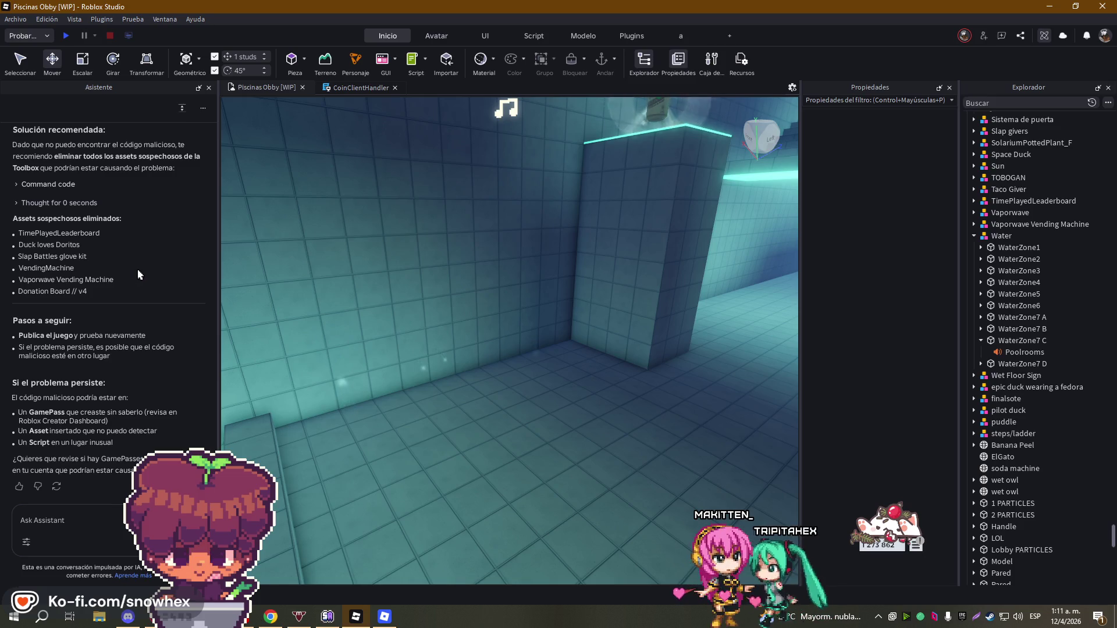
key("w")
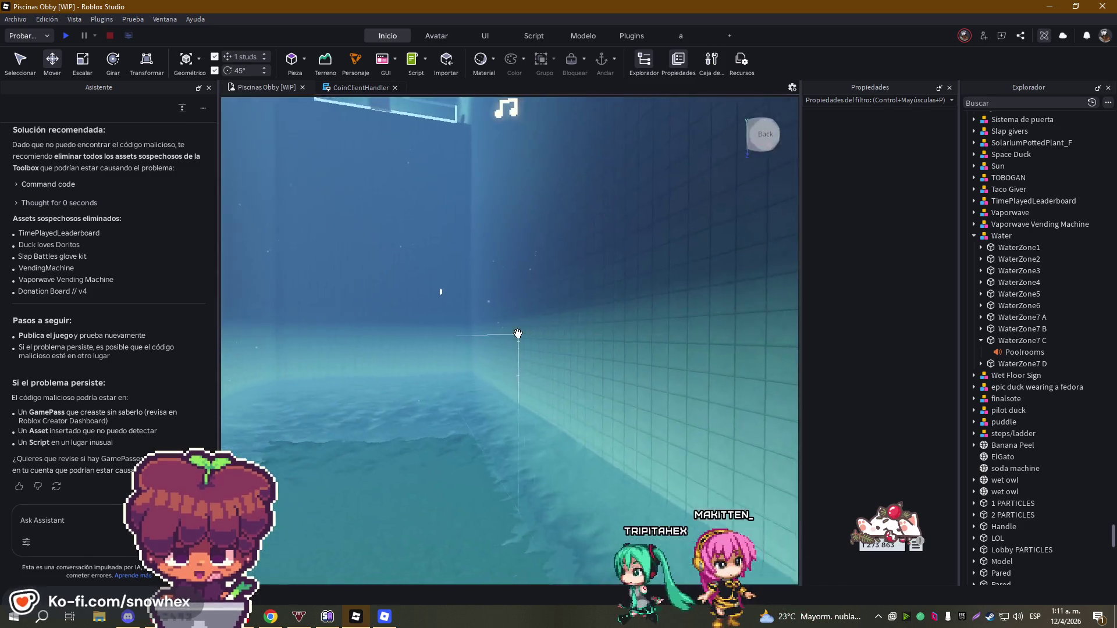
key("Left")
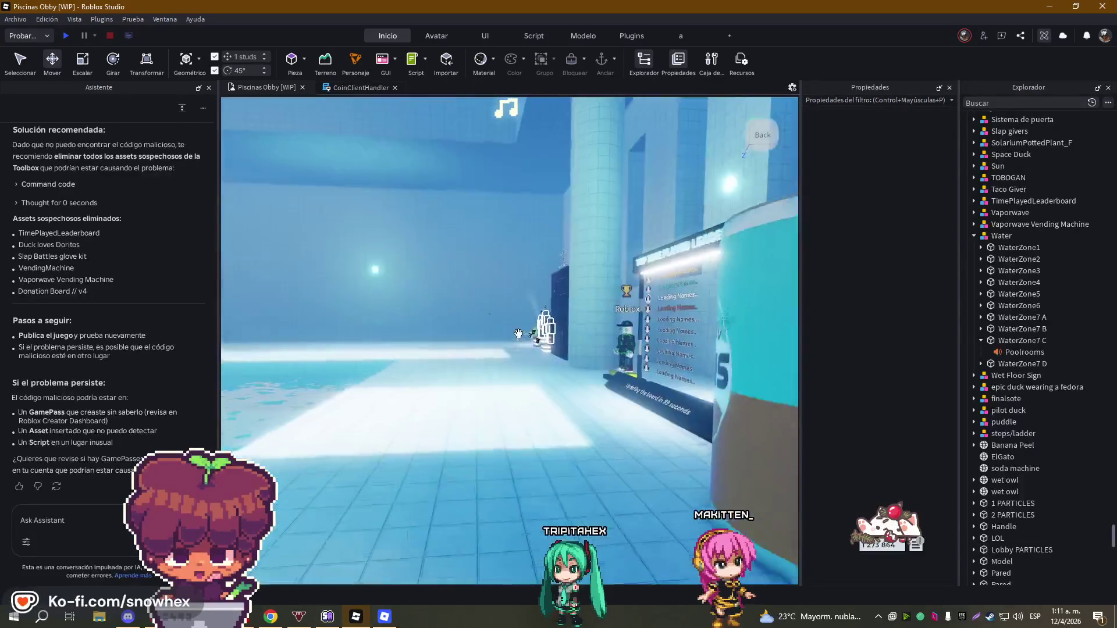
key("Right")
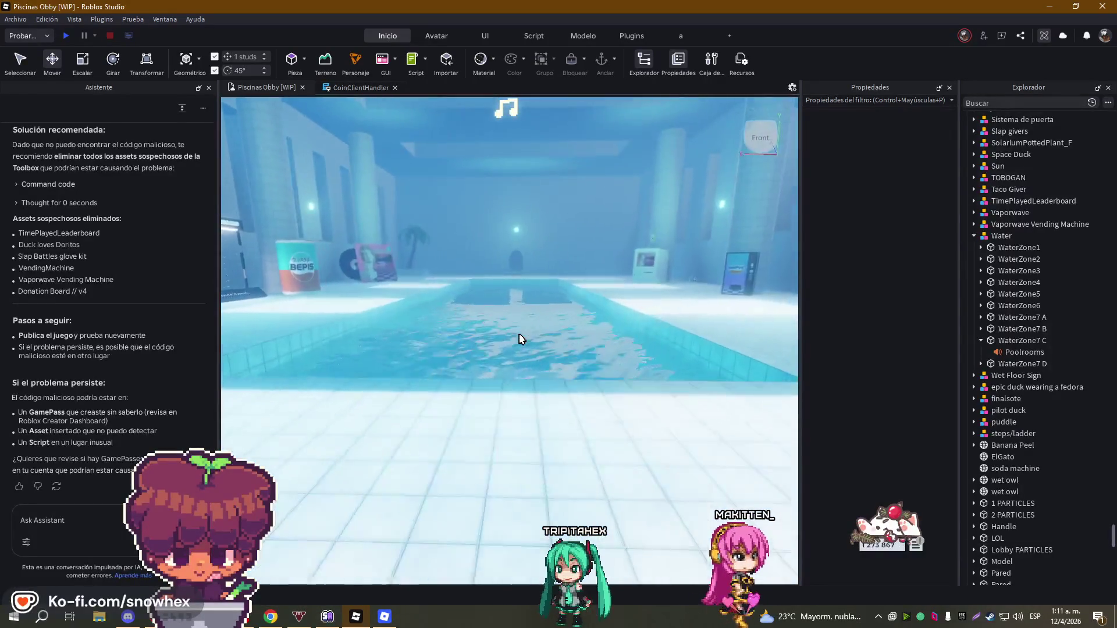
left_click(16, 19)
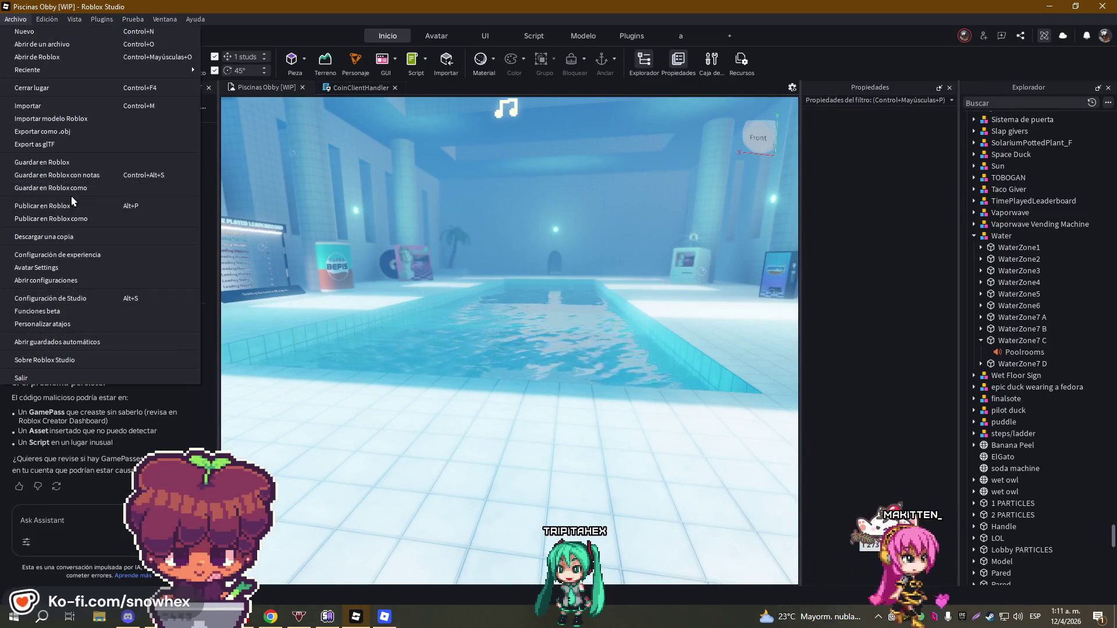
- Publish the place with Archivo > Publicar en Roblox, then switch to the Roblox game client
left_click(16, 20)
left_click(16, 20)
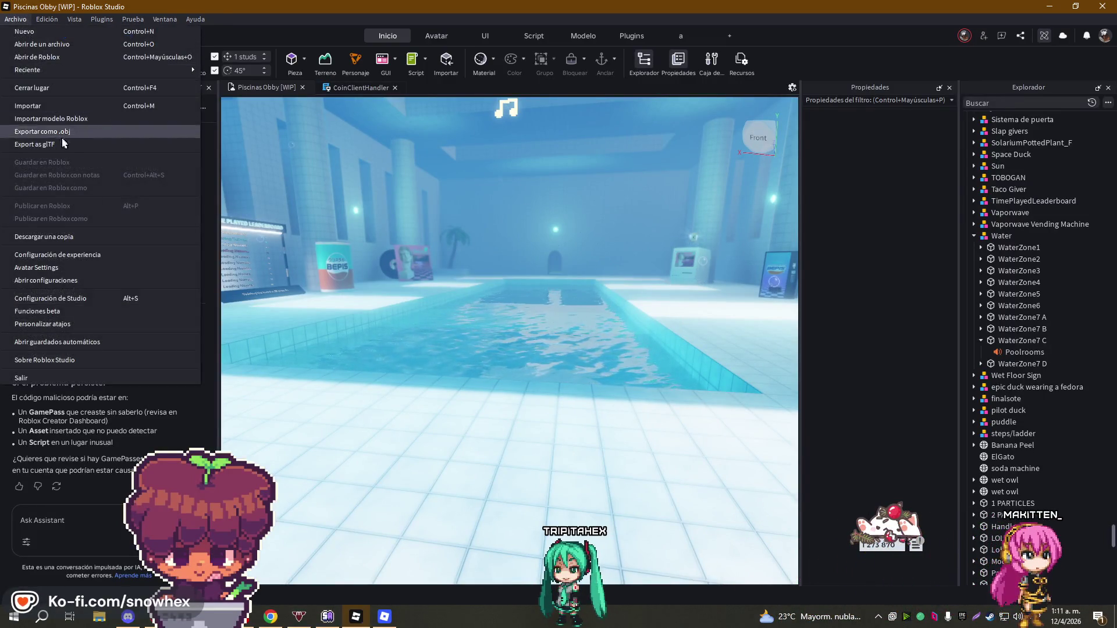
left_click(326, 288)
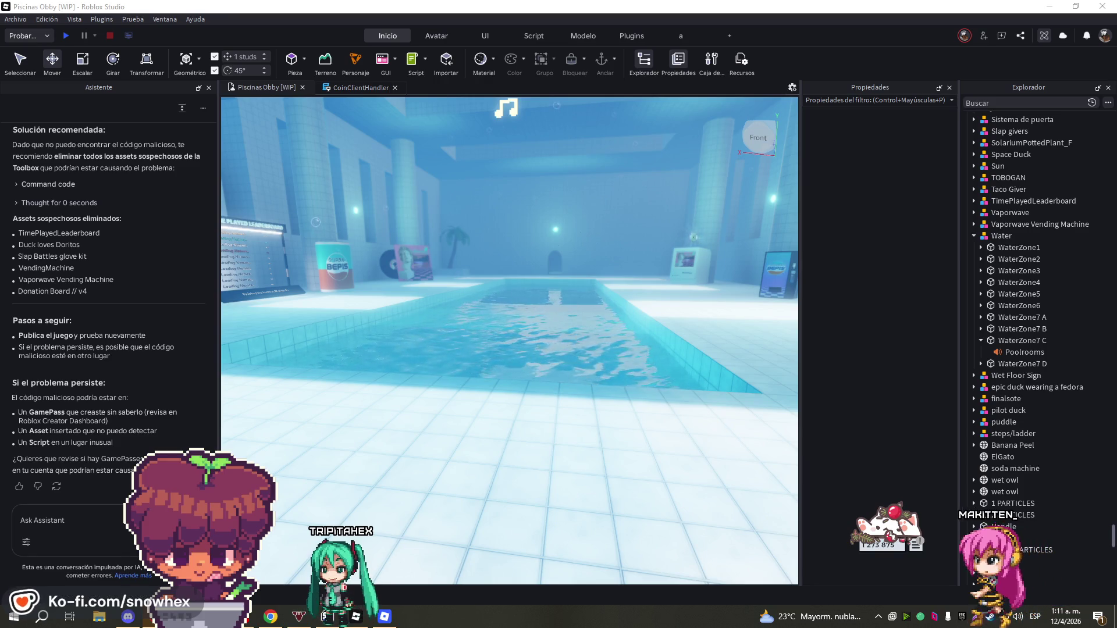
key("alt+Tab")
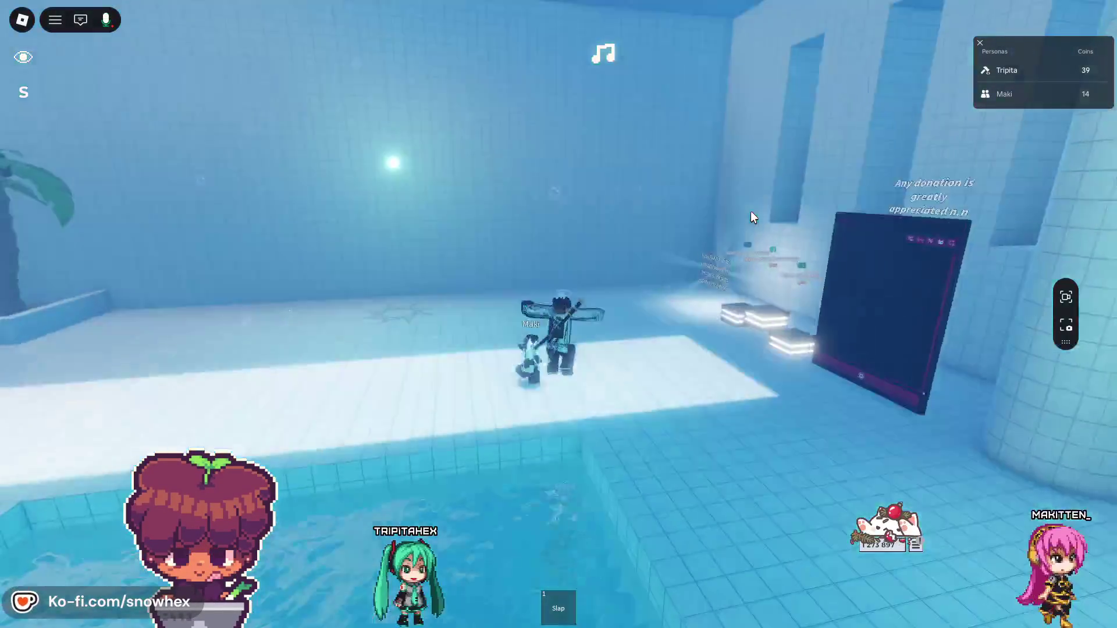
- Slap the other player with the Slap tool, walk to the List leaderboard and play an emote
key("1")
left_click(752, 217)
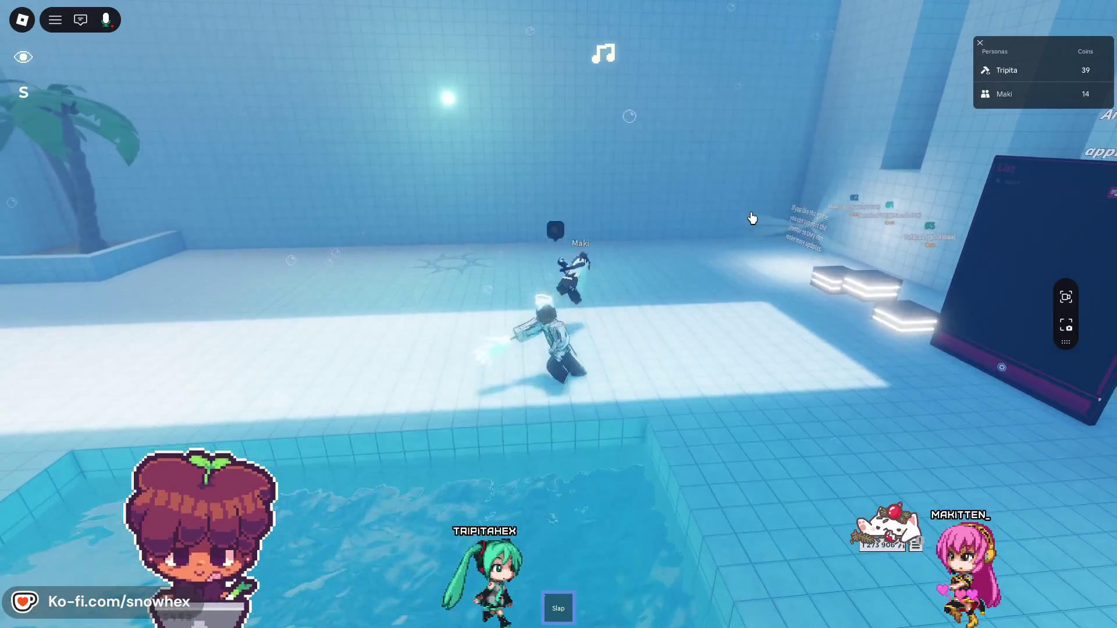
key("w")
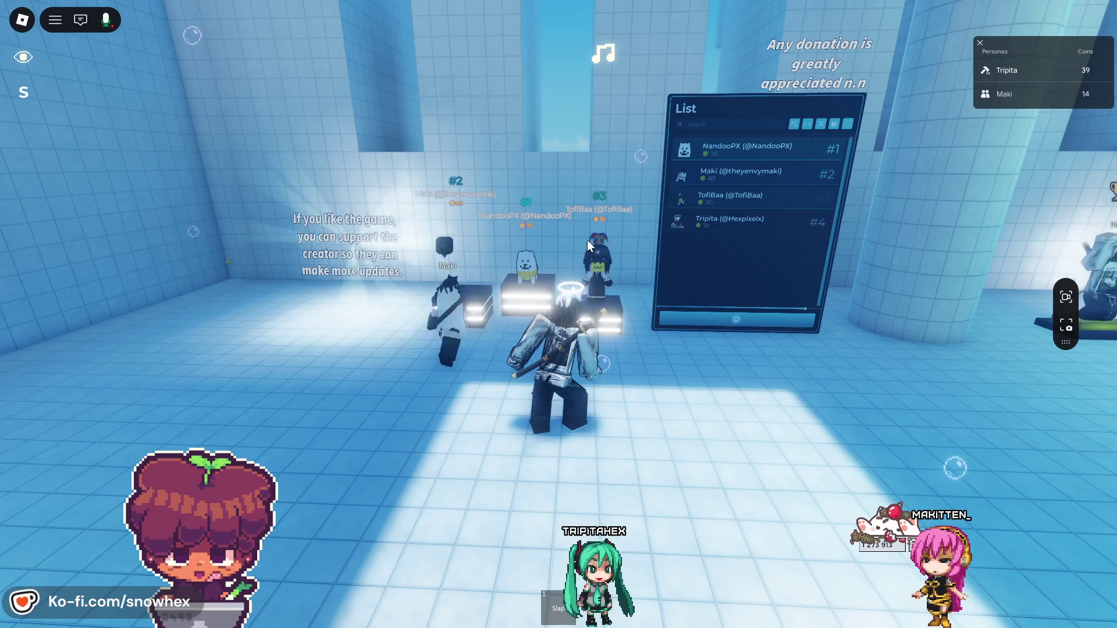
key("period")
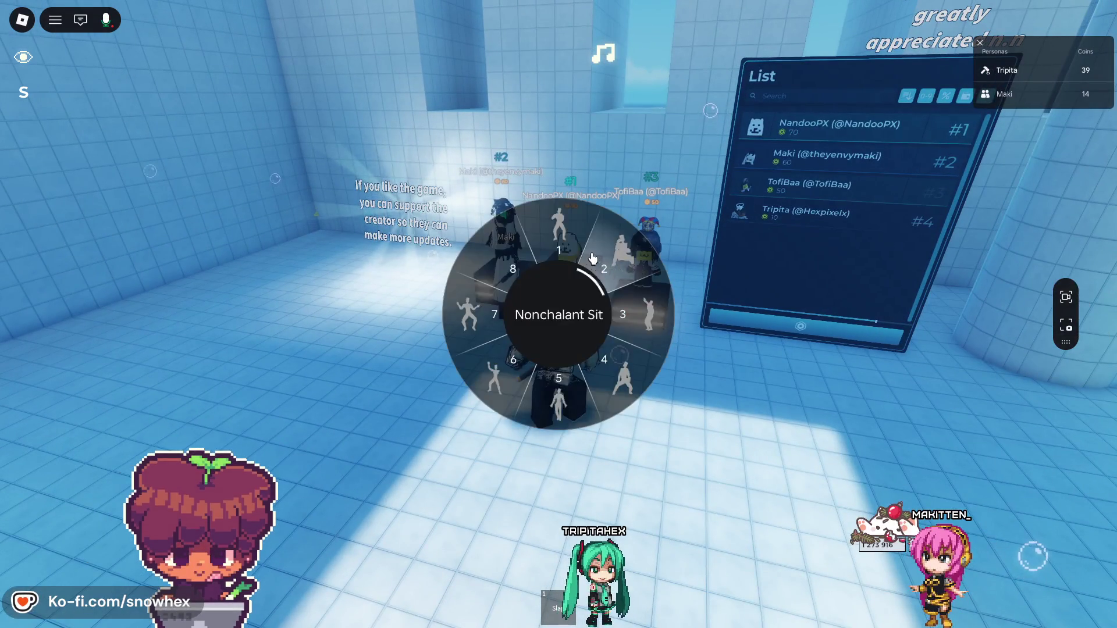
left_click(577, 231)
key("s")
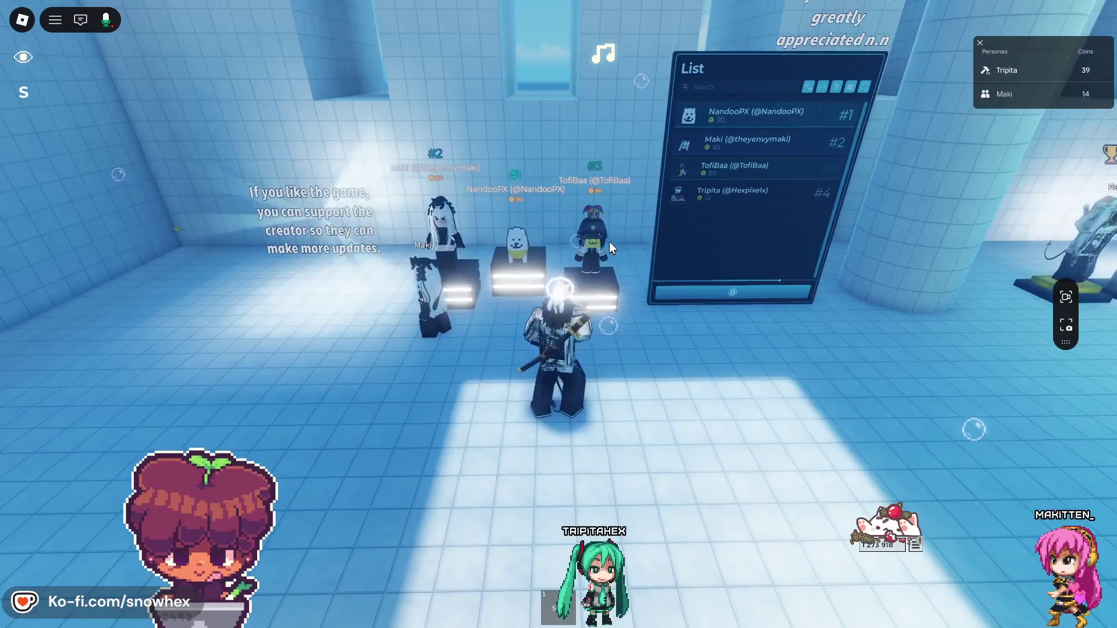
- Walk around the pedestals and leaderboard while zooming the camera, then return to Studio
scroll(609, 242, "up", 3)
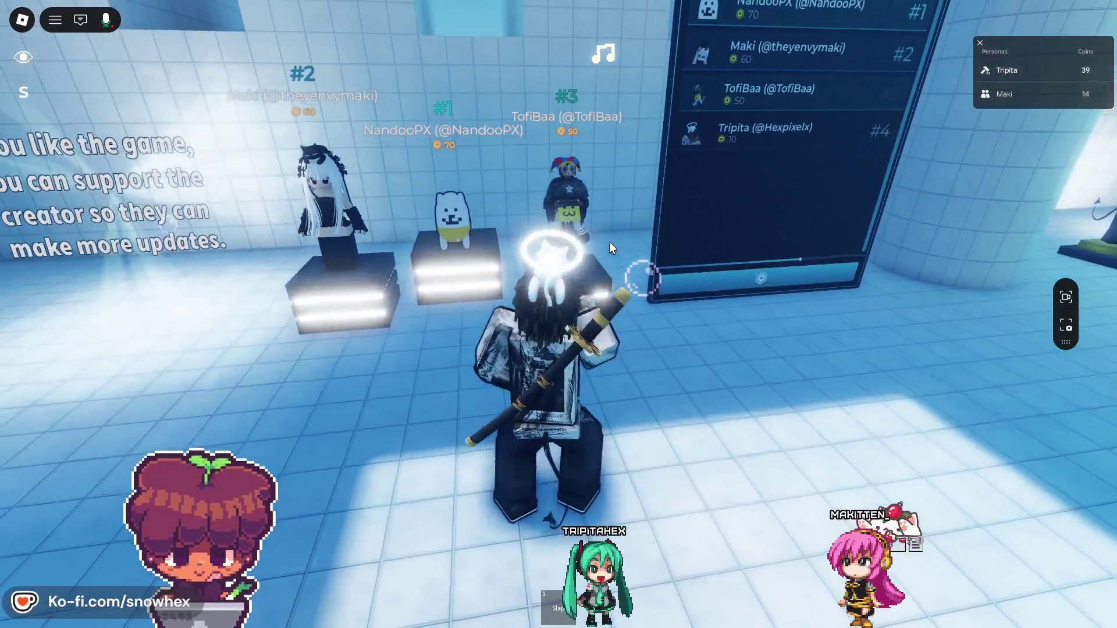
scroll(609, 242, "down", 5)
scroll(609, 242, "up", 5)
key("a")
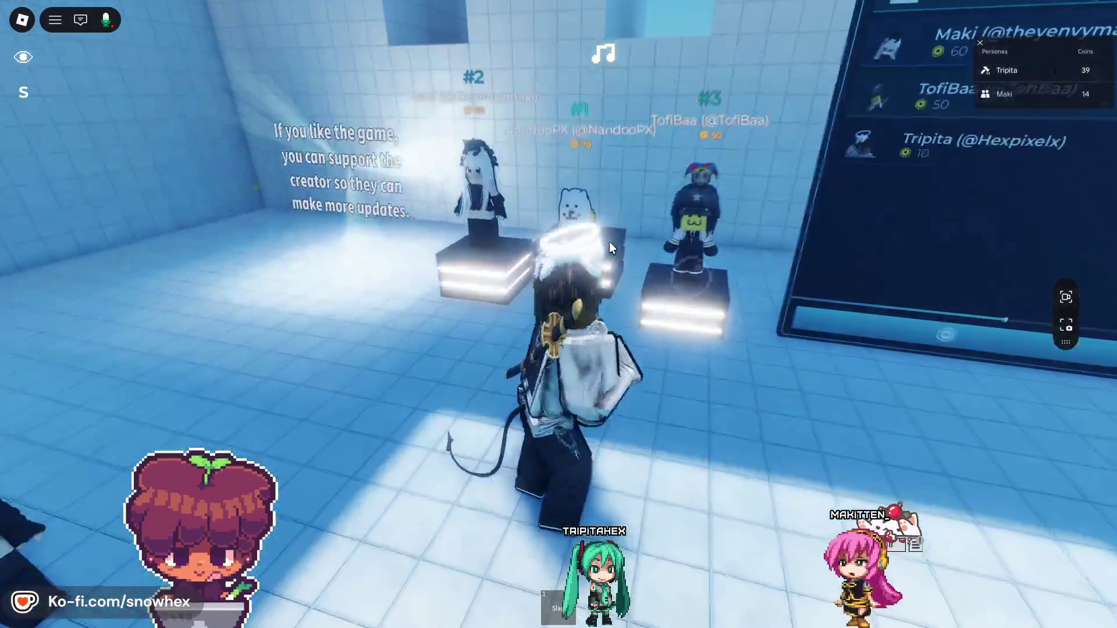
scroll(608, 241, "down", 3)
key("Left")
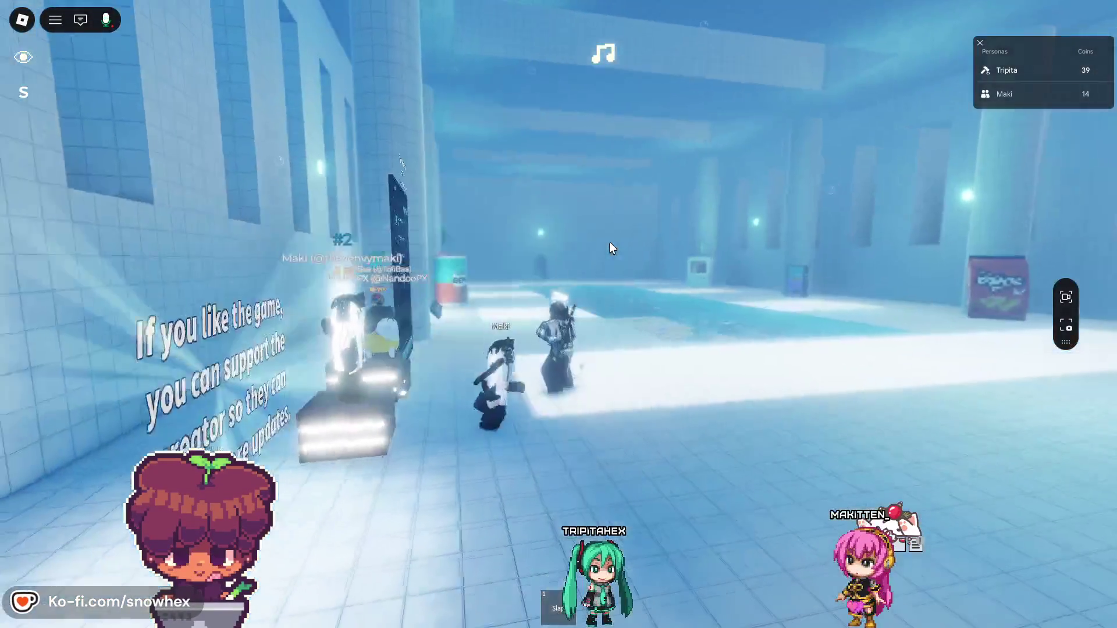
key("Left")
scroll(609, 242, "up", 3)
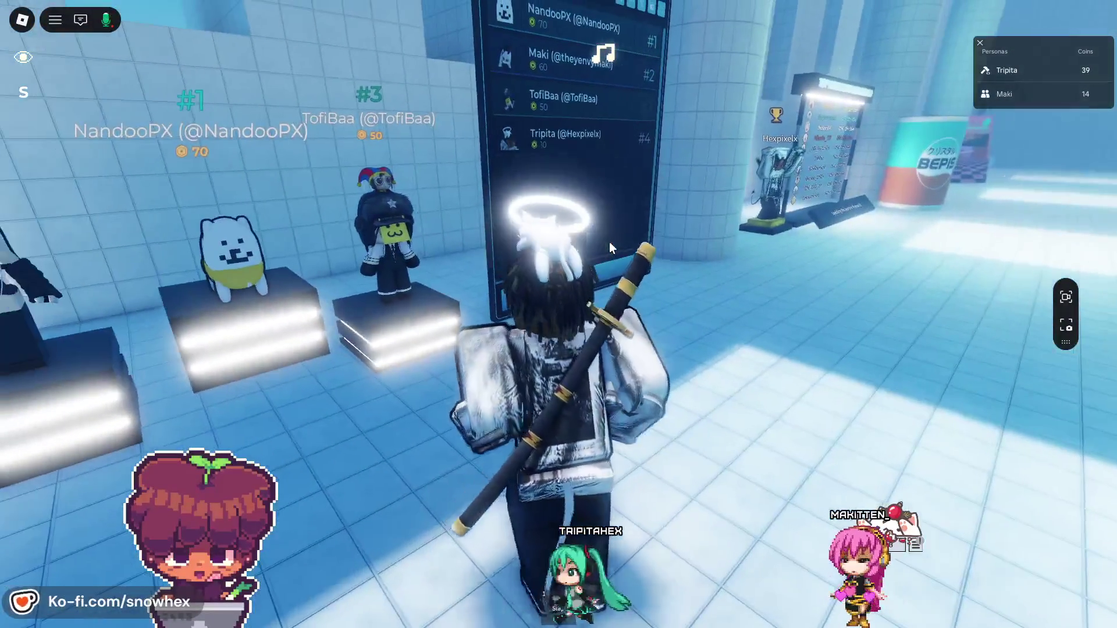
key("d")
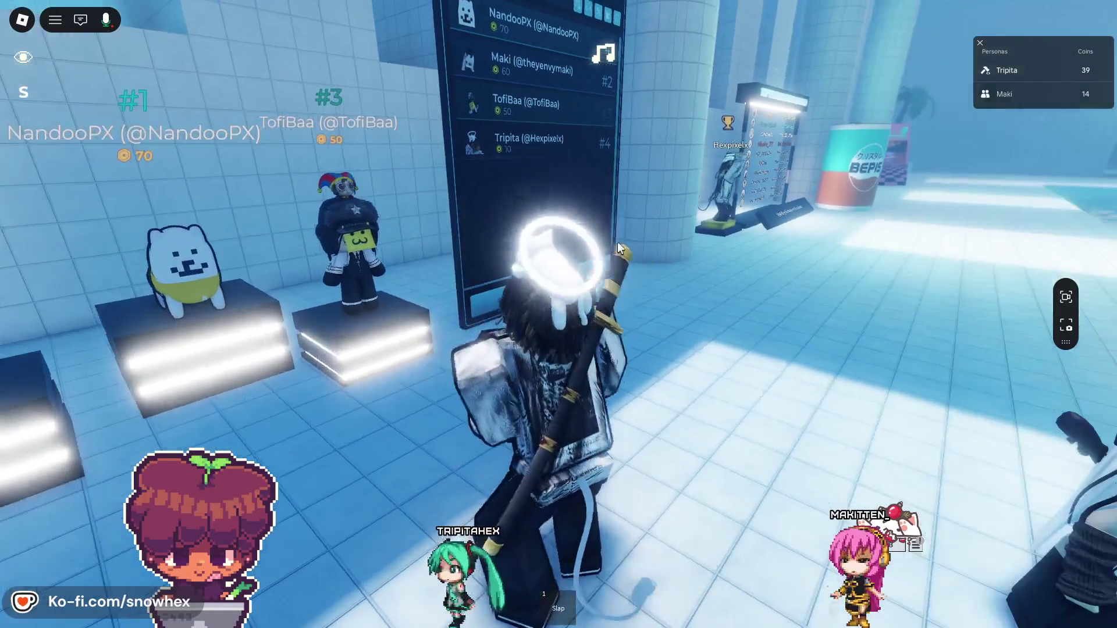
scroll(701, 219, "down", 5)
scroll(700, 219, "up", 5)
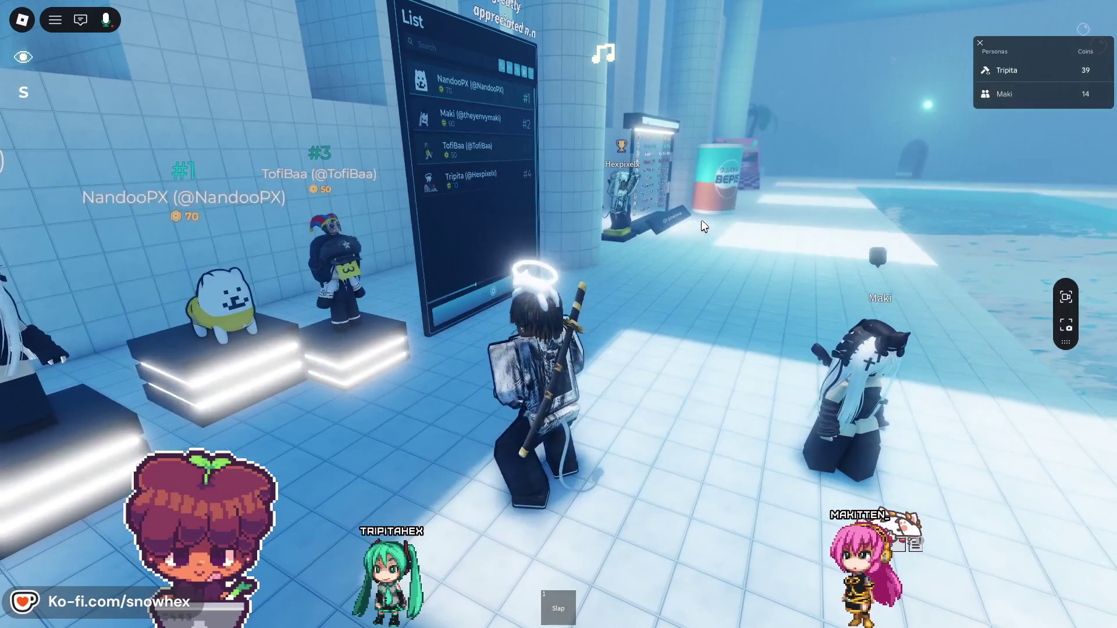
scroll(700, 218, "down", 6)
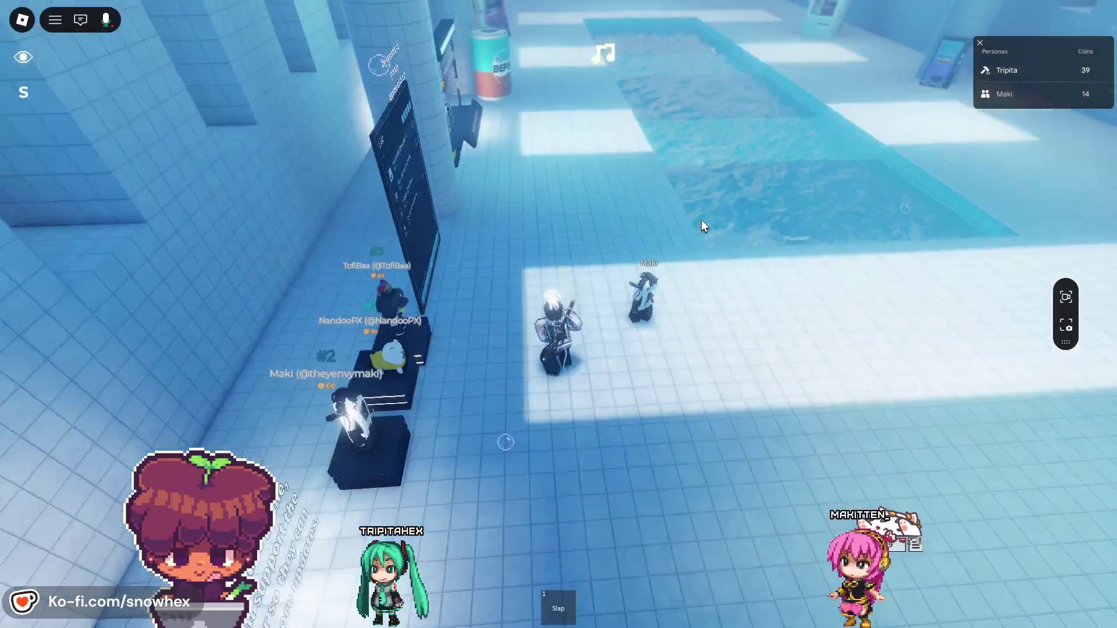
scroll(701, 221, "up", 5)
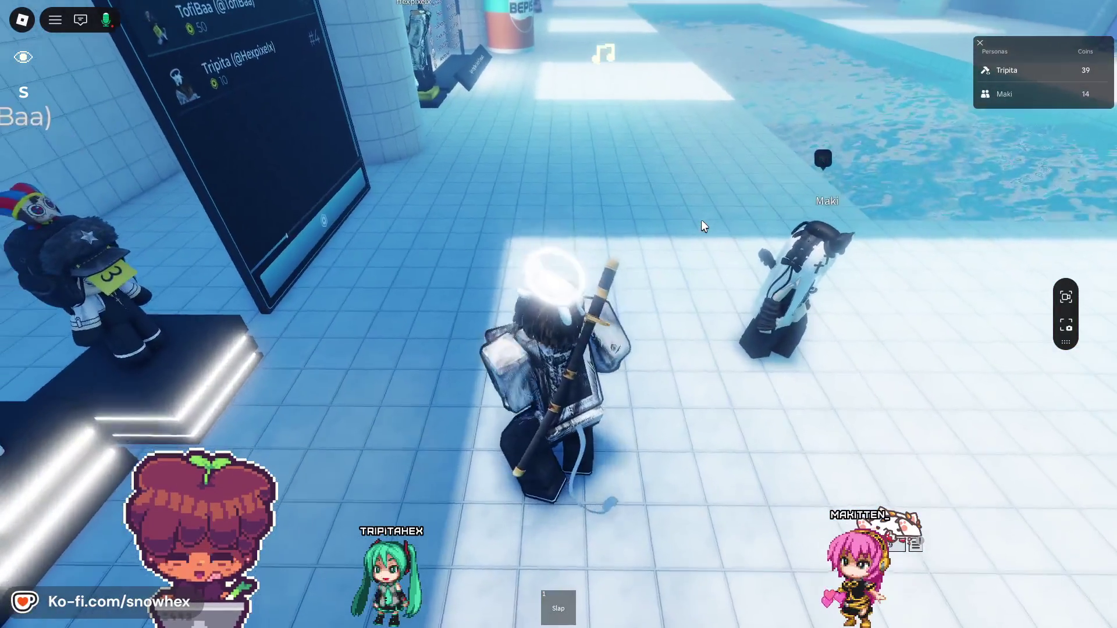
scroll(701, 221, "down", 2)
scroll(702, 225, "up", 3)
scroll(702, 226, "down", 5)
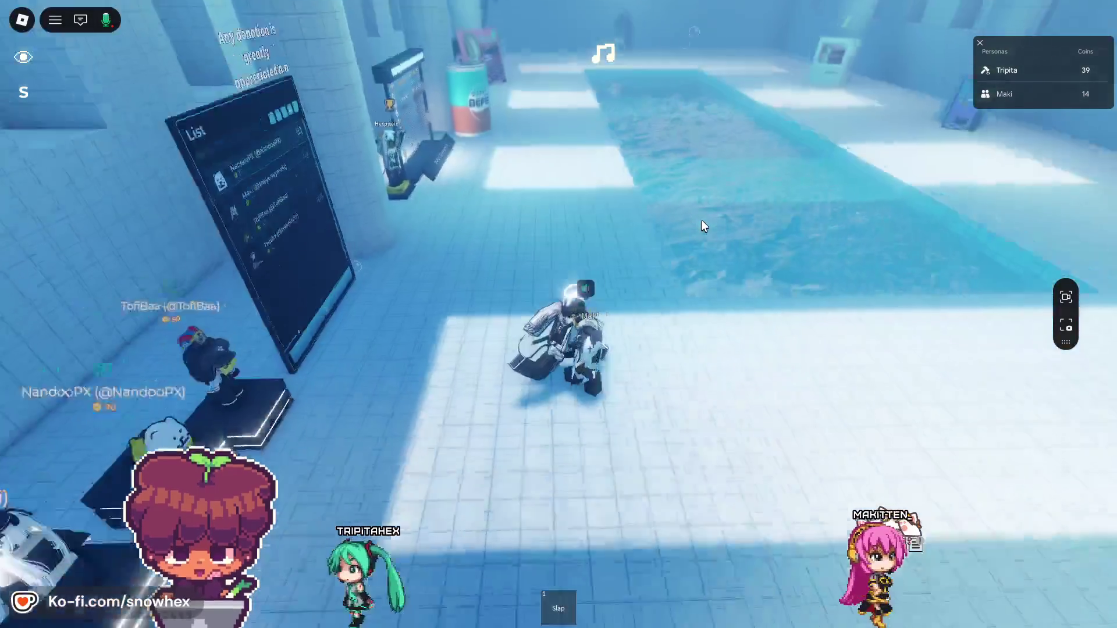
scroll(702, 223, "up", 3)
scroll(702, 222, "down", 2)
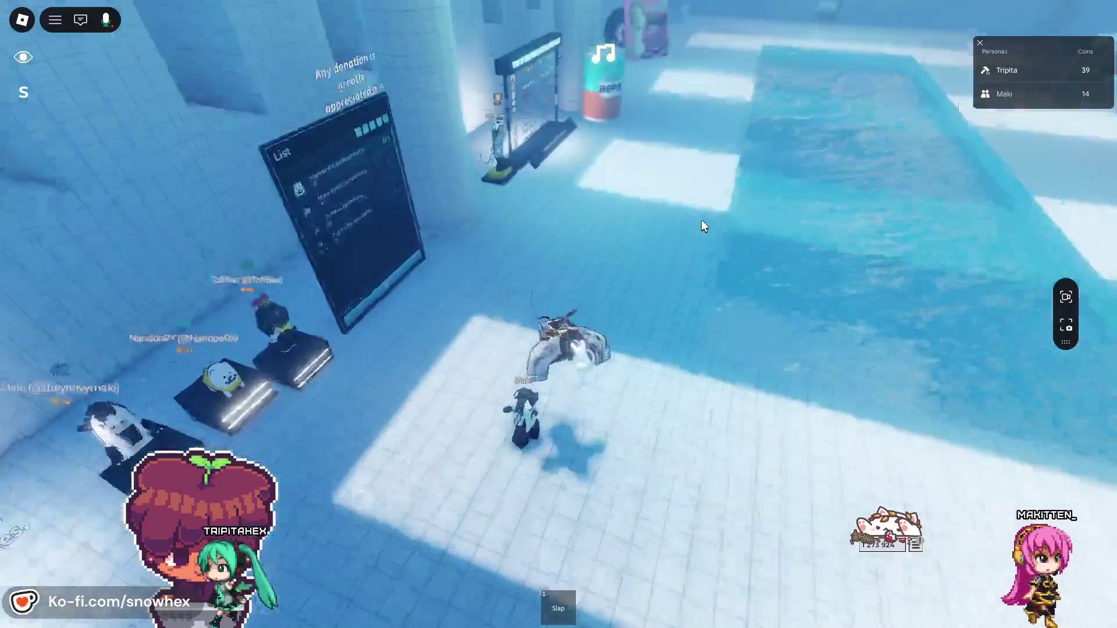
scroll(701, 222, "up", 5)
scroll(702, 225, "up", 4)
scroll(701, 226, "down", 4)
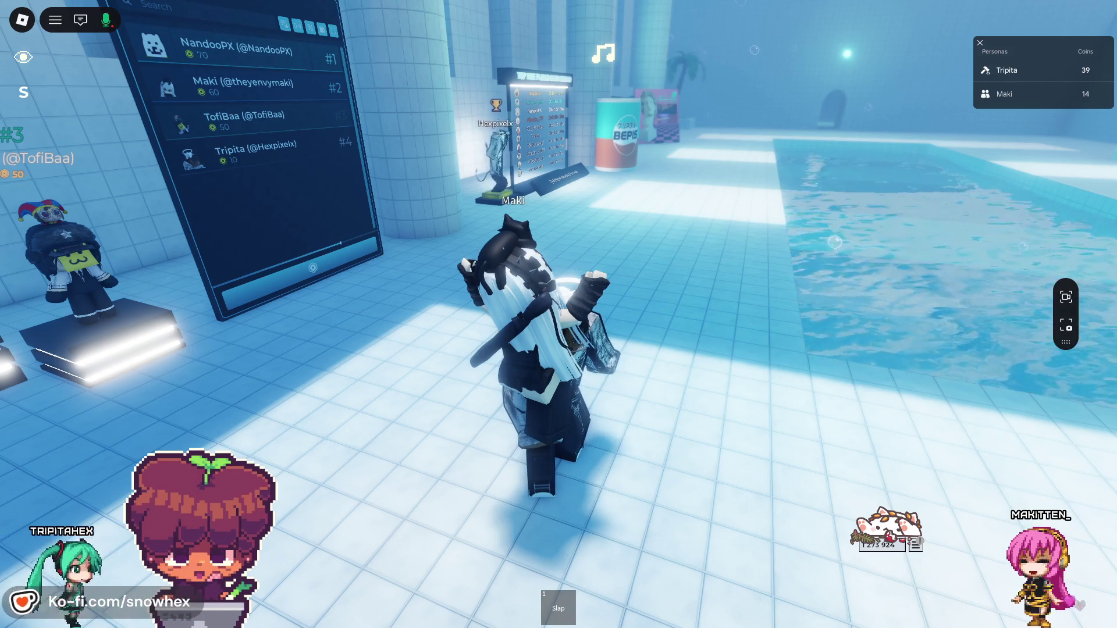
key("alt+Tab")
key("a")
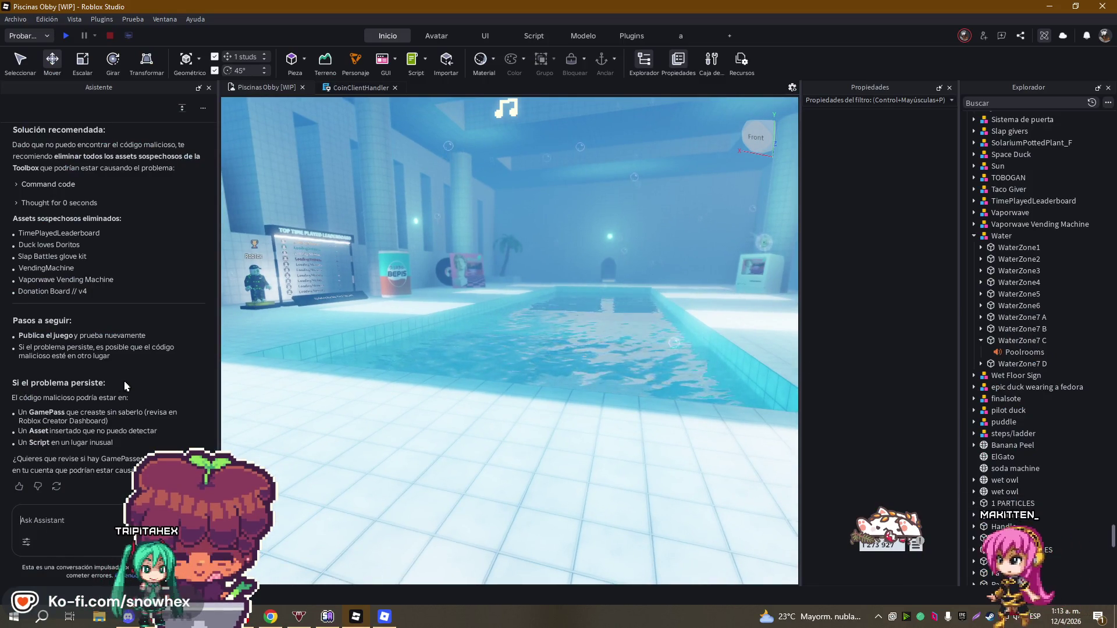
- Send the Assistant a Spanish message blaming the duck for its 'súper extenso' script, despite being just a duck
type("Creo que el problema er")
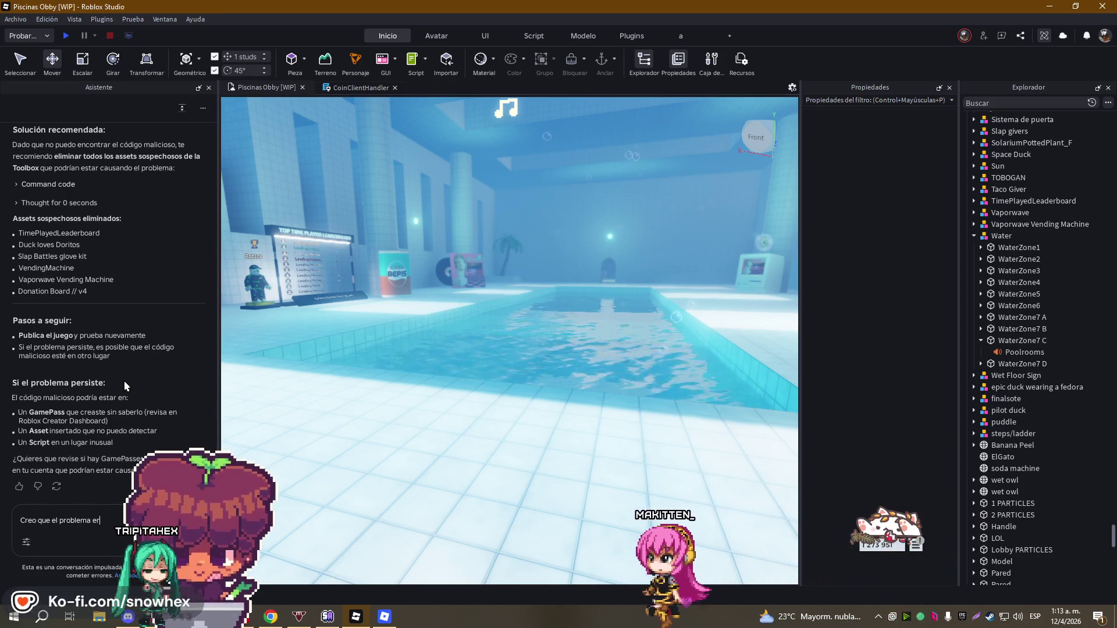
type("a el pat")
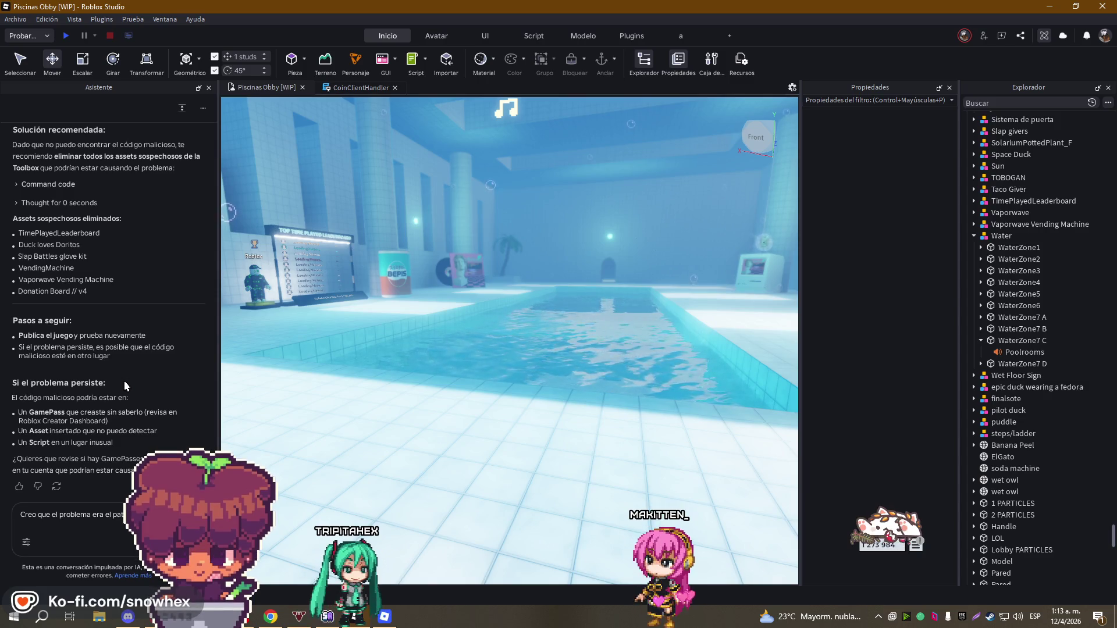
type("ript súper ext")
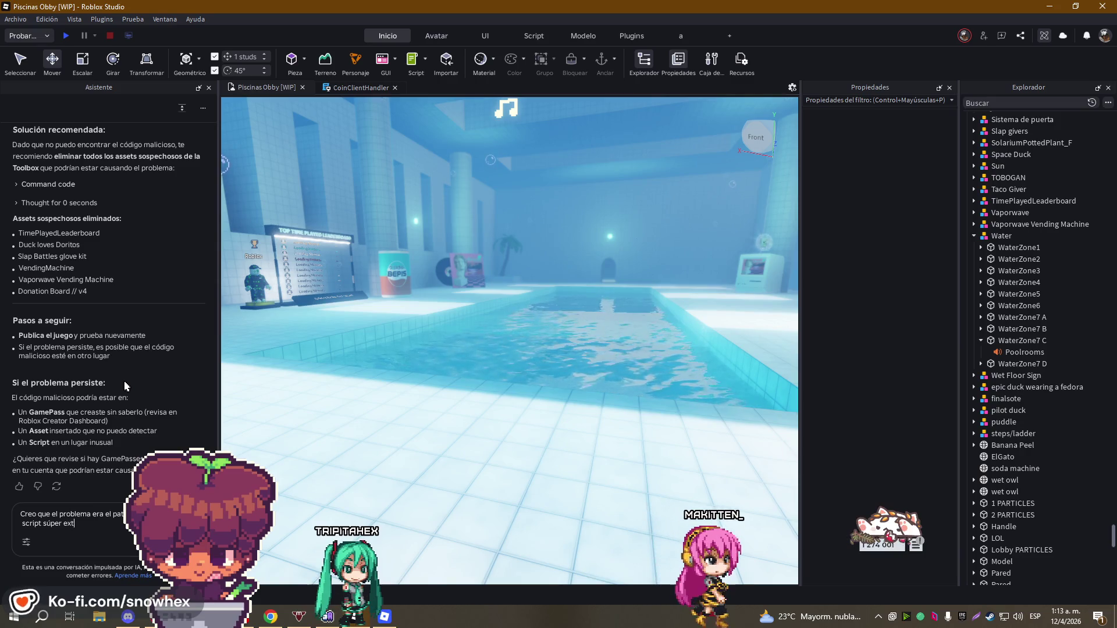
type("enso con algun")
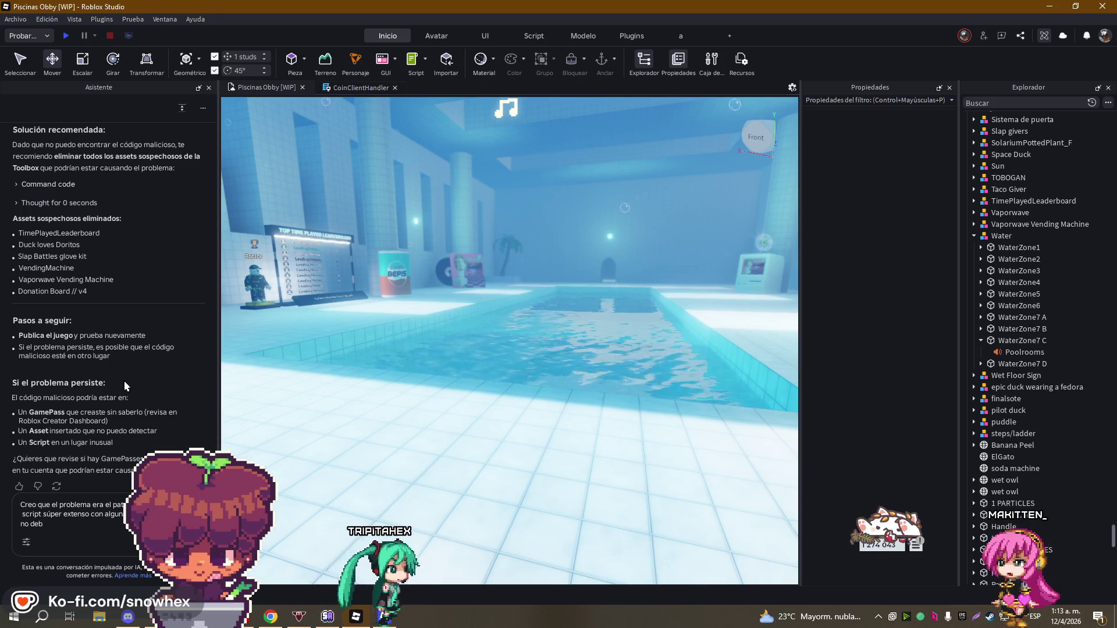
type("tener")
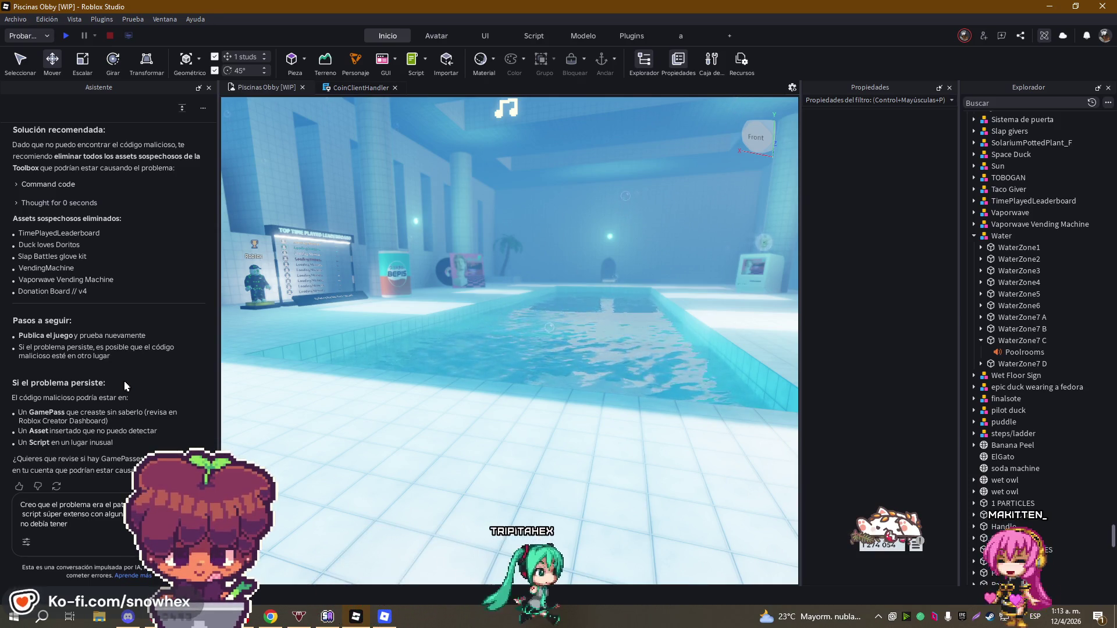
type(" ya que solo era u ")
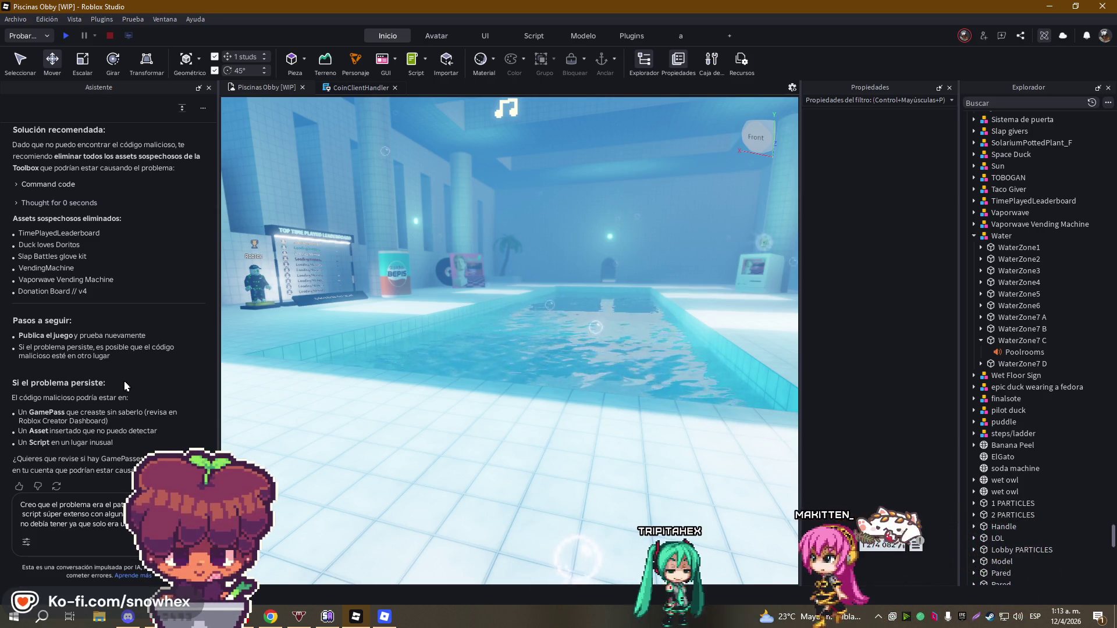
type("un pato")
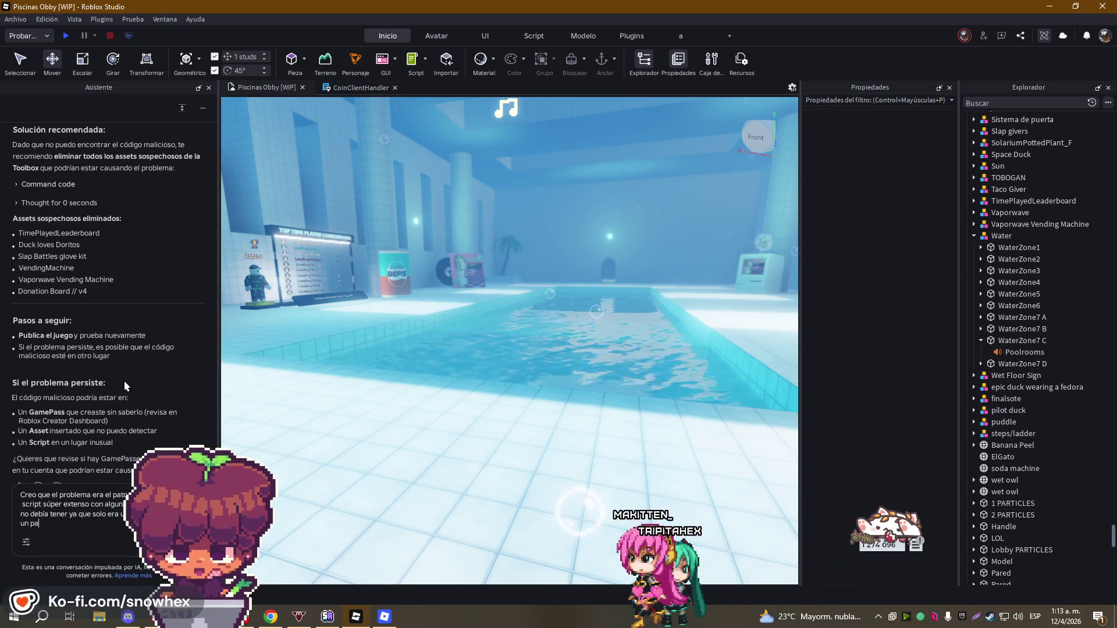
key("Return")
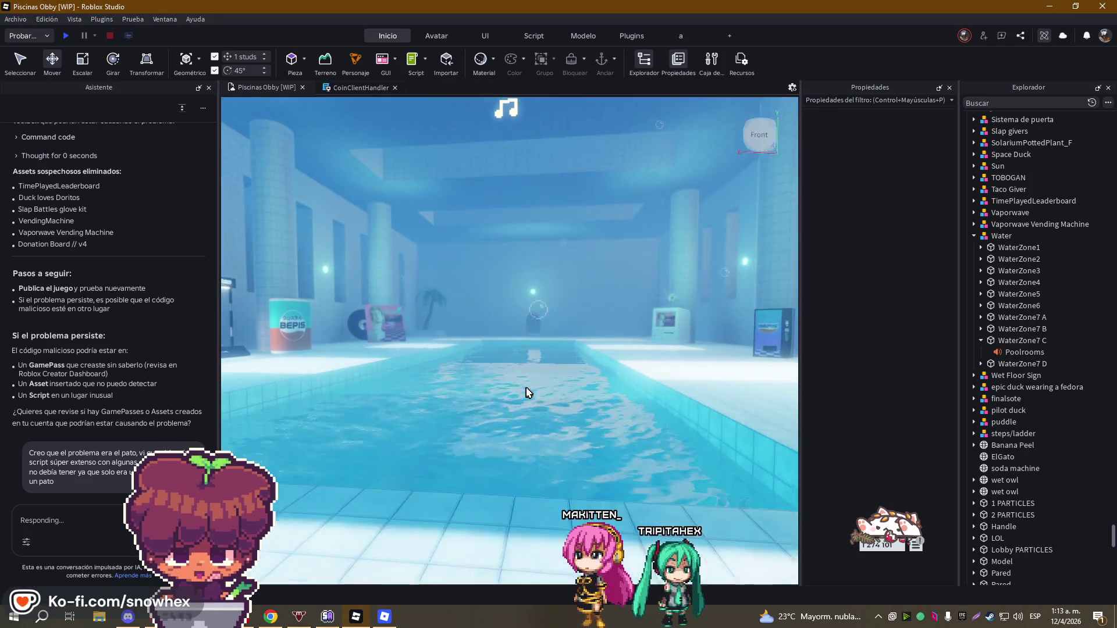
- Filter the Explorer with 'duck' to show all 15 duck-named objects
scroll(524, 391, "up", 8)
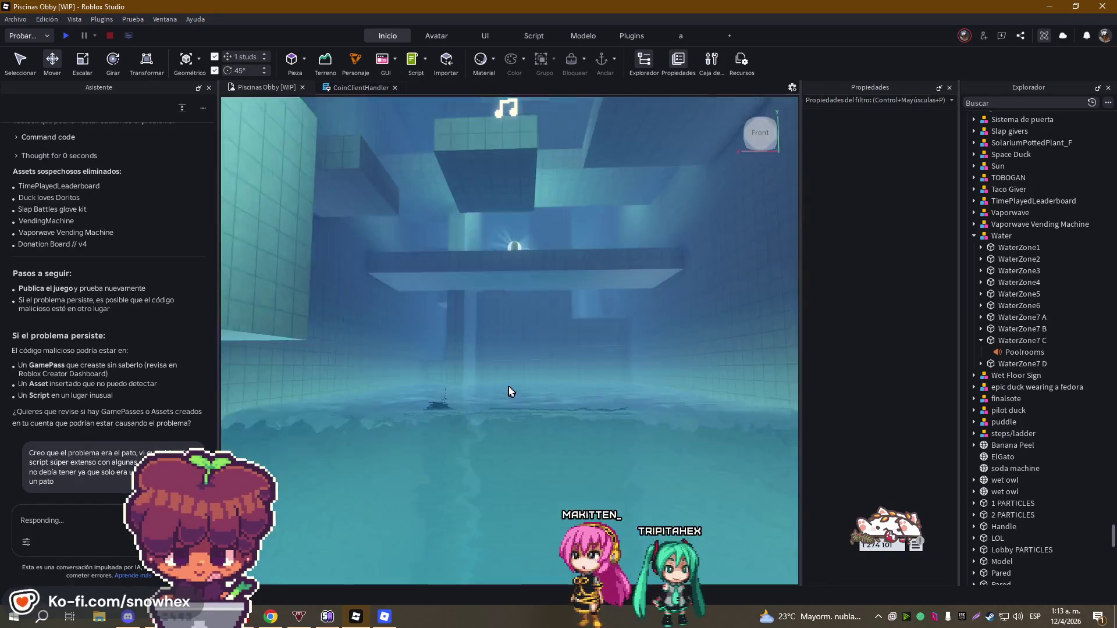
scroll(511, 389, "down", 10)
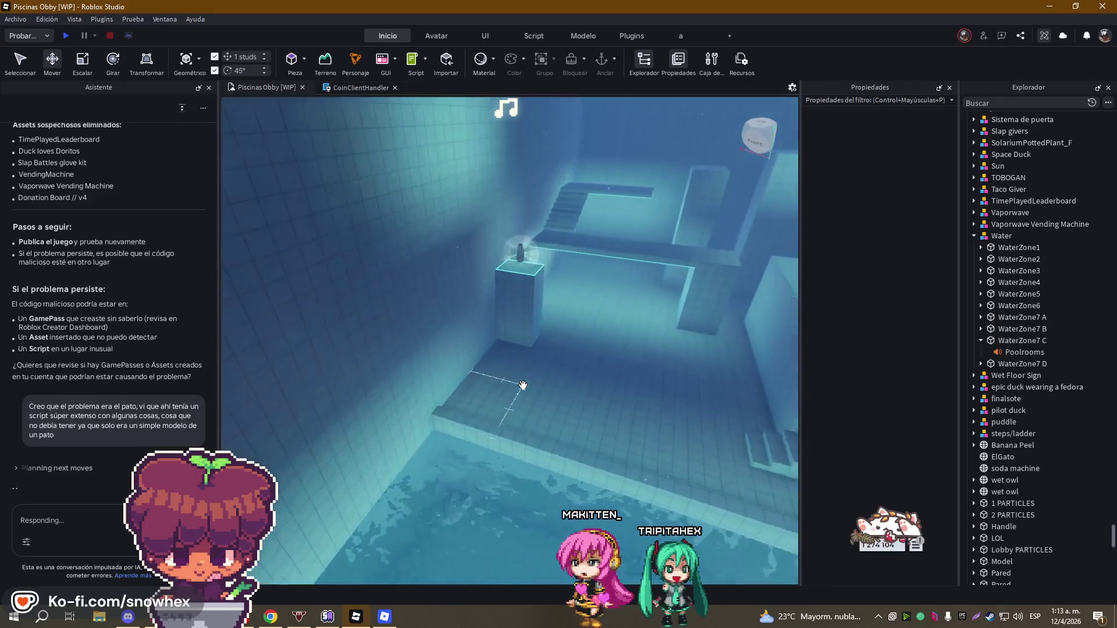
scroll(523, 385, "up", 6)
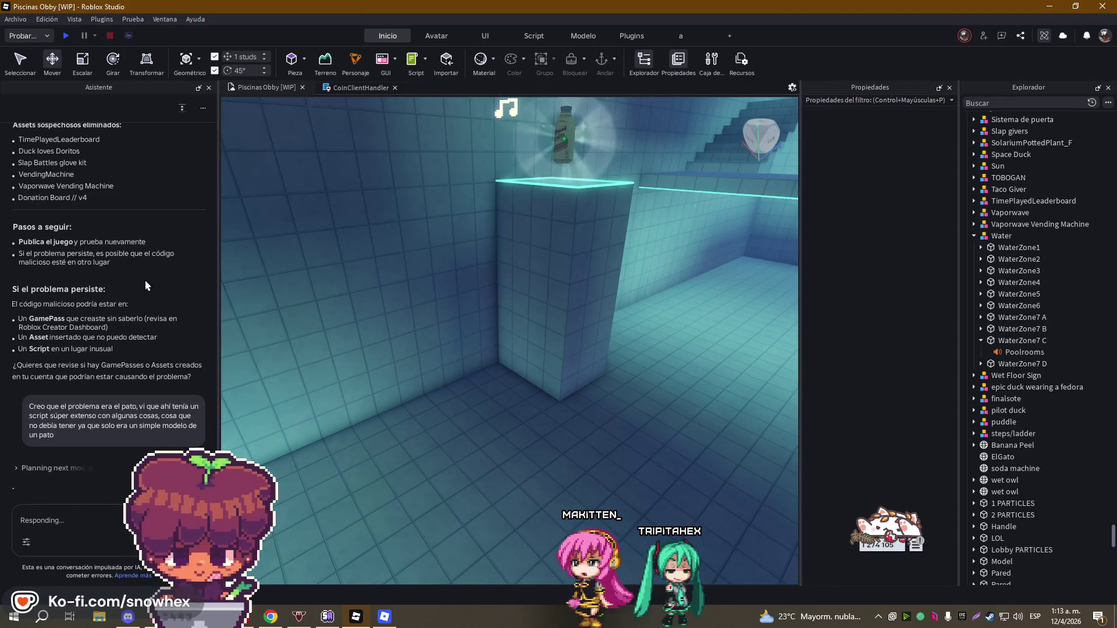
scroll(1019, 267, "up", 6)
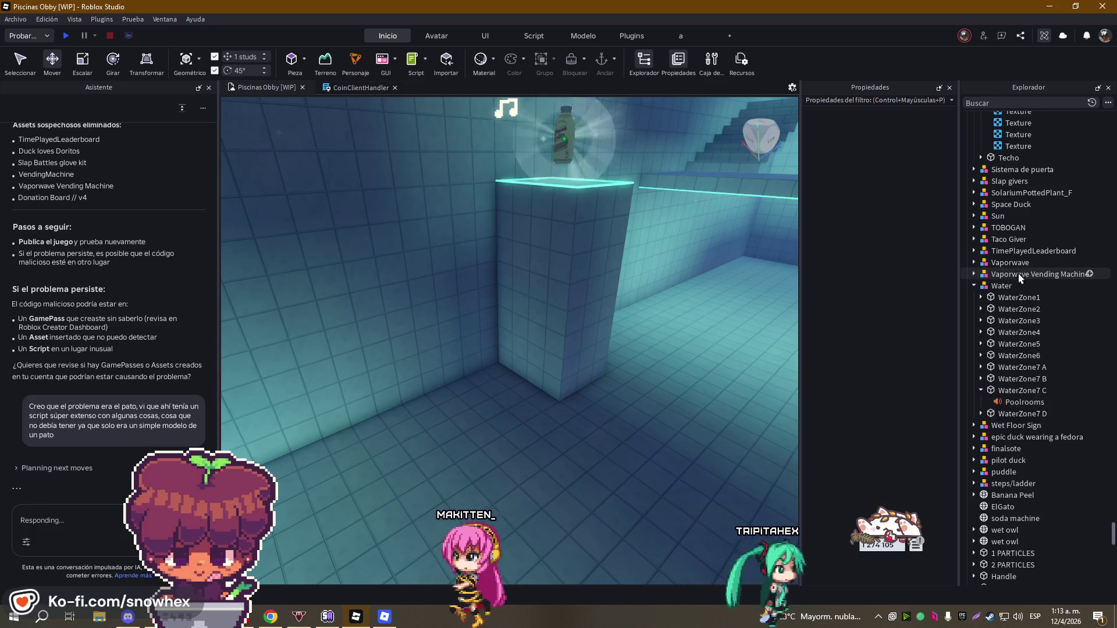
left_click(995, 101)
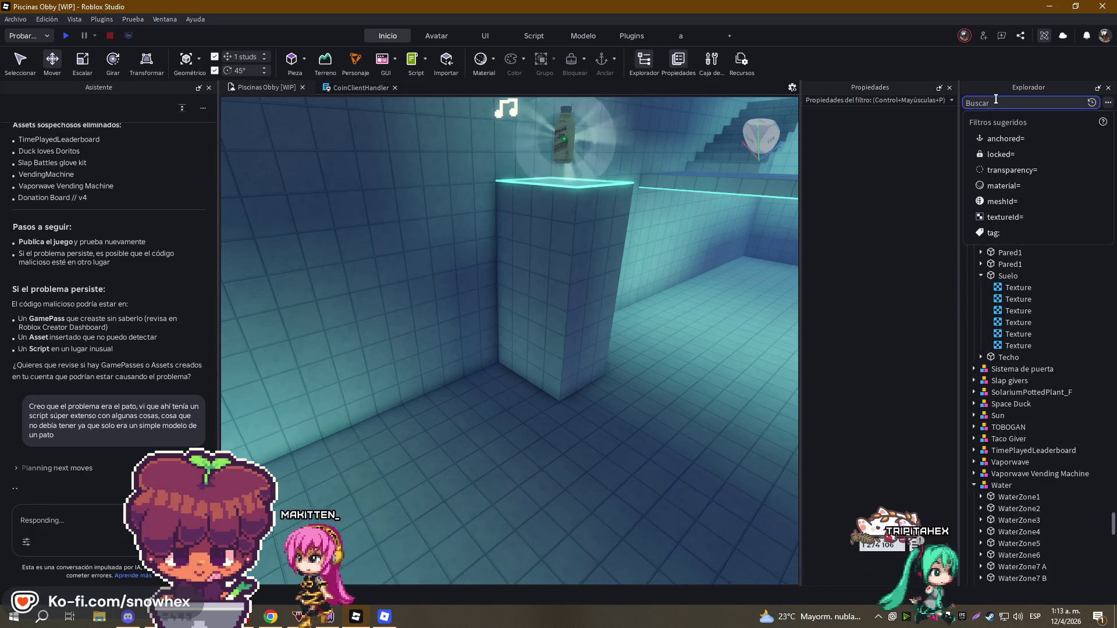
type("duck")
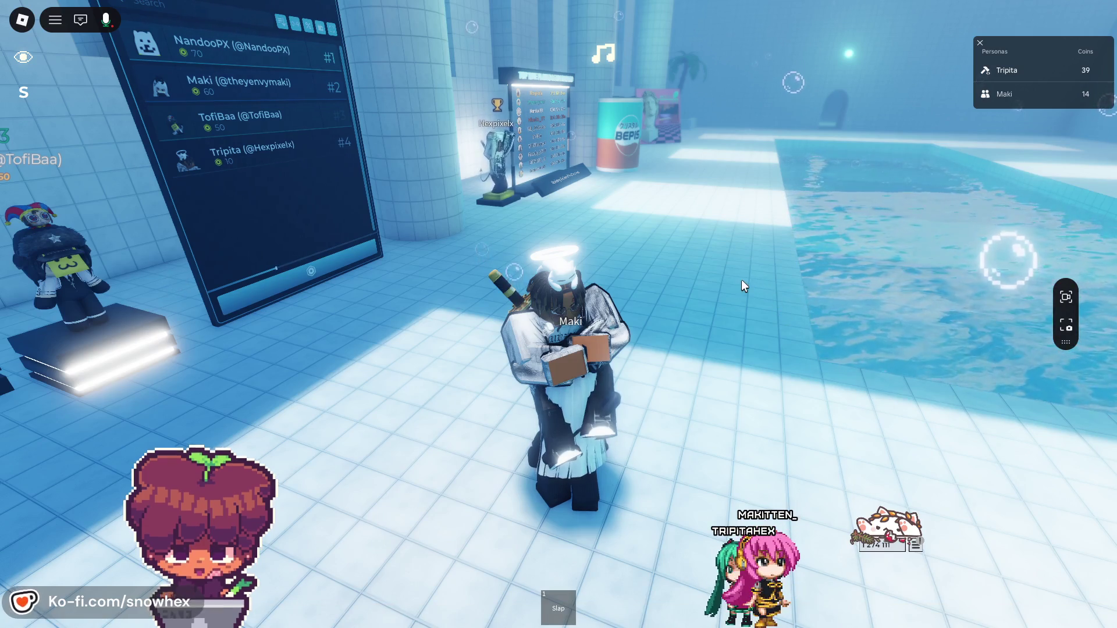
- Walk to the donation list board, equip and stow Slap, and emote beside the other player
key("a")
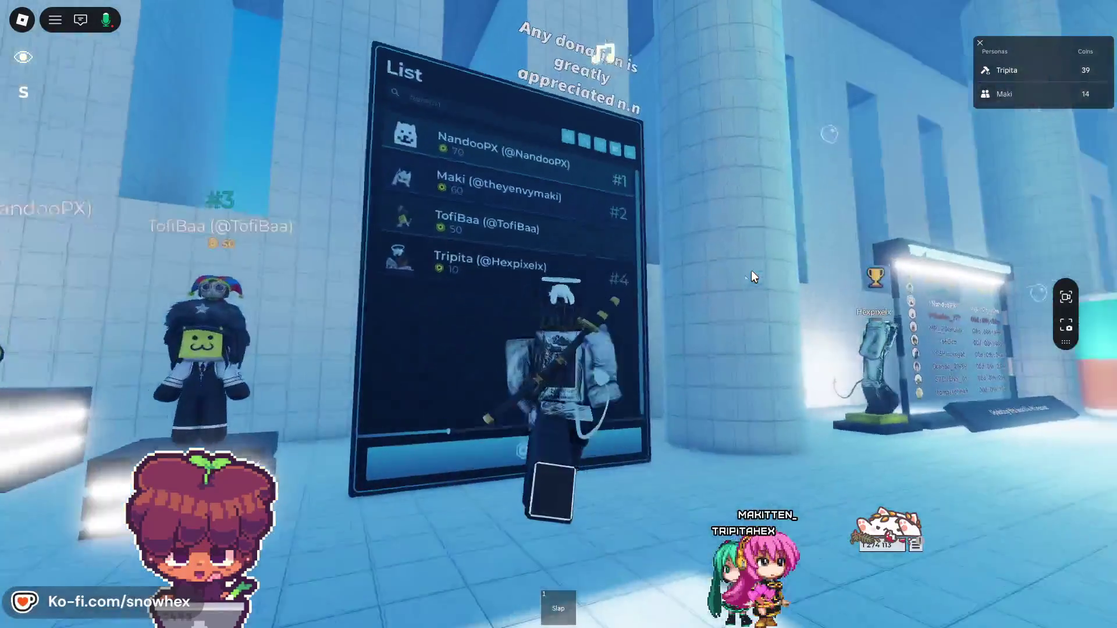
key("w")
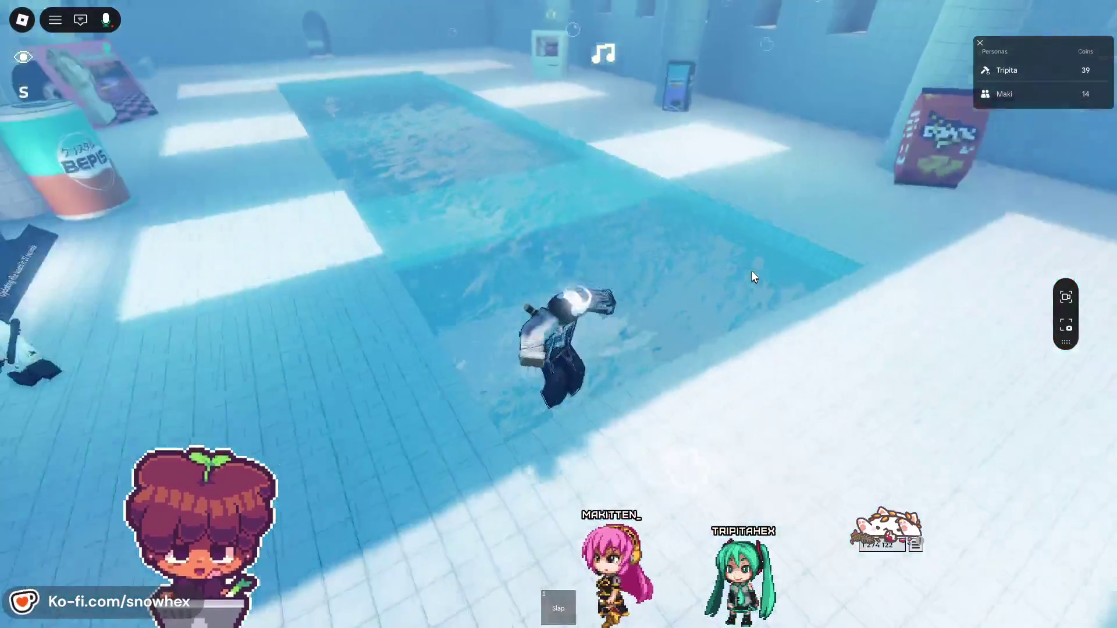
key("1")
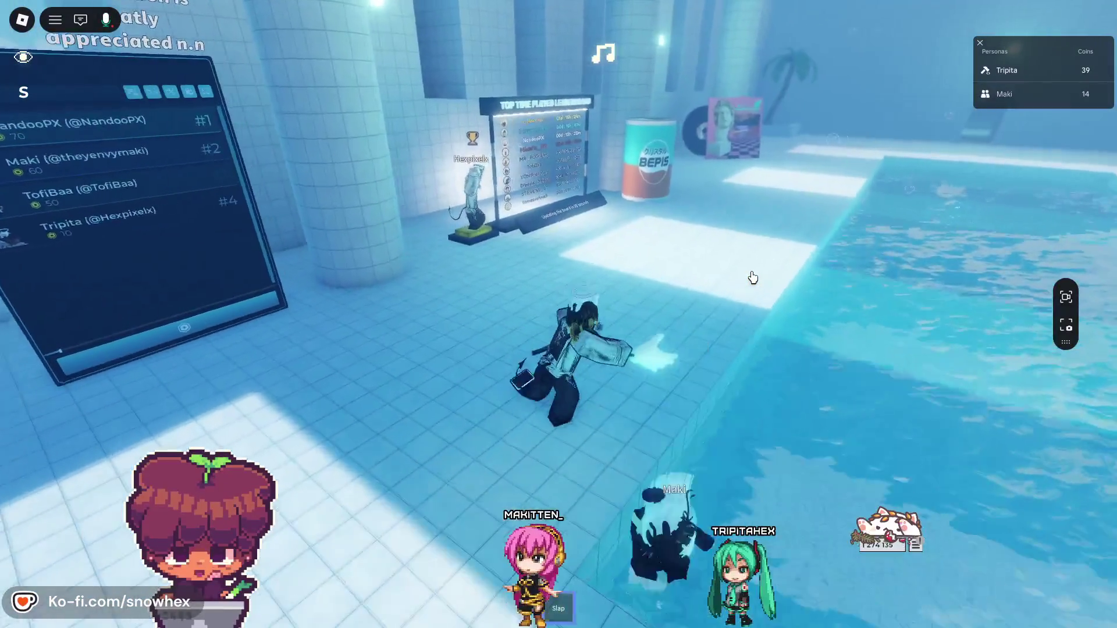
key("1")
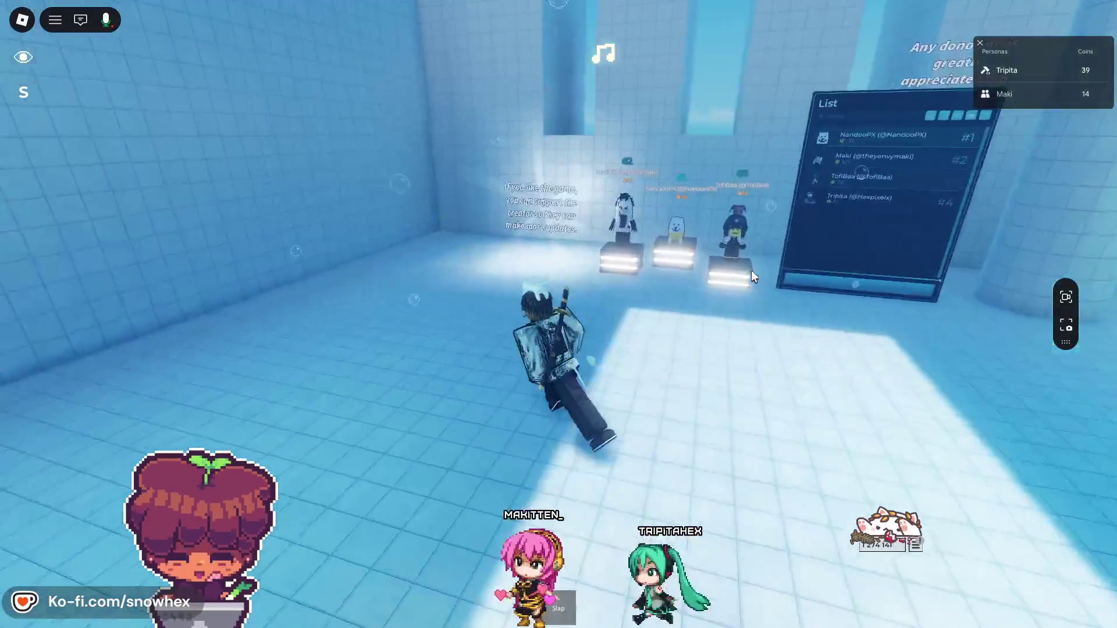
key("w")
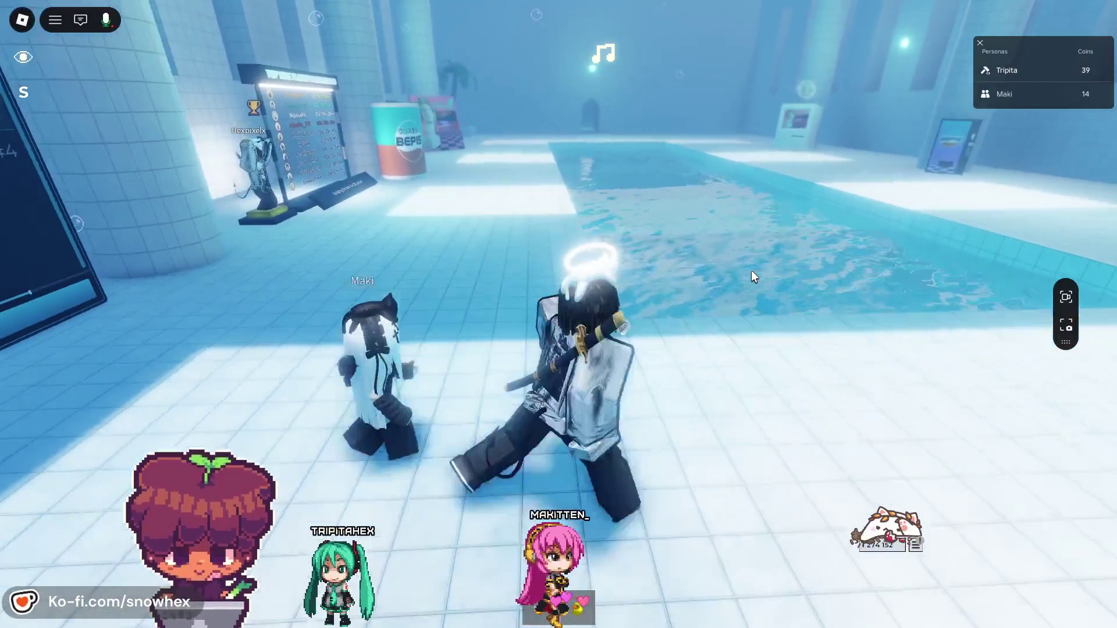
key("period")
left_click(558, 226)
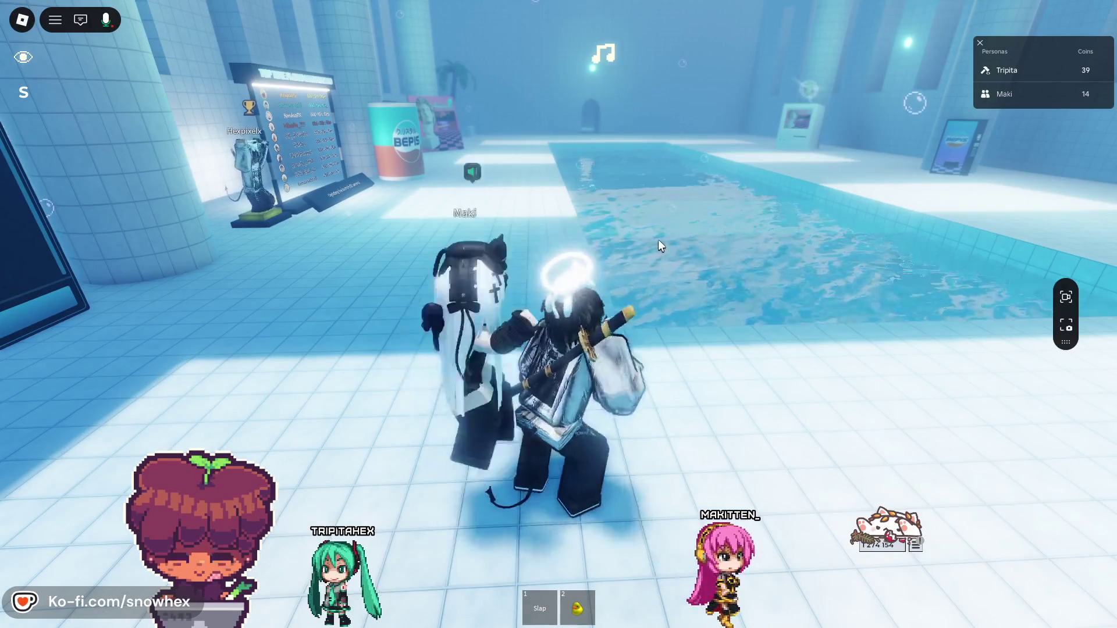
key("alt+Tab")
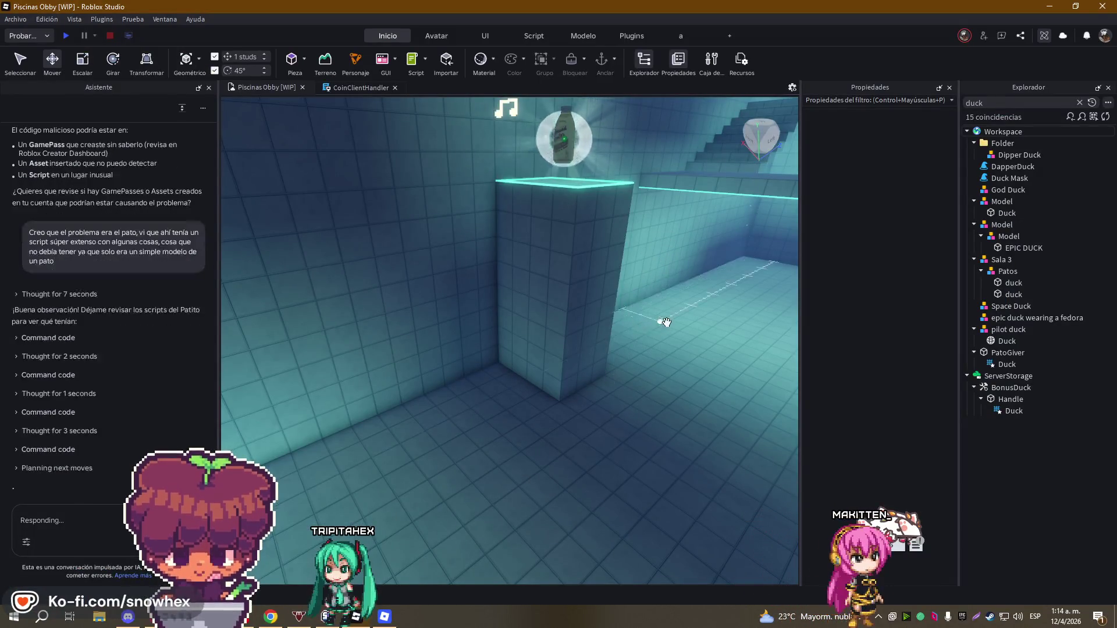
- Move near the glowing pedestal and play another emote in the game
key("s")
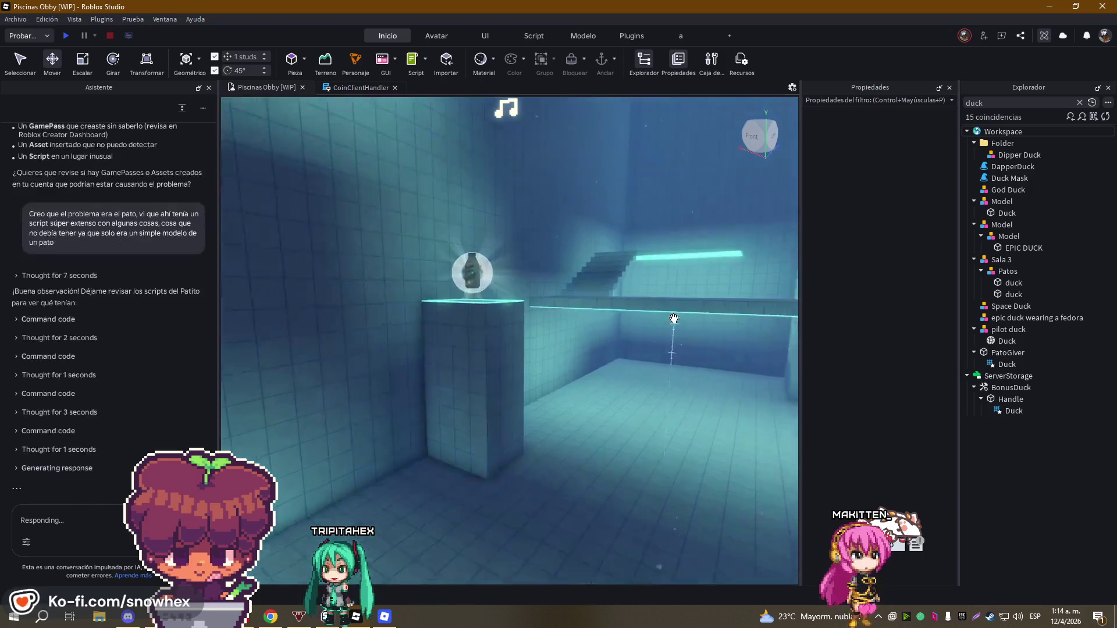
key("w")
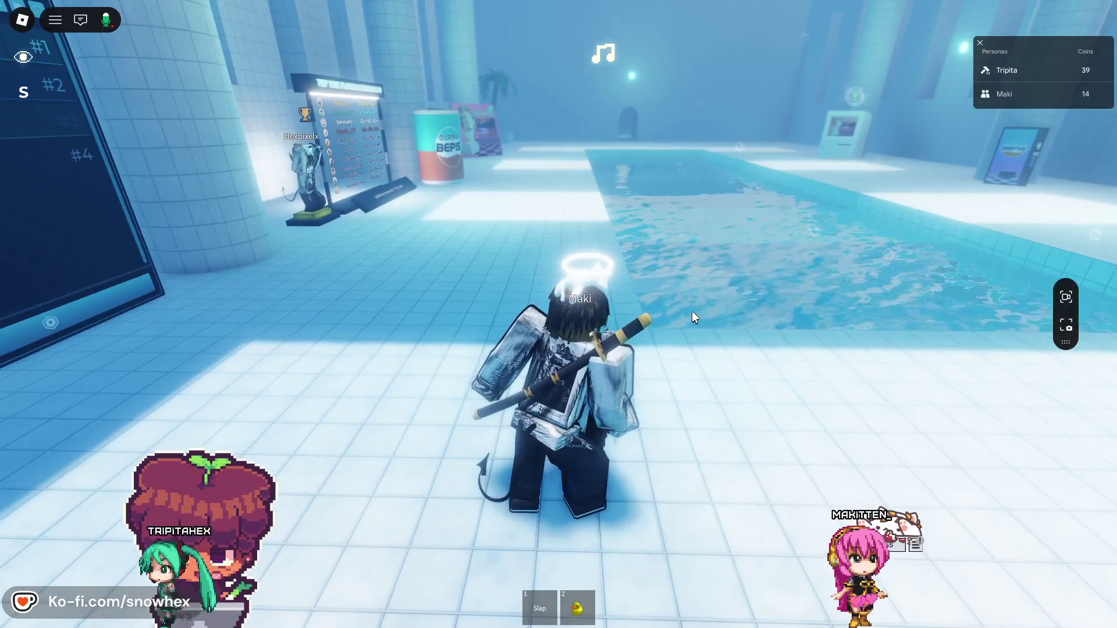
key("period")
left_click(583, 243)
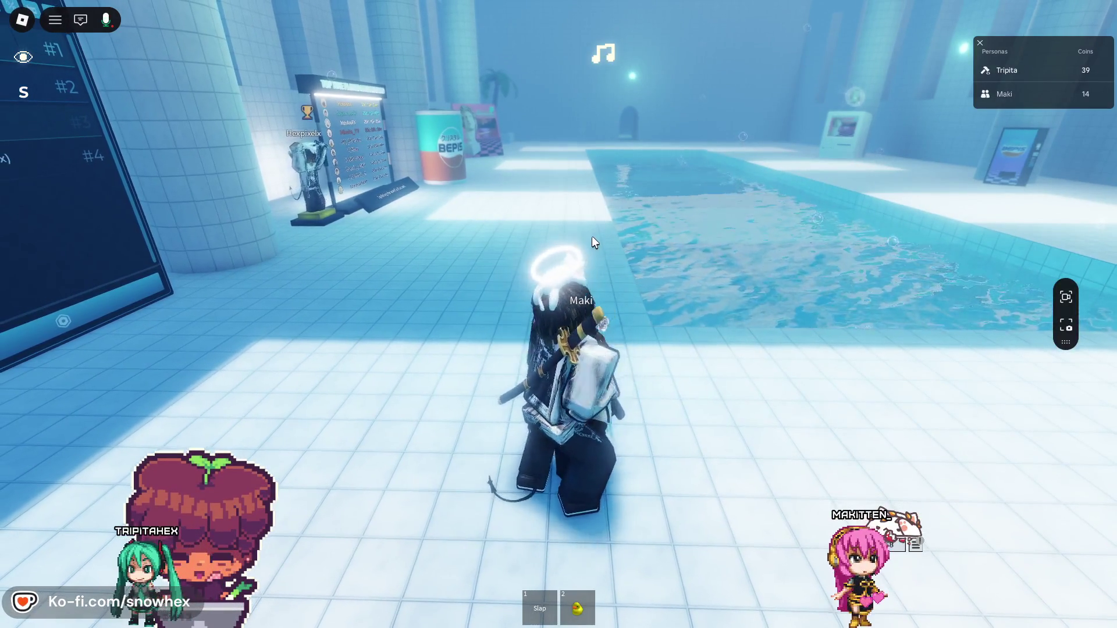
key("alt+Tab")
- Fly the Studio camera over the pool, its platforms and toward the stairs
key("a")
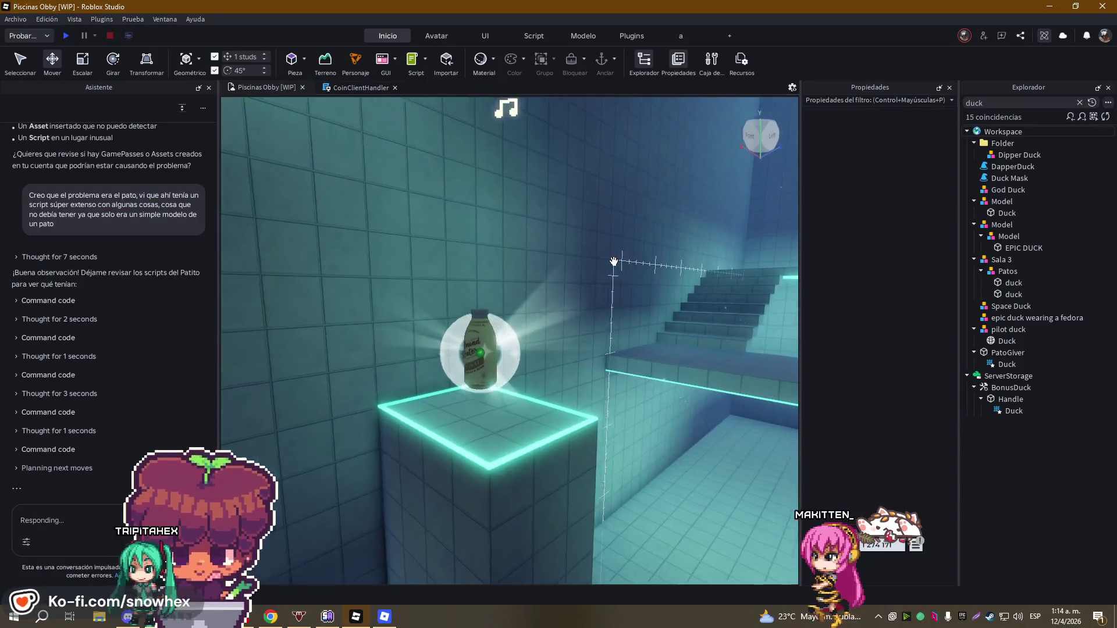
key("e")
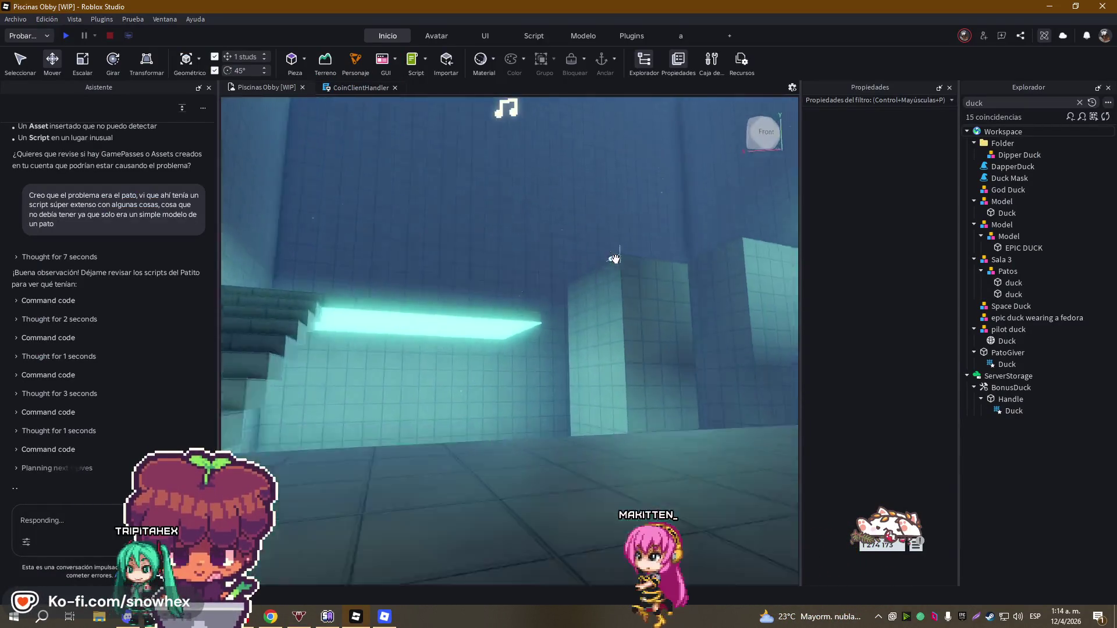
key("q")
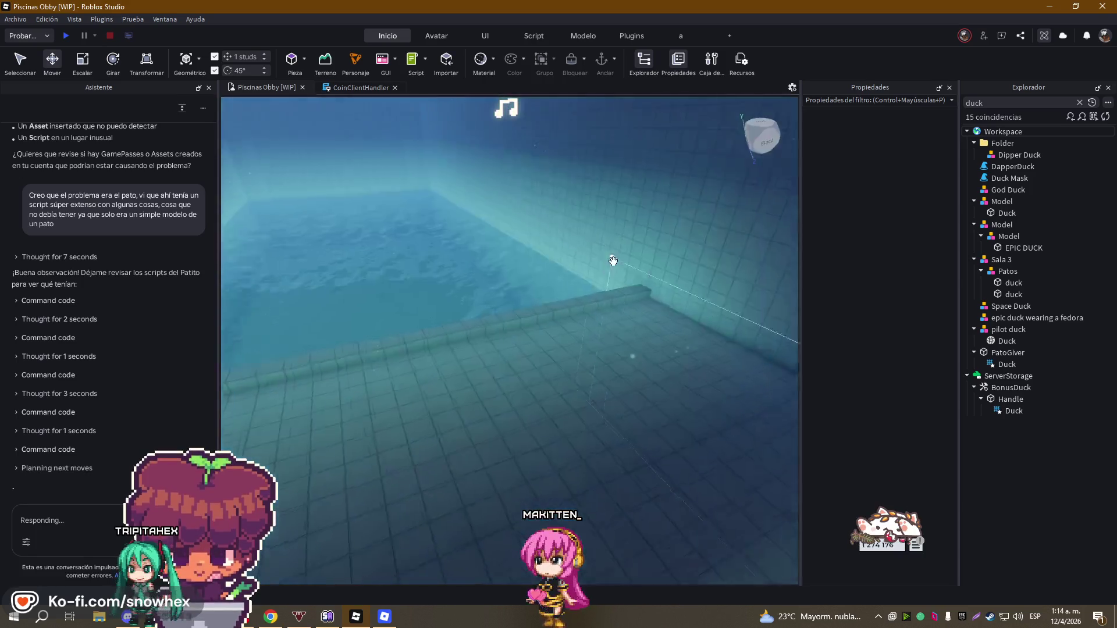
key("s")
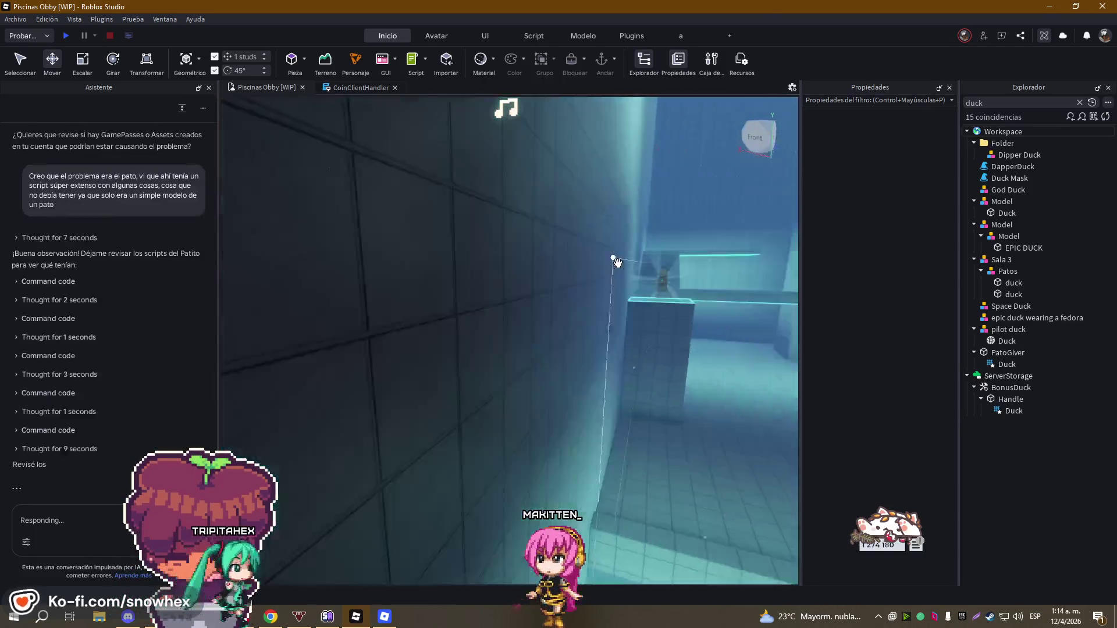
key("s")
key("e")
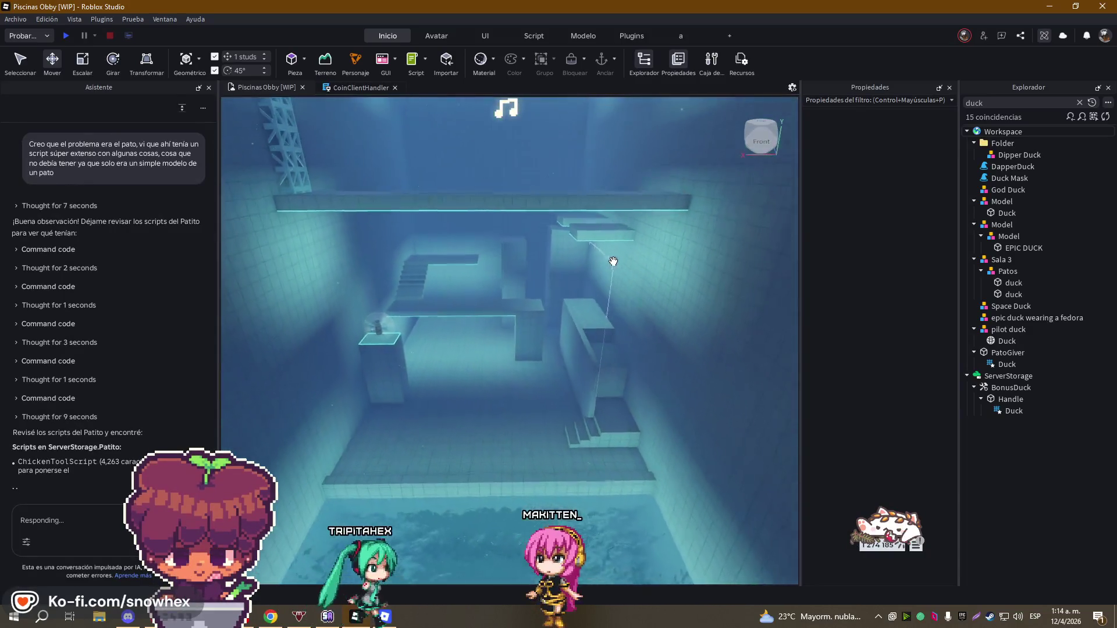
key("w")
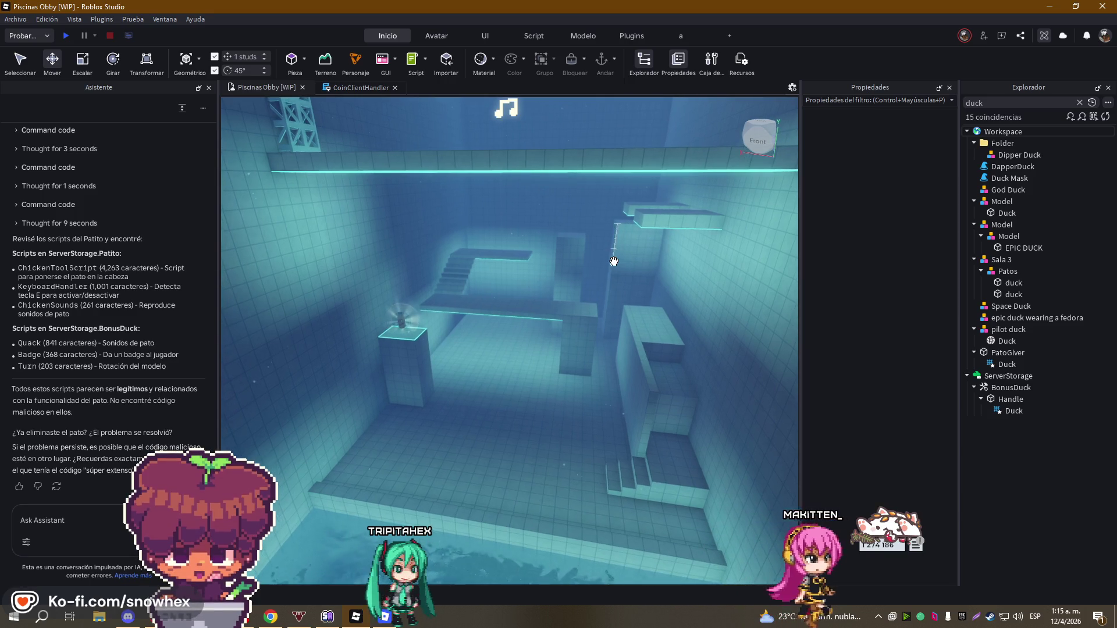
key("w")
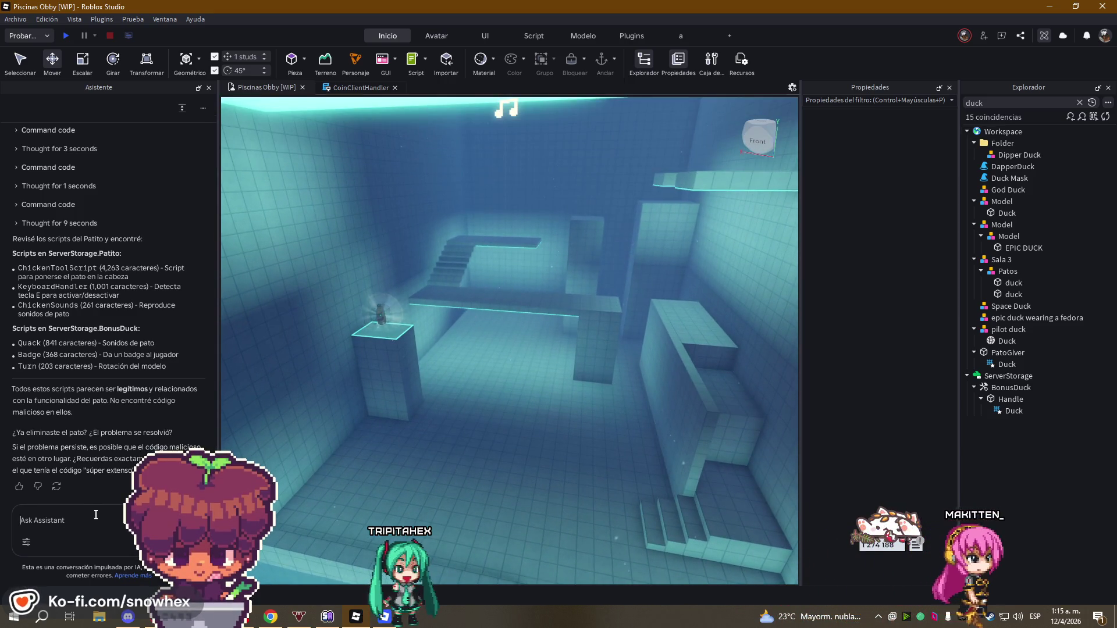
- Type a reply saying the duck was already deleted, quoting "duck love doritos"
type("Ya lo elimin")
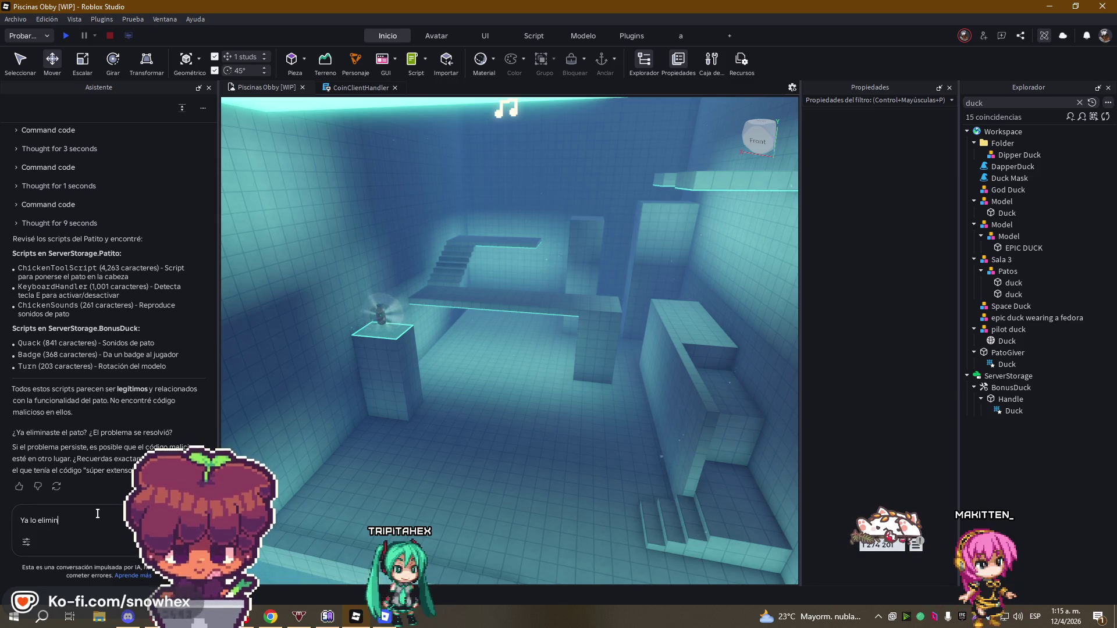
type("é antes de d")
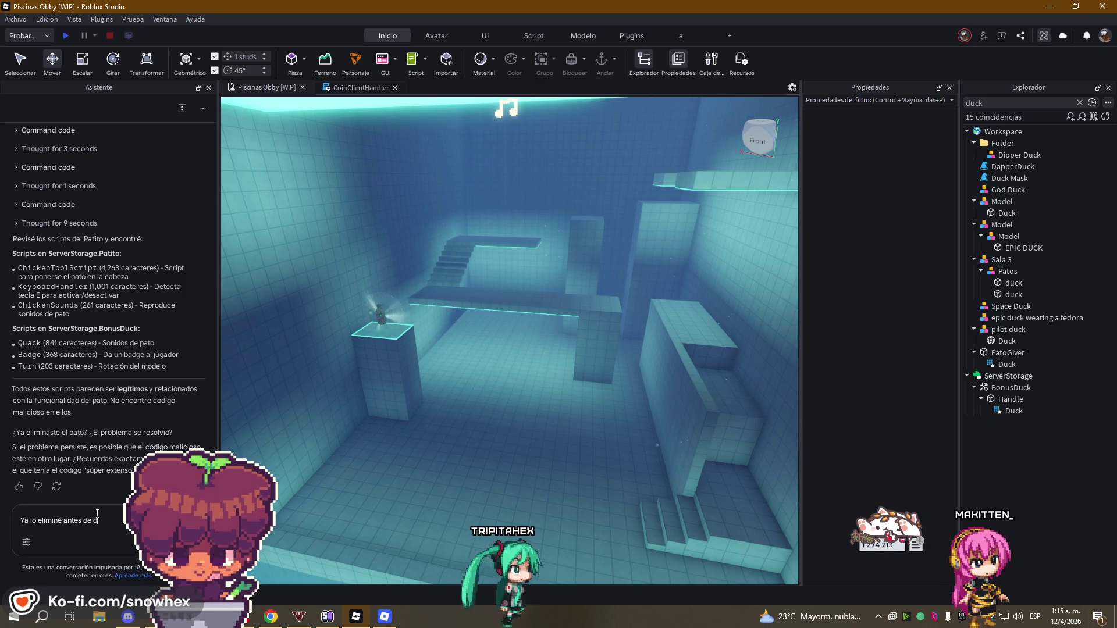
type("ecirte, ")
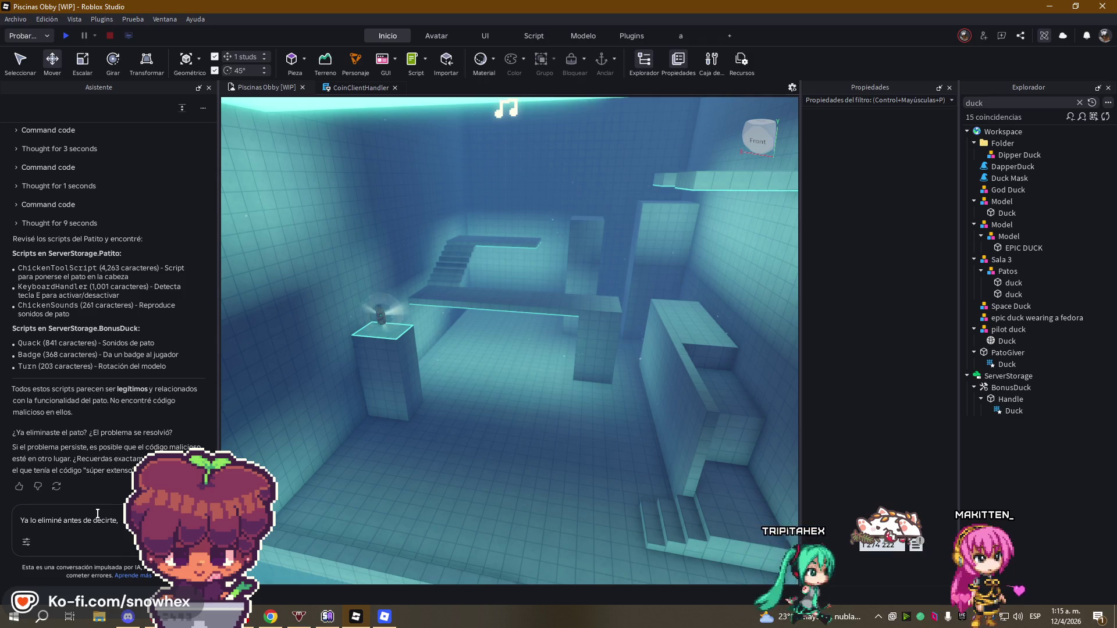
type("\"ducks lob")
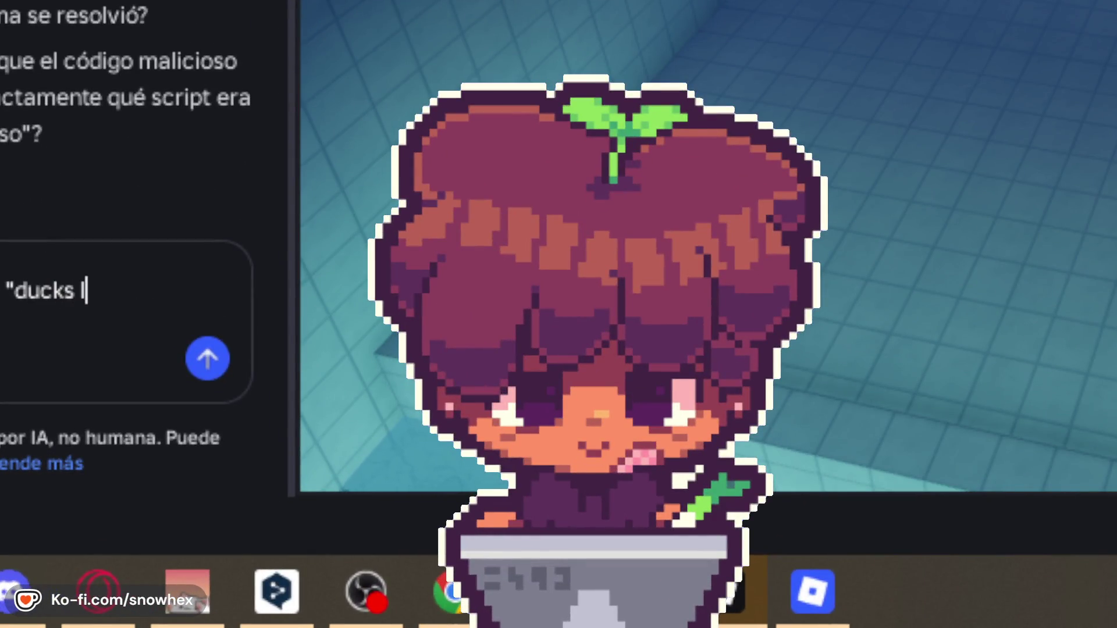
key("BackSpace")
type("ve dorito")
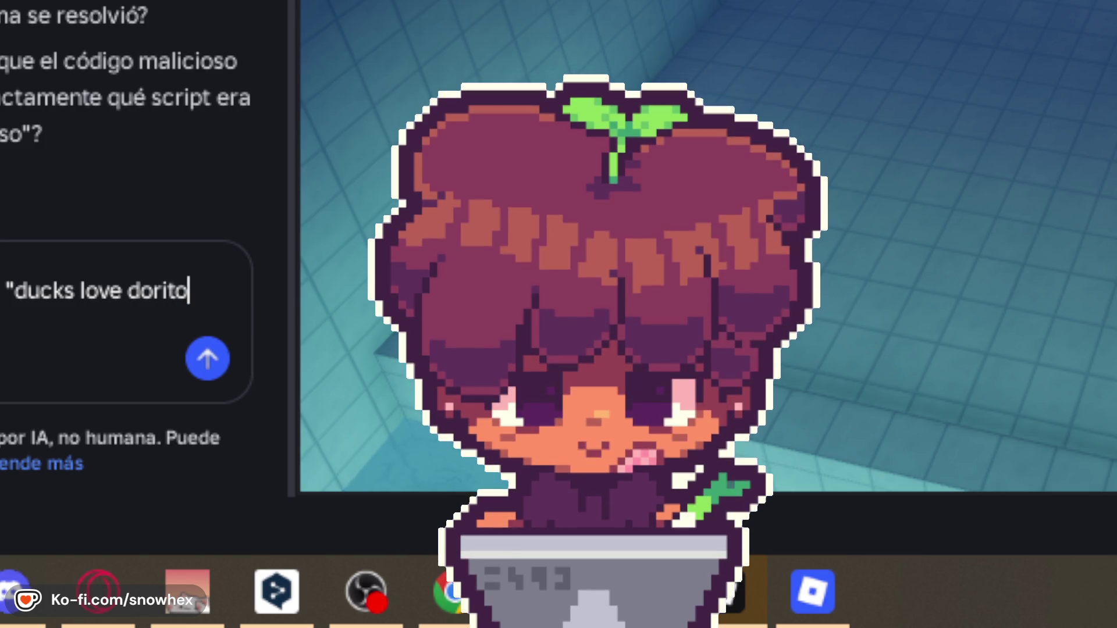
scroll(128, 116, "up", 5)
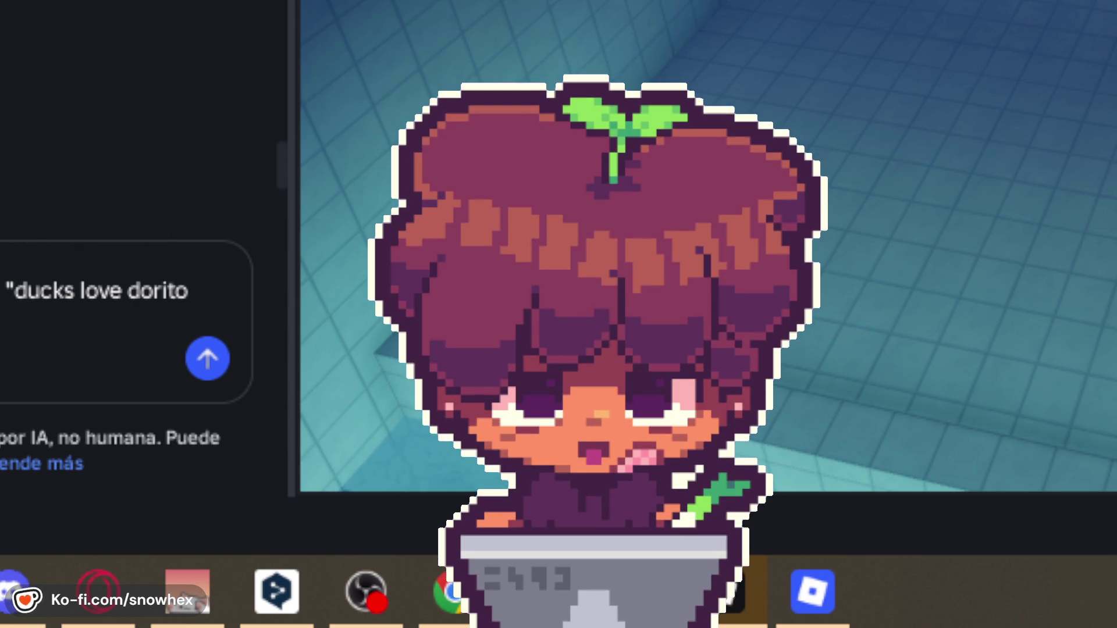
scroll(128, 117, "up", 10)
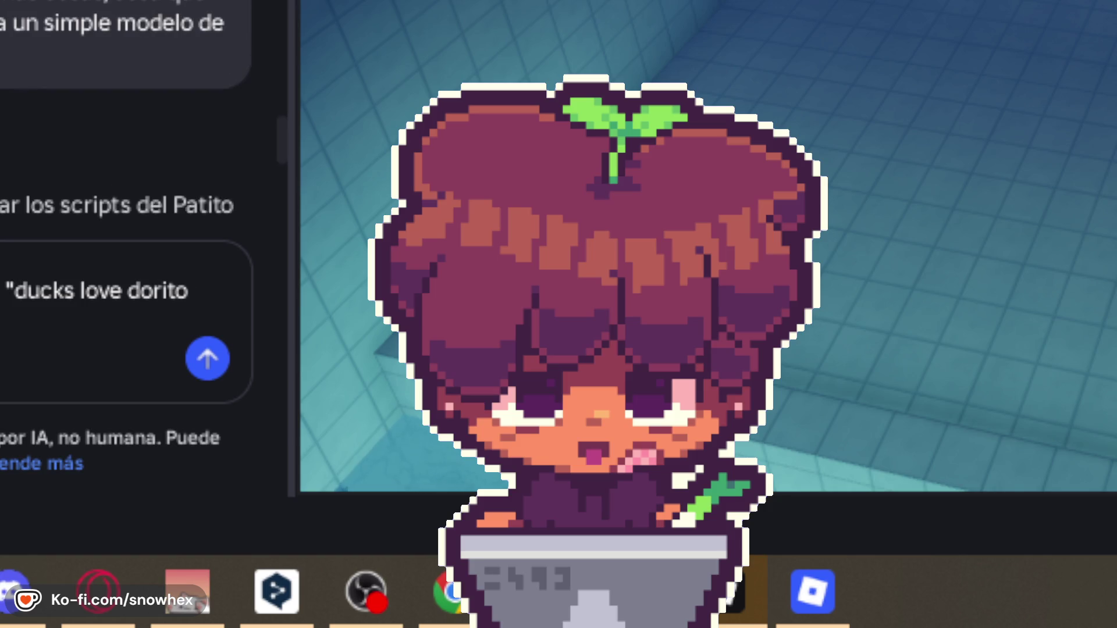
scroll(128, 116, "up", 3)
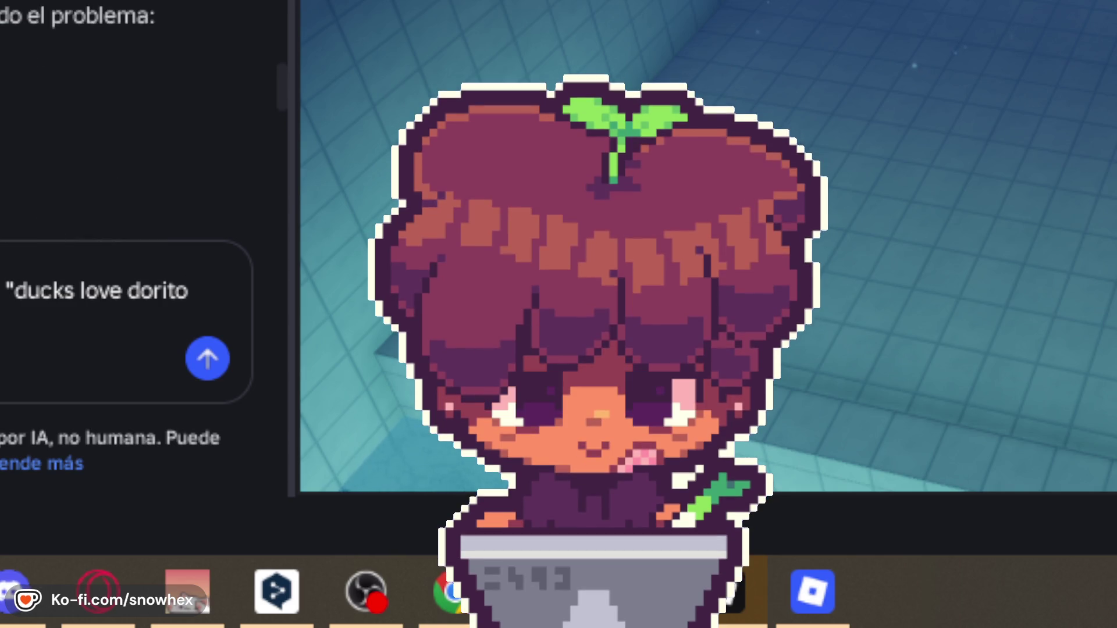
scroll(128, 117, "down", 1)
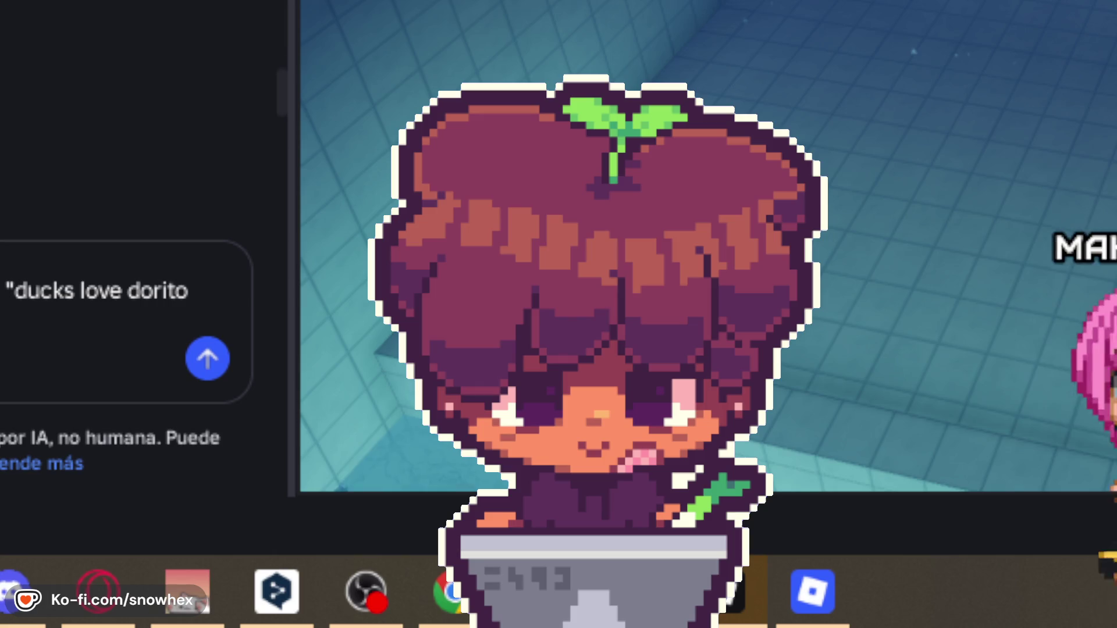
scroll(125, 146, "down", 5)
scroll(114, 239, "down", 1)
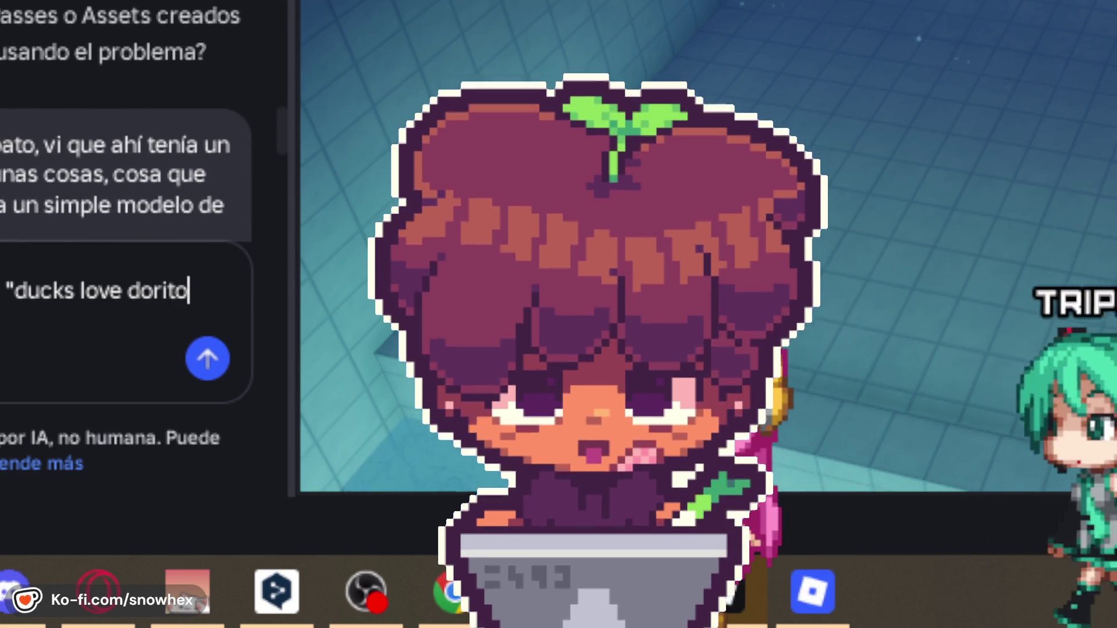
- Fix the 'ducks' typo inside the quote and send the reply
left_click(76, 285)
key("BackSpace")
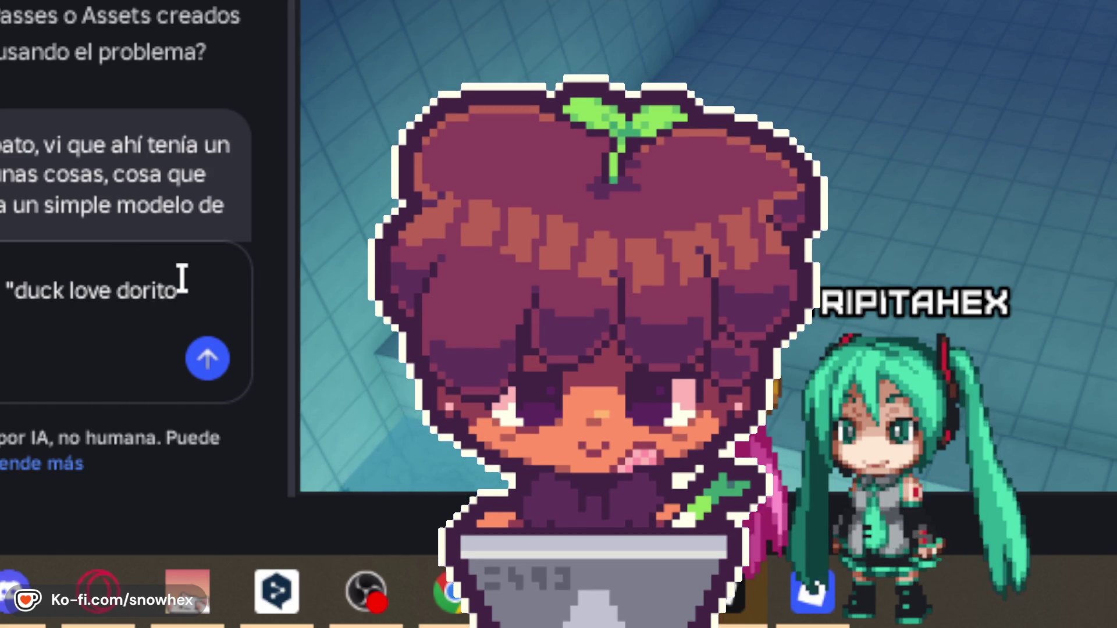
type("s")
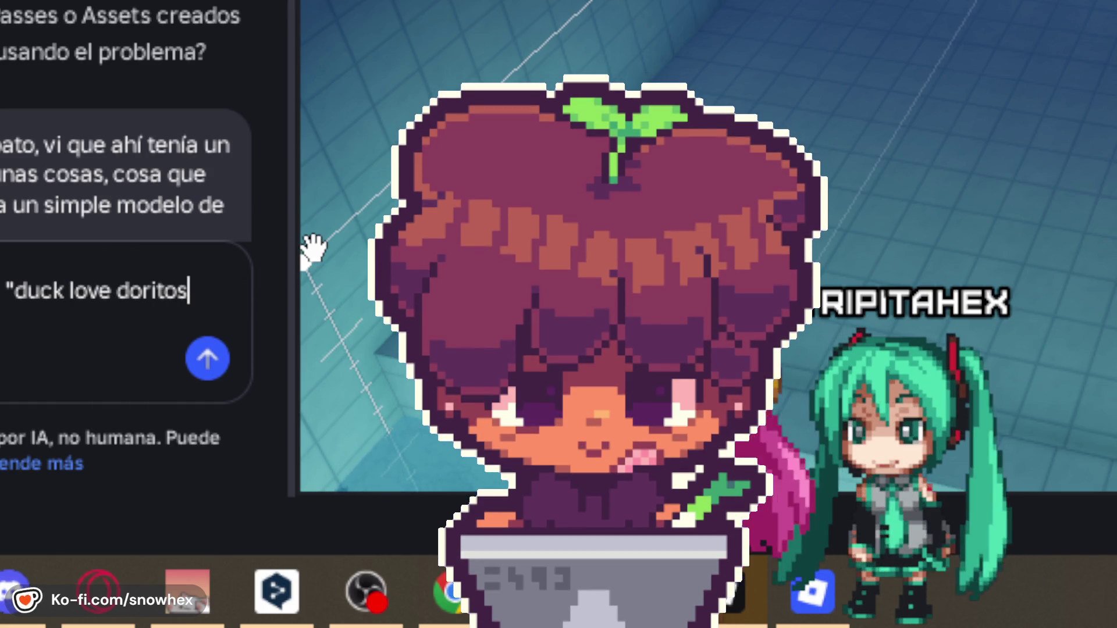
type("\"")
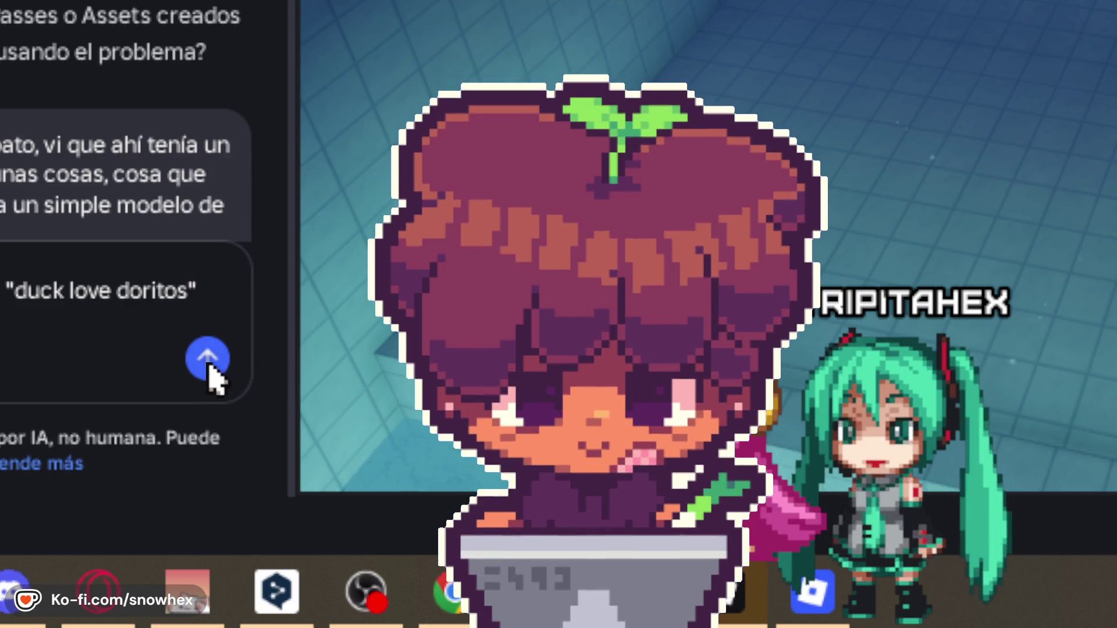
key("Return")
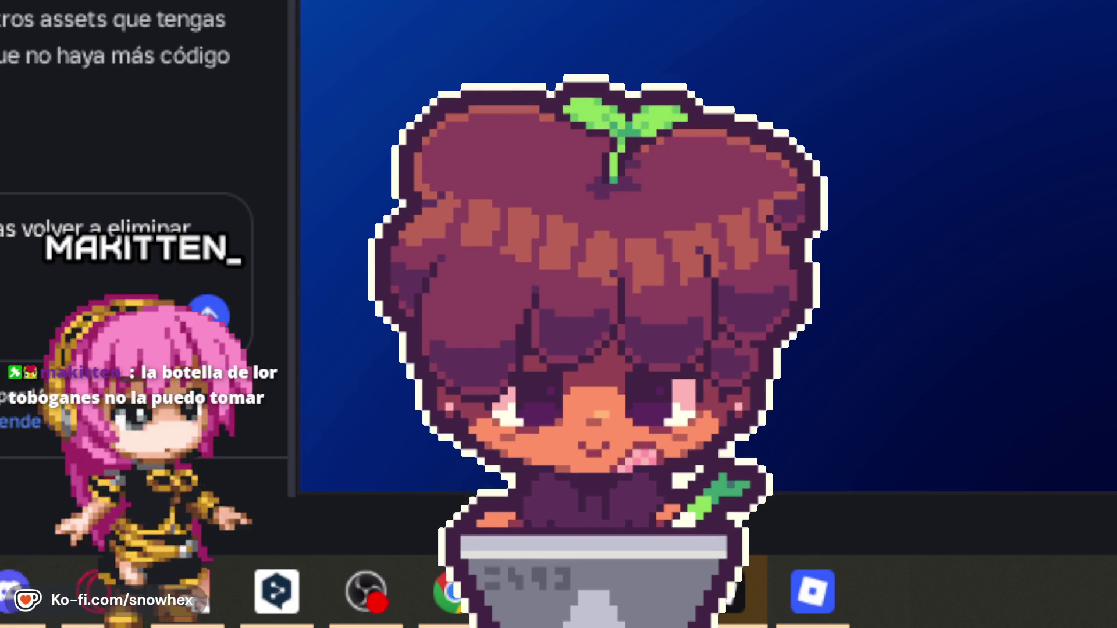
- Finish and send the follow-up request about the players, then bring the Roblox game forward
type("qu")
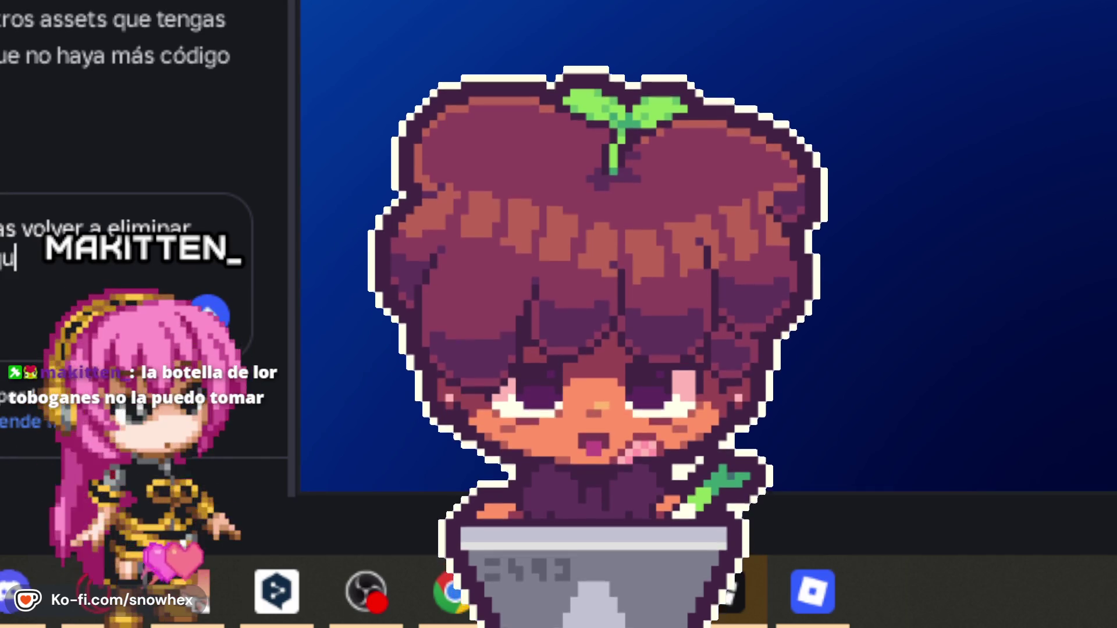
type("e los jugadores")
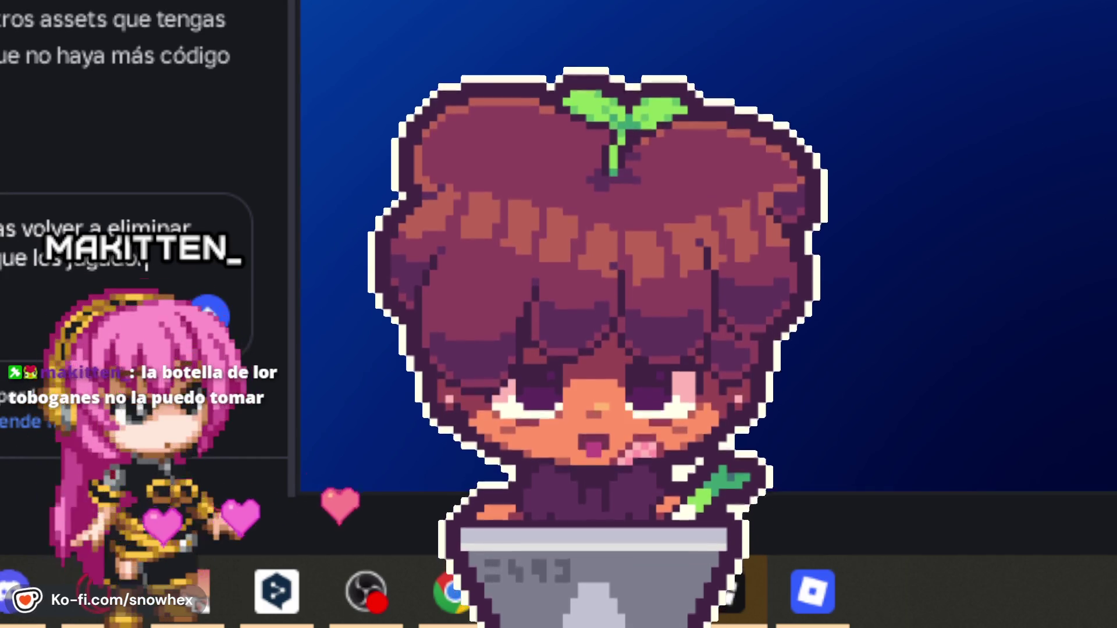
key("shift+Return")
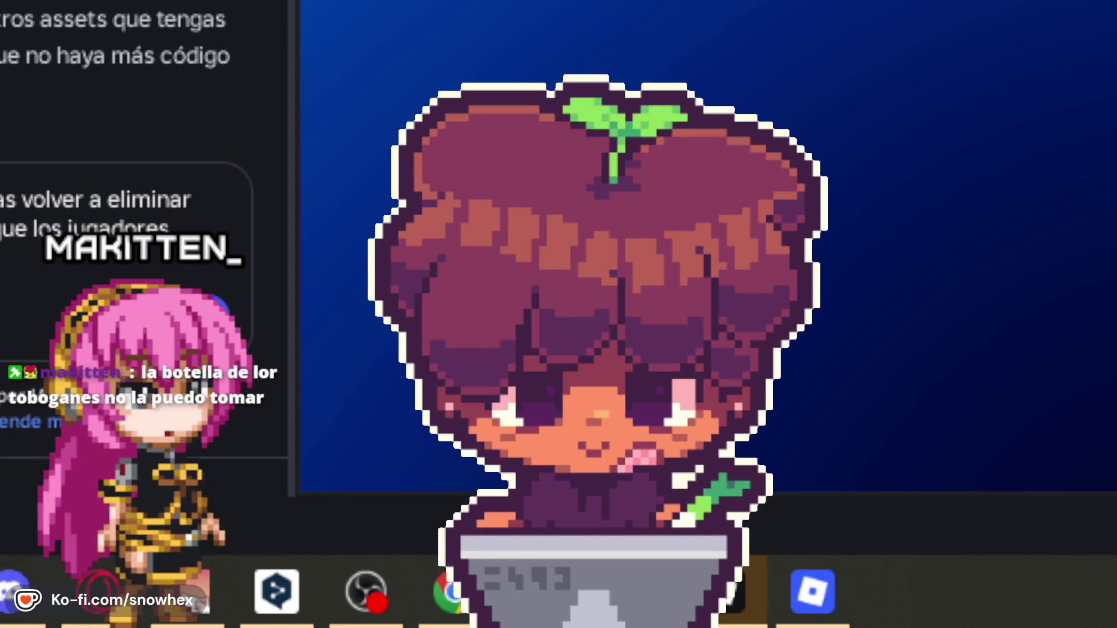
key("Return")
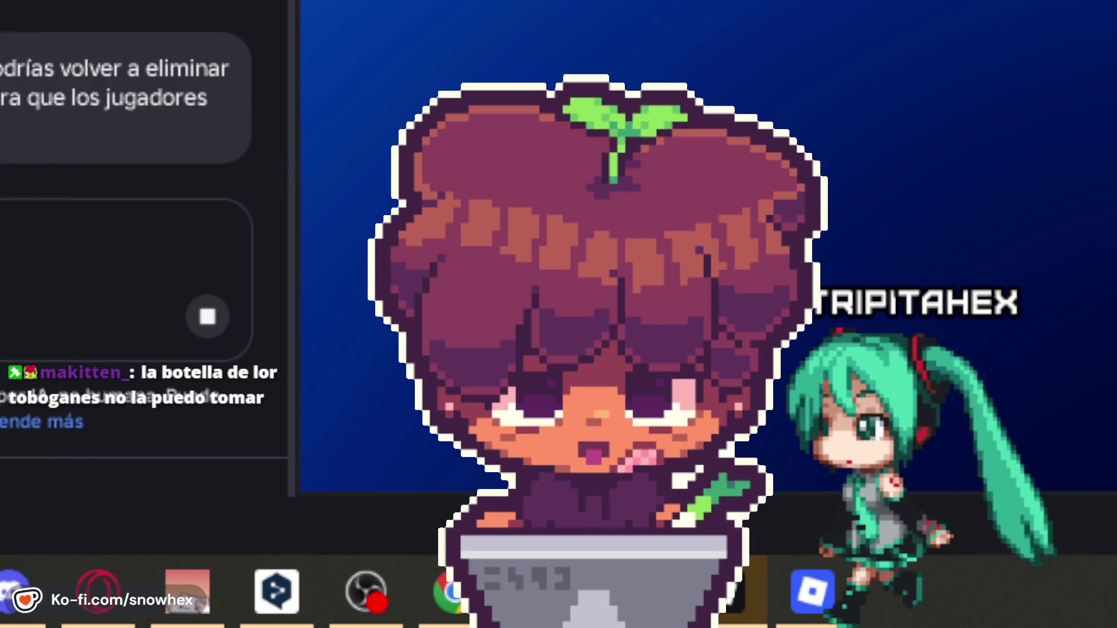
left_click(810, 598)
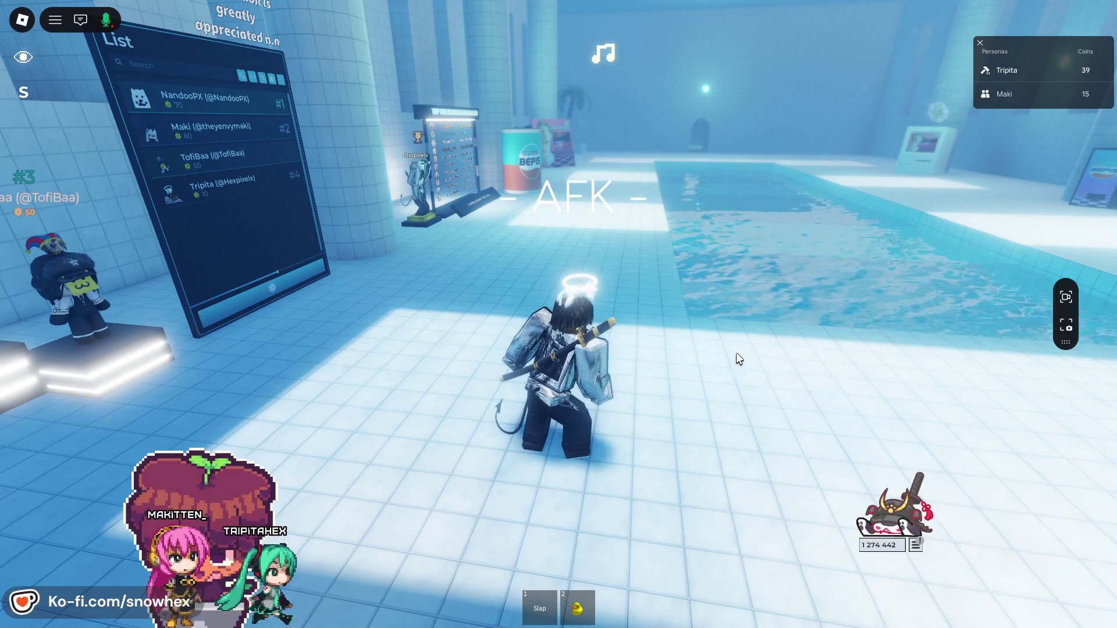
- Run the avatar past the palm planter into the blue-bed room and jump onto the right bed
key("w")
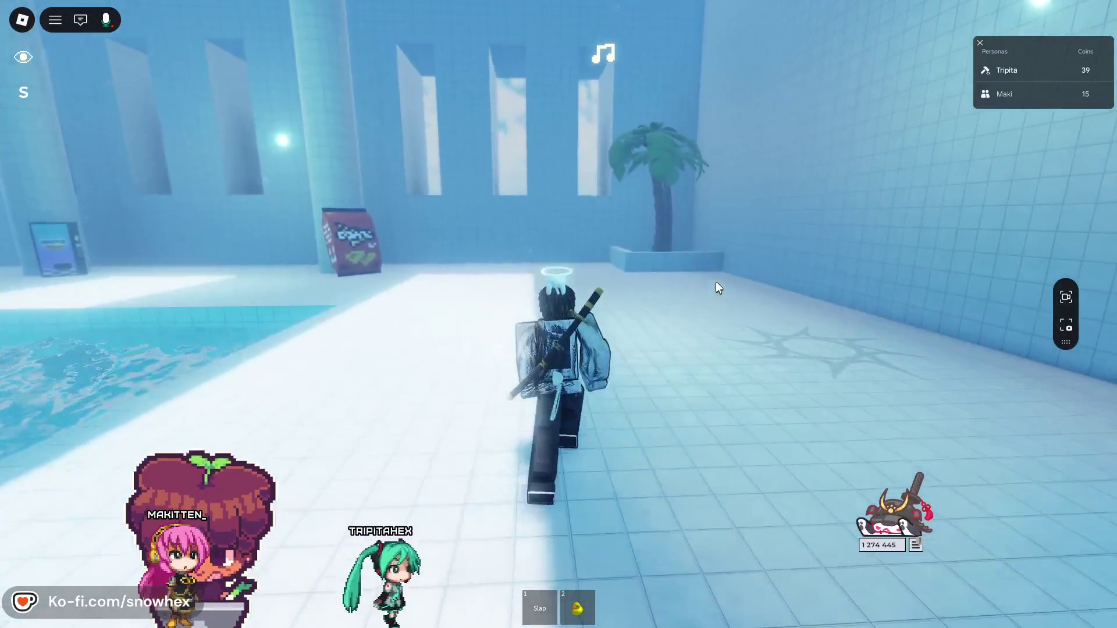
key("w")
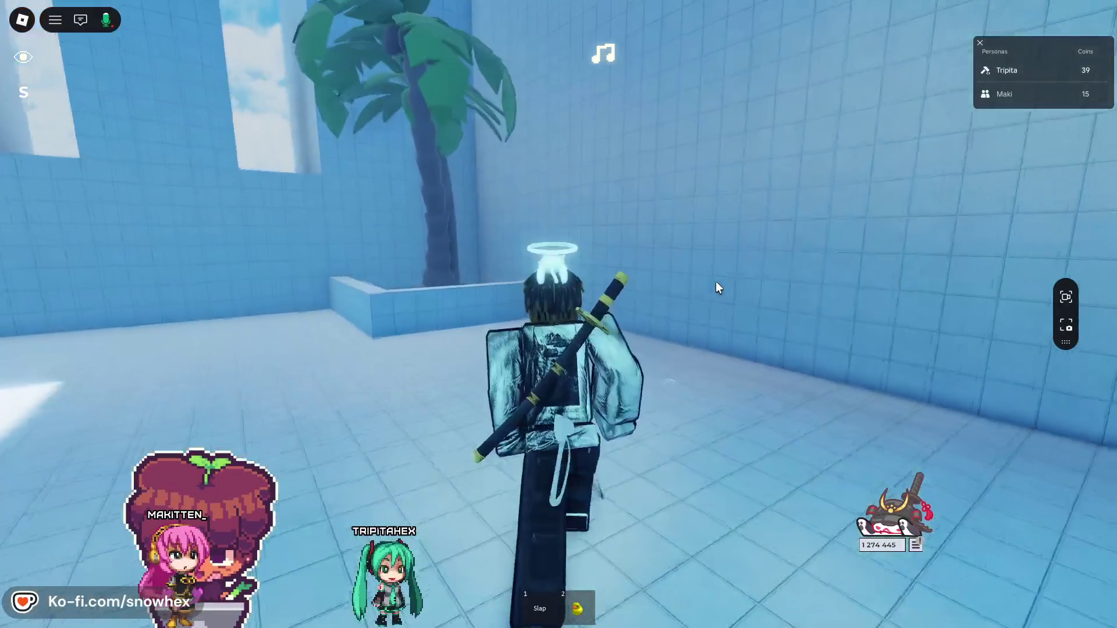
key("w")
key("a")
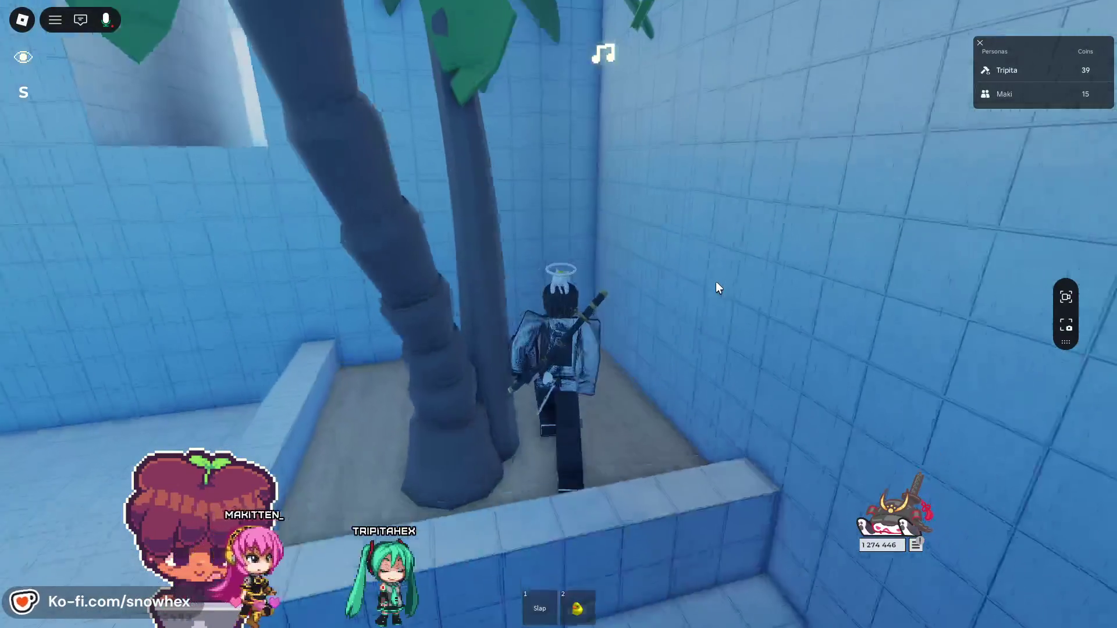
key("w")
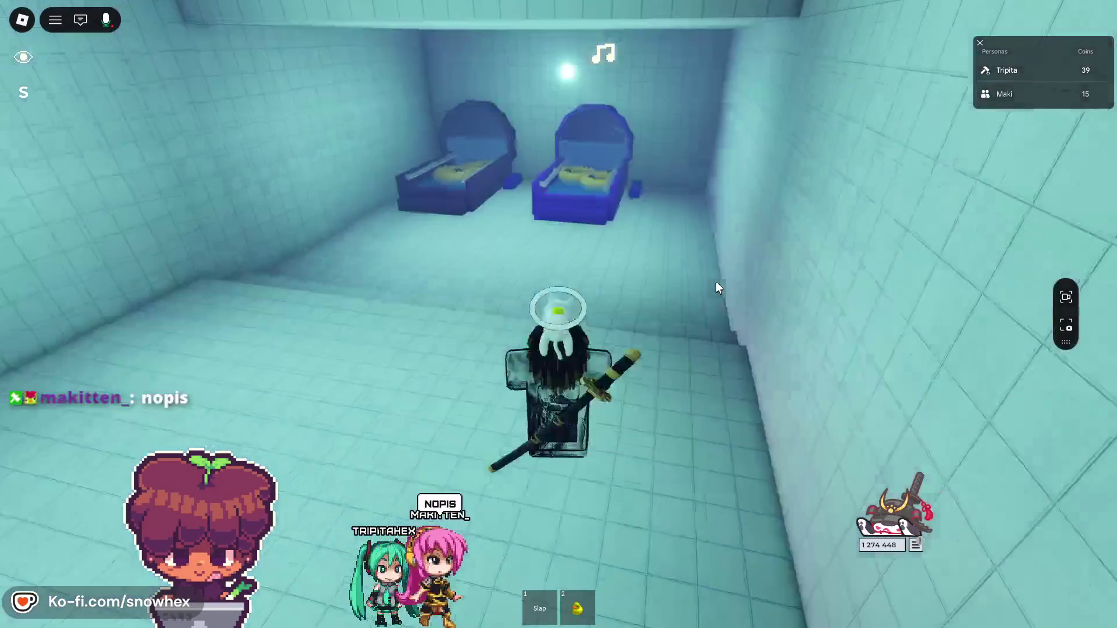
key("w")
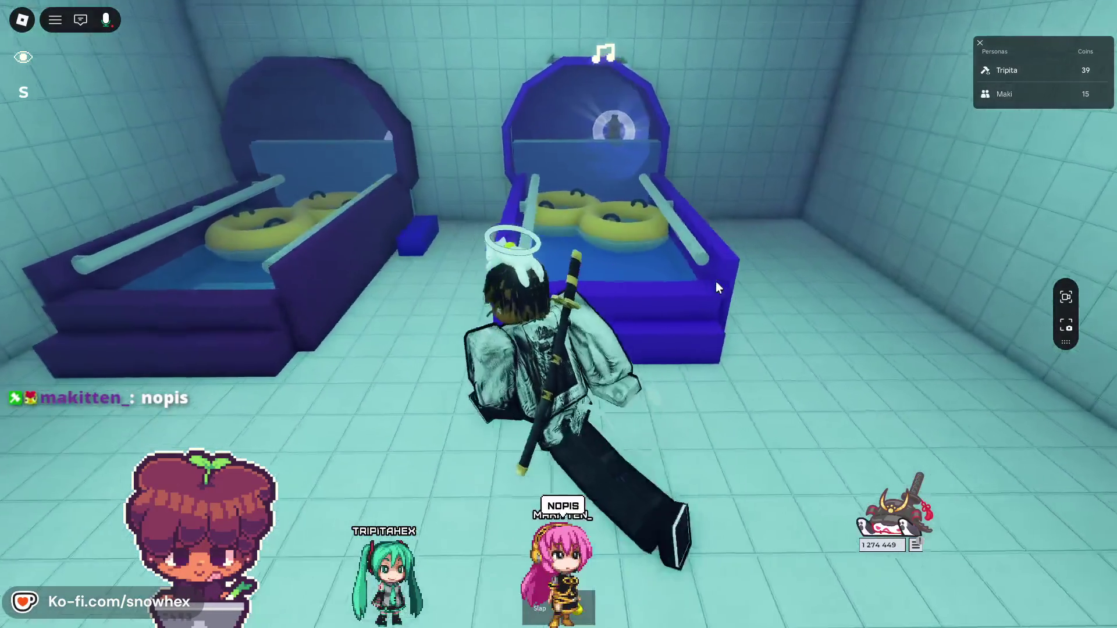
key("w")
key("space")
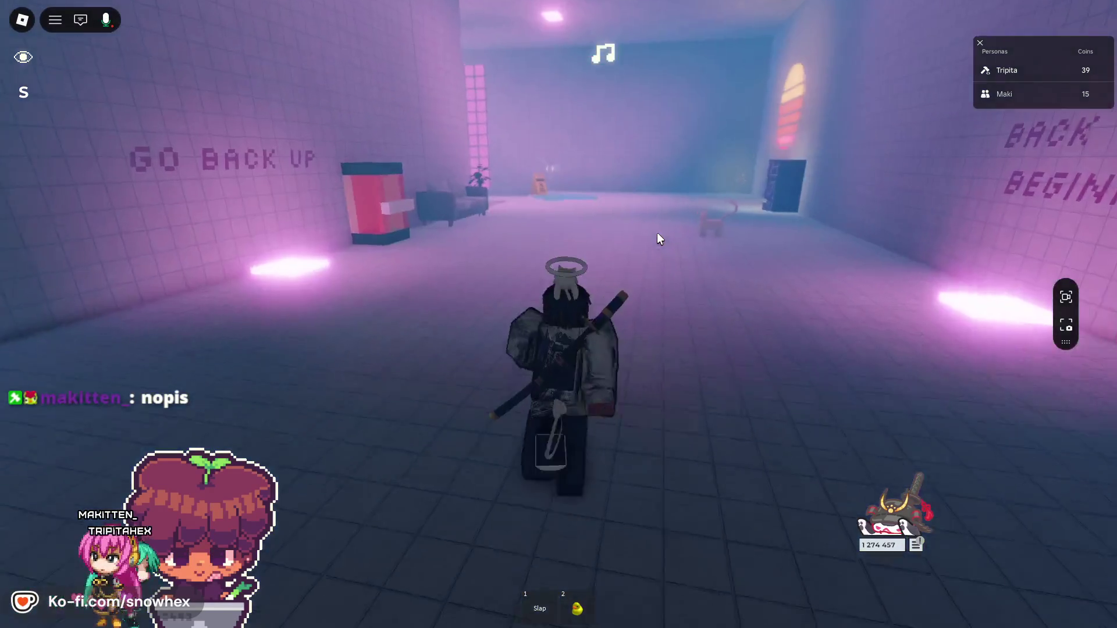
- Walk through Room 5 past the water puddle and along the wall to the glowing bottle
key("w")
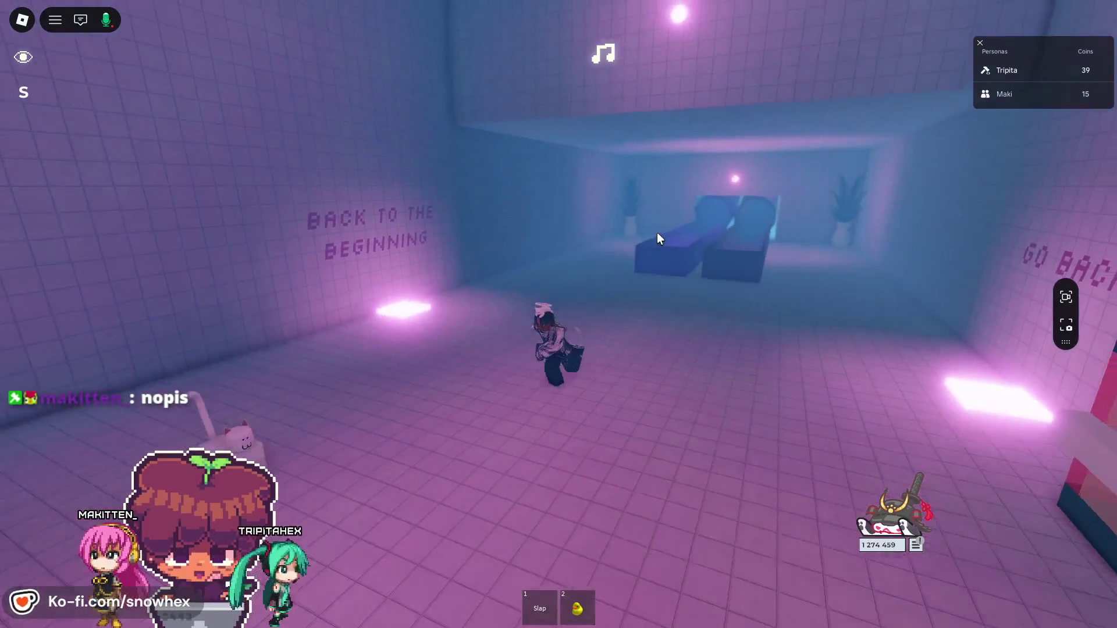
key("w")
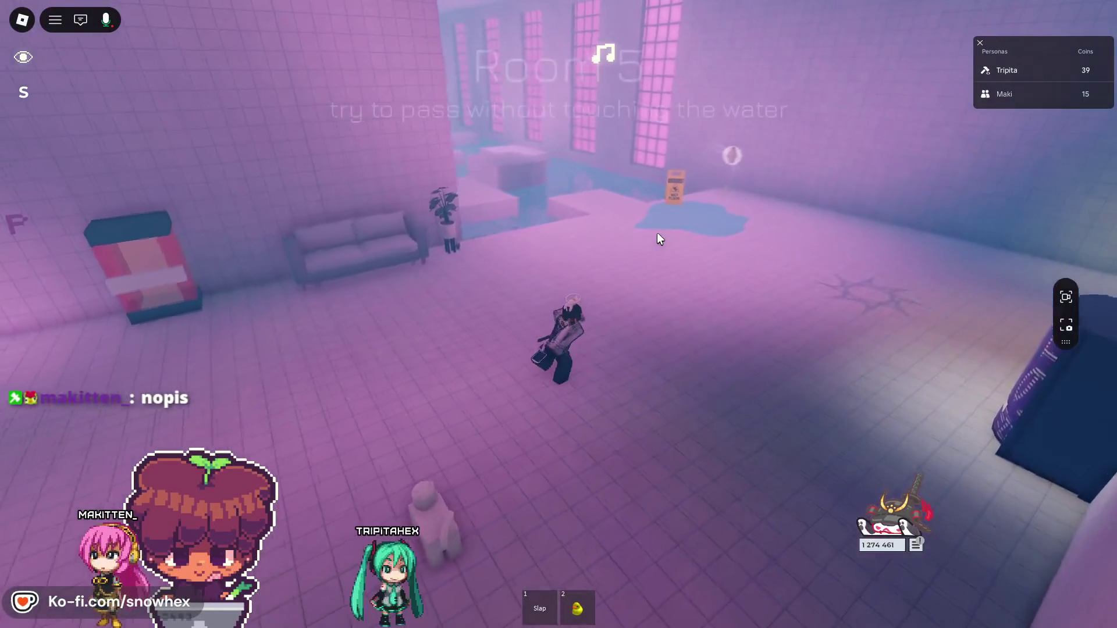
key("w")
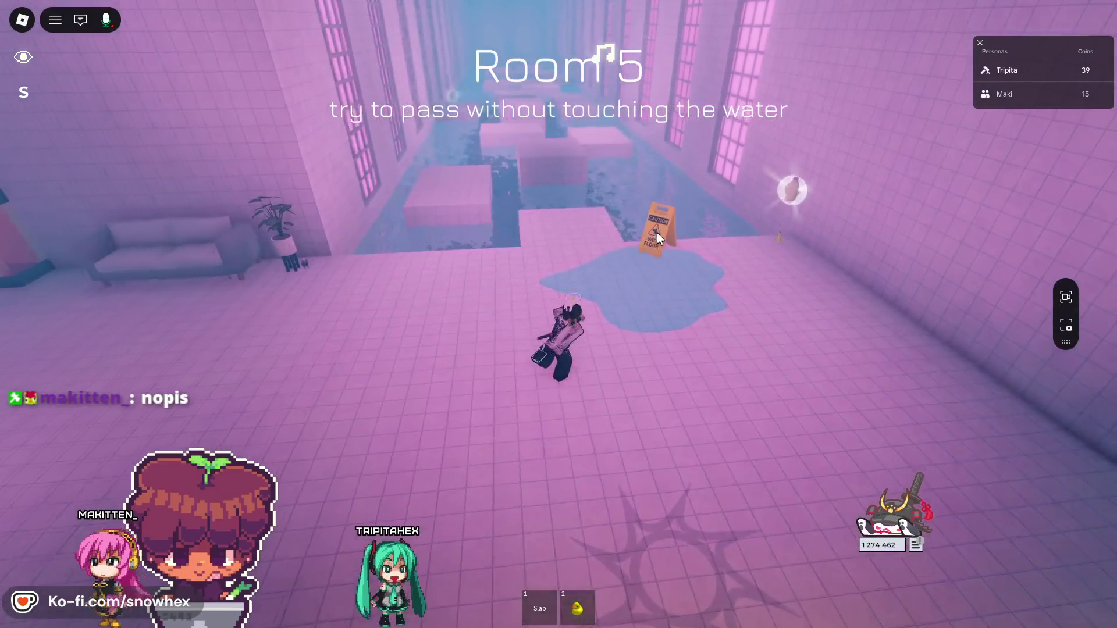
key("d")
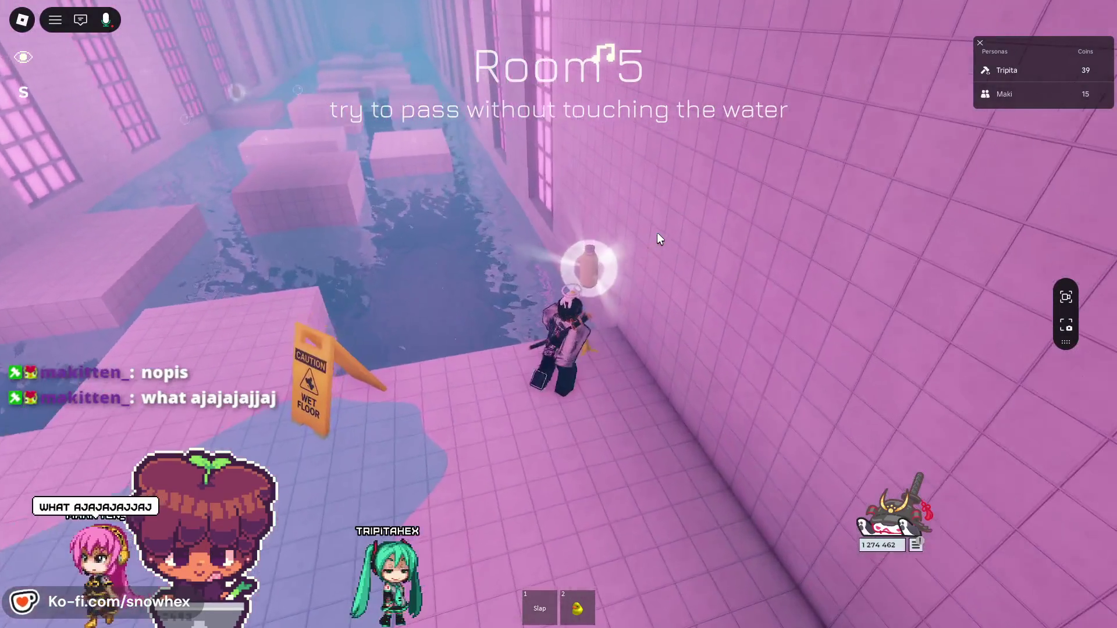
key("w")
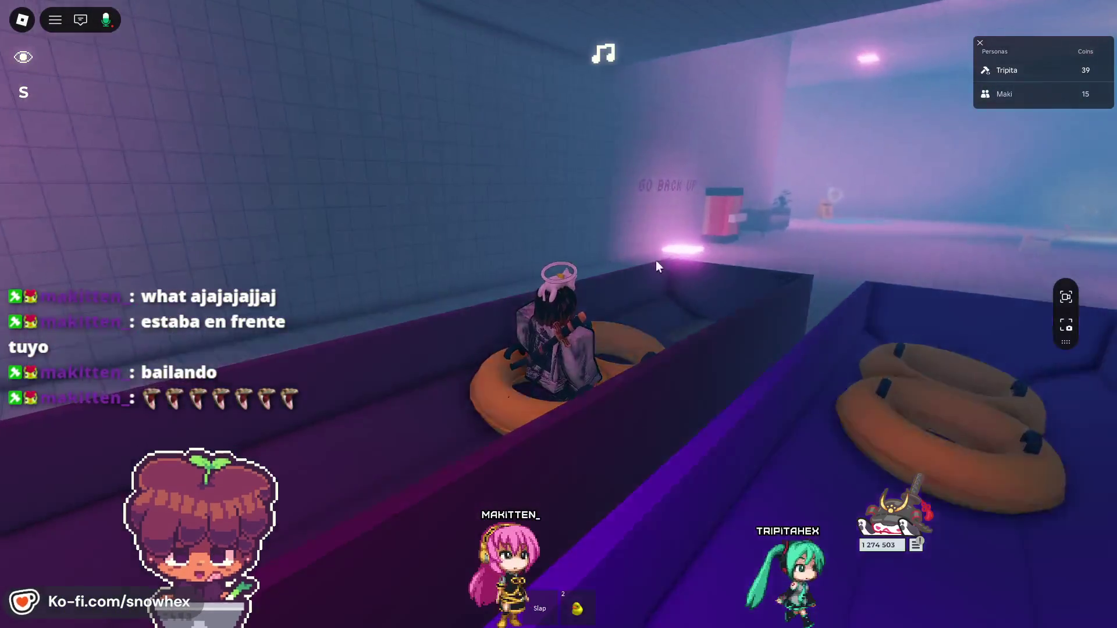
- Leave the float and walk down the tiled hallway past the cat onto the wet-floor sign
key("space")
key("w")
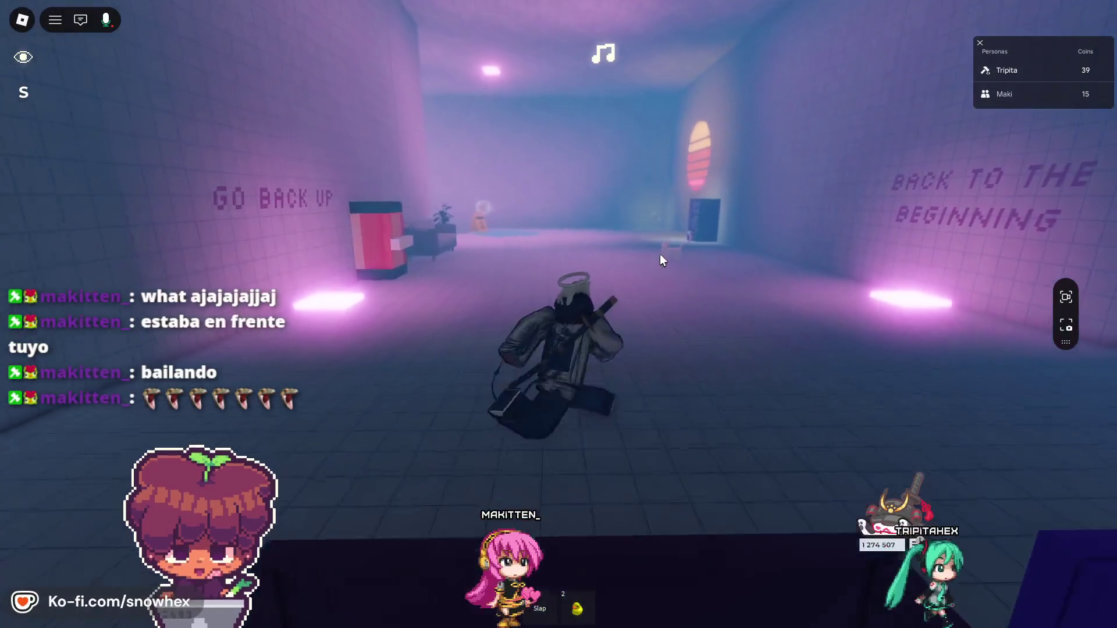
key("w")
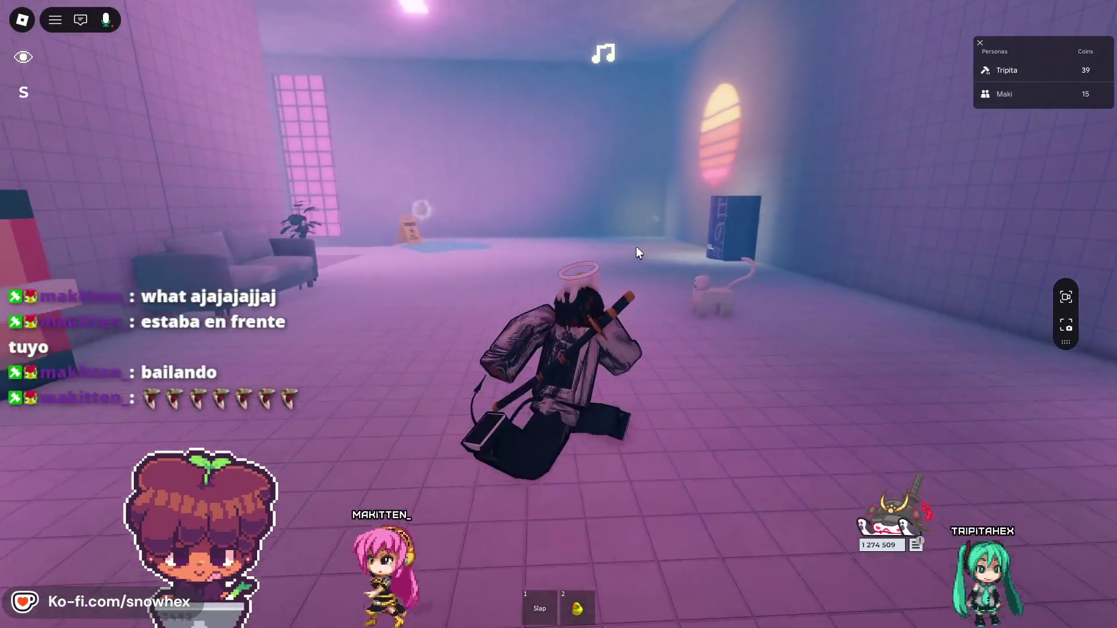
key("w")
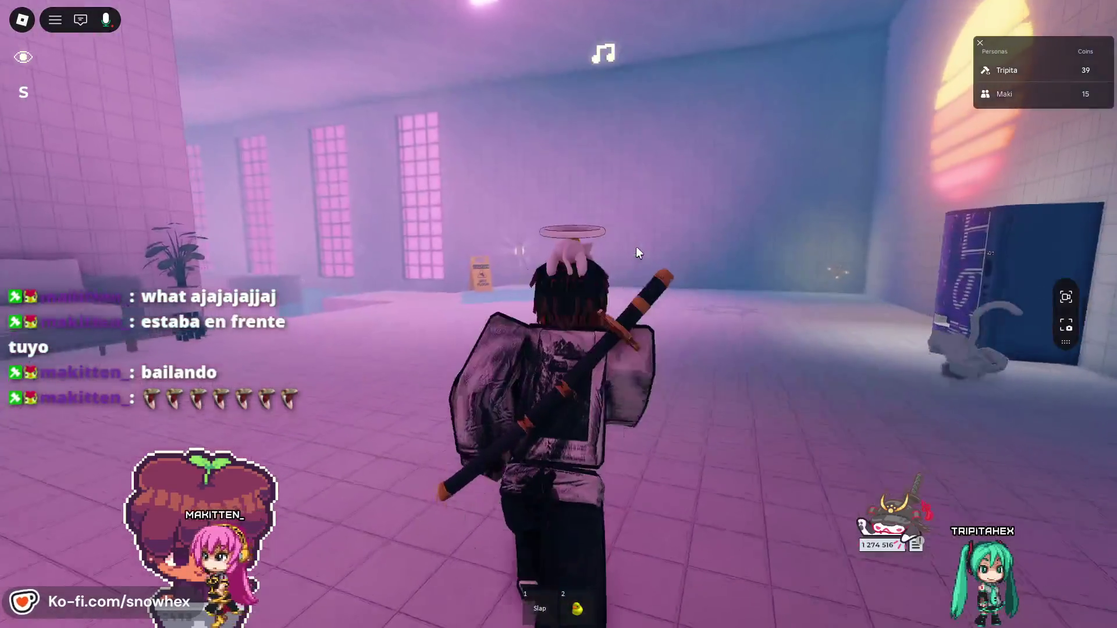
key("w")
key("a")
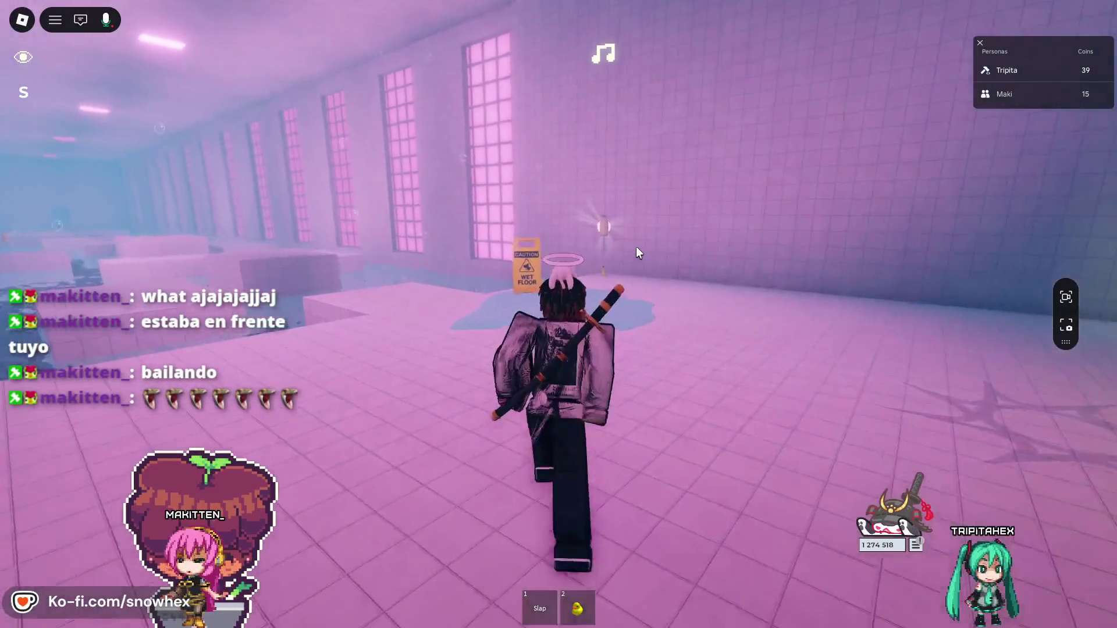
key("w")
key("a")
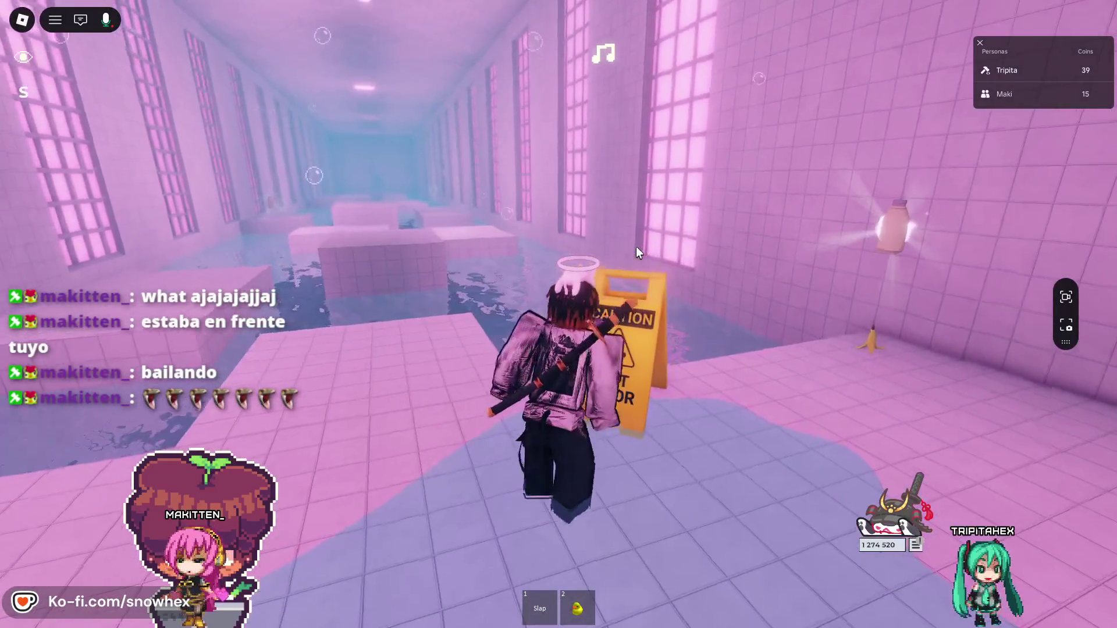
key("w")
key("d")
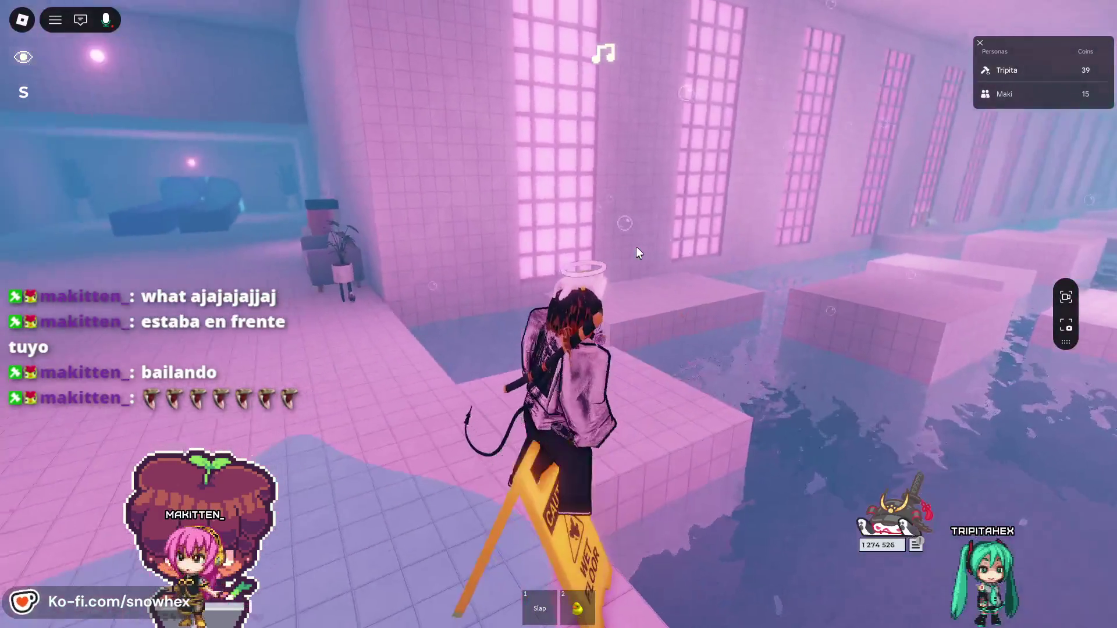
key("space")
key("s")
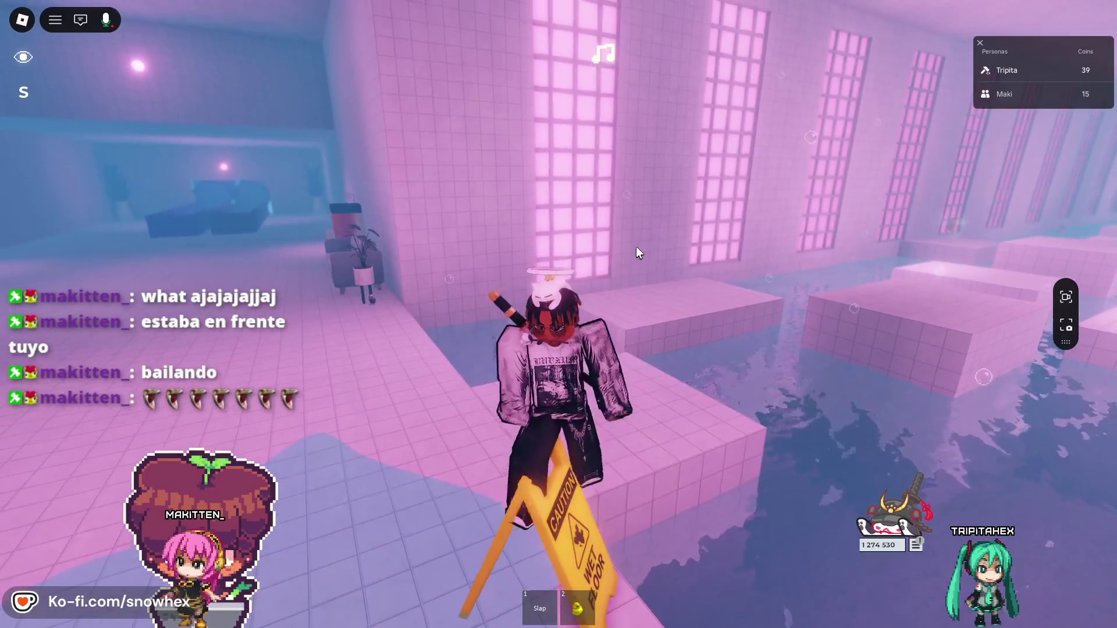
key("w")
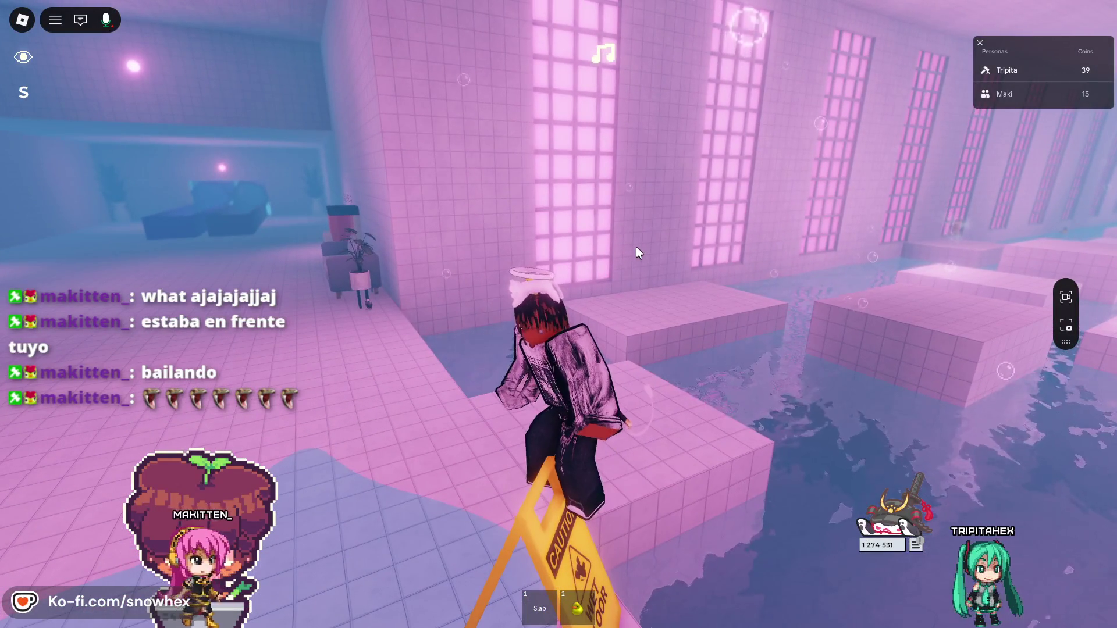
key("s")
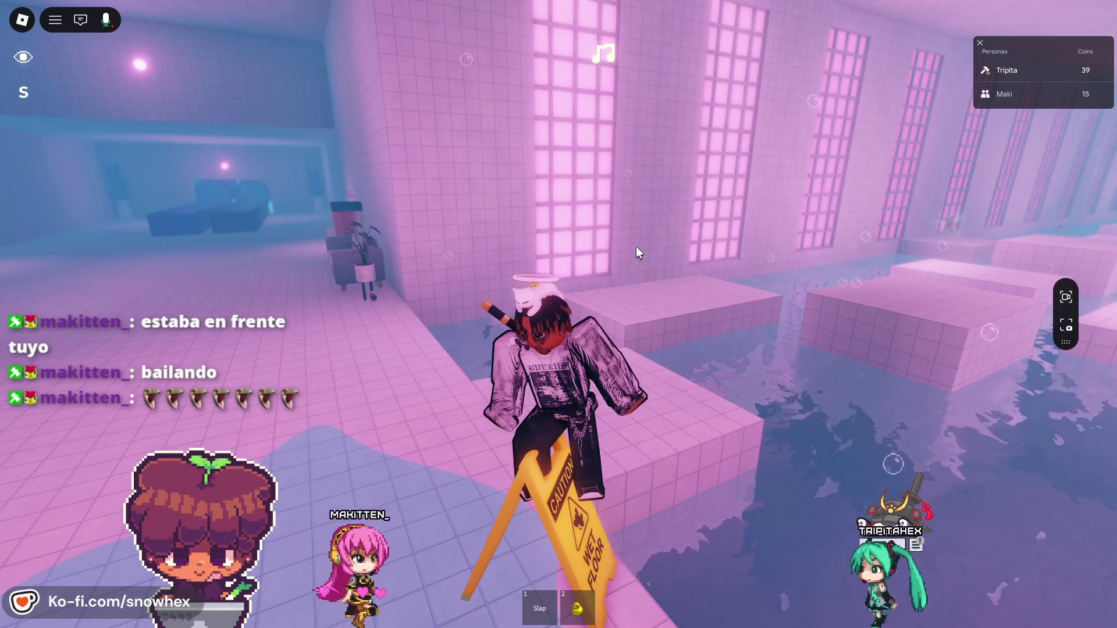
- Run through the Back to the Beginning corridor to the pool lobby, look around, then switch windows
key("space")
key("w")
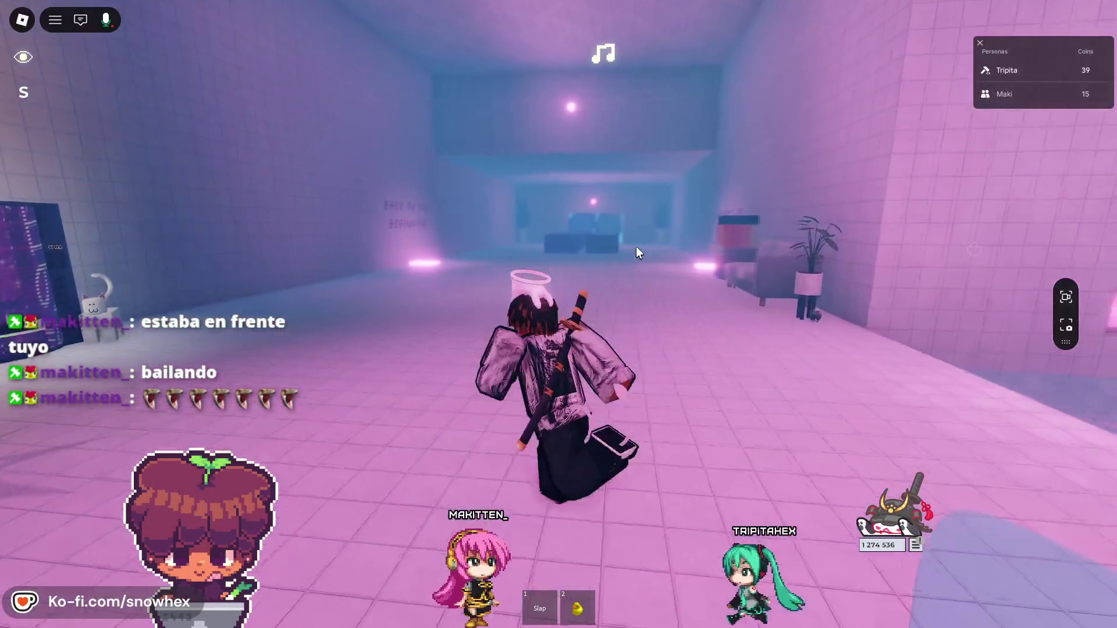
key("w")
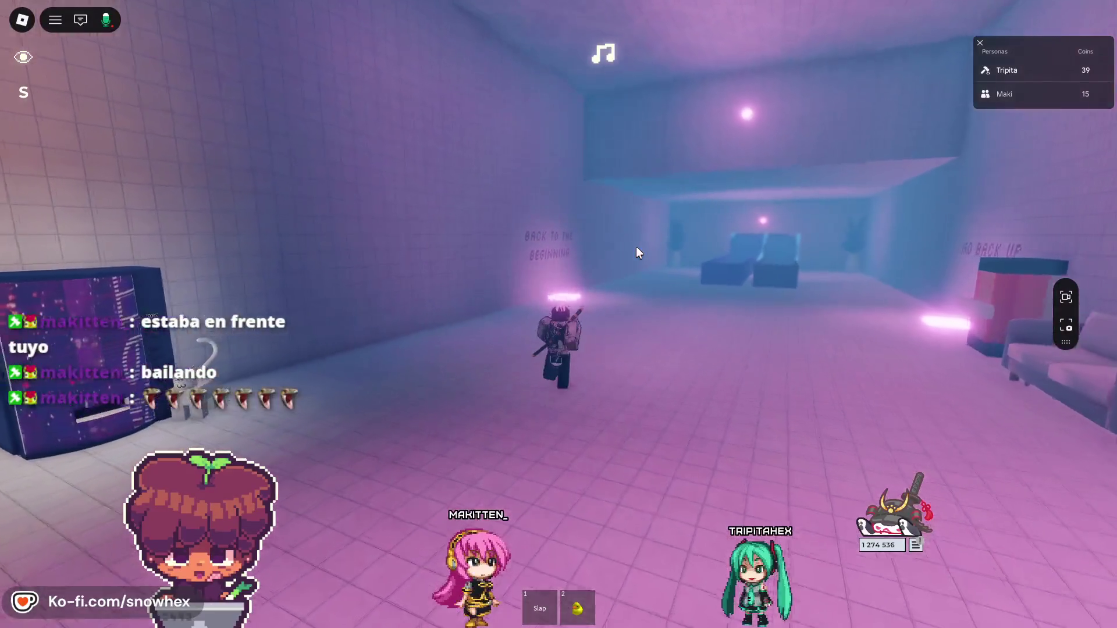
key("w")
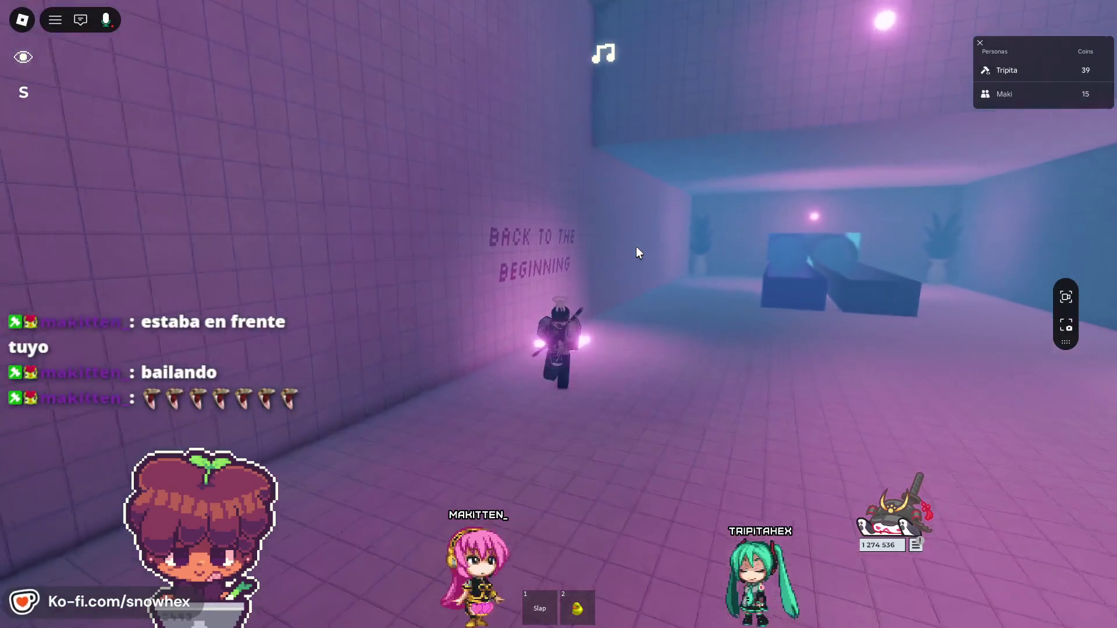
key("w")
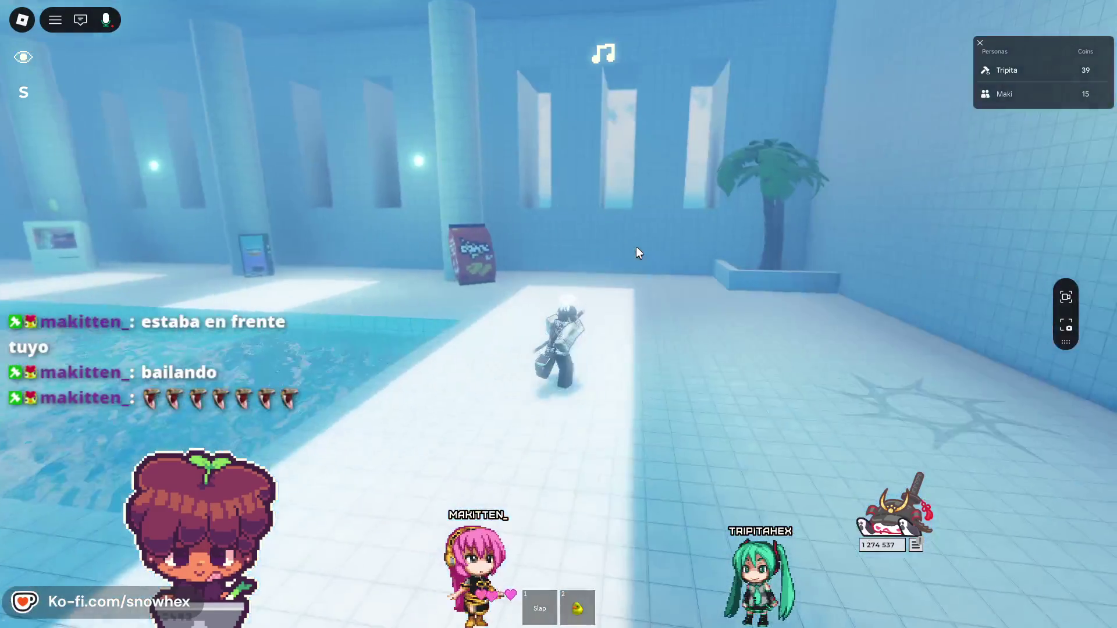
key("a")
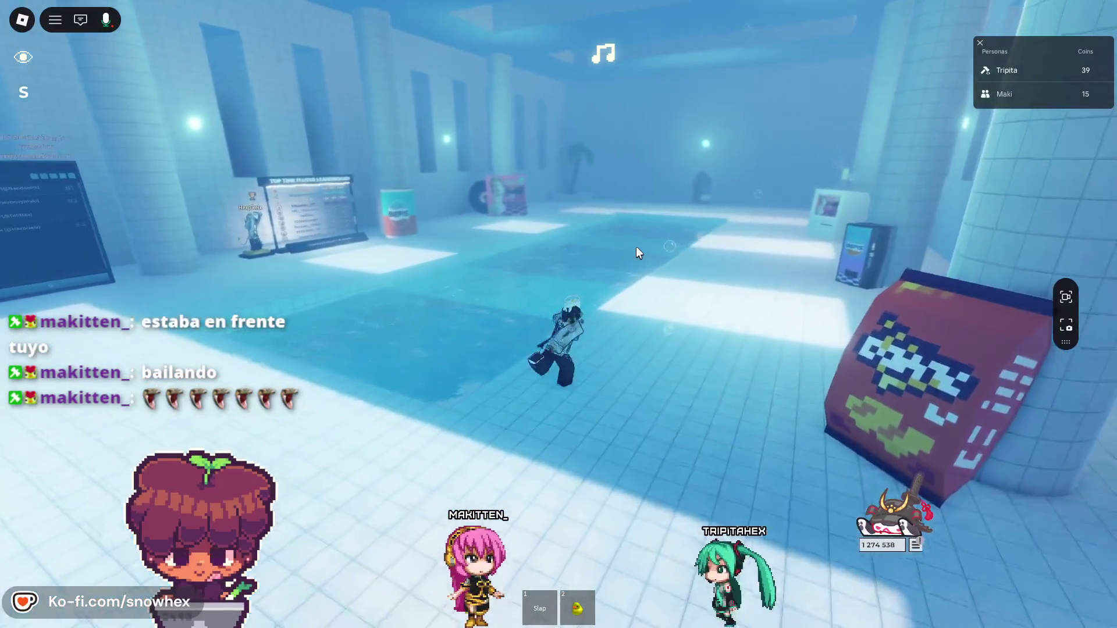
key("Right")
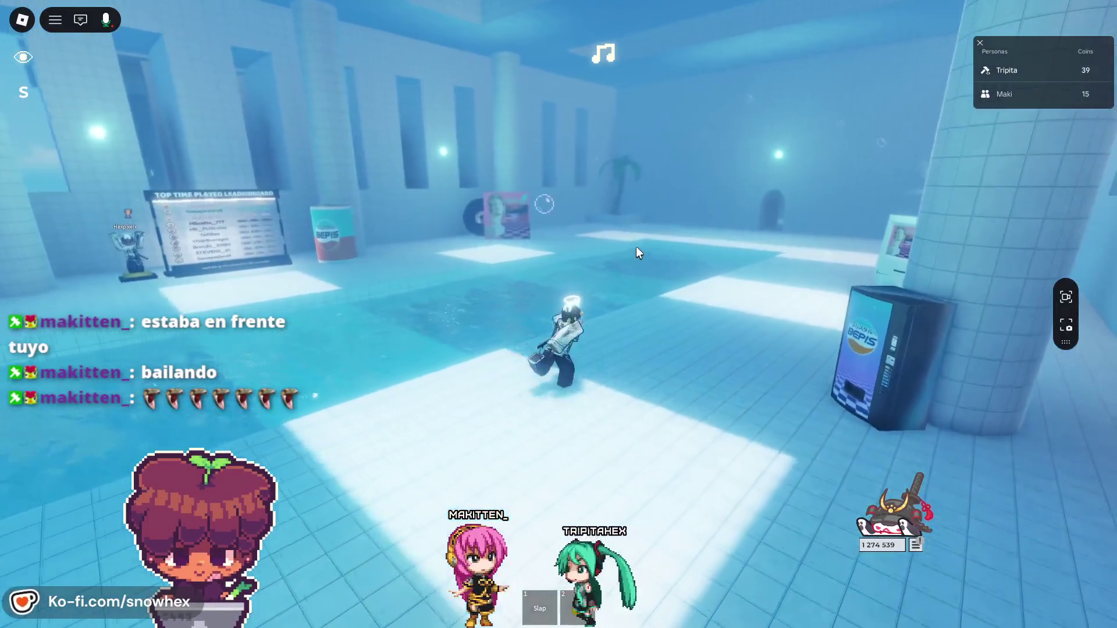
key("Right")
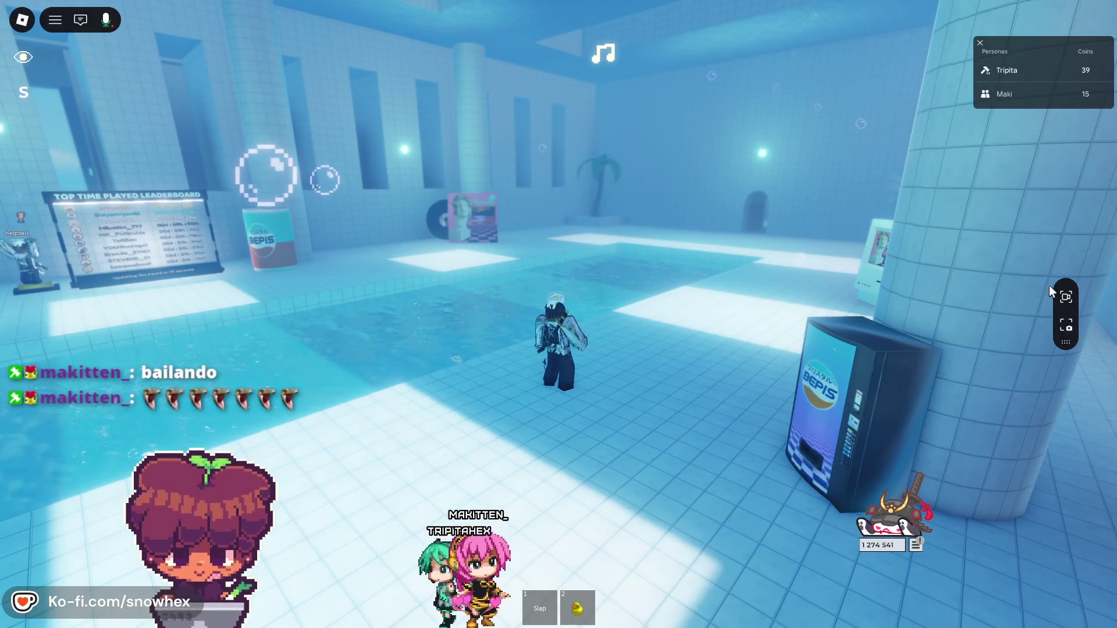
key("alt+Tab")
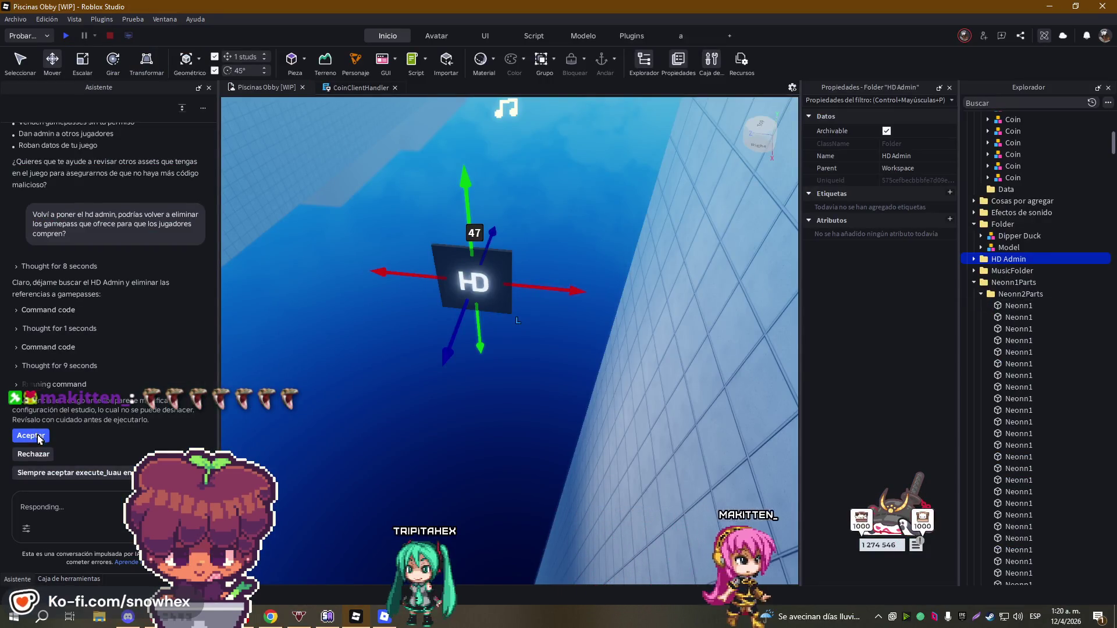
- Approve the Assistant's command removing HD Admin's gamepasses, then return to the running Roblox game
left_click(30, 436)
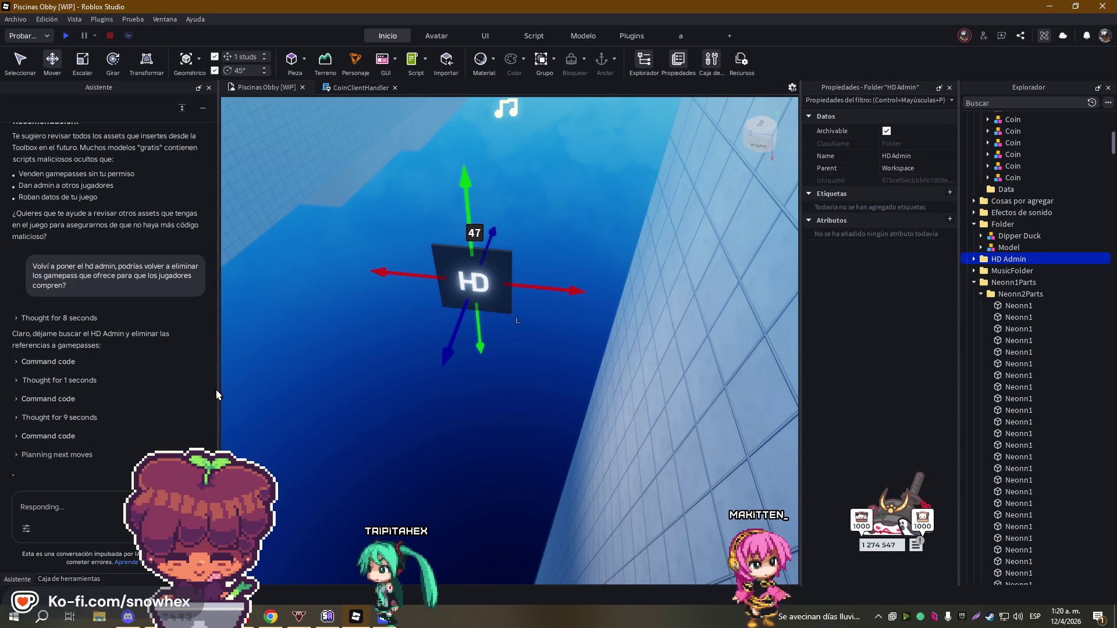
key("alt+Tab")
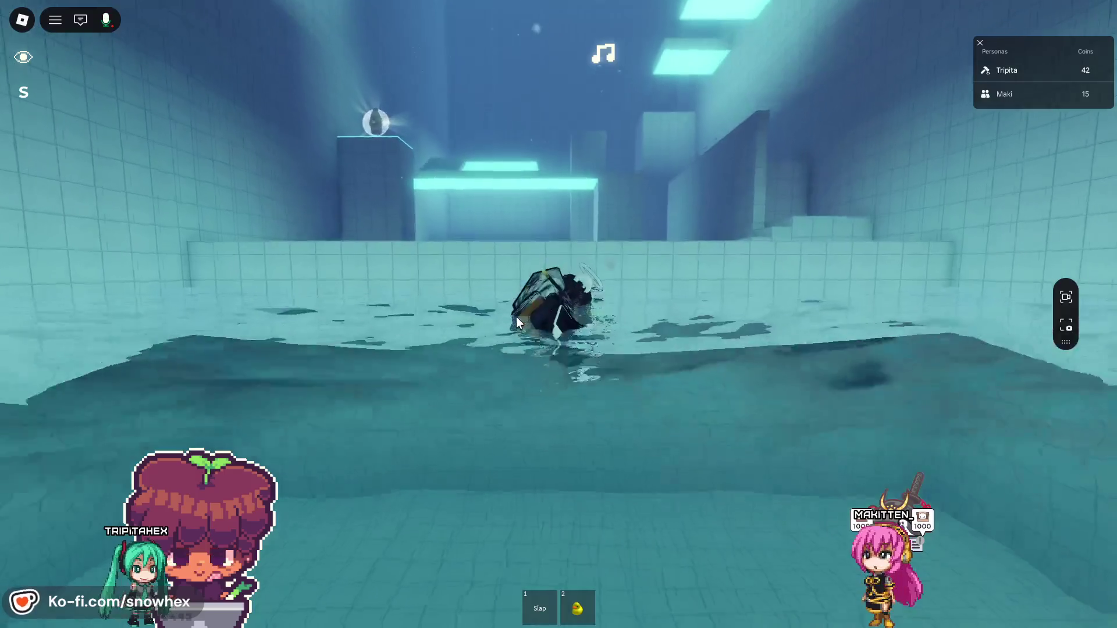
- Swim across the Room 2 pool, climb the stairs and reach the glowing pedestal
key("w")
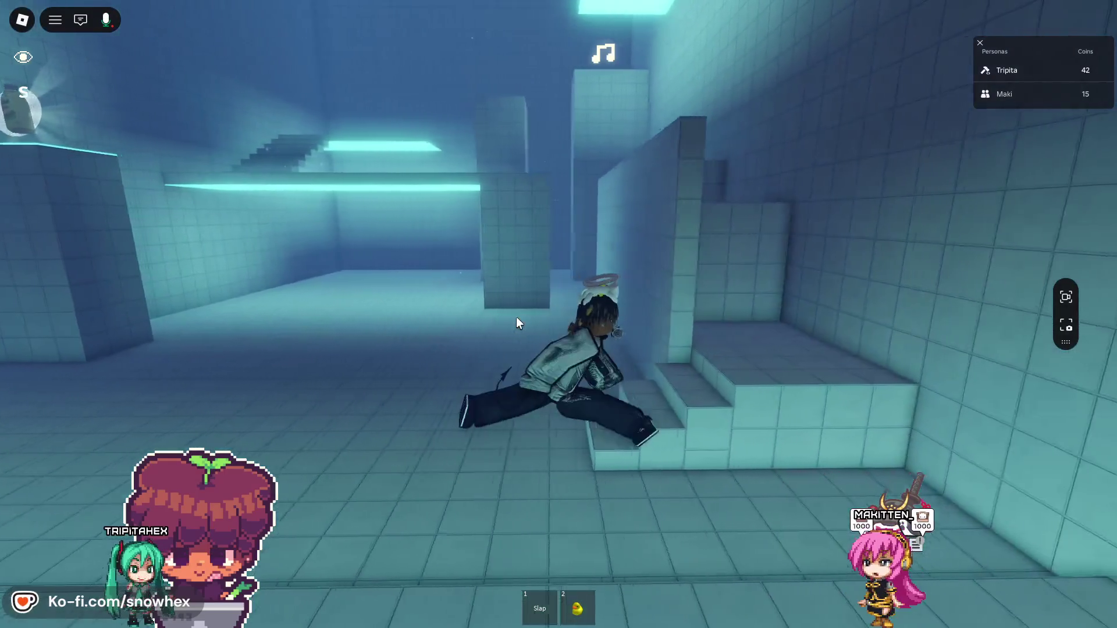
key("w")
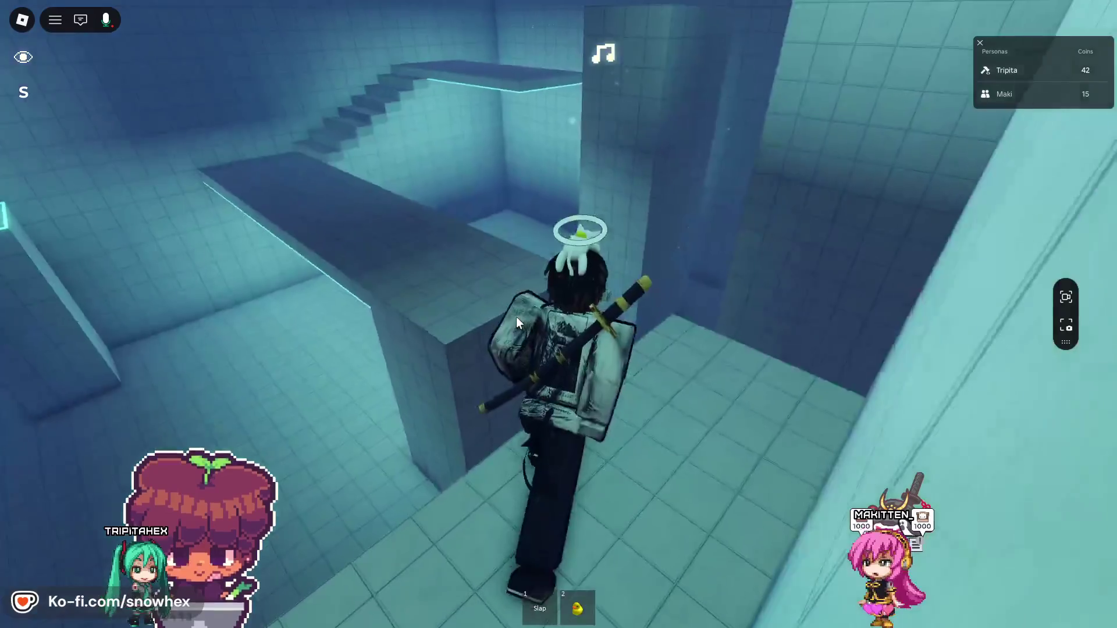
key("w")
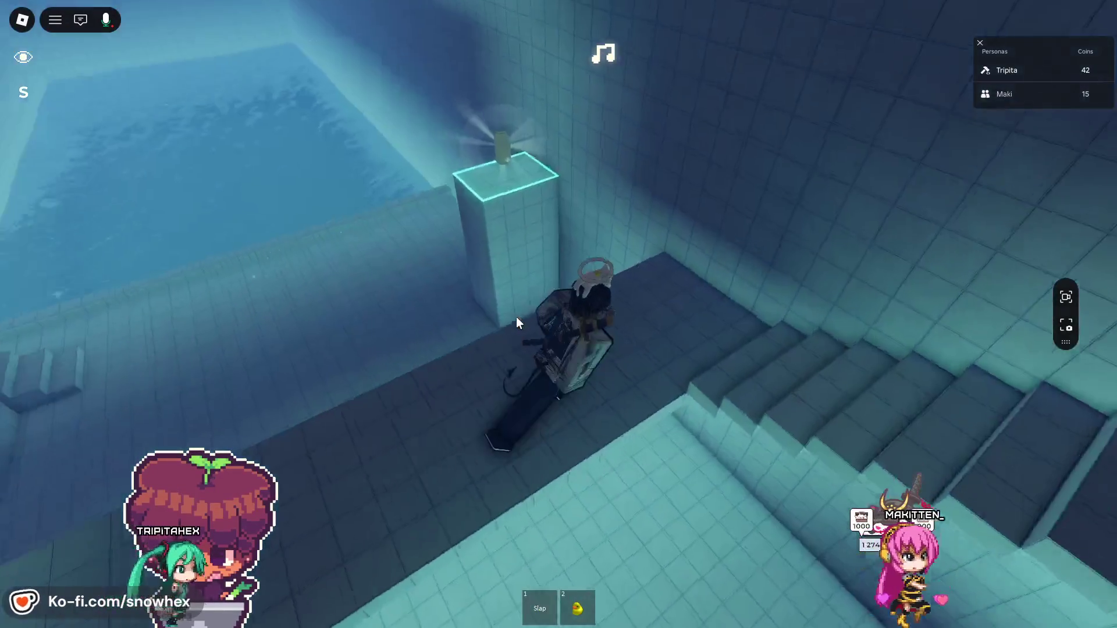
key("w")
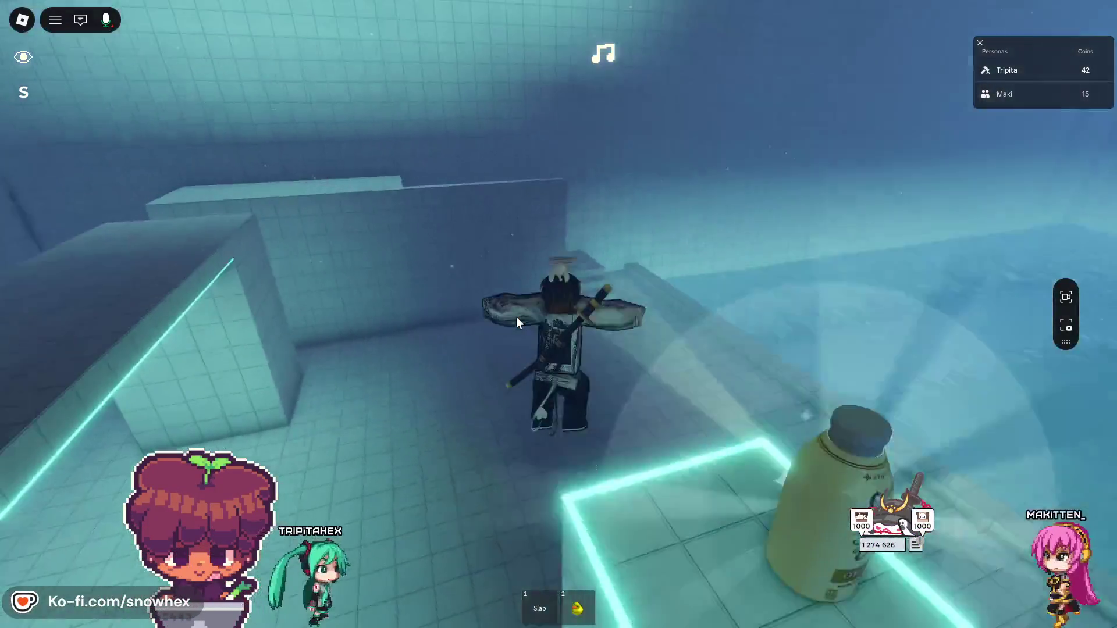
key("w")
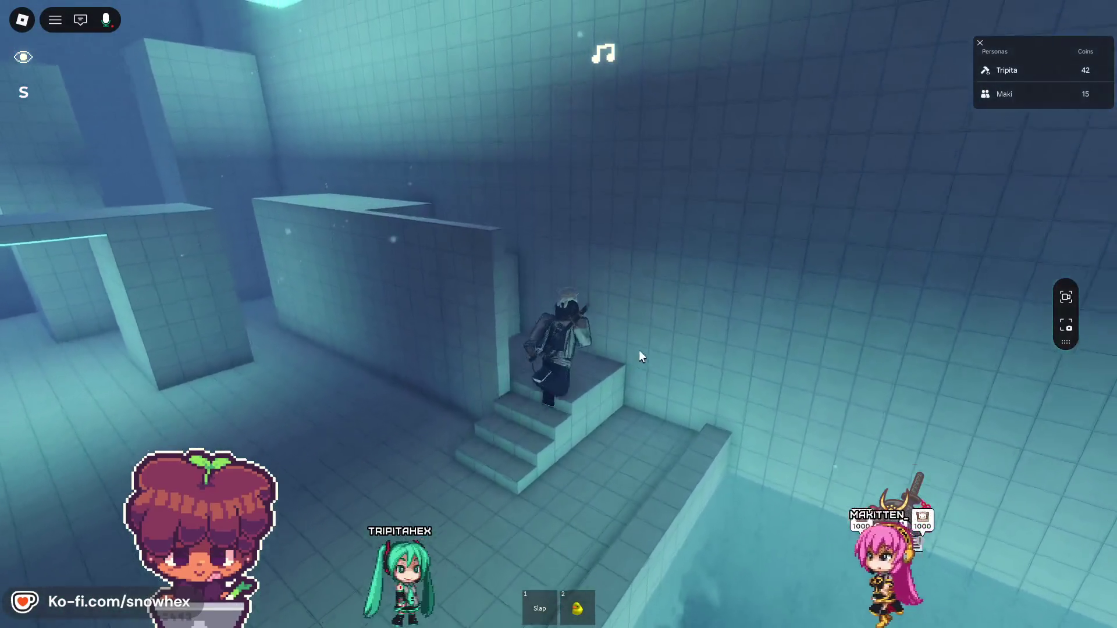
key("w")
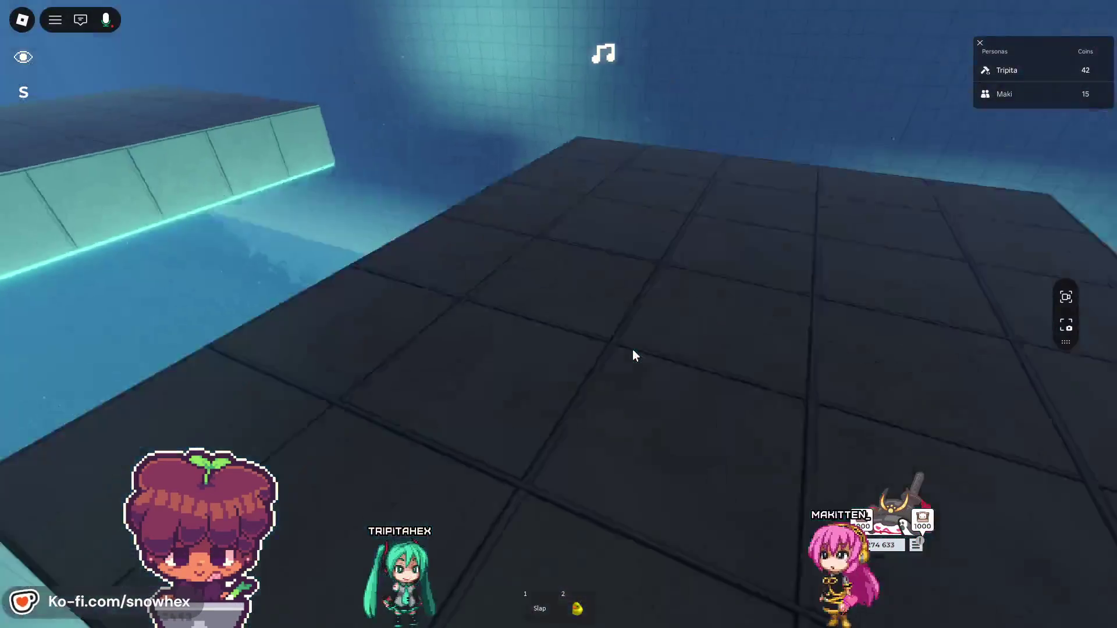
key("w")
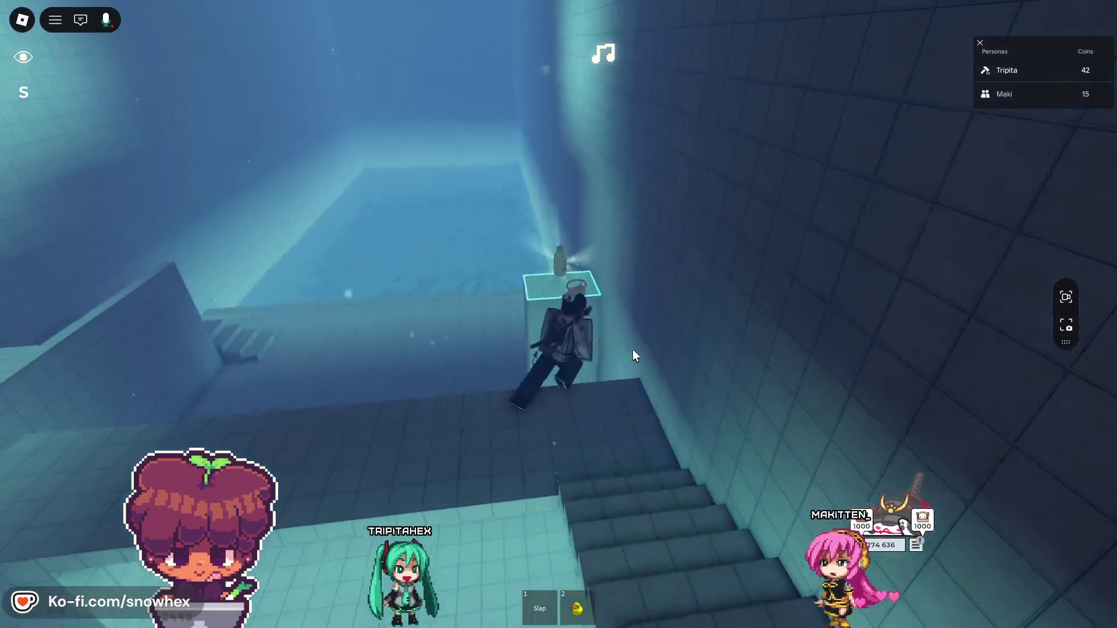
key("w")
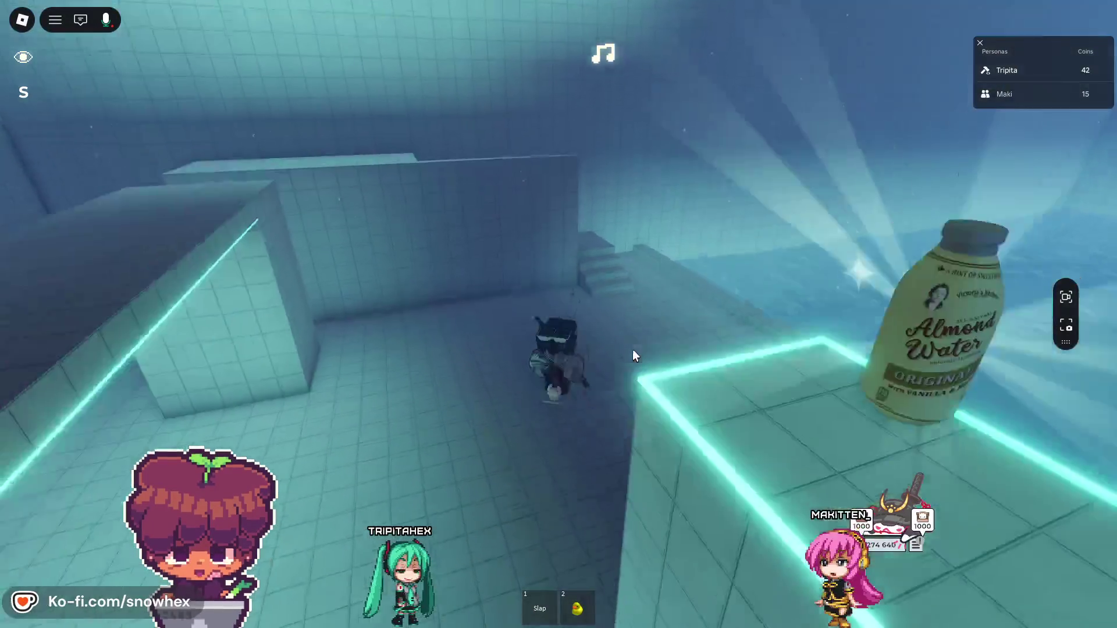
- Jump from the tile block to the bottle pillar, the upper ledge, and onto the long beam
key("w")
key("space")
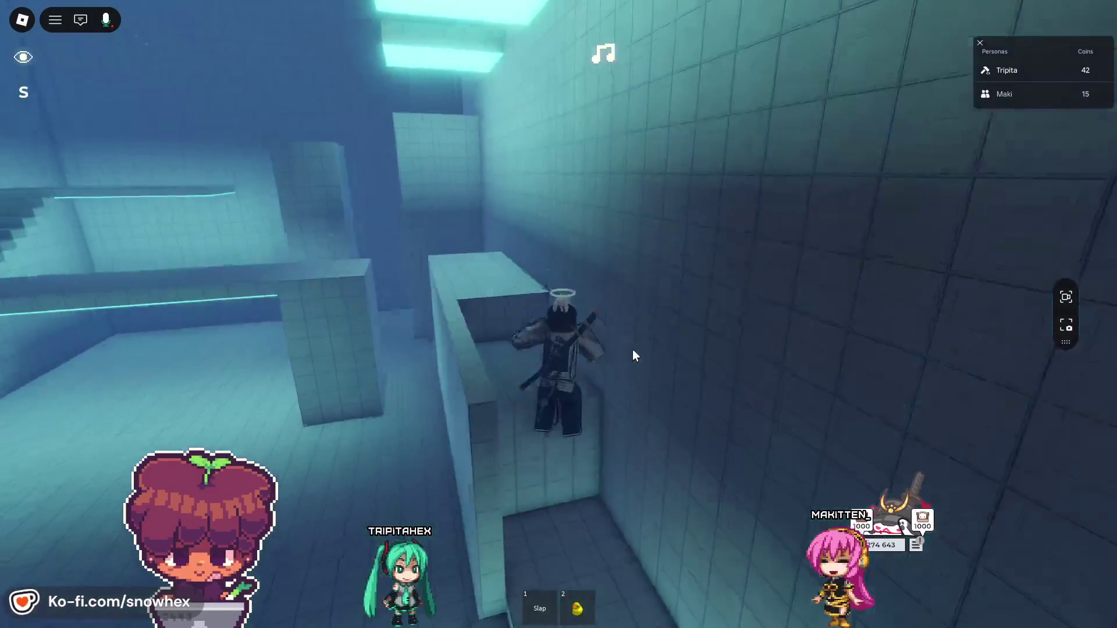
key("w")
key("space")
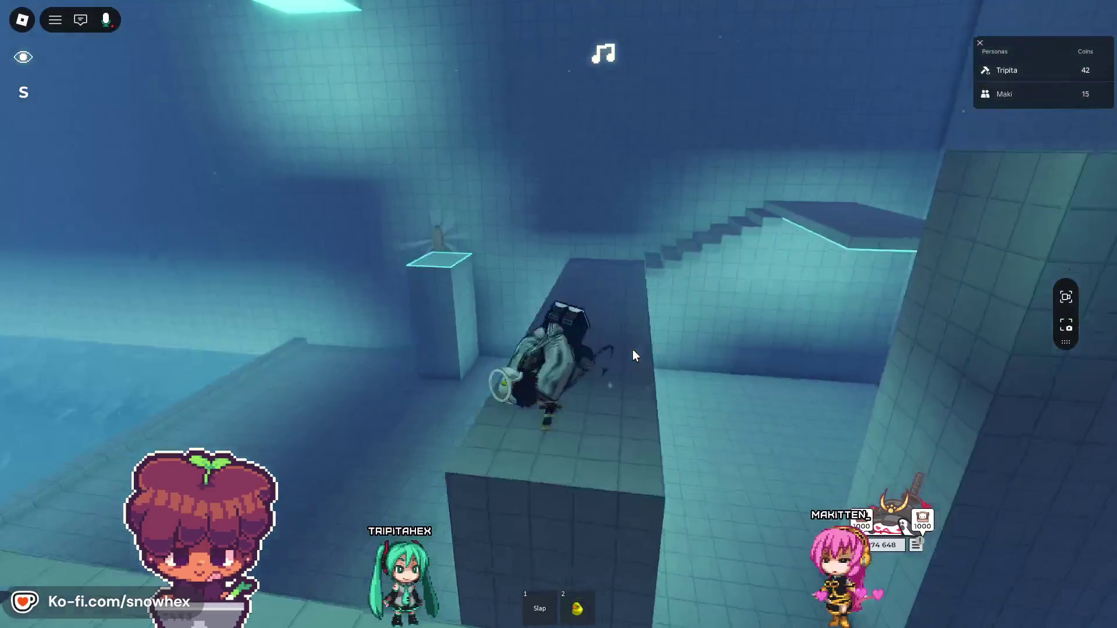
key("w")
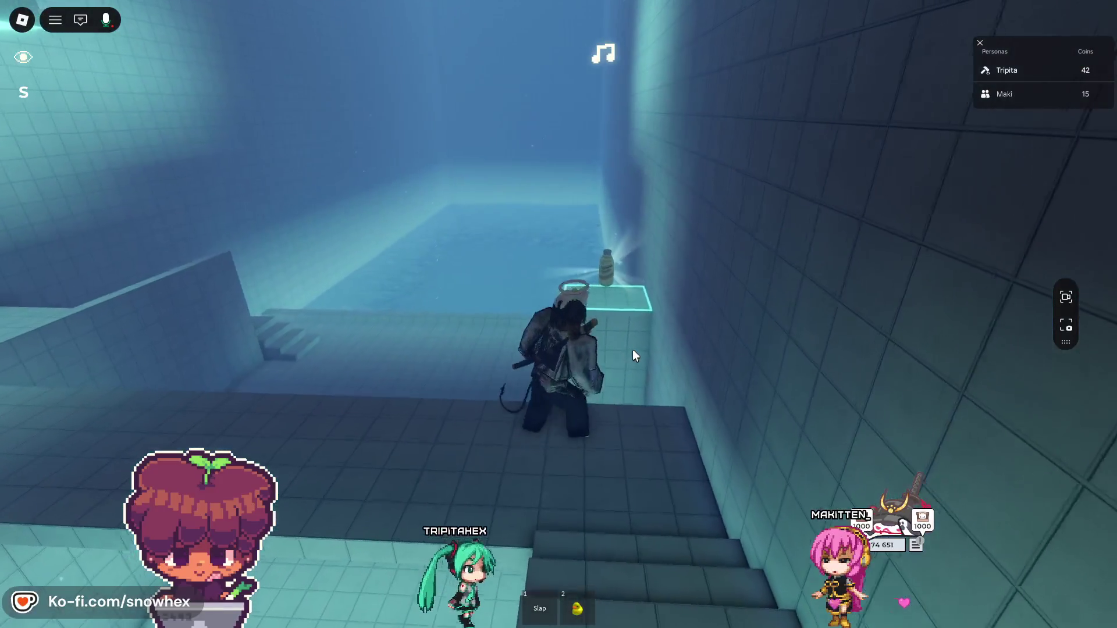
key("Right")
key("Right")
key("Right")
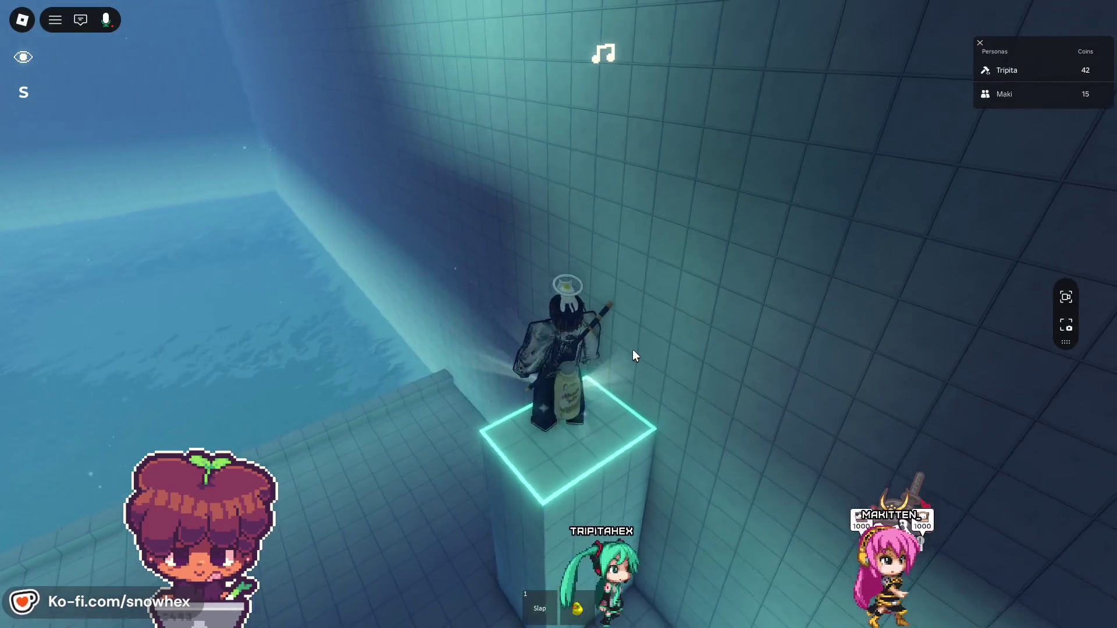
key("w")
key("space")
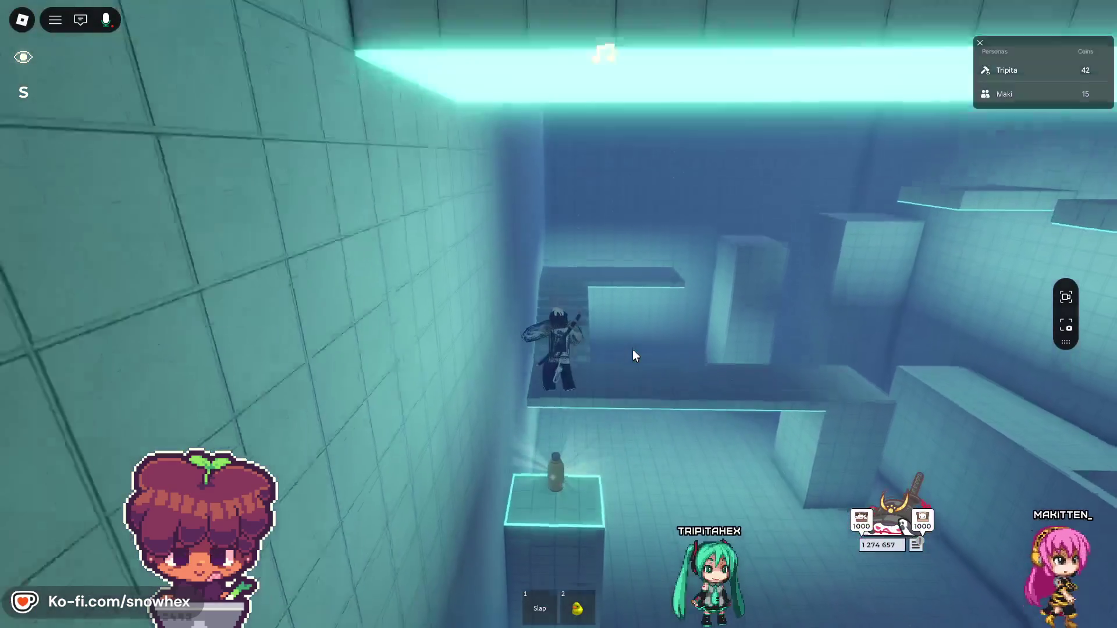
key("s")
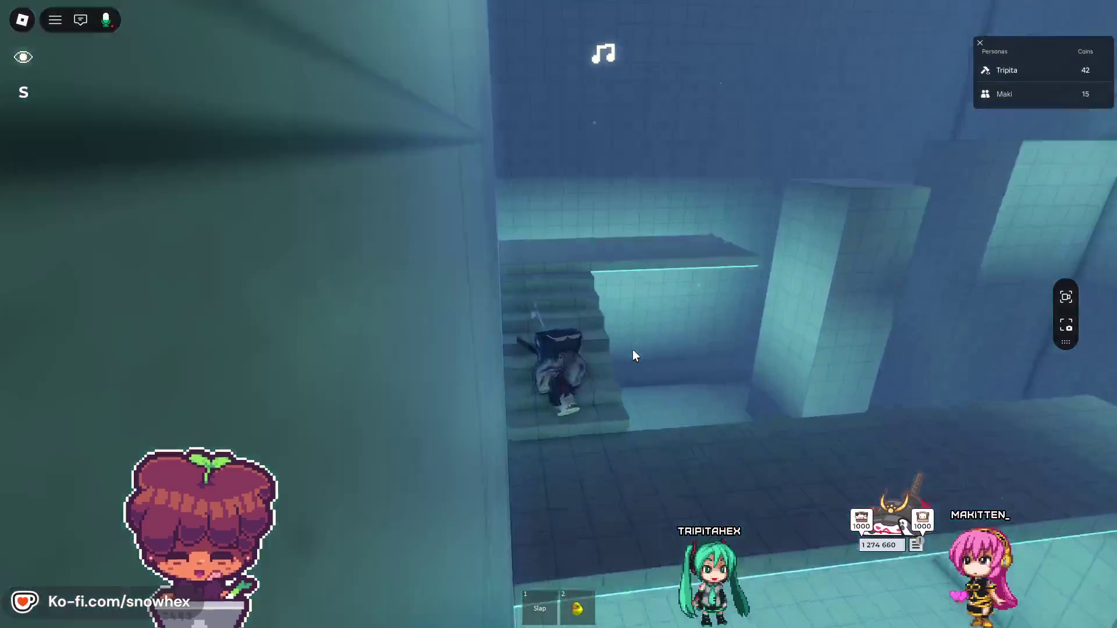
key("space")
key("w")
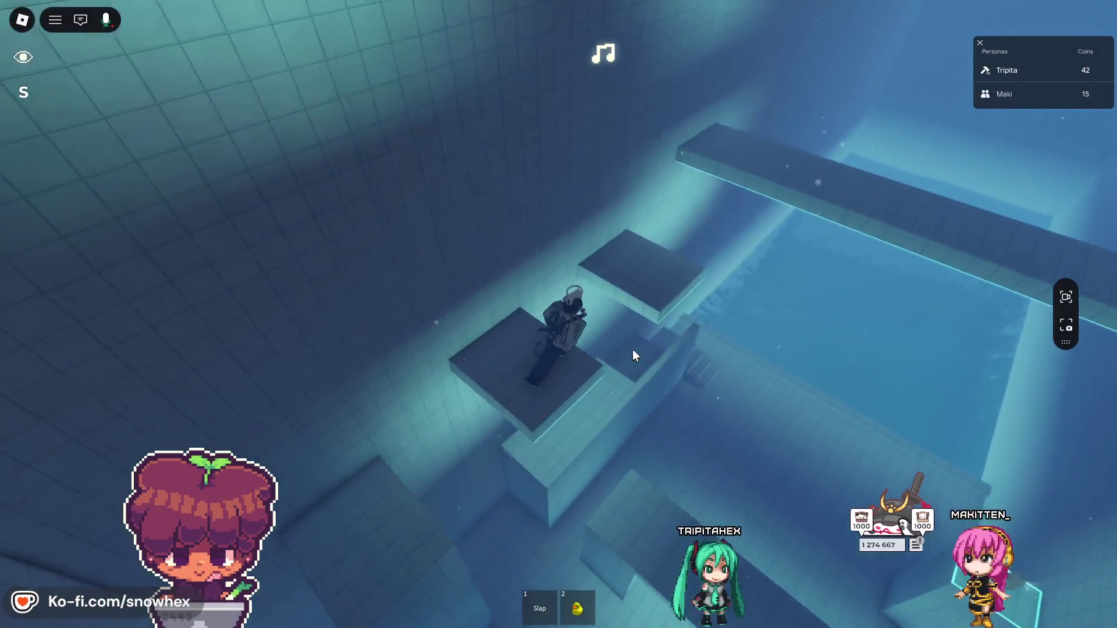
key("w")
key("space")
- Cross the beam, climb the lattice tower, and go through the tunnel into the Room 3 pool
key("w")
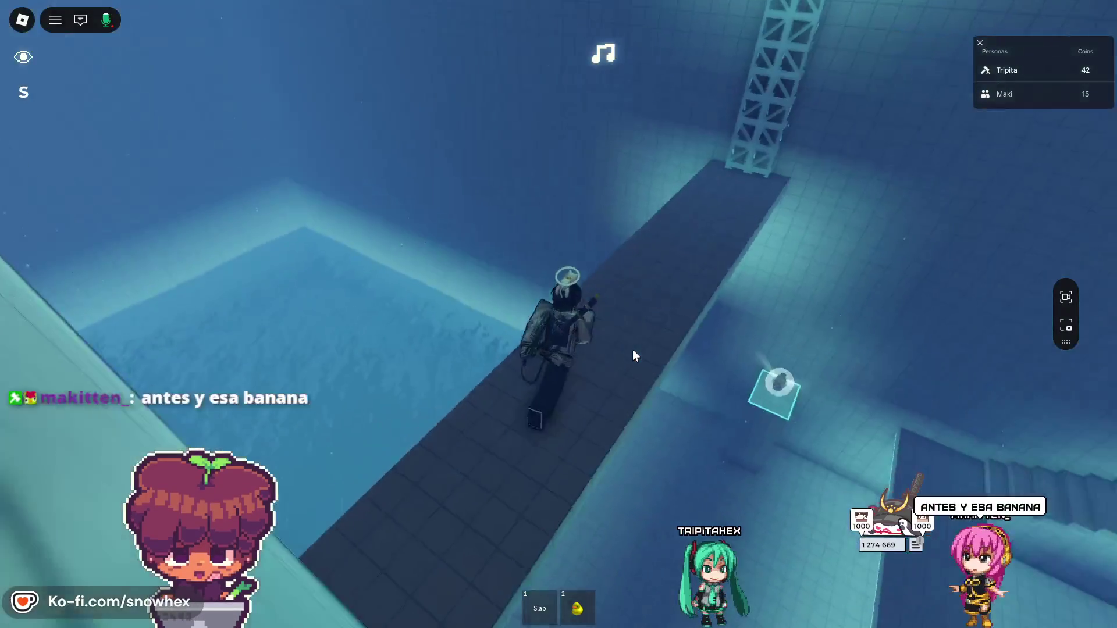
key("w")
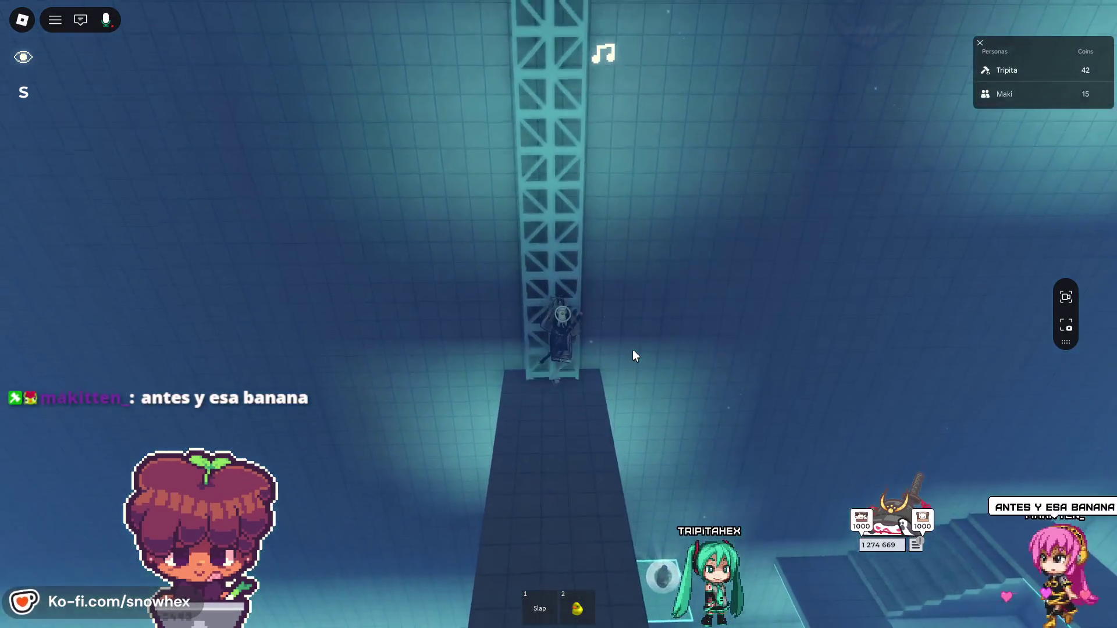
key("w")
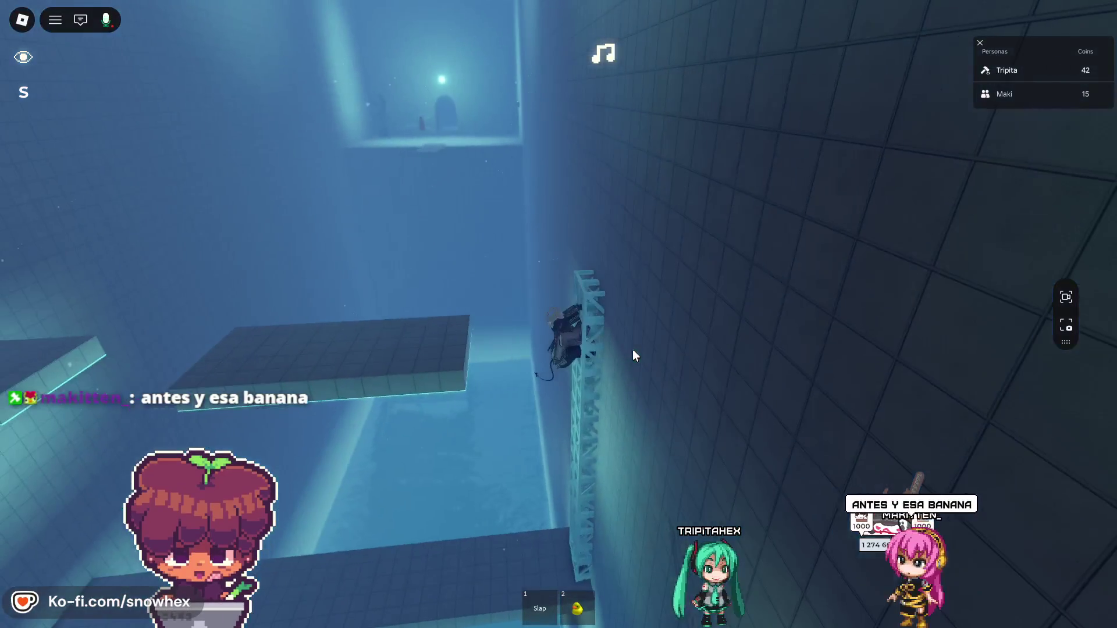
key("w")
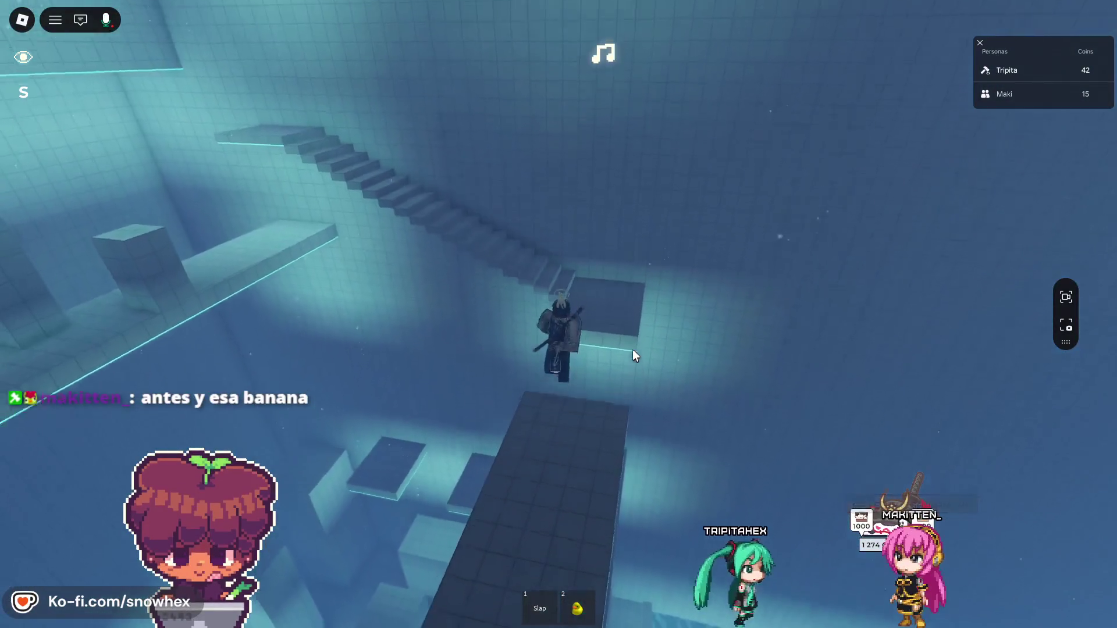
key("w")
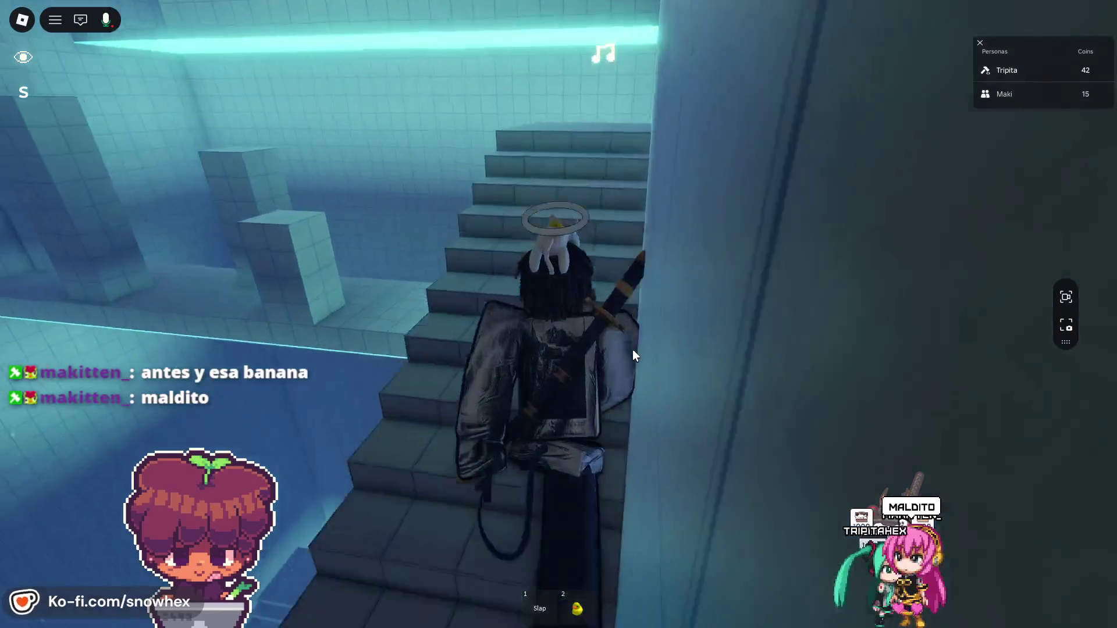
key("w")
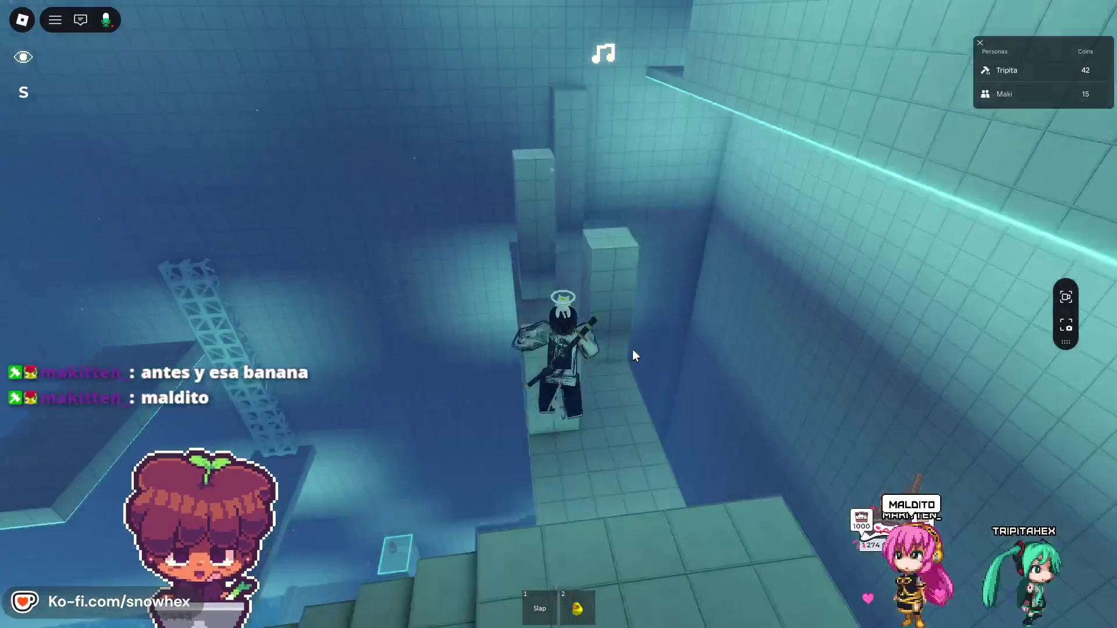
key("w")
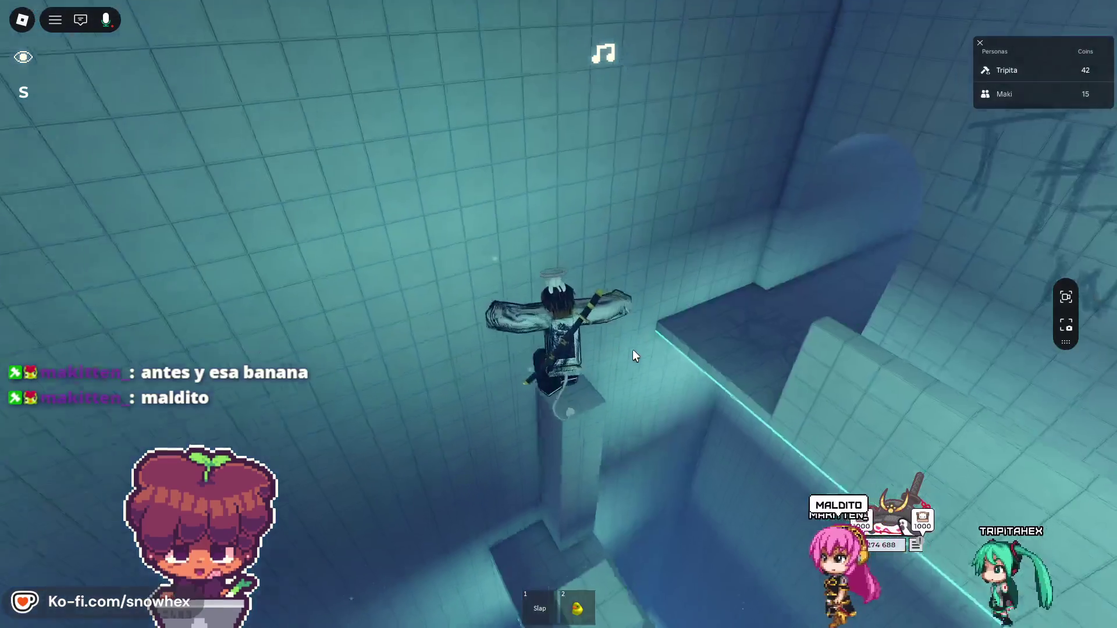
key("w")
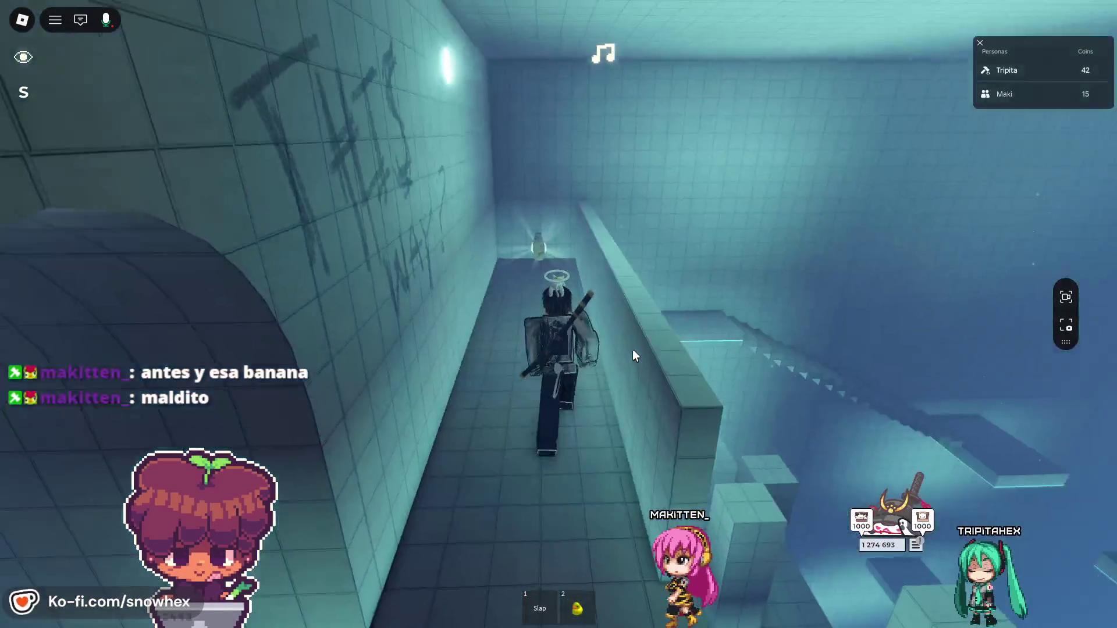
key("w")
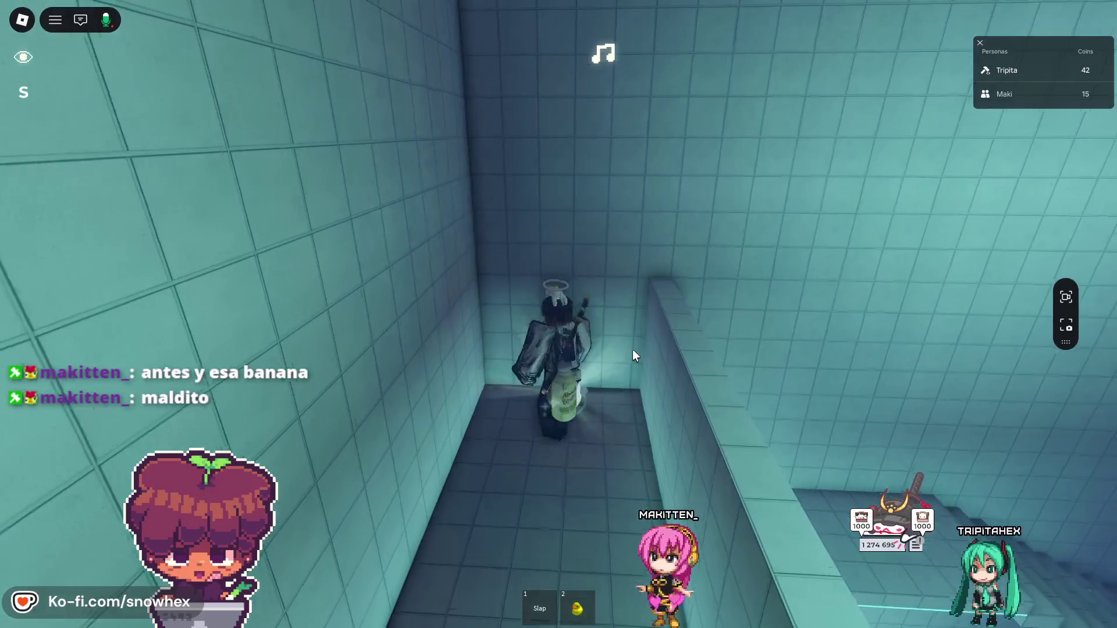
key("w")
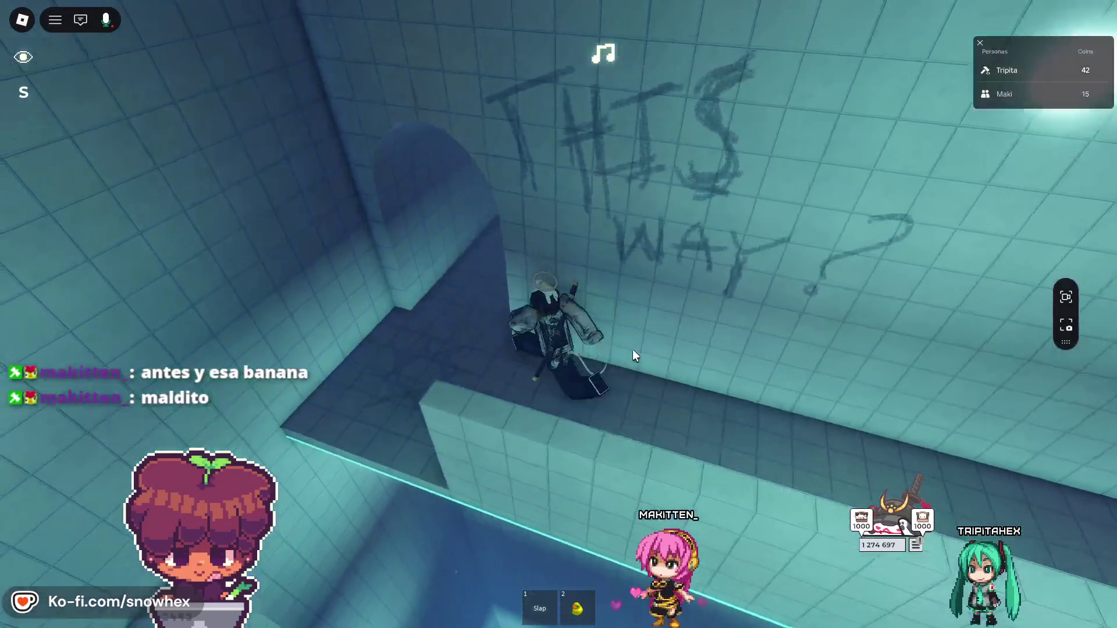
key("w")
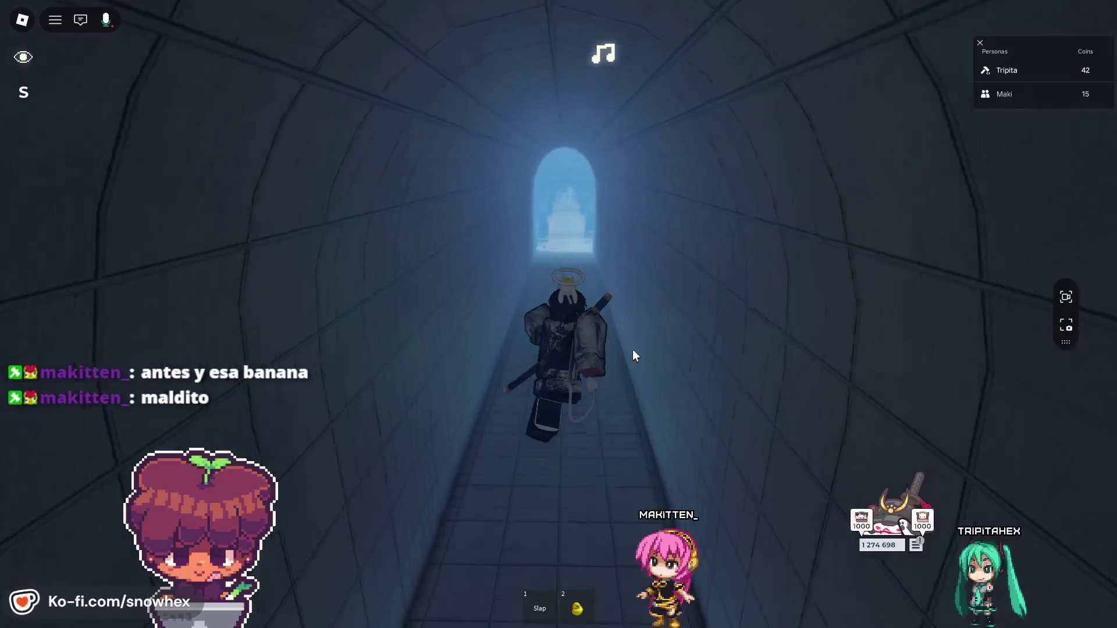
key("w")
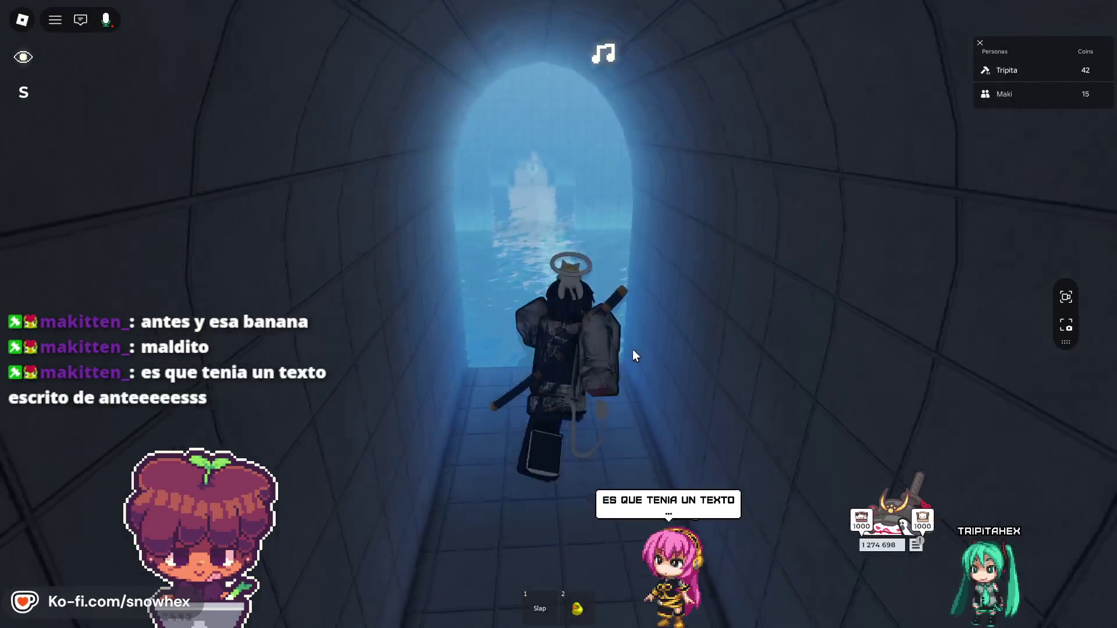
key("w")
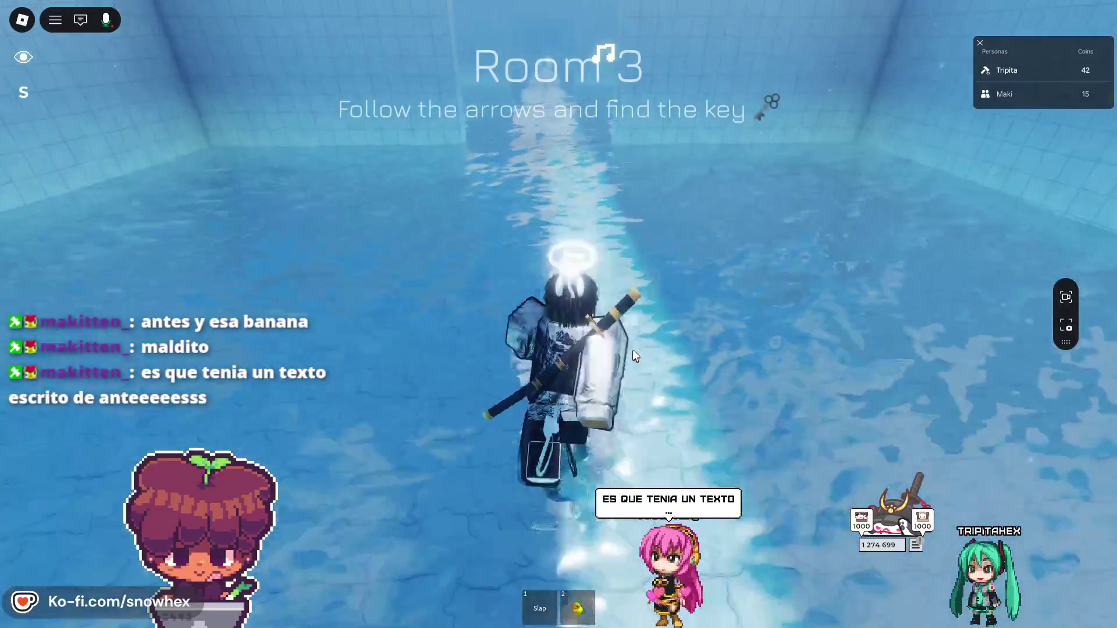
- Leave the Piscinas Obby experience from the in-game menu, confirming with Salir
key("Escape")
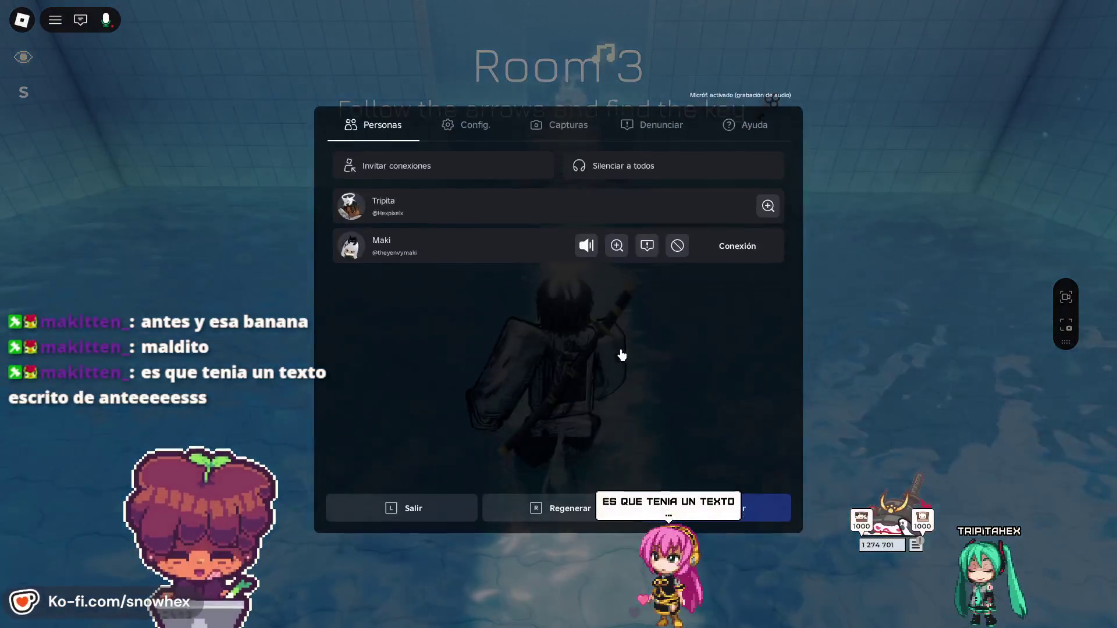
left_click(384, 520)
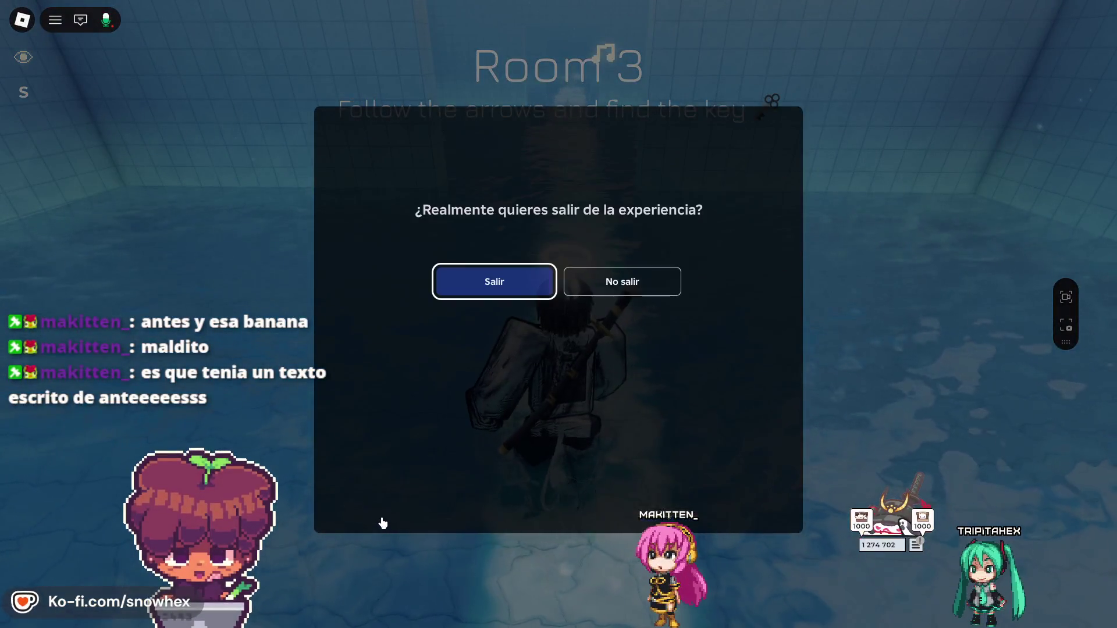
left_click(454, 281)
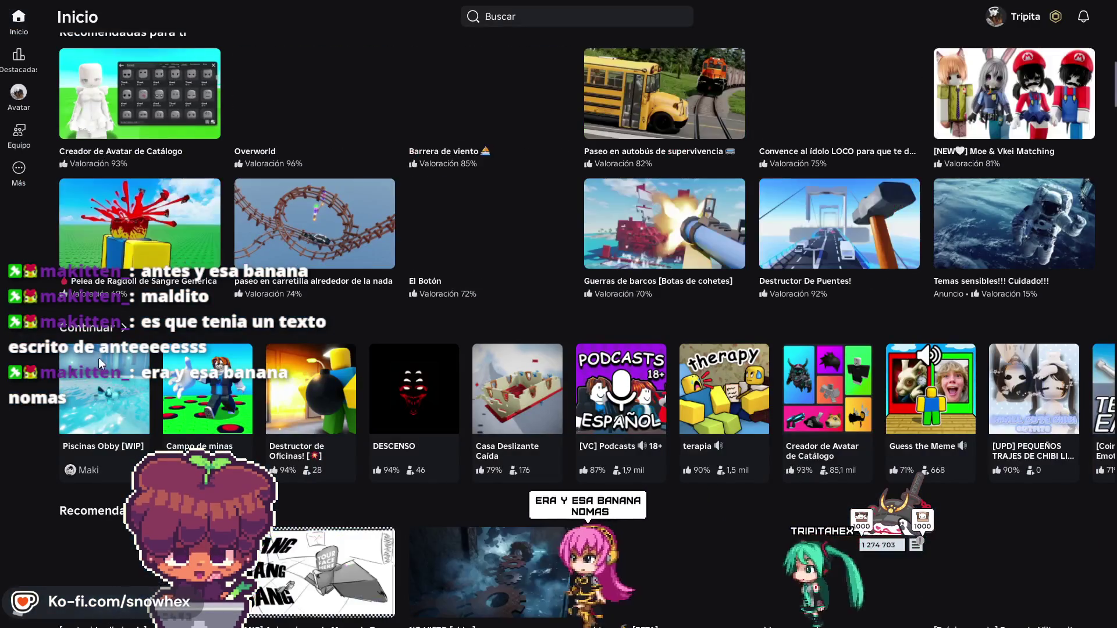
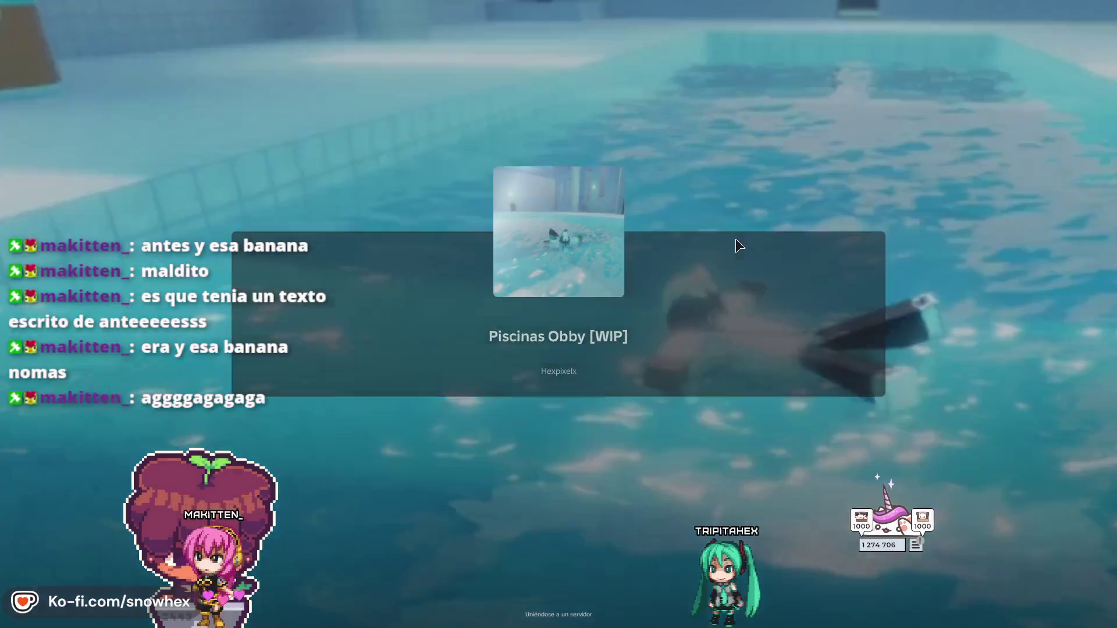
- Walk along the pool toward the hallway and jump on top of the old monitor
key("w")
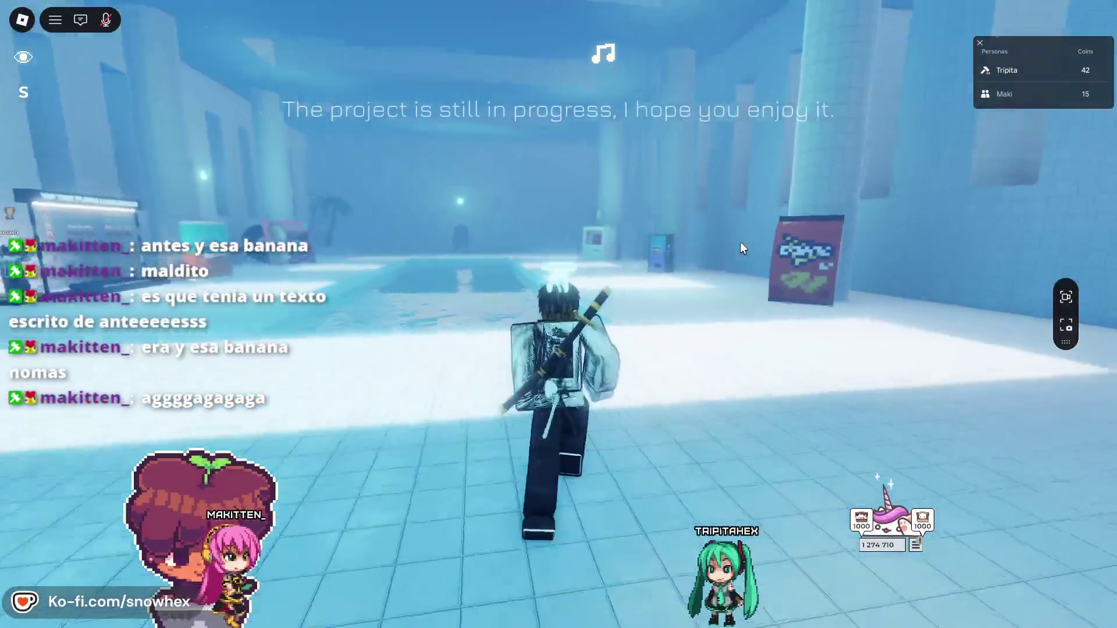
key("w")
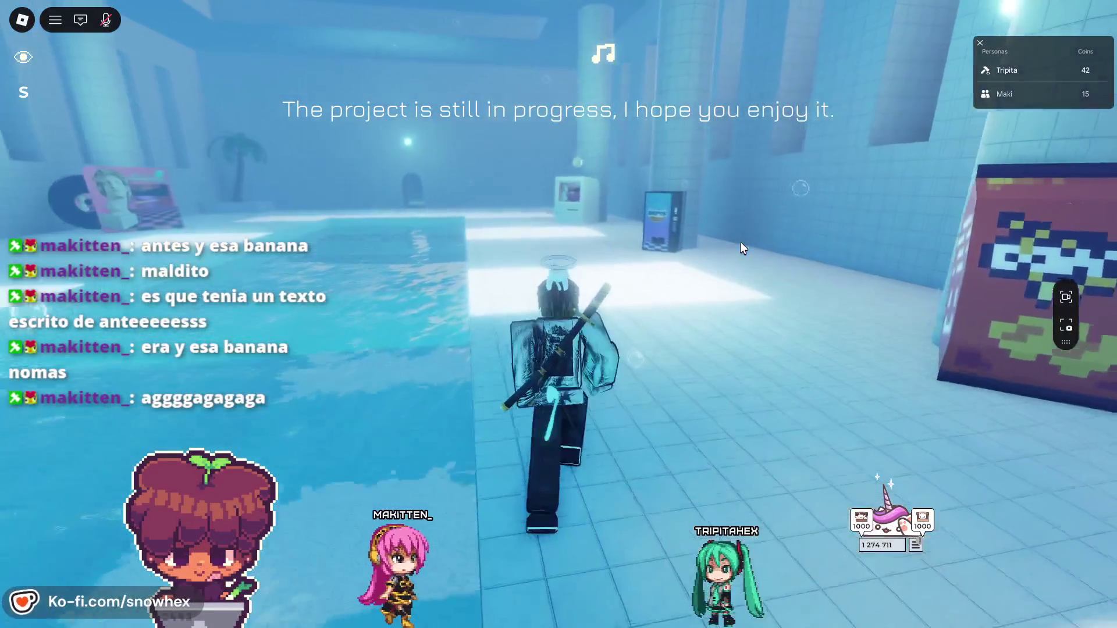
key("w")
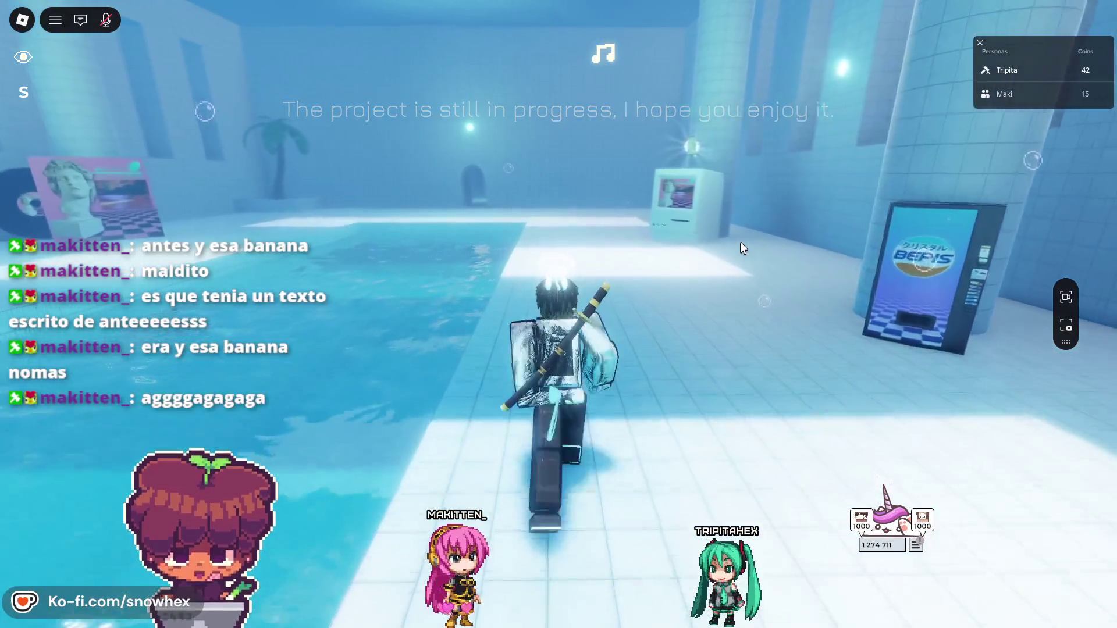
key("w")
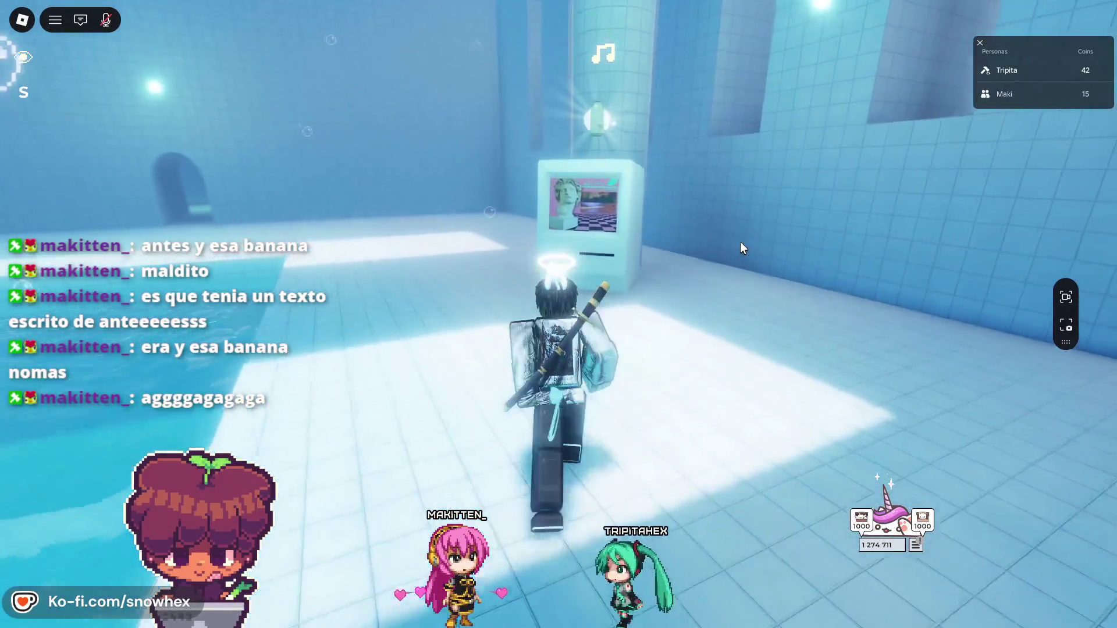
key("space")
- Drop into the pool and swim through the arched doorway and tunnel into Room 1
key("w")
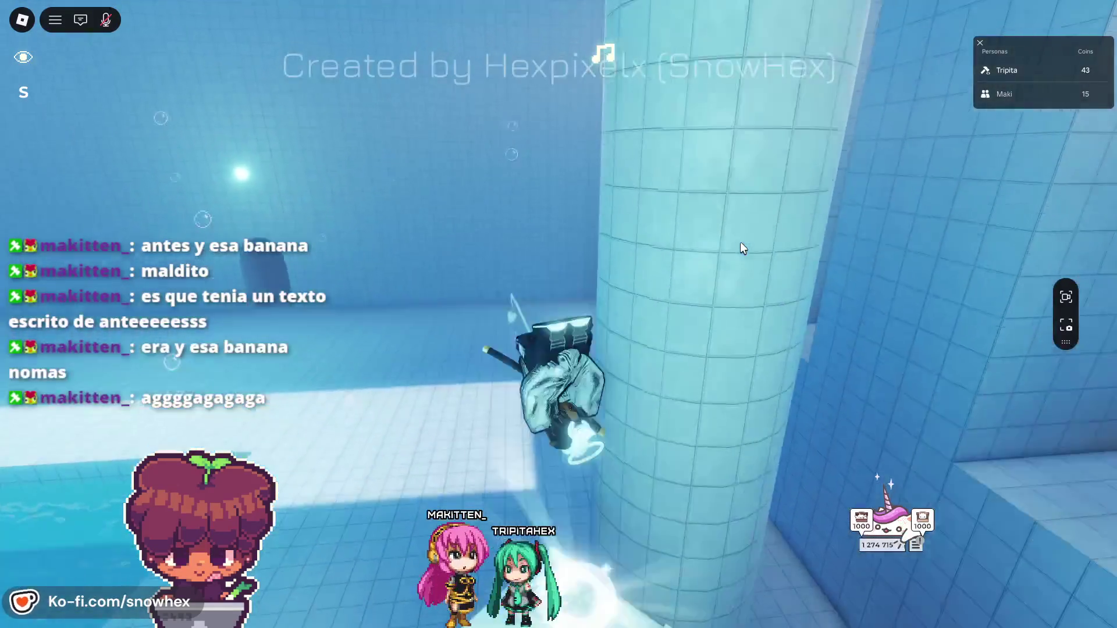
key("w")
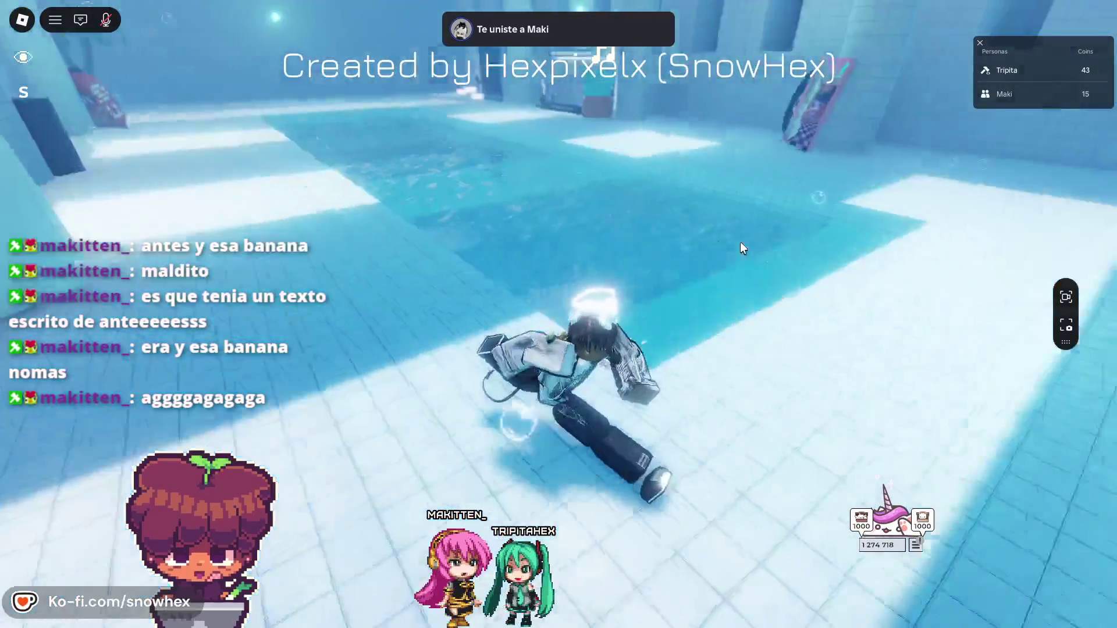
key("w")
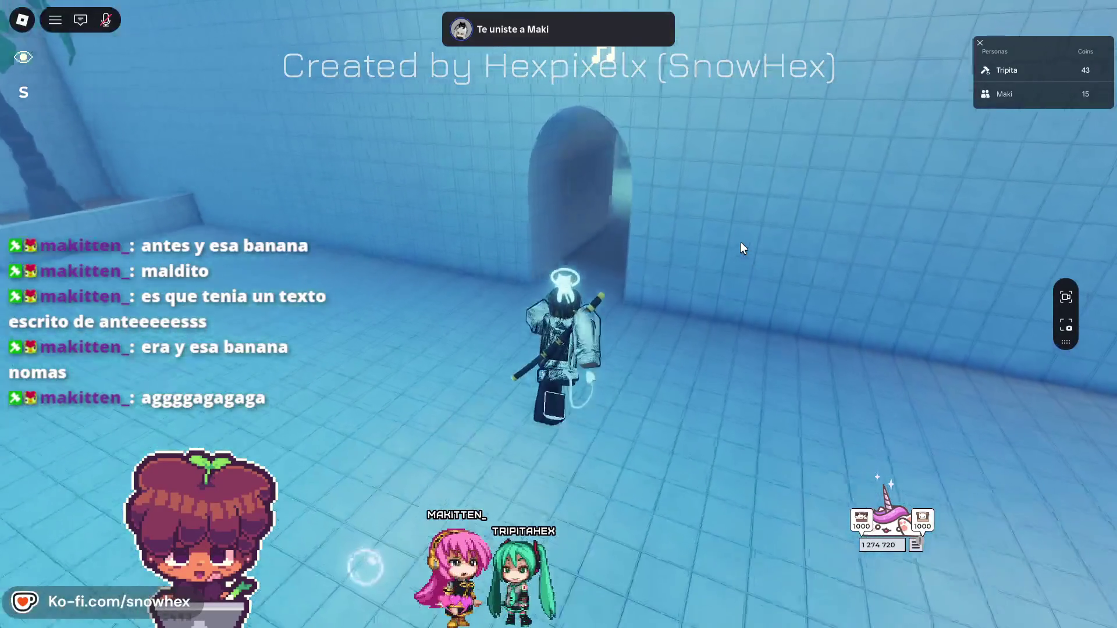
key("w")
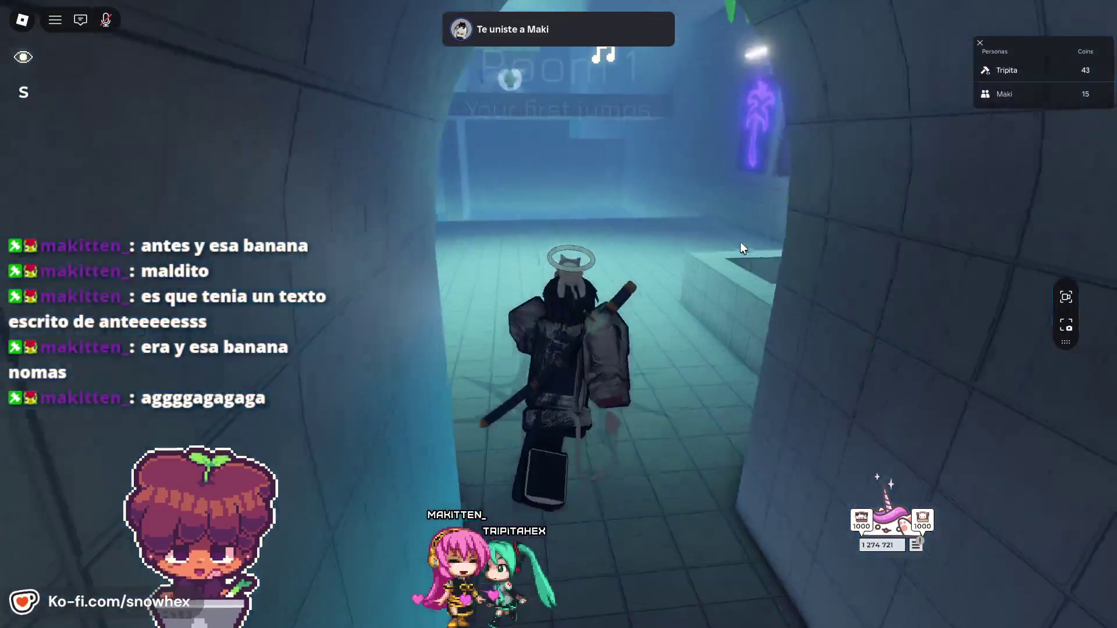
- Jump across the tiled blocks to the neon palm-sign block, collecting its coin
key("w")
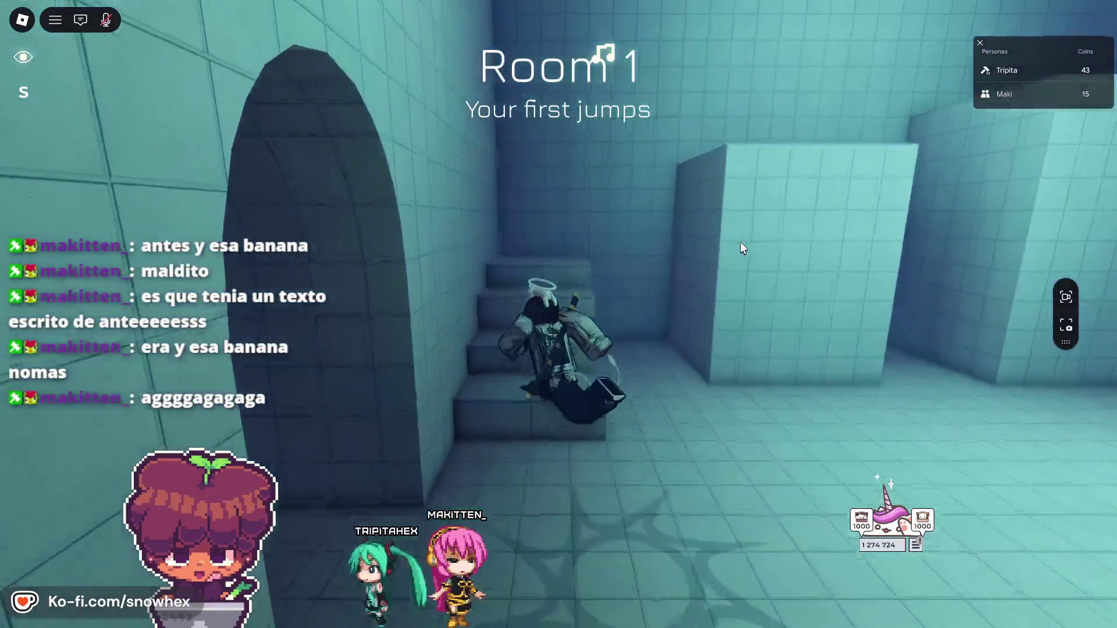
key("space")
key("w")
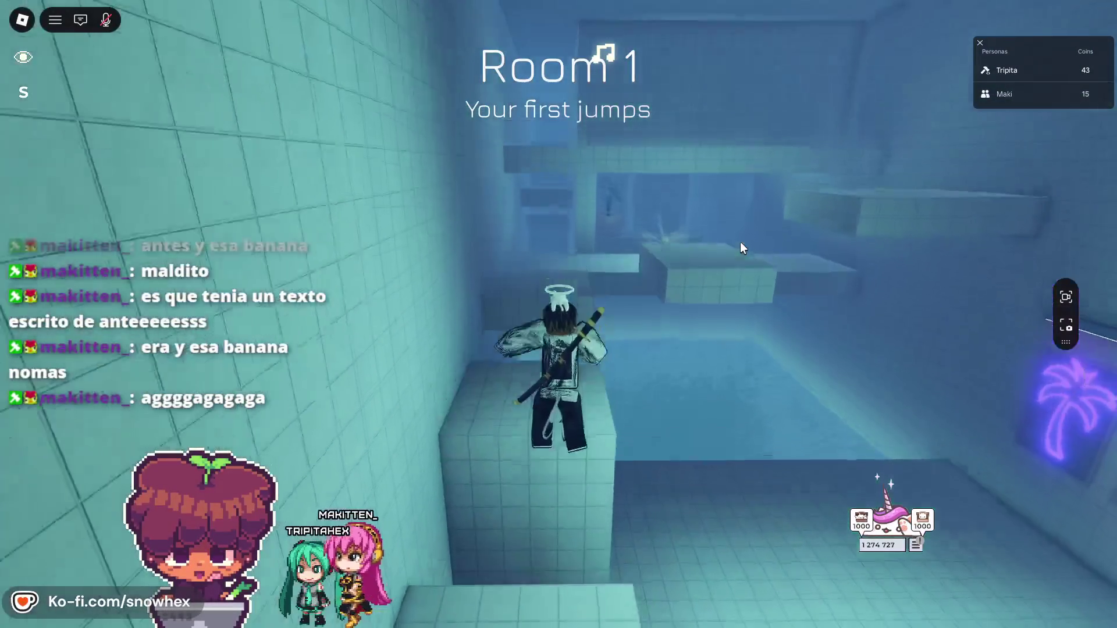
key("w")
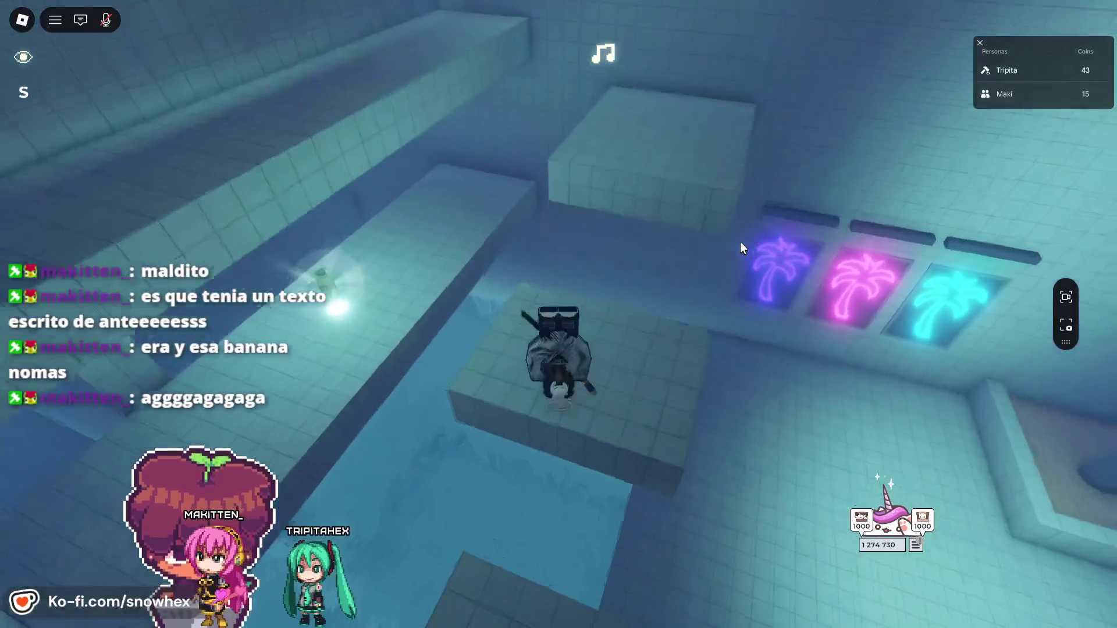
key("space")
key("w")
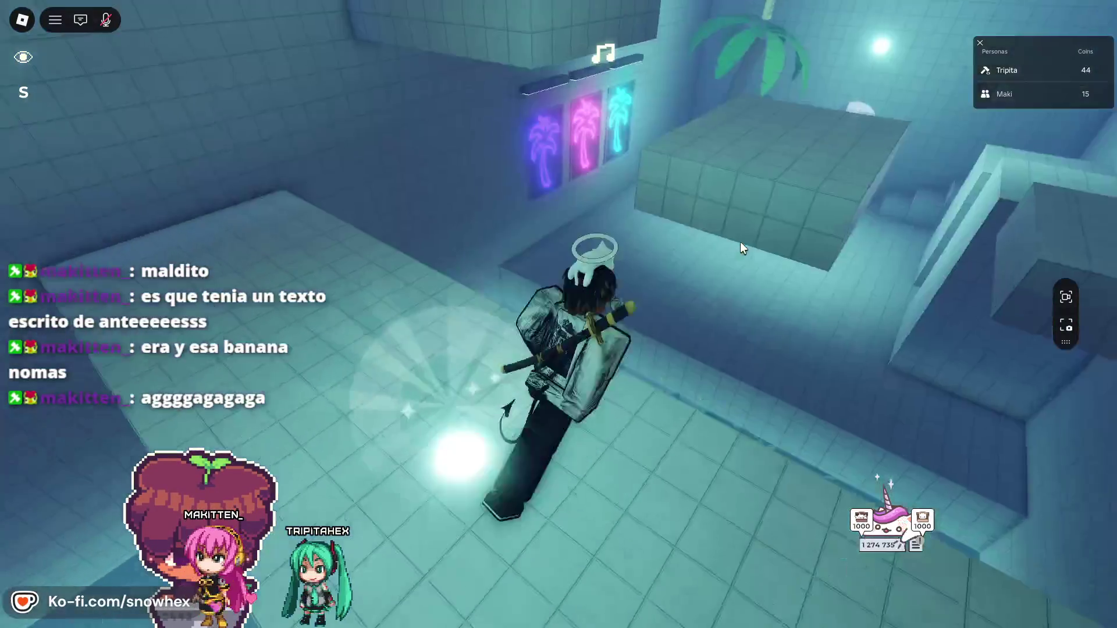
key("space")
- Follow the neon-sign ledge, grab the palm-tree bottle, and drop into the tiled pool area
key("w")
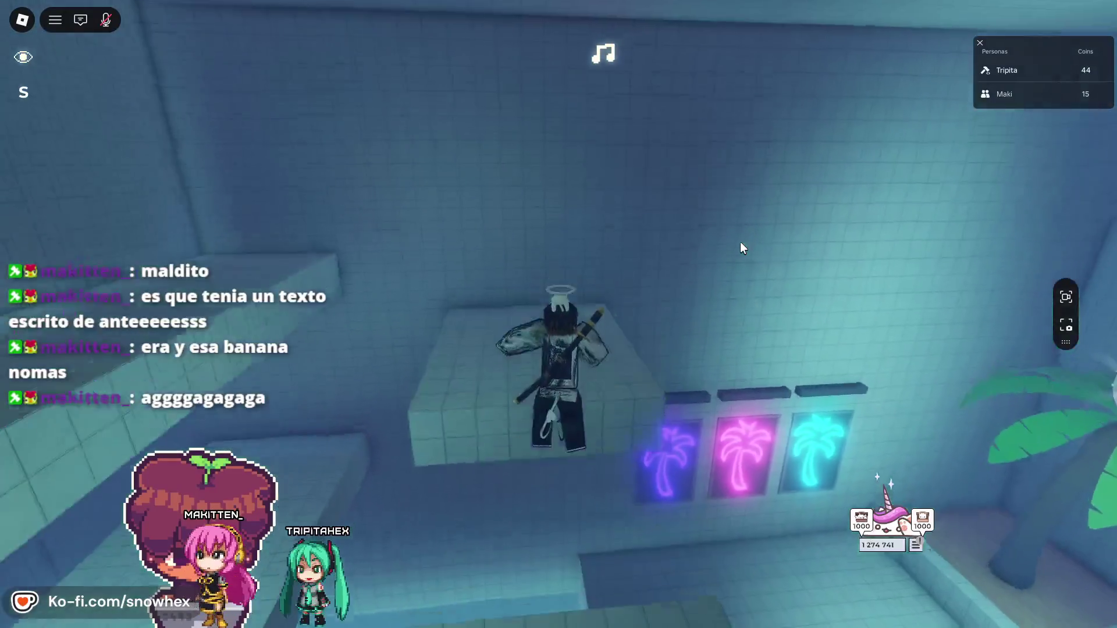
key("w")
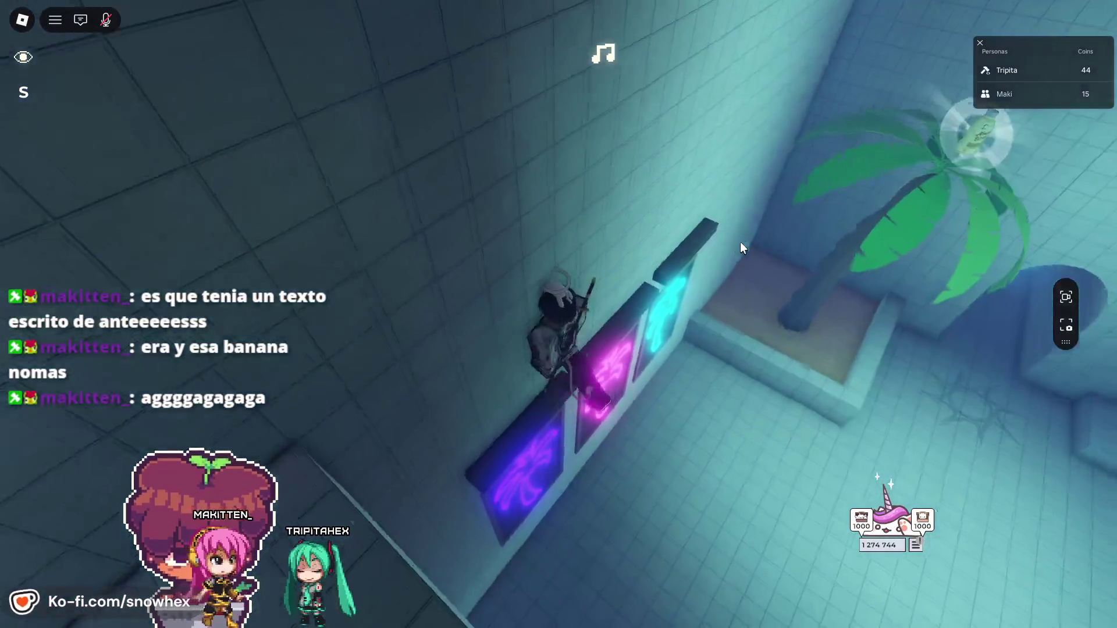
key("w")
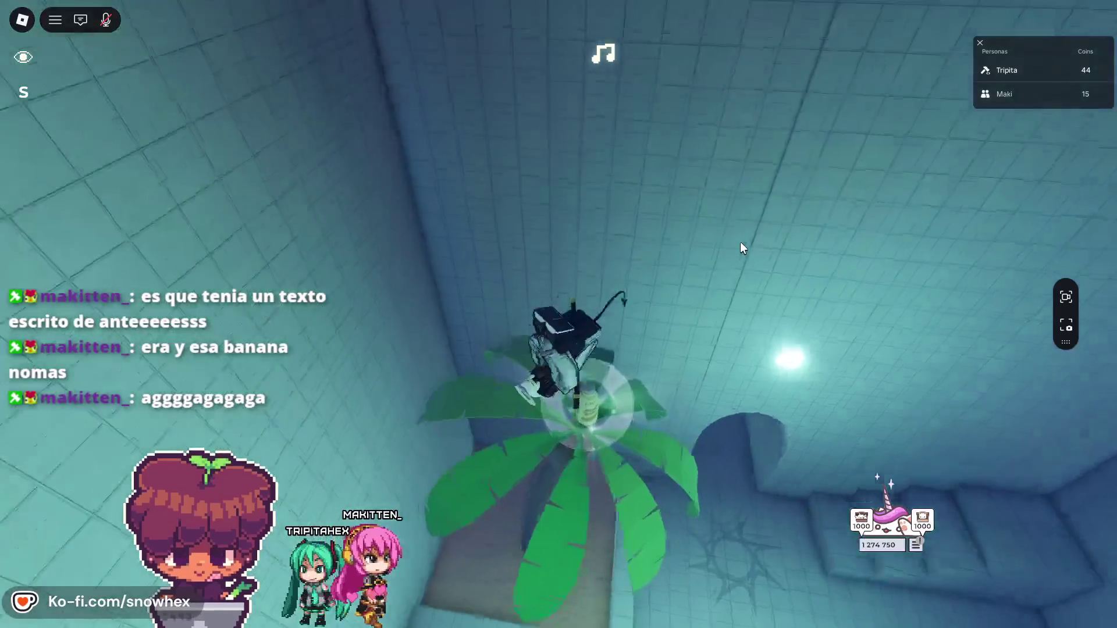
key("w")
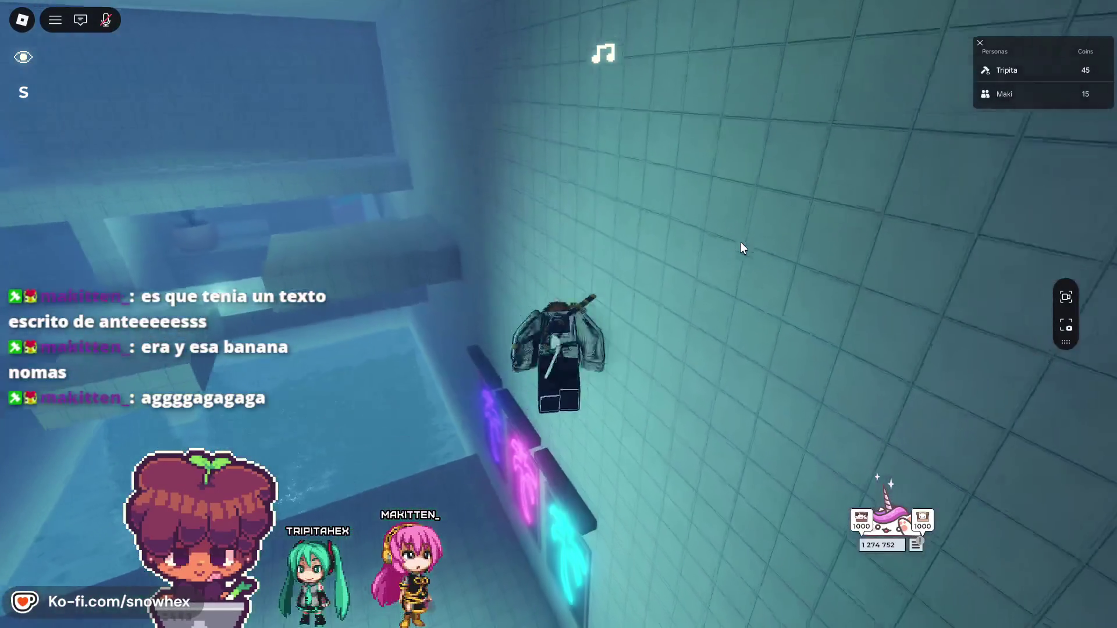
key("w")
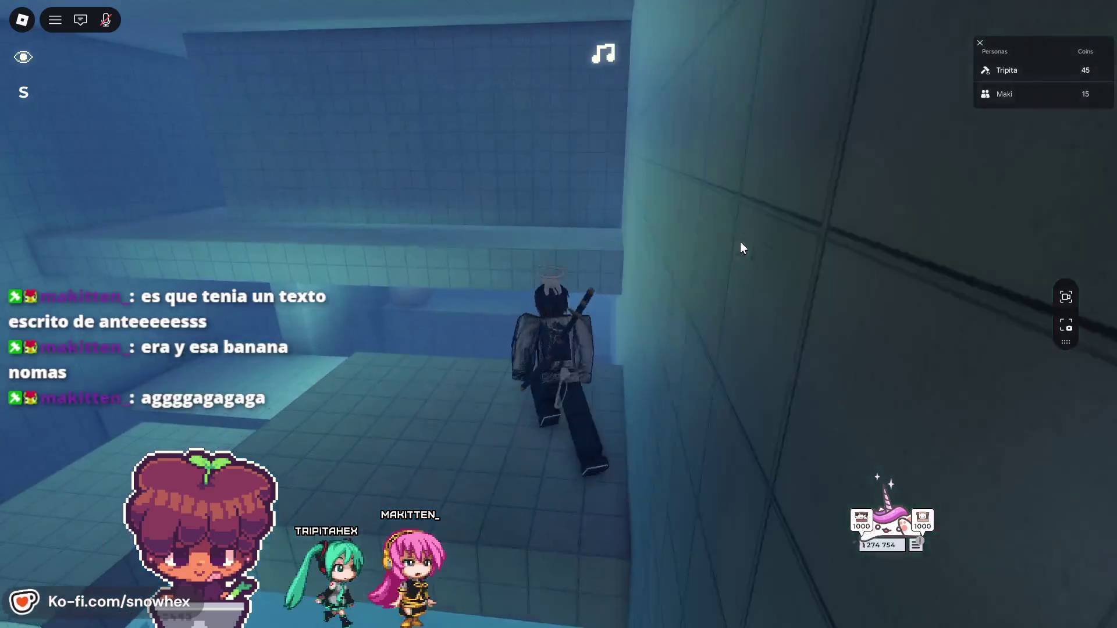
key("w")
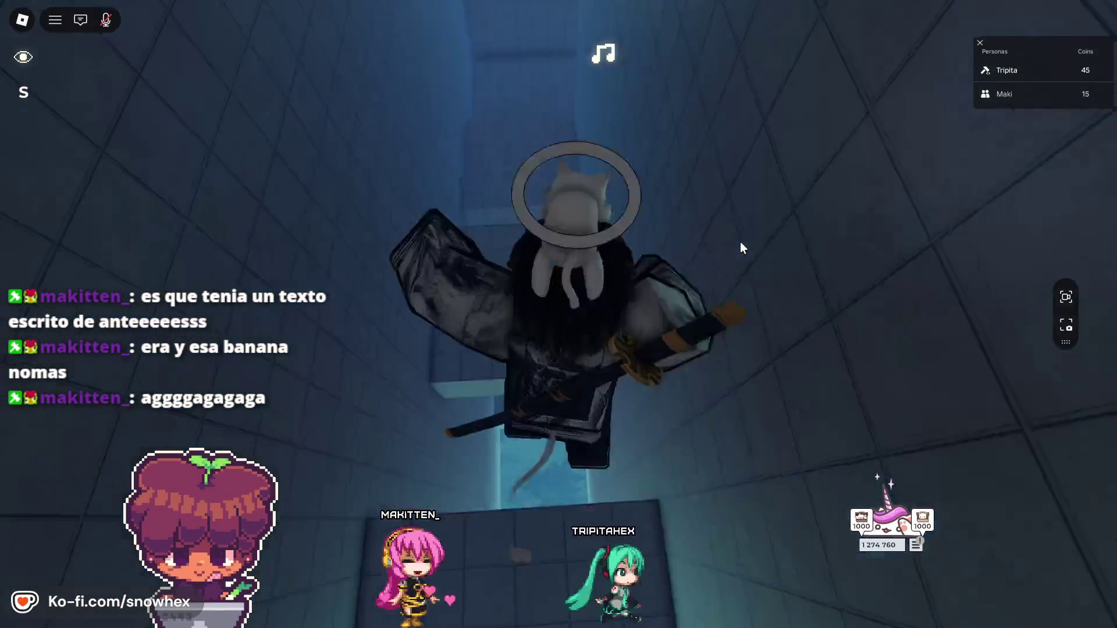
- Walk past the giant soda can and through the arched tunnel into Room 2
key("w")
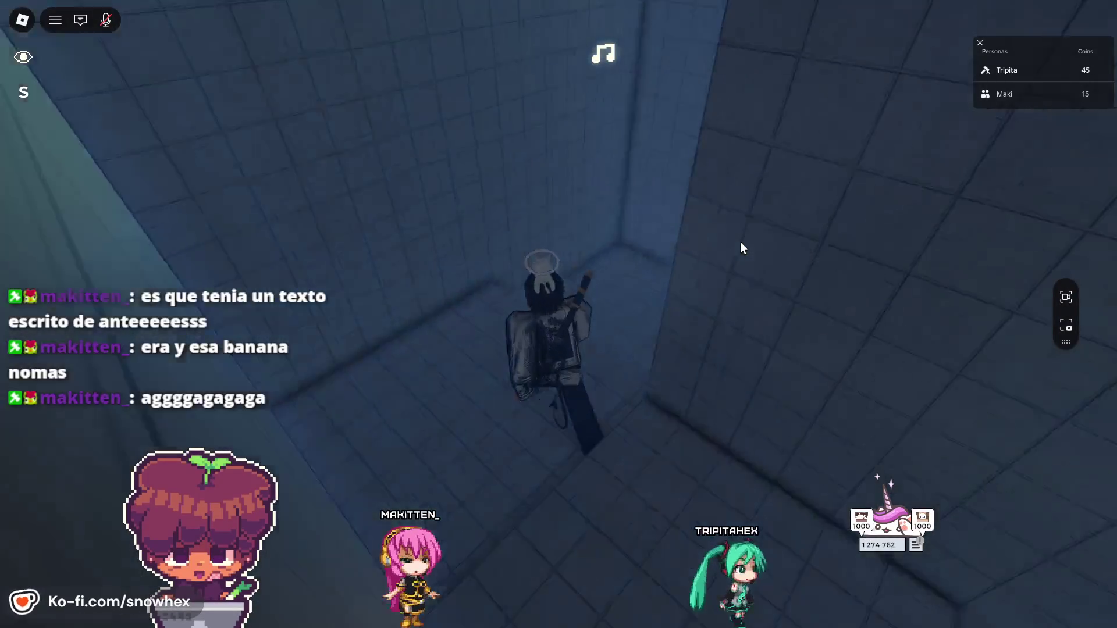
key("w")
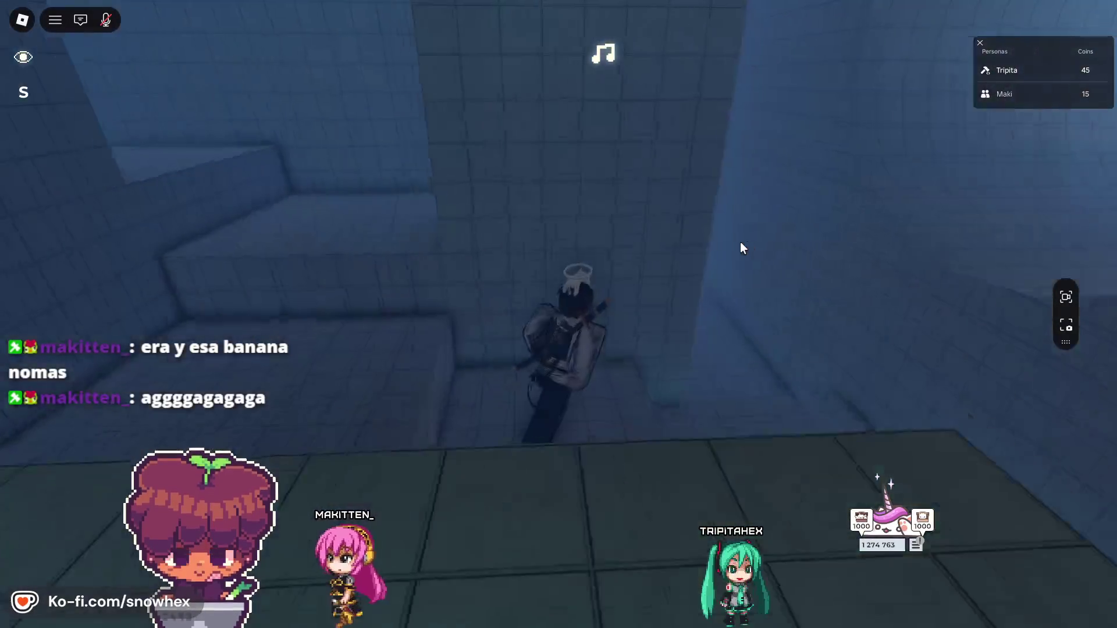
key("a")
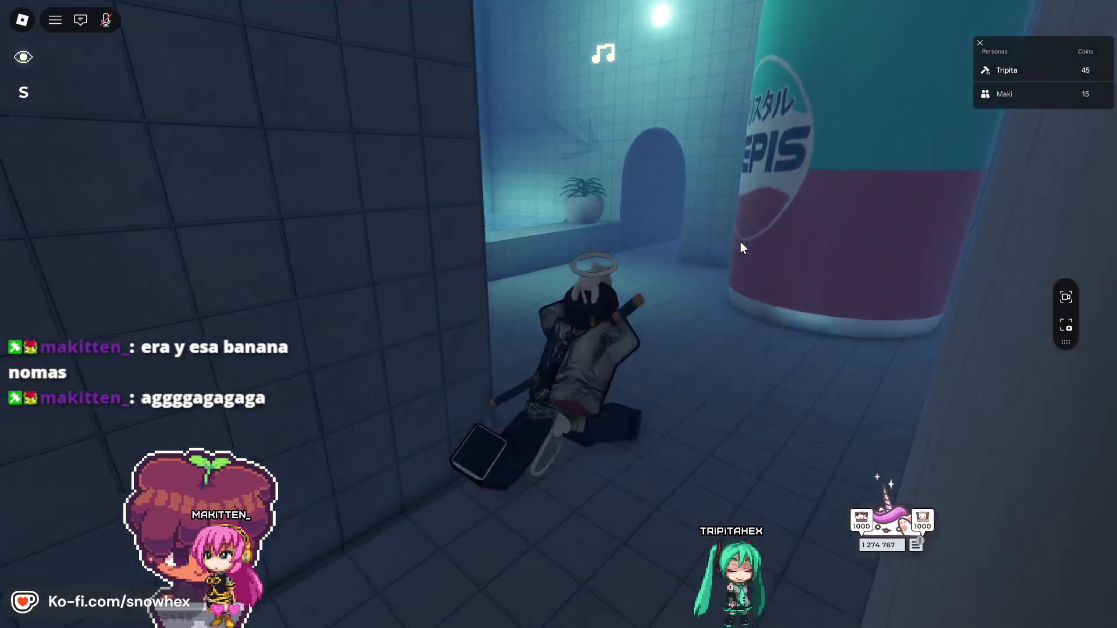
key("w")
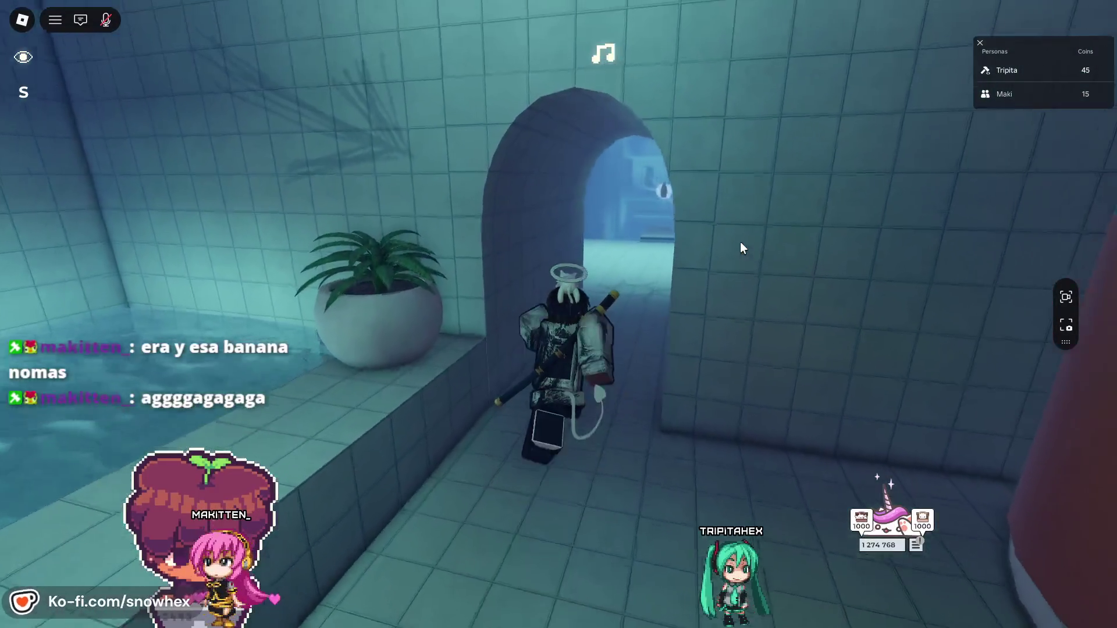
key("w")
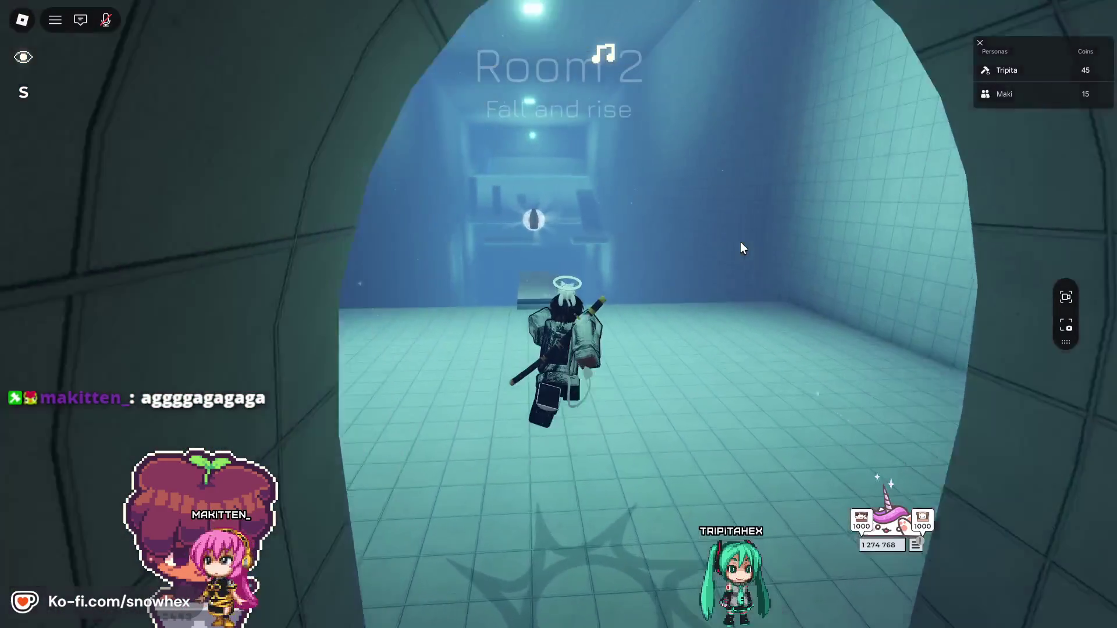
- Slide into the water, climb out by the stairs, and reach the glowing pedestal's coin
key("w")
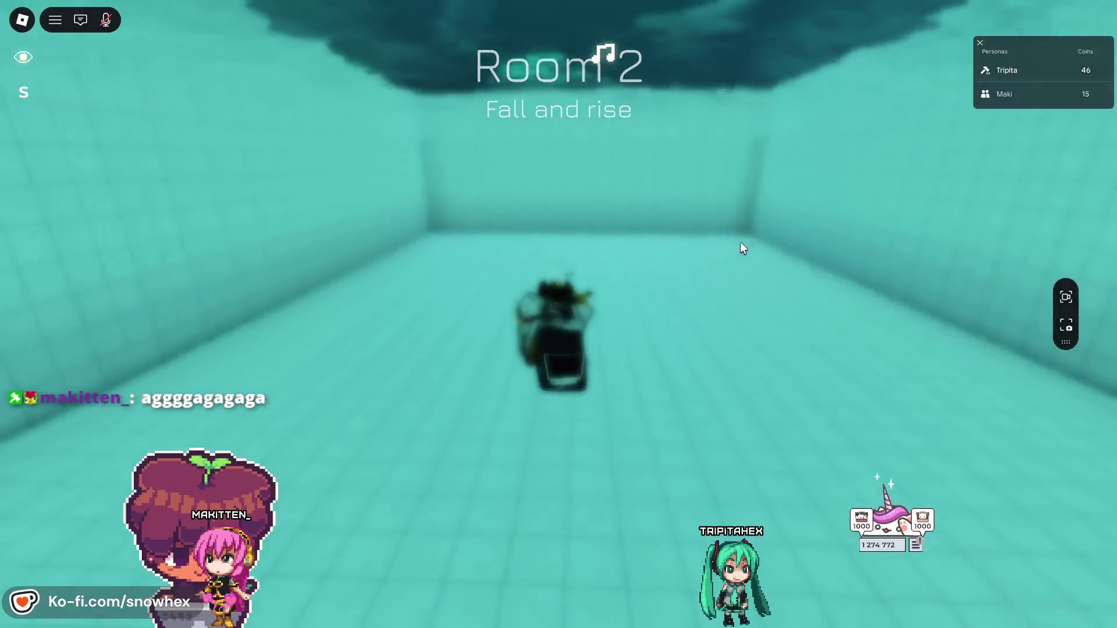
key("w")
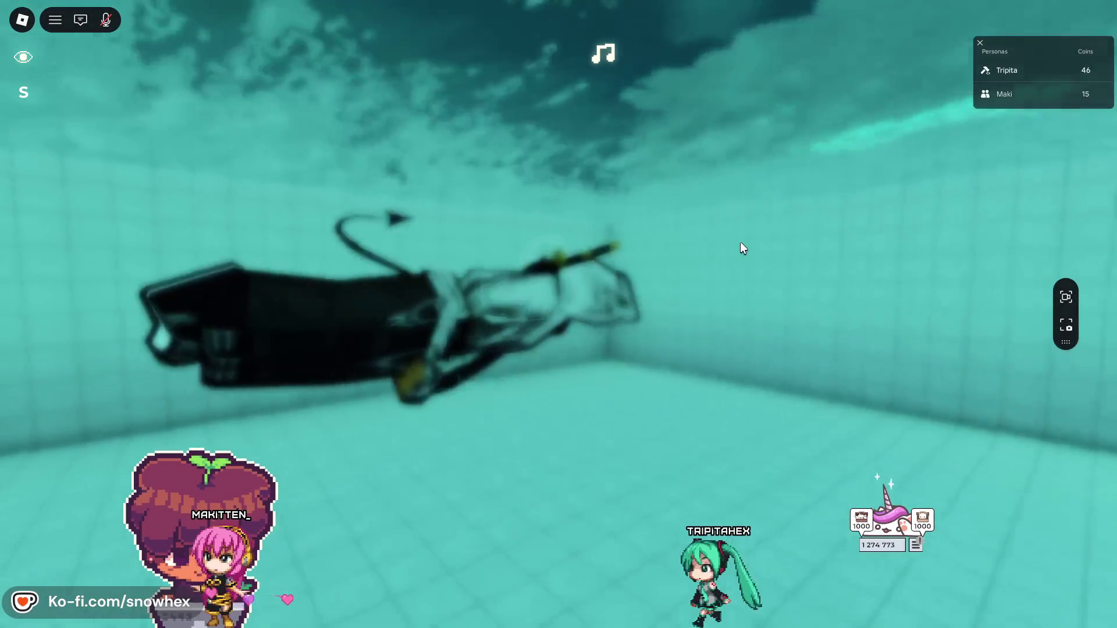
key("w")
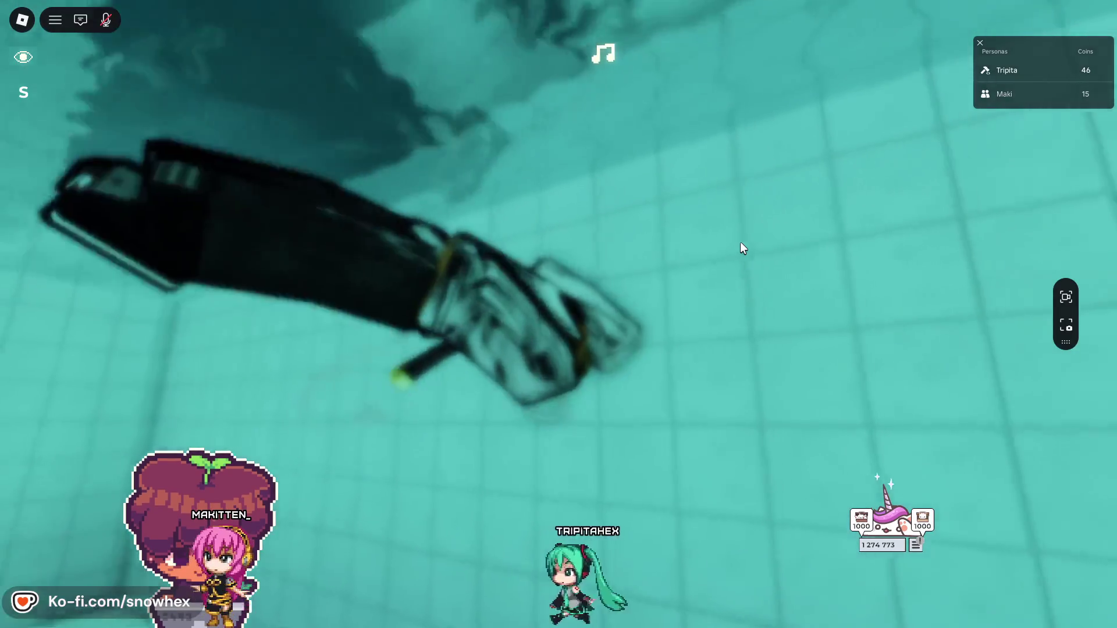
key("w")
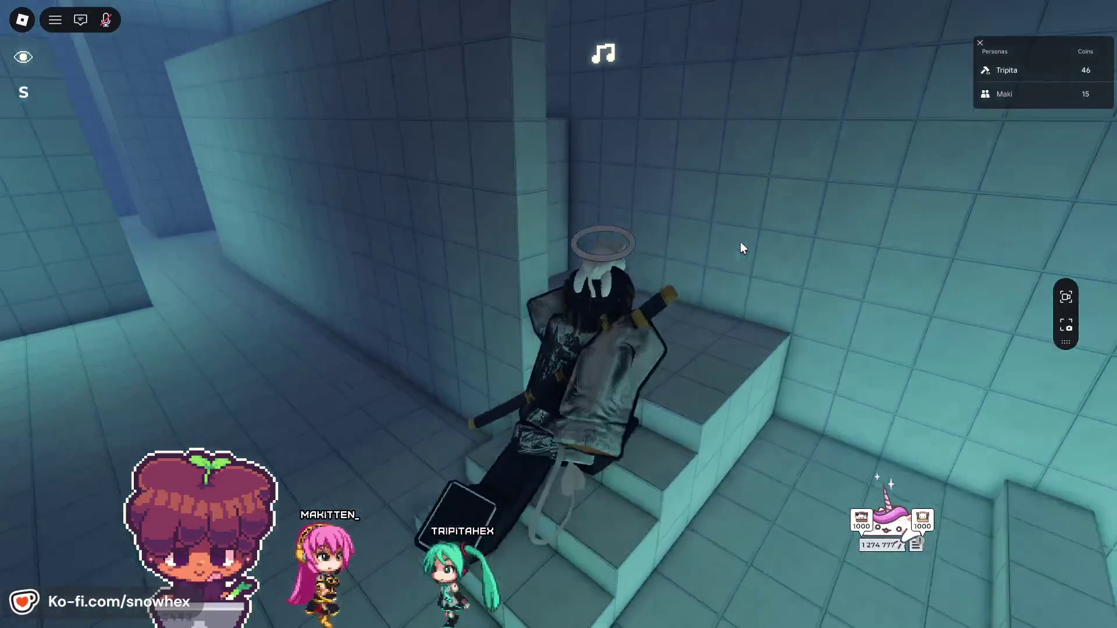
key("w")
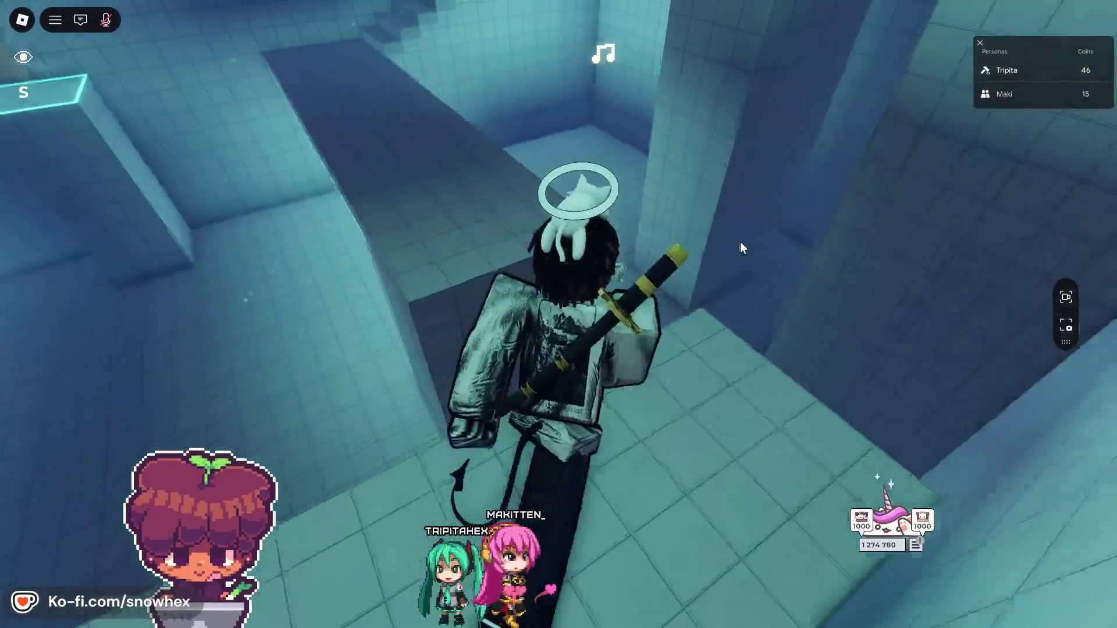
key("w")
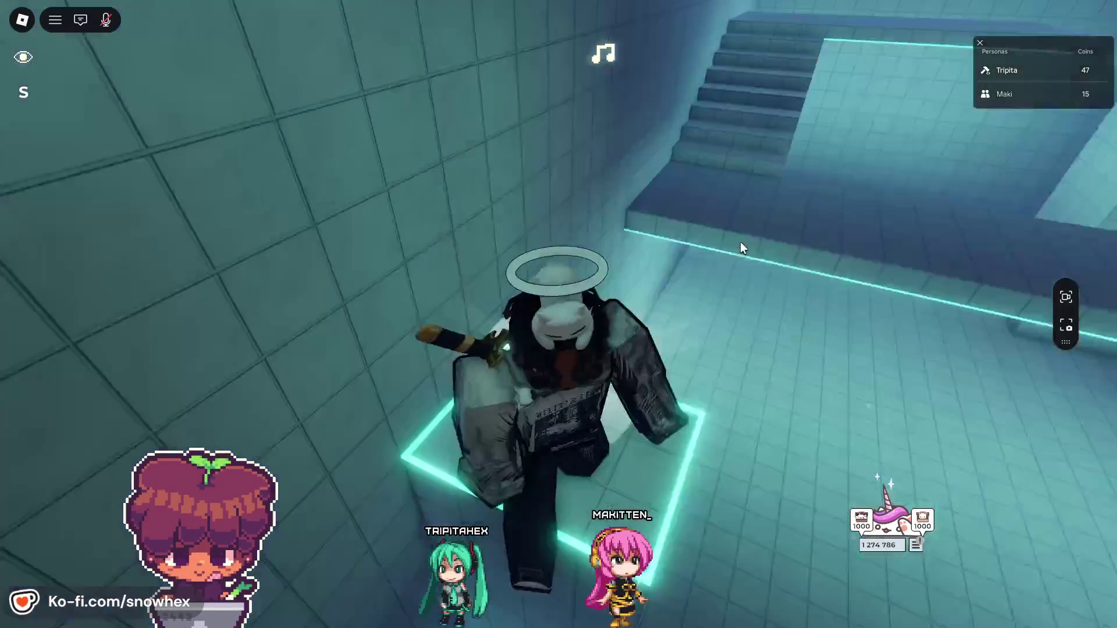
- Climb the stairs to the upper platforms and jump across onto the long platform
key("w")
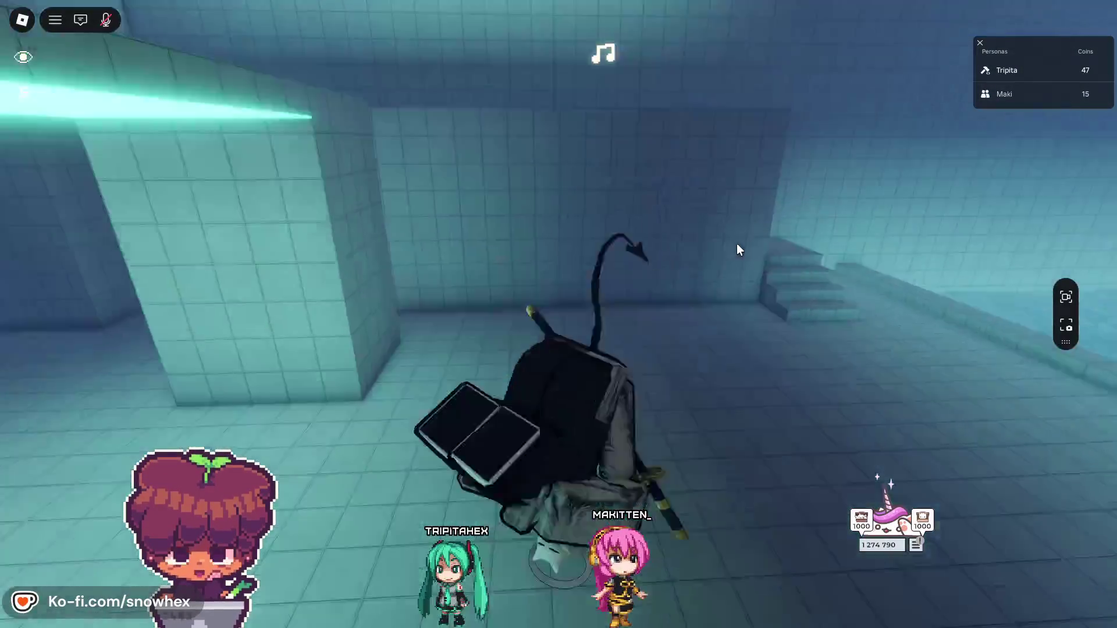
key("w")
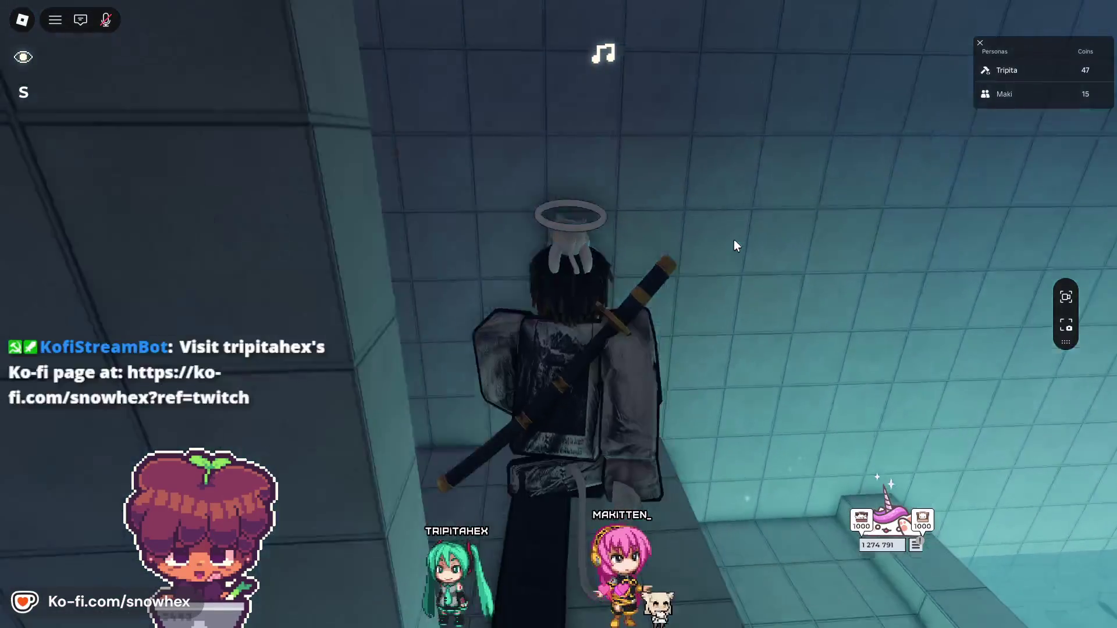
key("w")
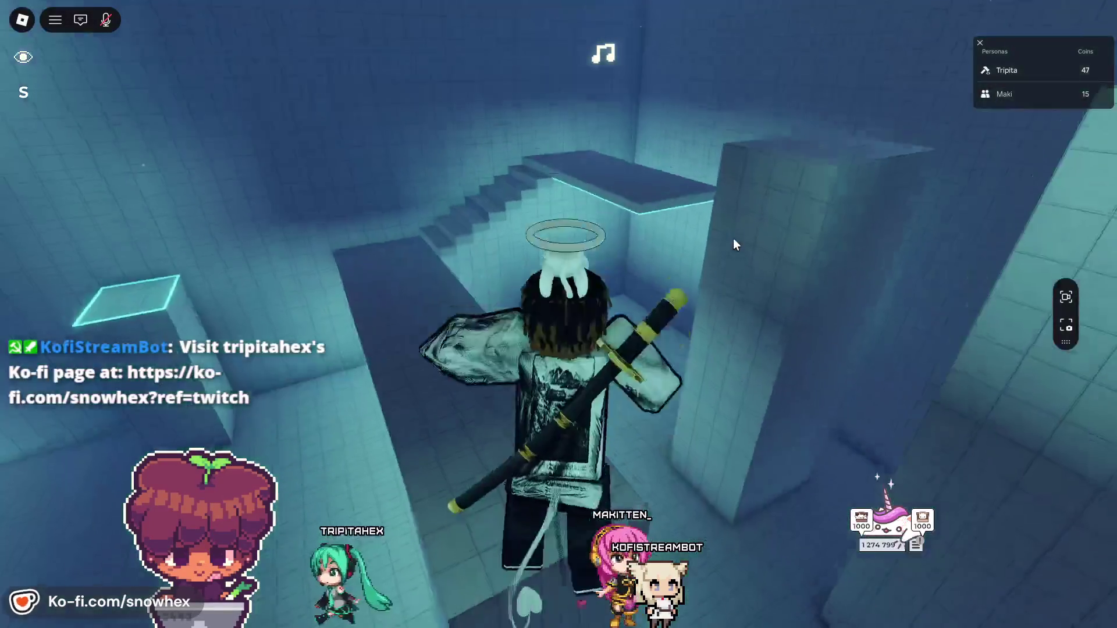
key("w")
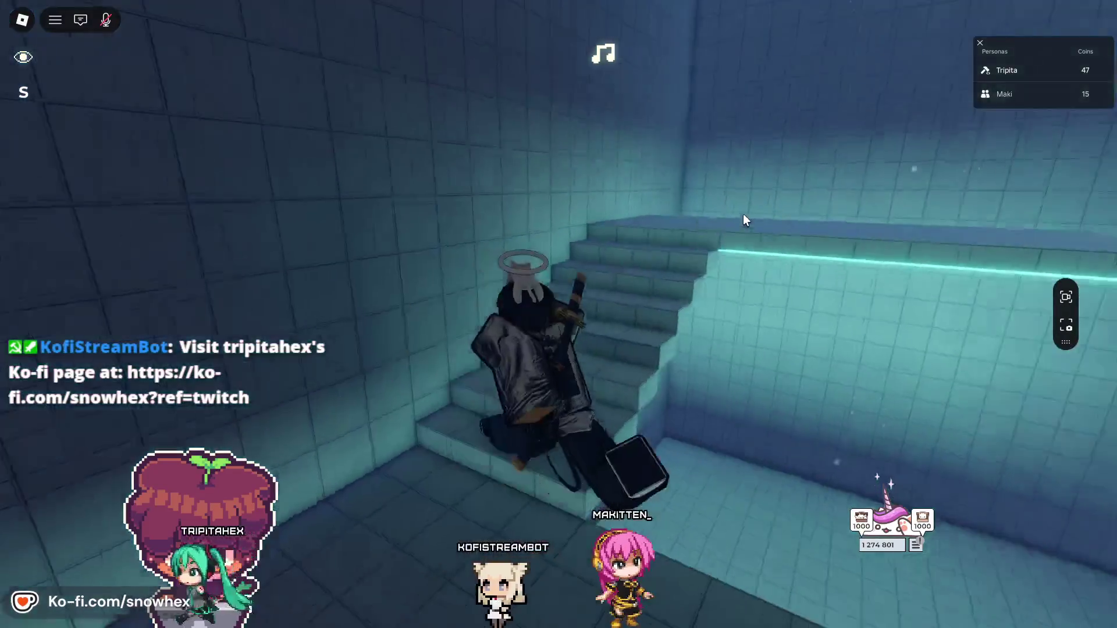
key("space")
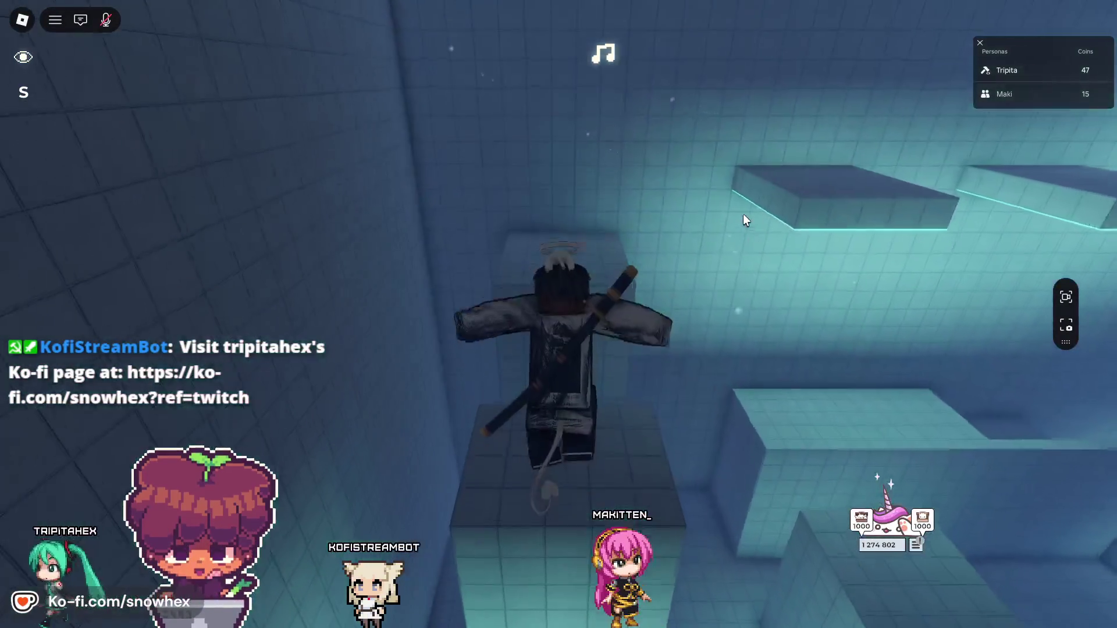
key("w")
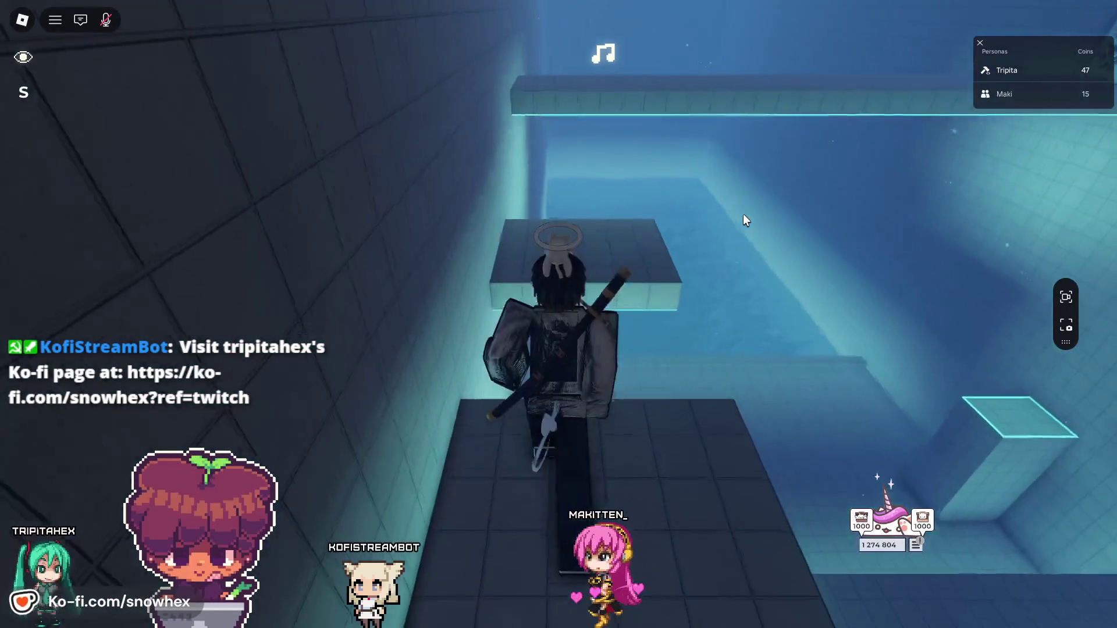
key("space")
key("d")
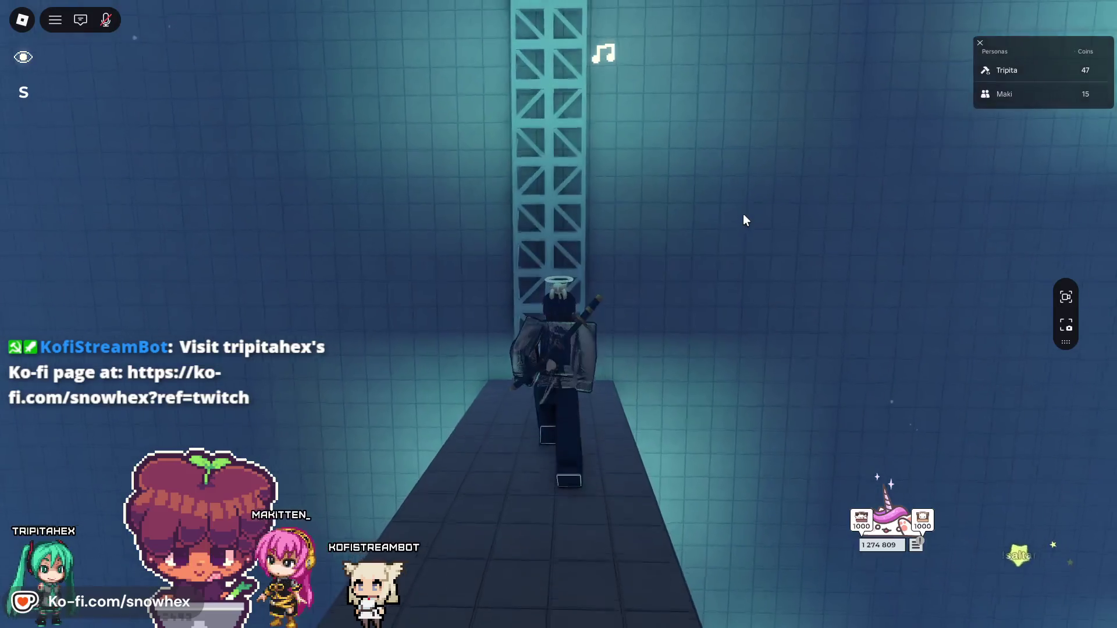
- Climb the truss tower, jump across to the THIS WAY? ledge, and collect the walkway coin
key("w")
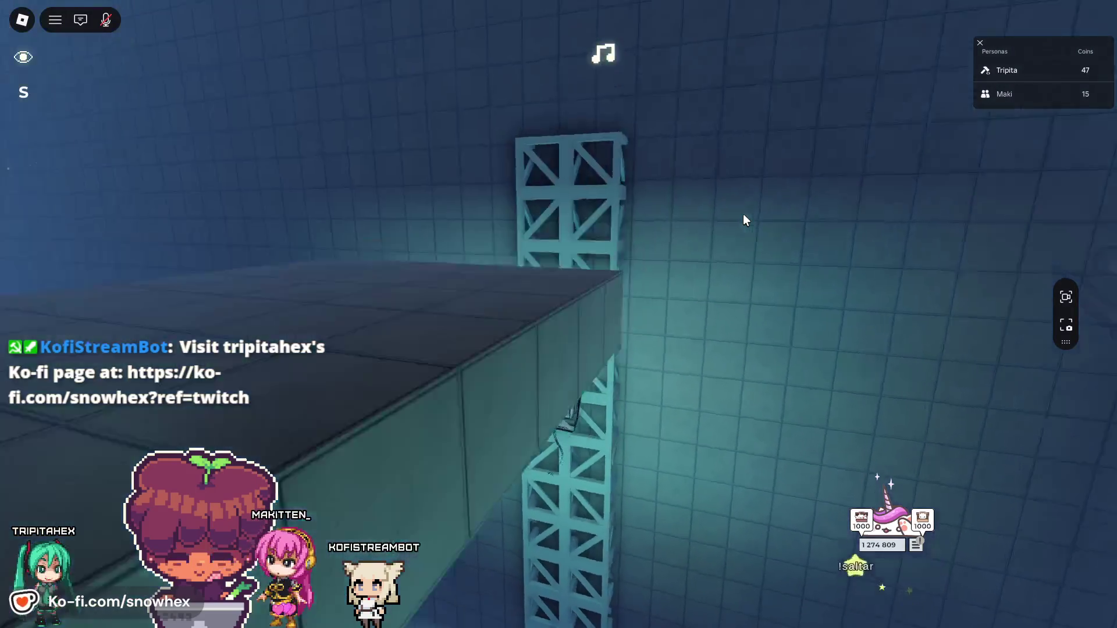
key("w")
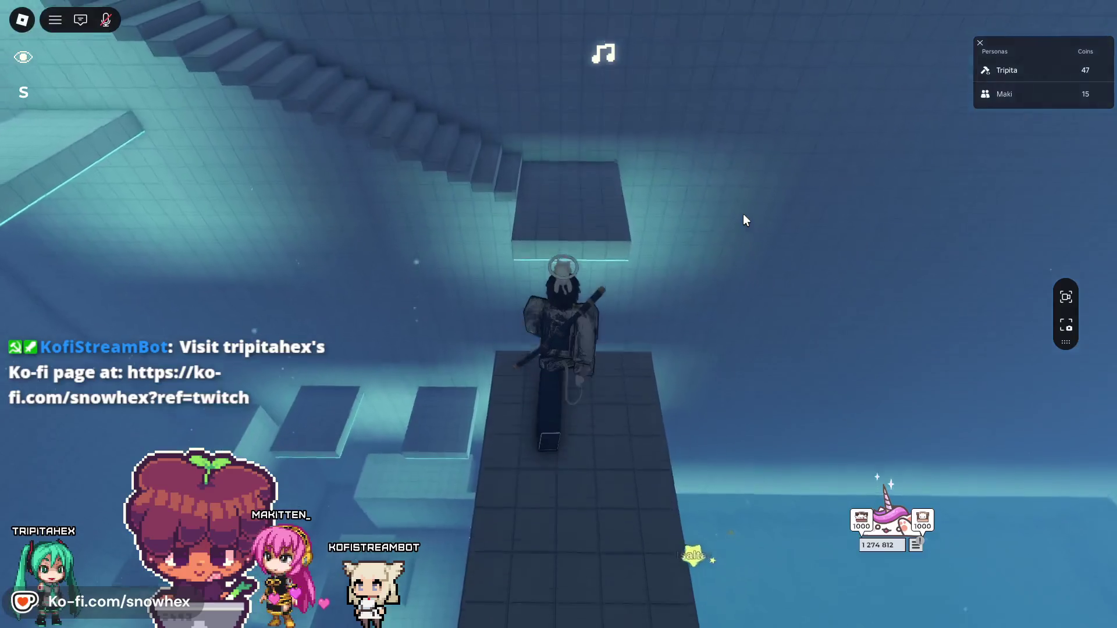
key("w")
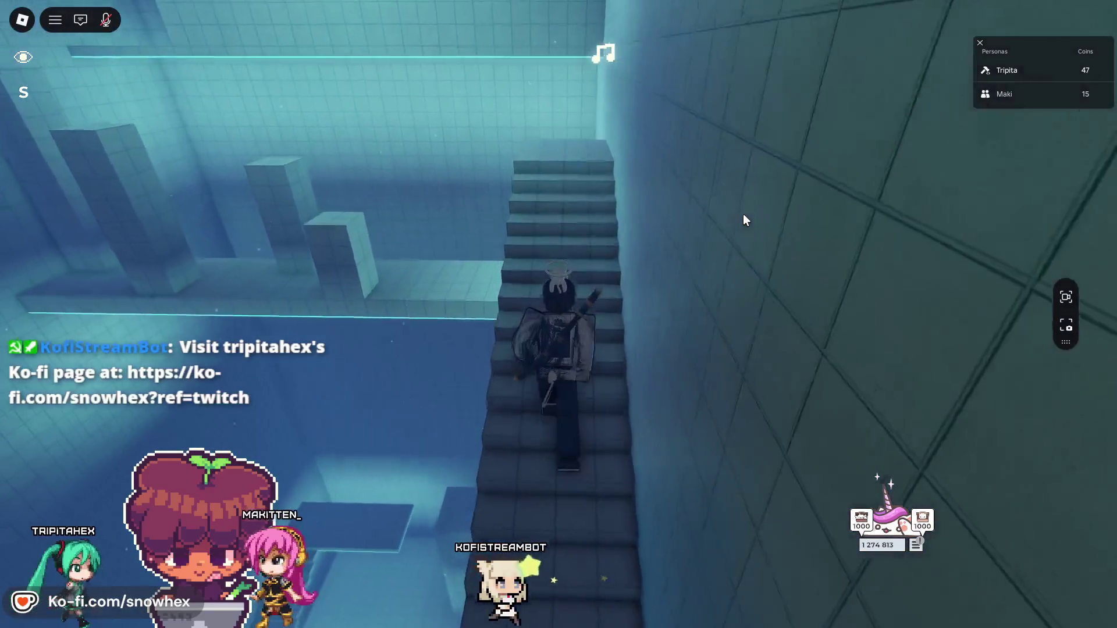
key("w")
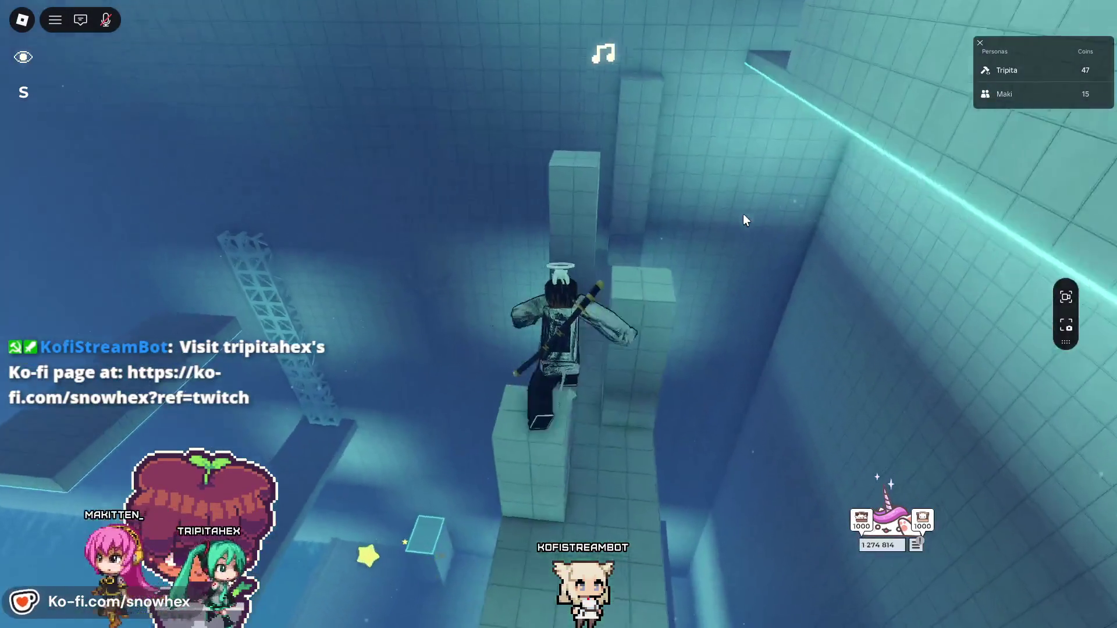
key("w")
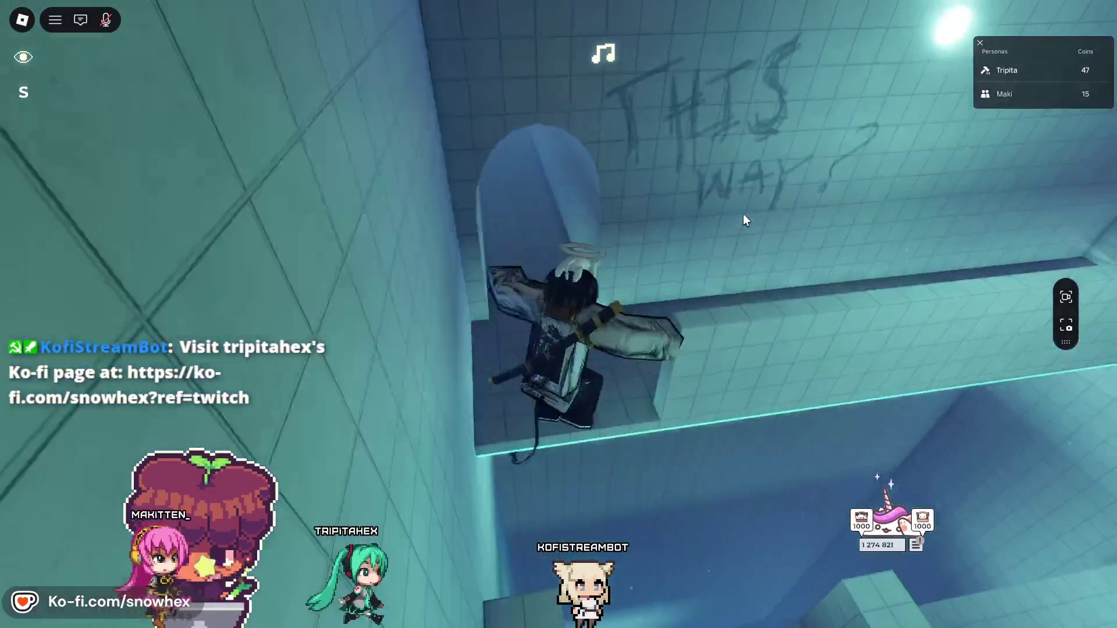
key("w")
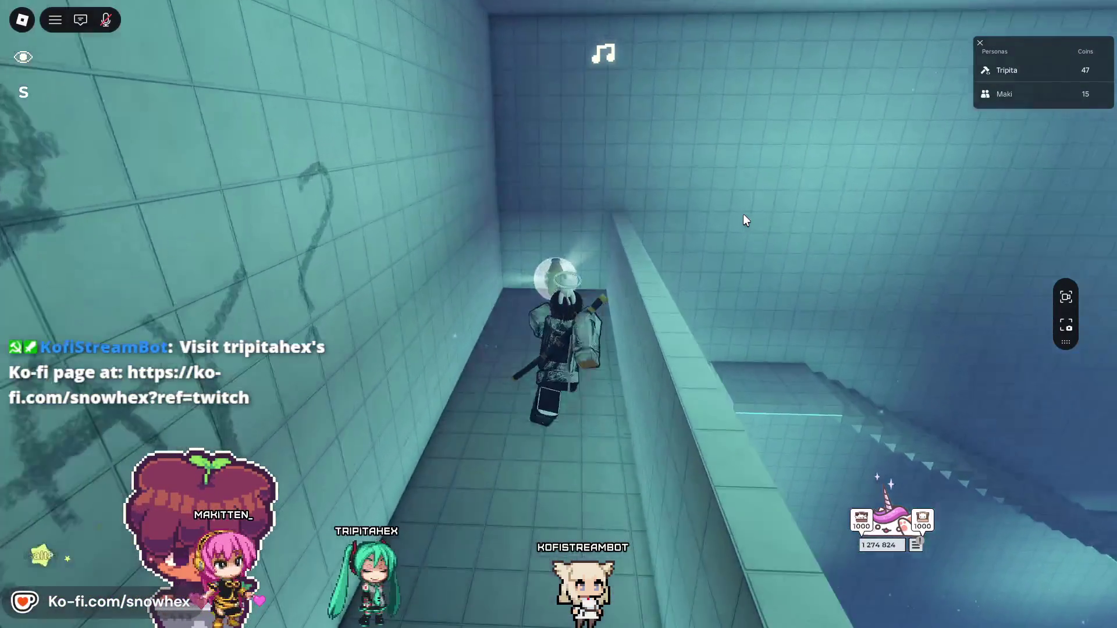
key("s")
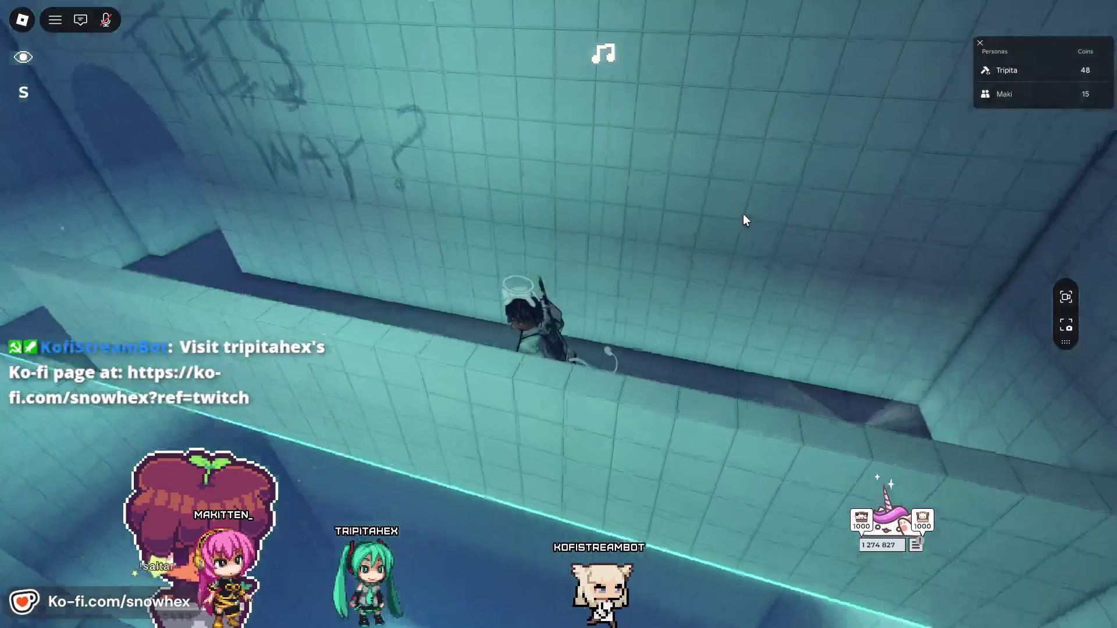
- Walk through the arched tunnel into flooded Room 3 and into the narrow corridor
key("w")
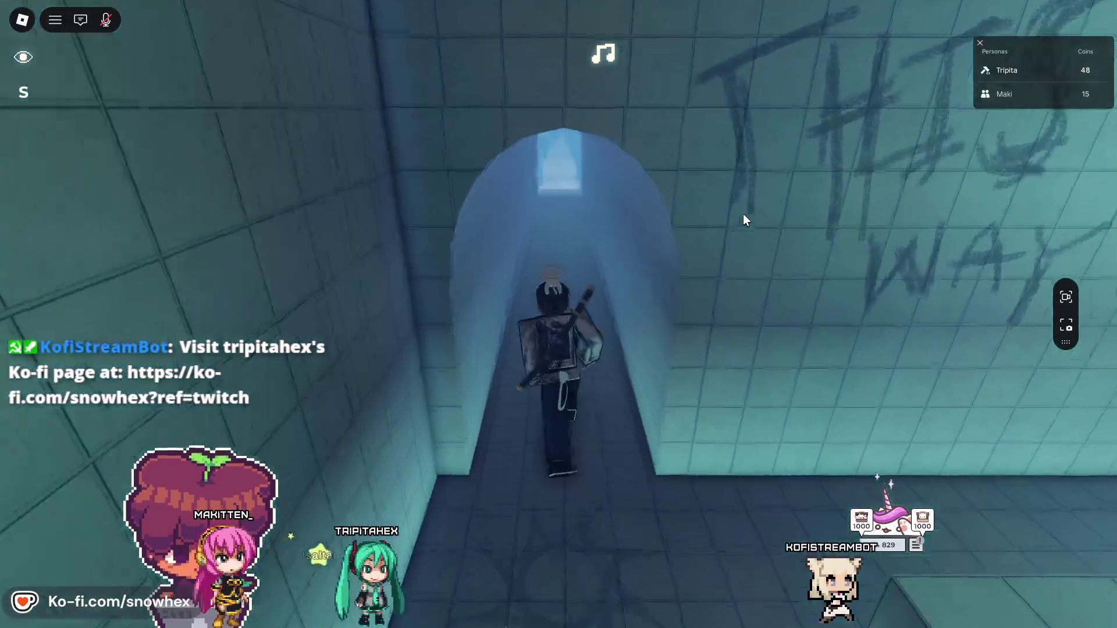
key("w")
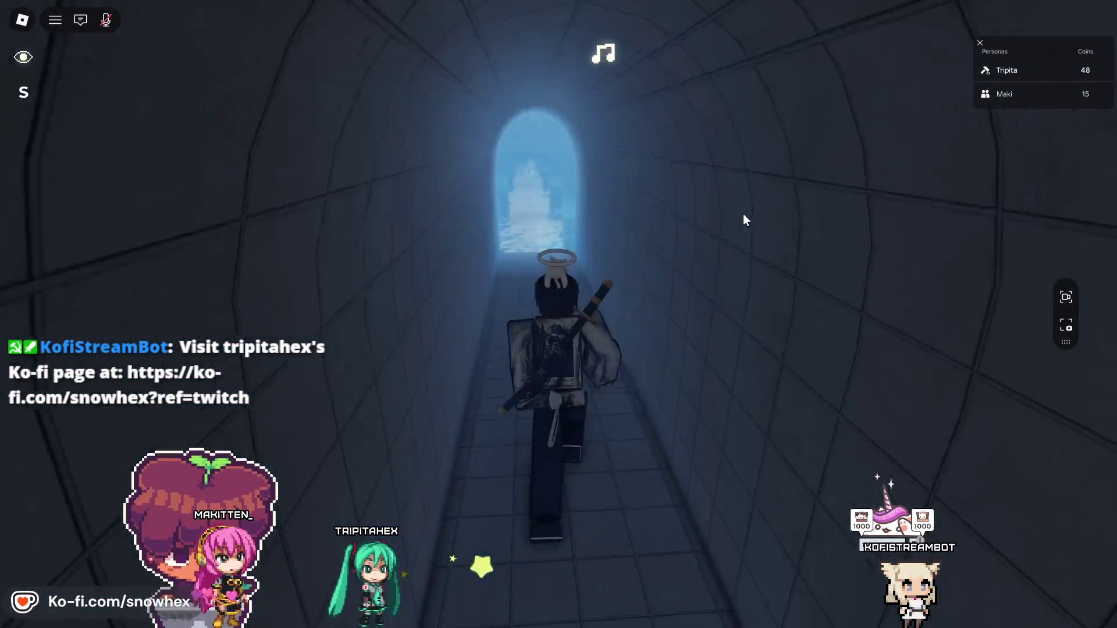
key("w")
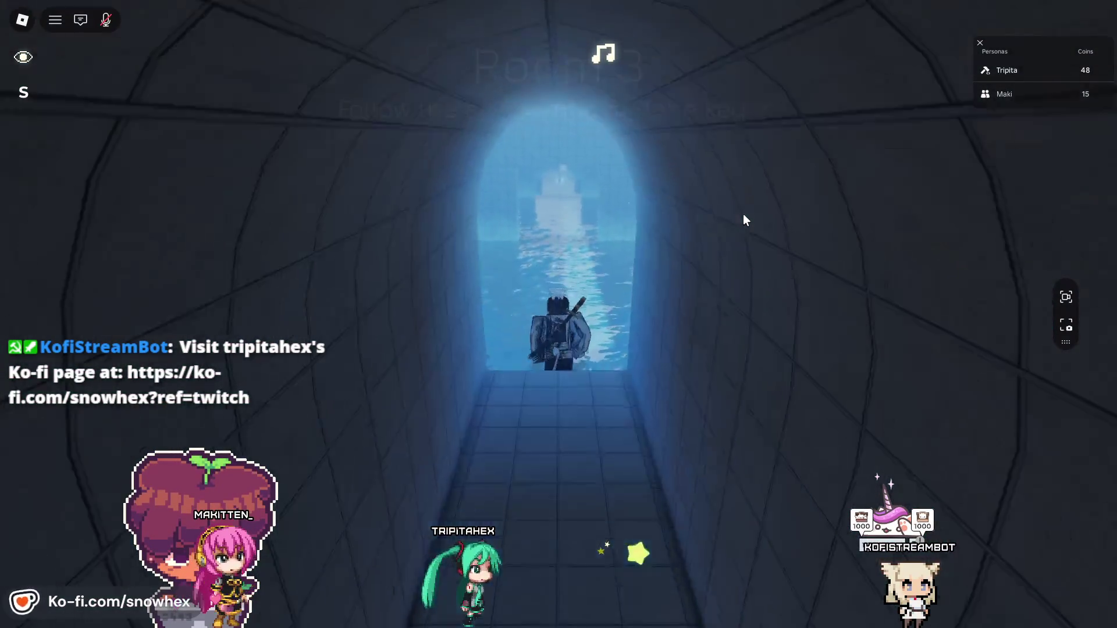
key("w")
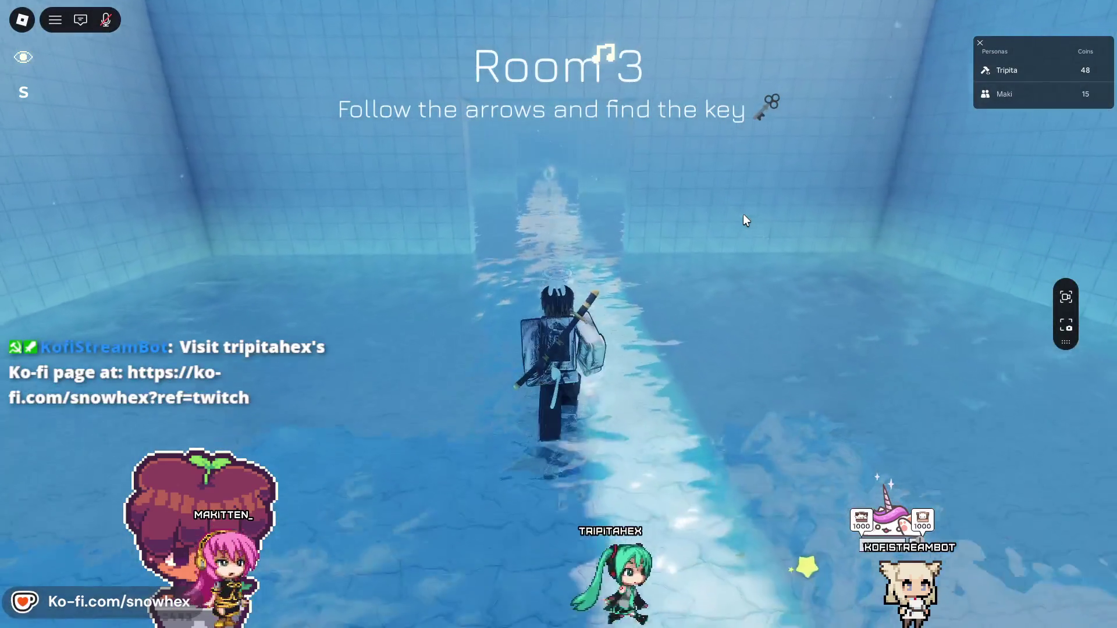
key("w")
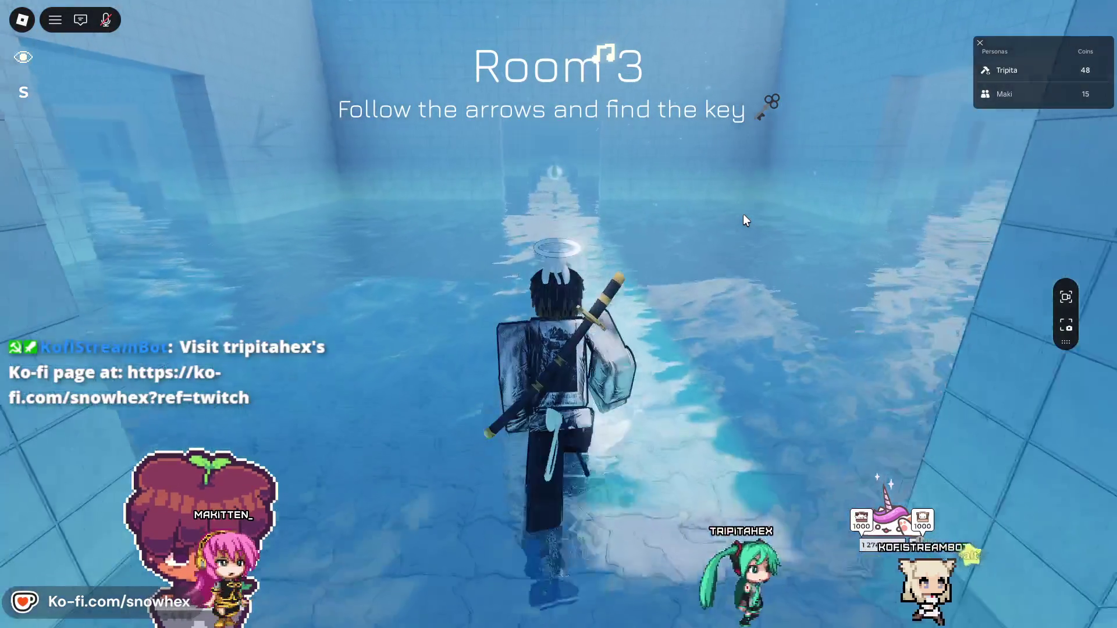
key("w")
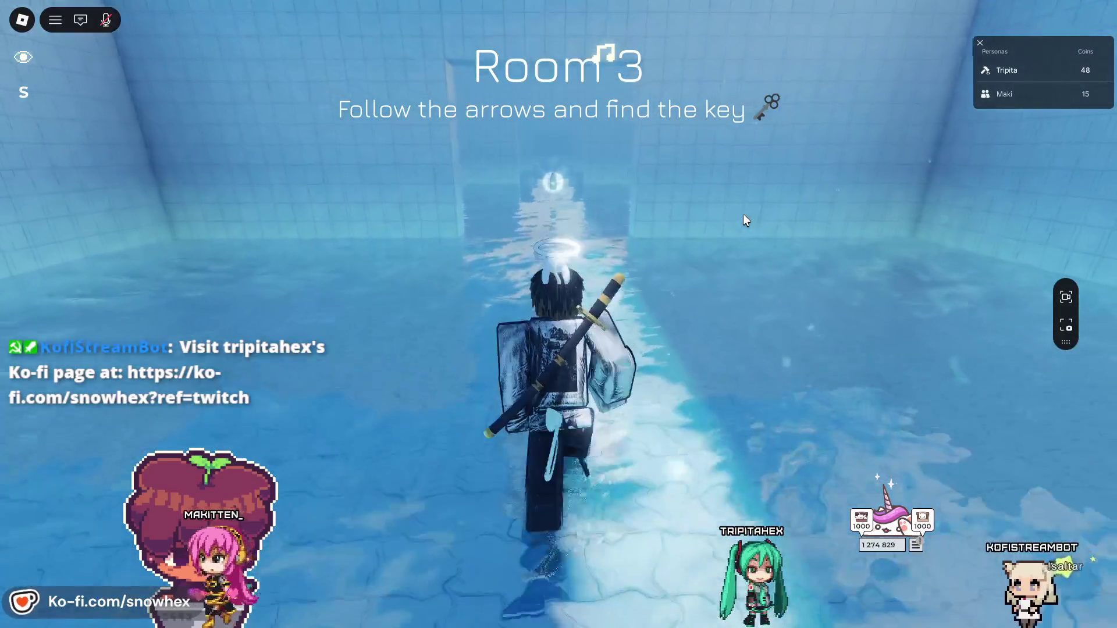
key("w")
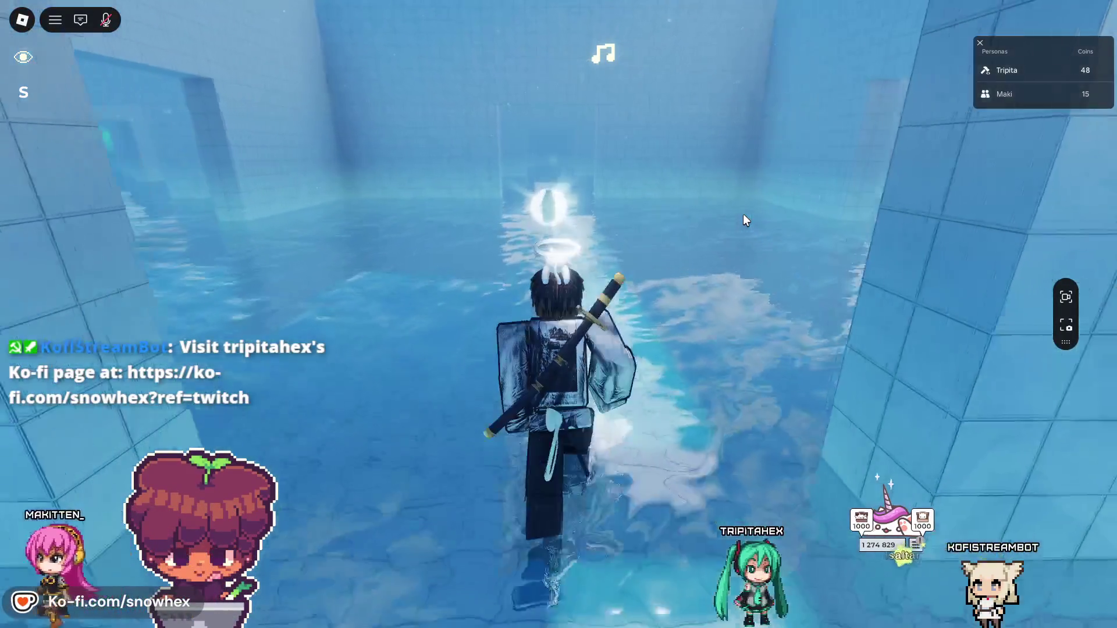
- Pick up the glowing bottle, then pause the game and choose Salir
key("w")
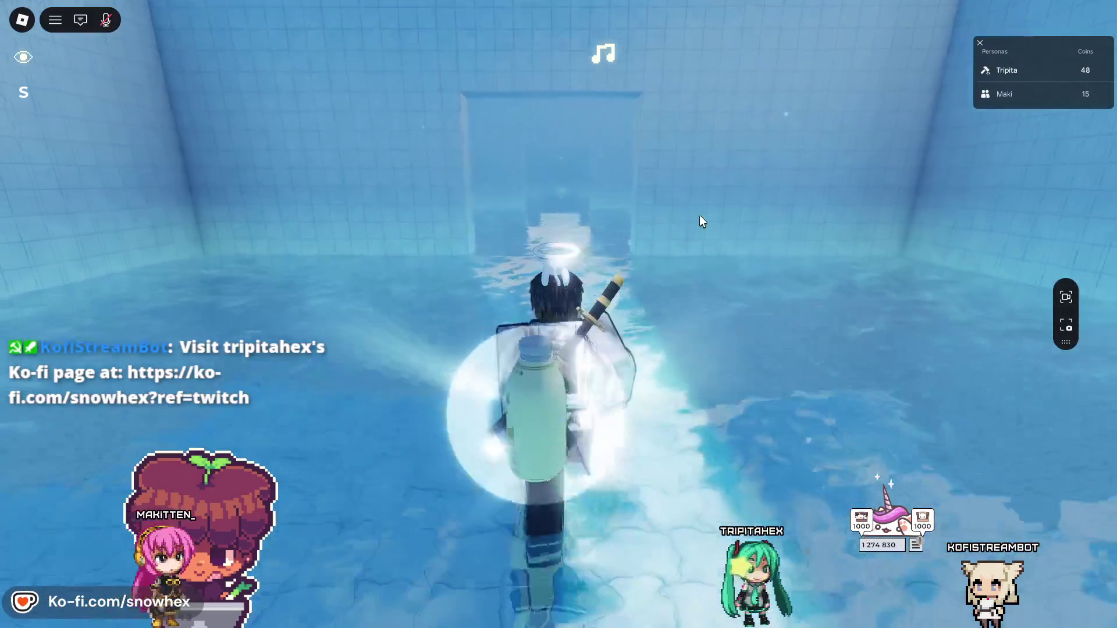
key("w")
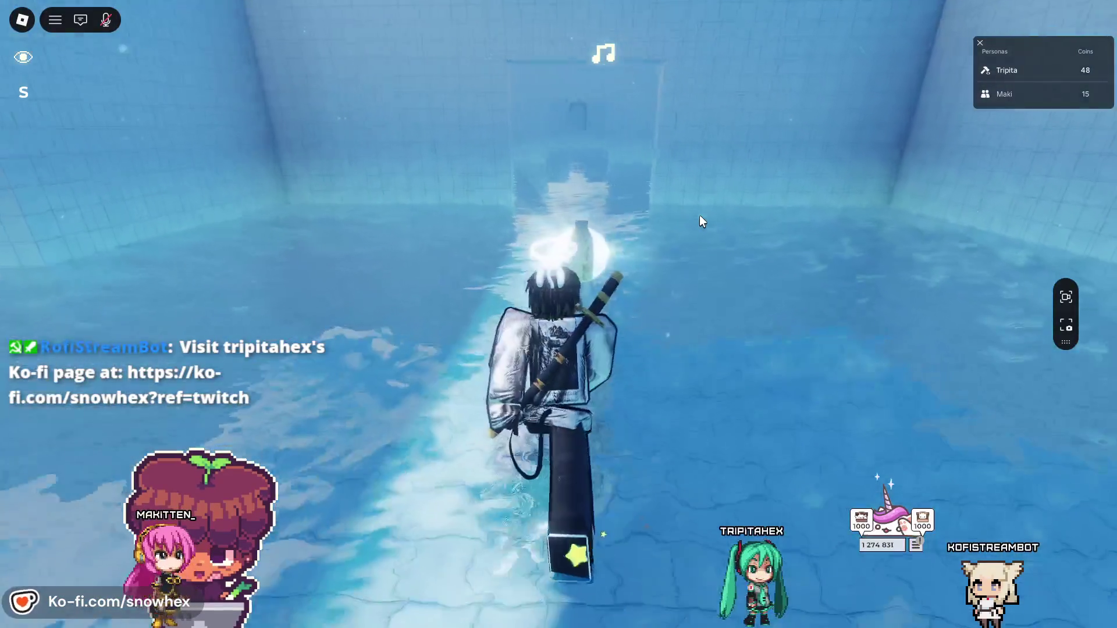
key("w")
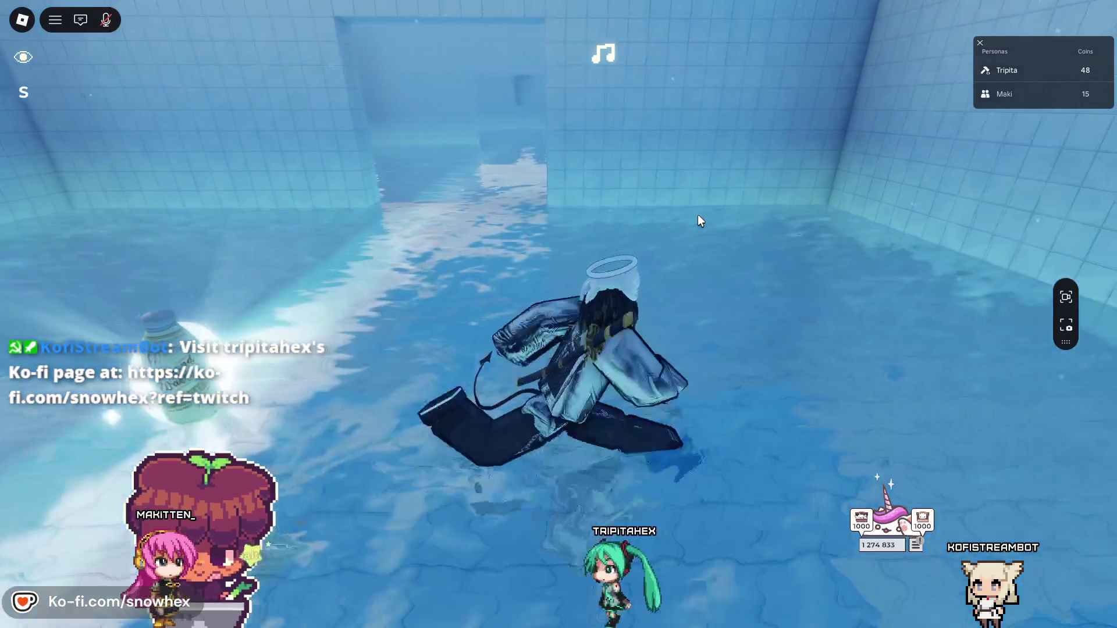
key("Escape")
left_click(394, 519)
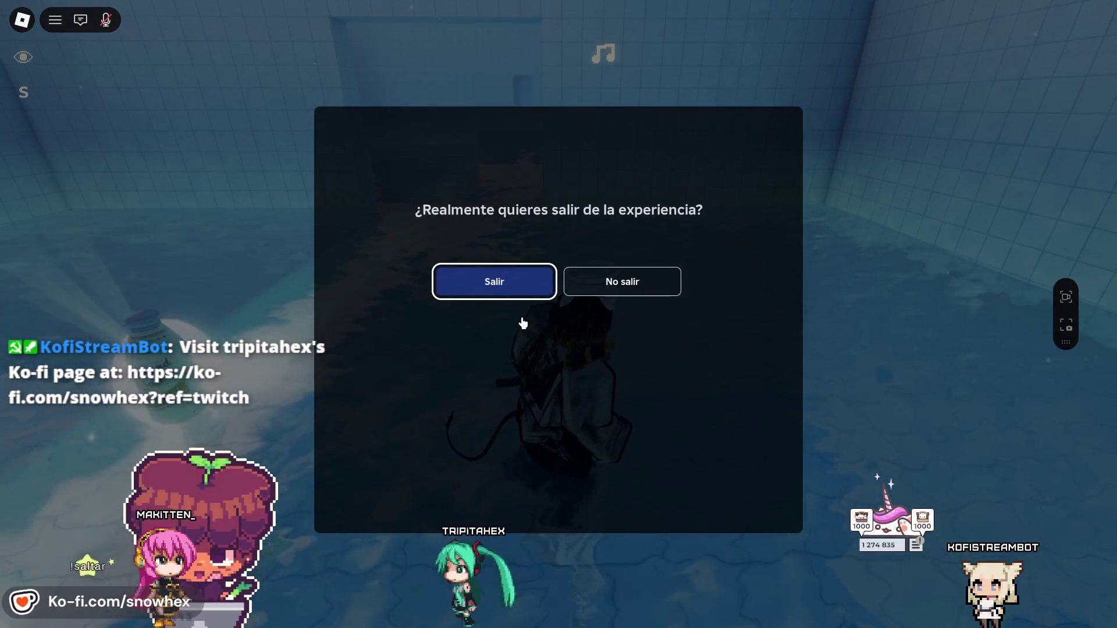
- Confirm leaving the experience, switch back to Roblox Studio, and answer the Asistente prompt
left_click(500, 296)
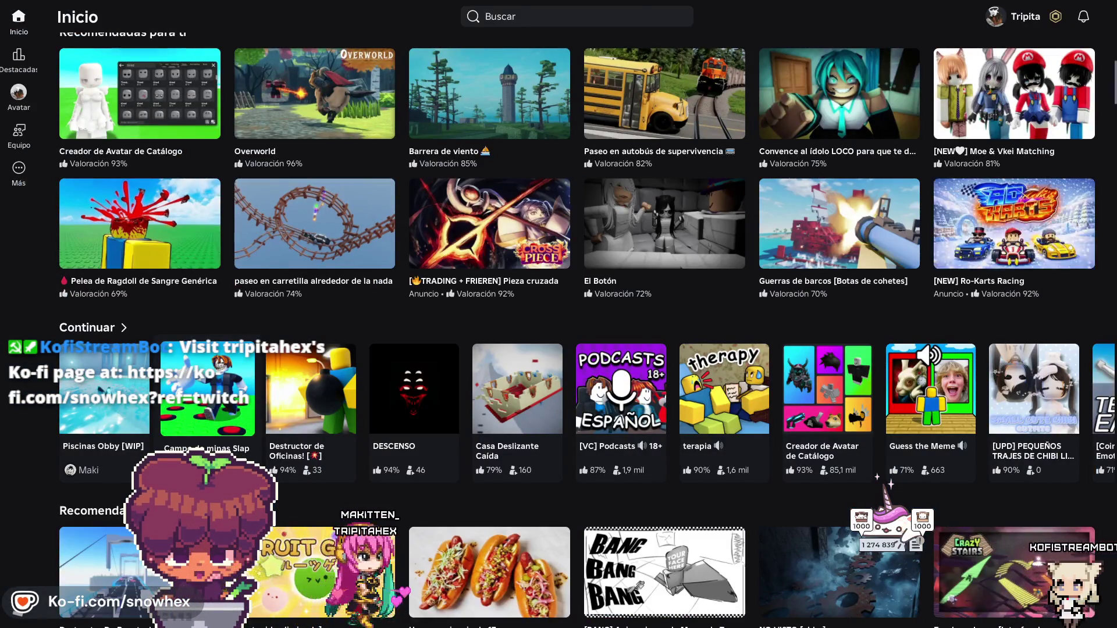
key("alt+Tab")
left_click(31, 436)
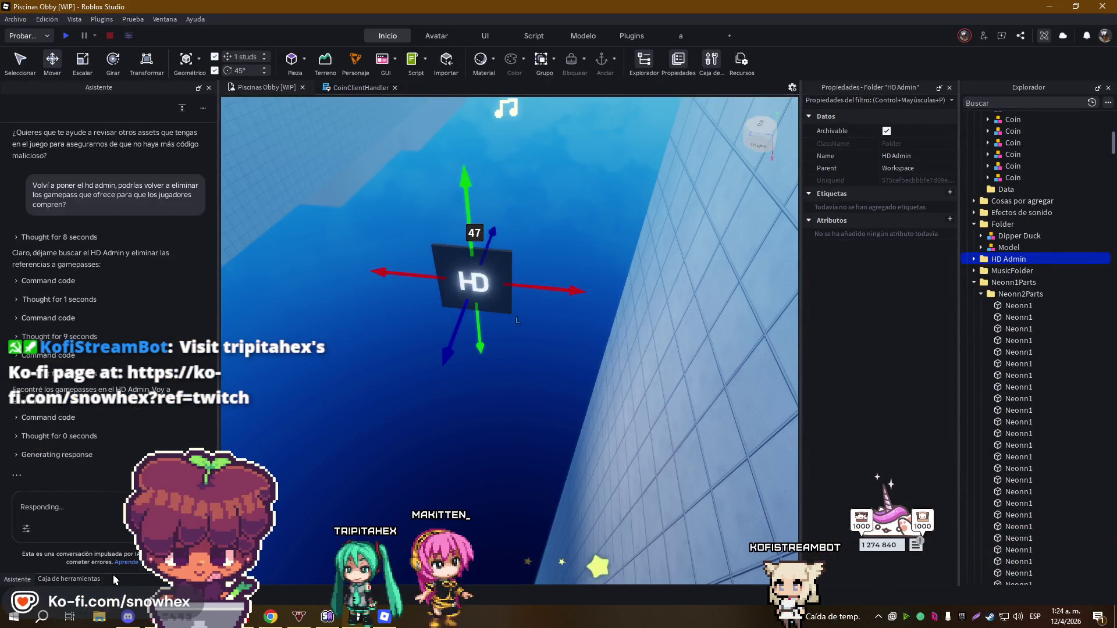
- Show the Toolbox's HD Admin model results and focus the viewport on the HD Admin model
left_click(96, 580)
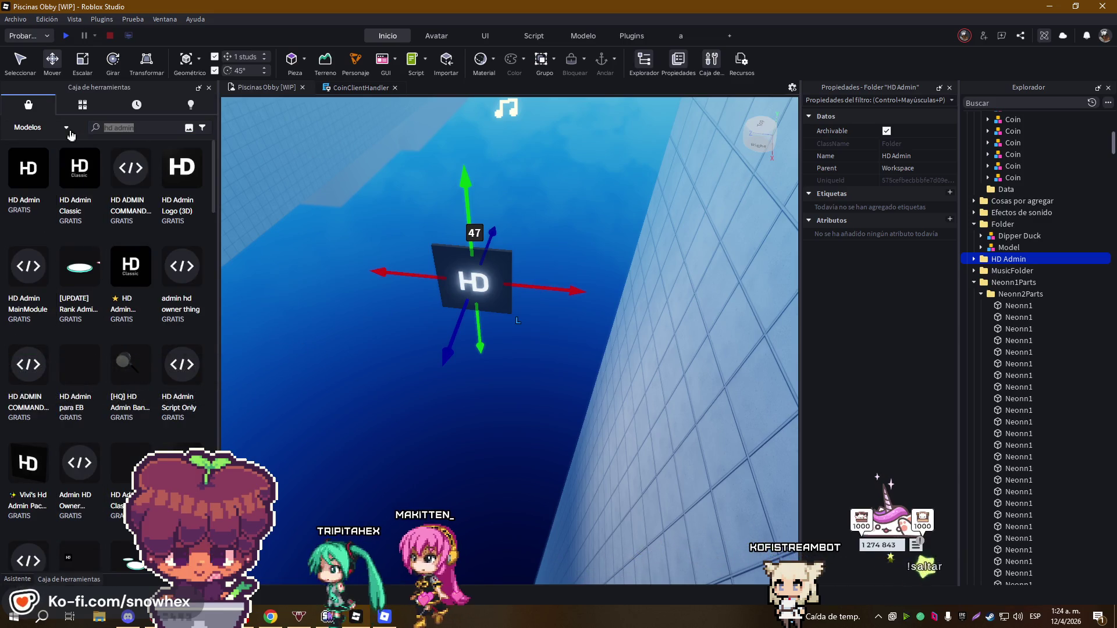
key("f")
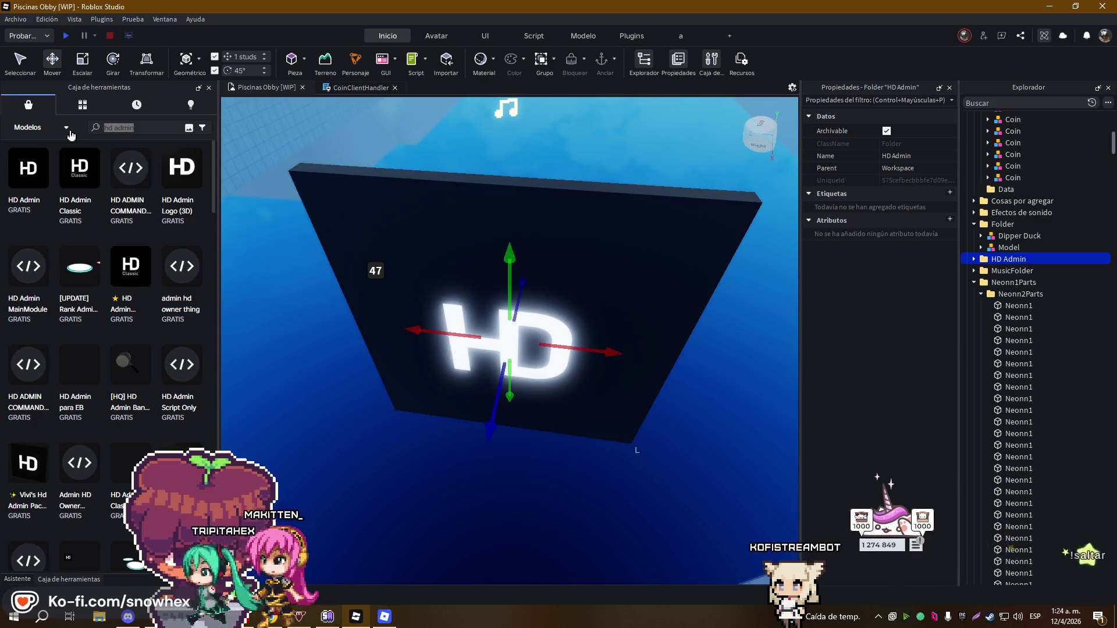
scroll(482, 287, "down", 5)
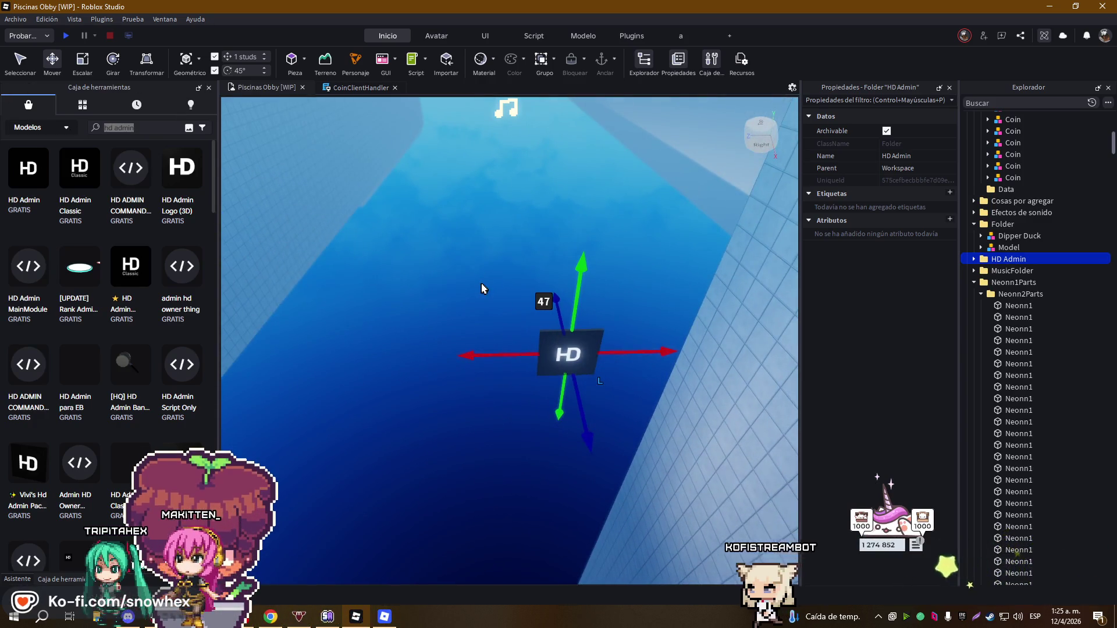
- Search the Toolbox models for 'shift to run' and scroll to the Shift to run model
left_click(128, 127)
type("shift to run")
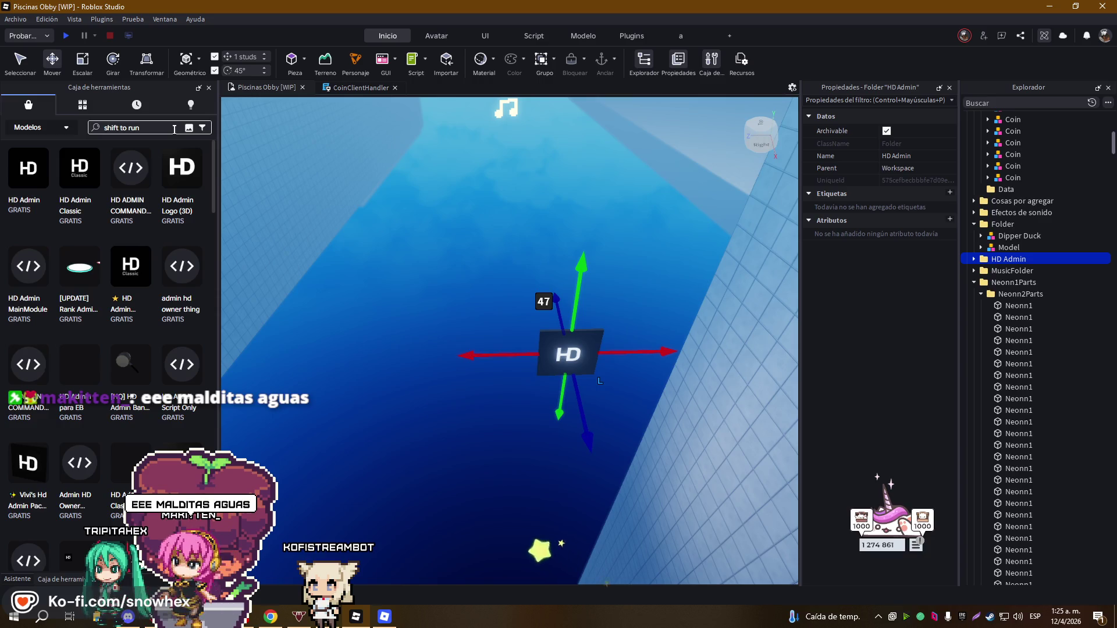
key("Return")
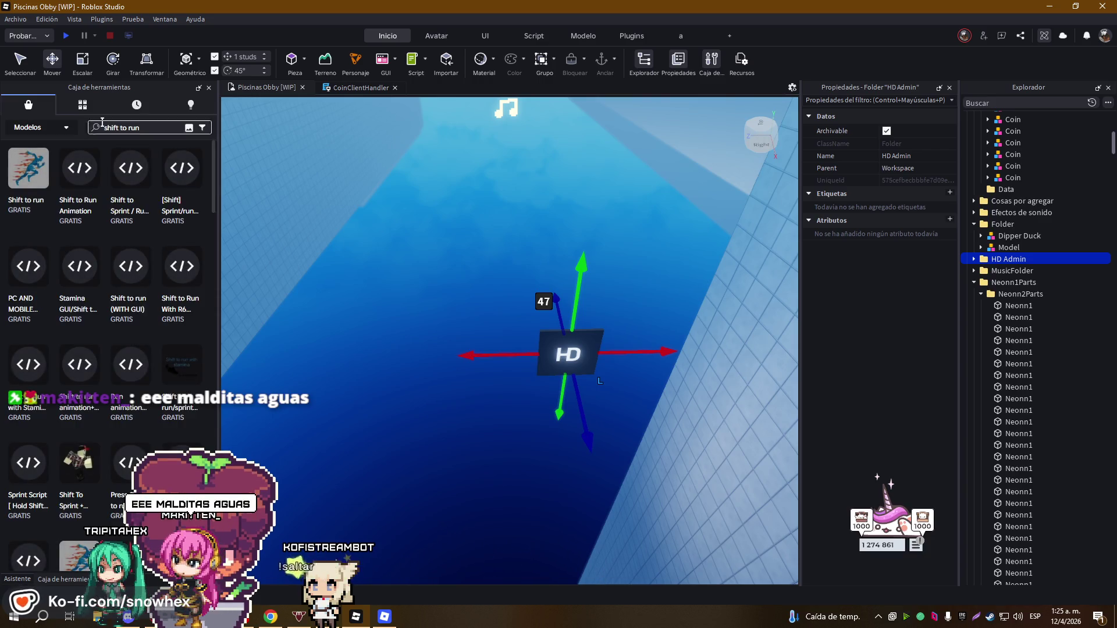
scroll(150, 302, "down", 4)
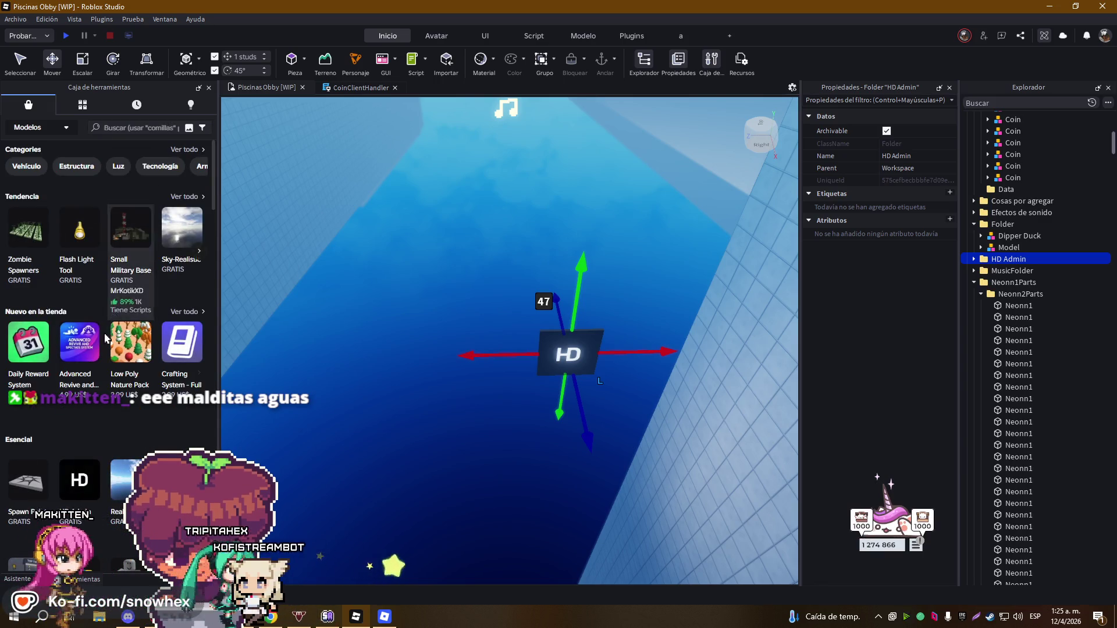
scroll(108, 291, "down", 1)
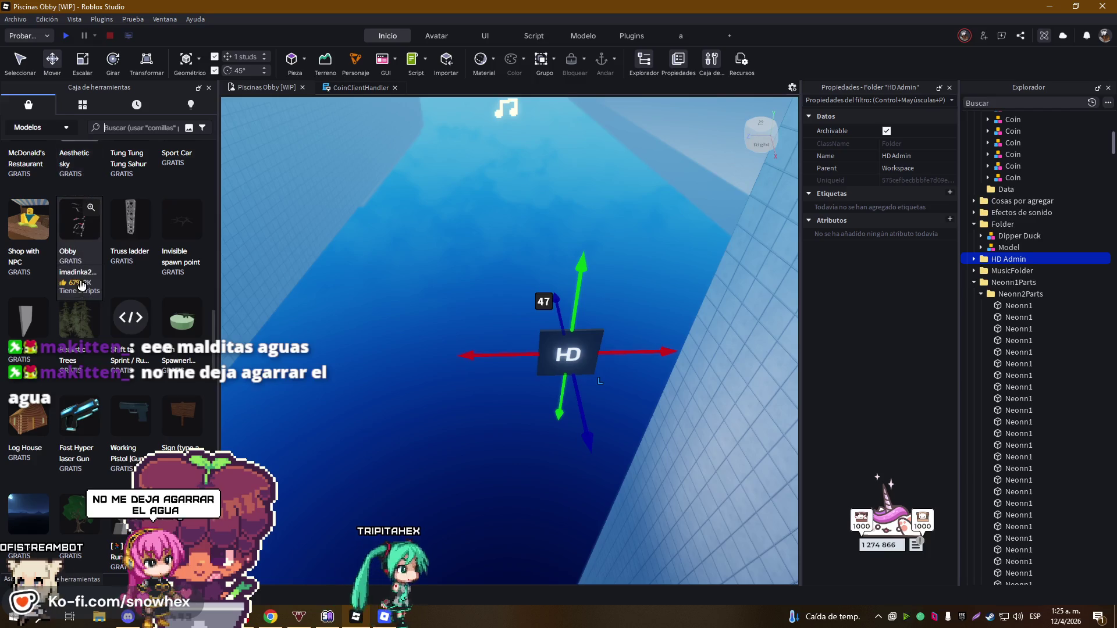
scroll(82, 285, "down", 10)
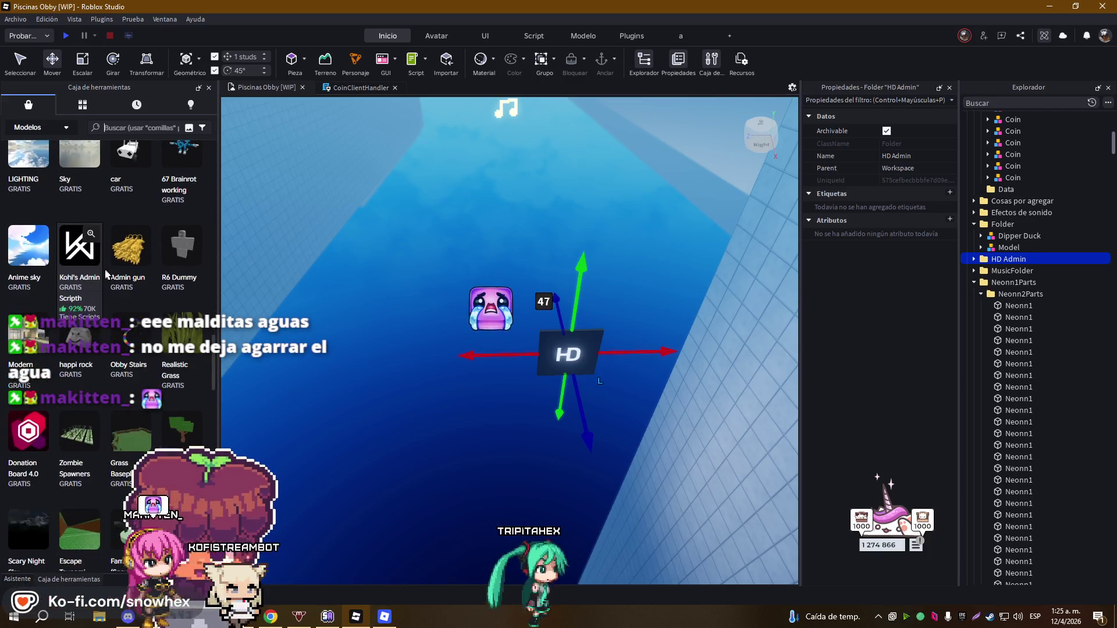
scroll(106, 273, "down", 8)
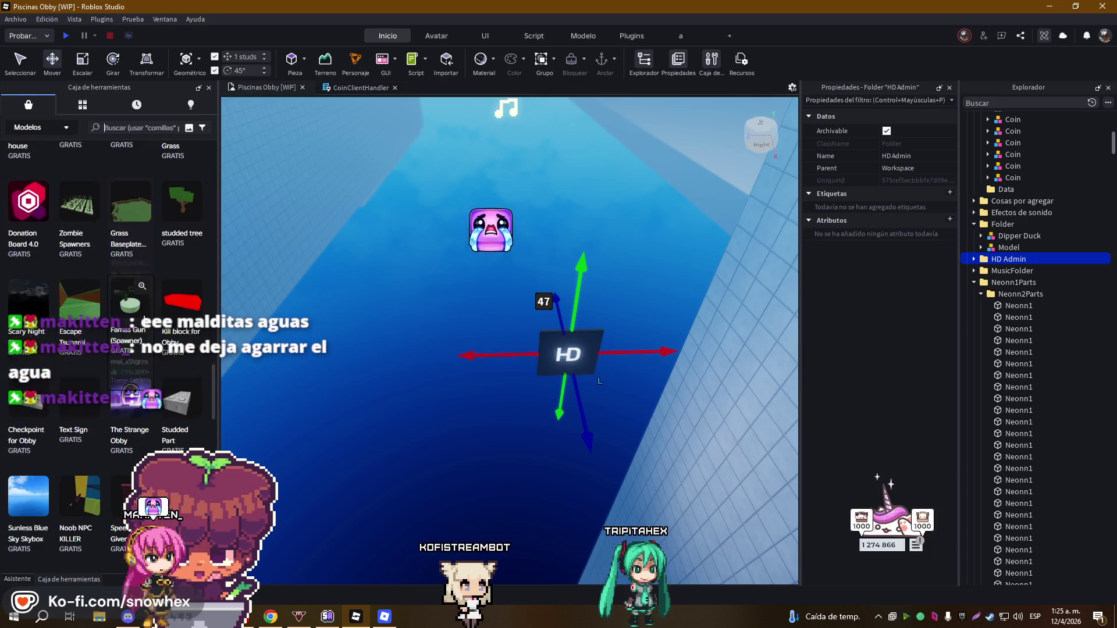
scroll(147, 314, "down", 5)
scroll(147, 315, "up", 10)
scroll(155, 334, "up", 10)
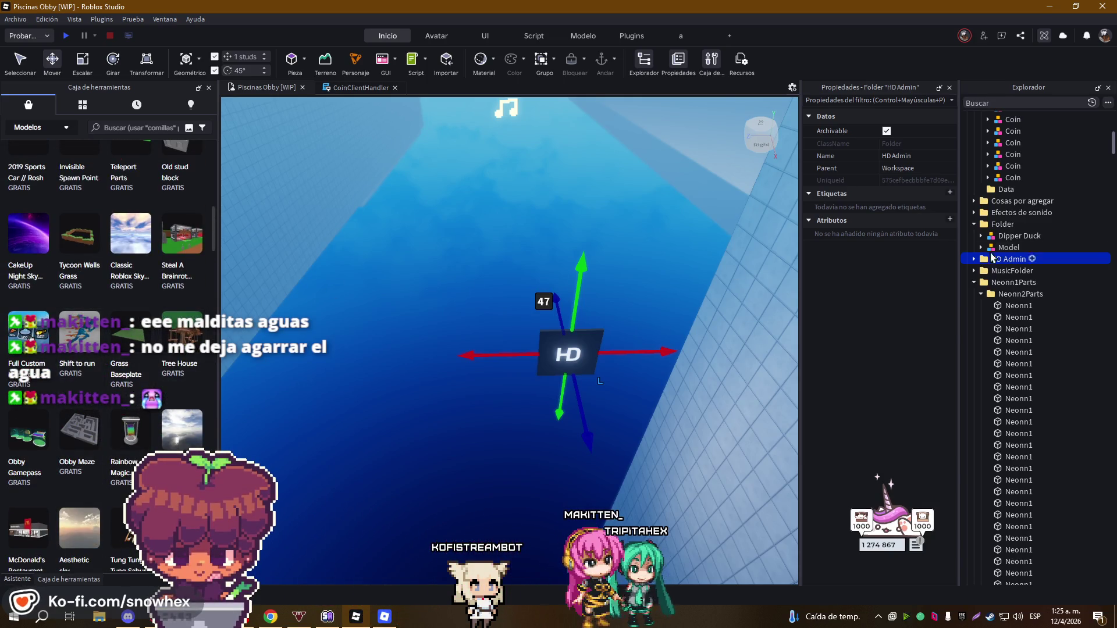
- Insert Shift to run with its scripts into Explorer and expand ShiftToRun and MobileGui
left_click_drag(992, 257, 1042, 256)
left_click(675, 333)
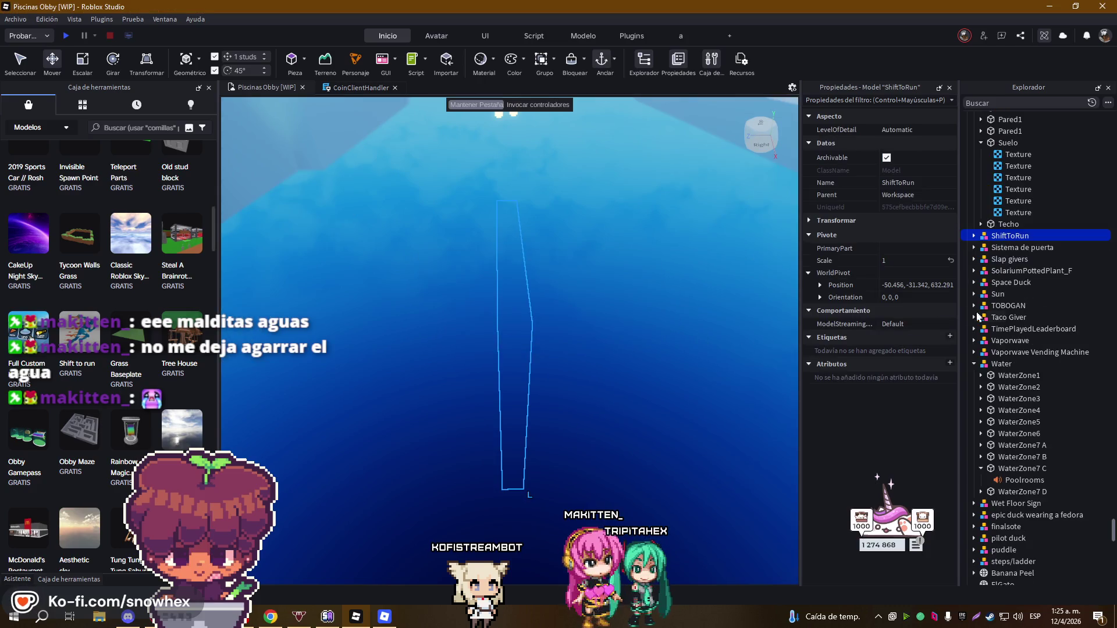
left_click(974, 236)
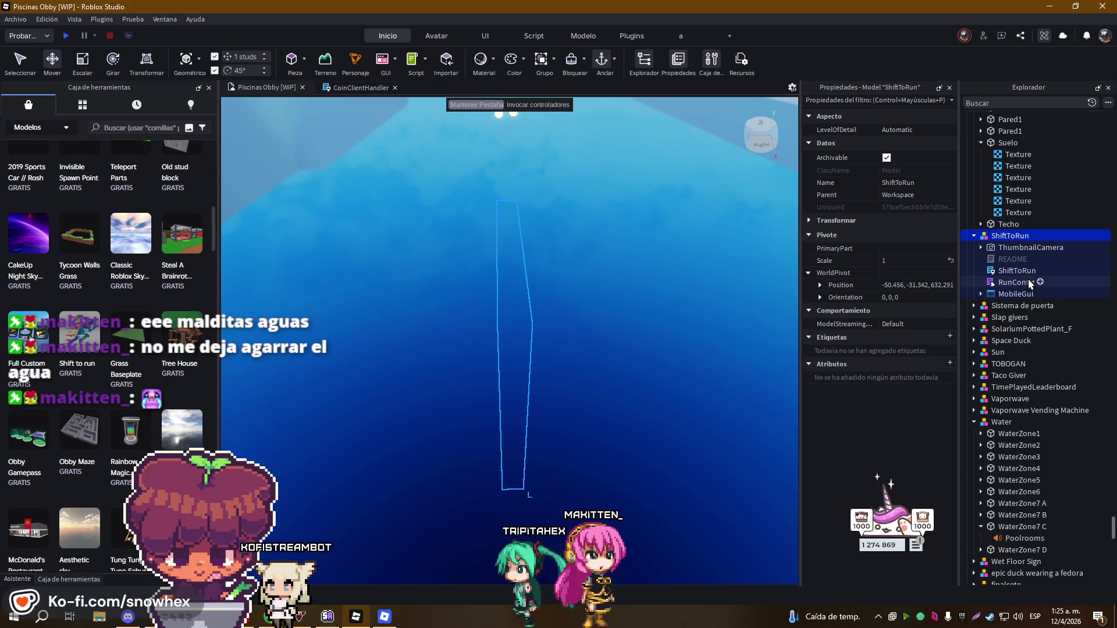
left_click(981, 294)
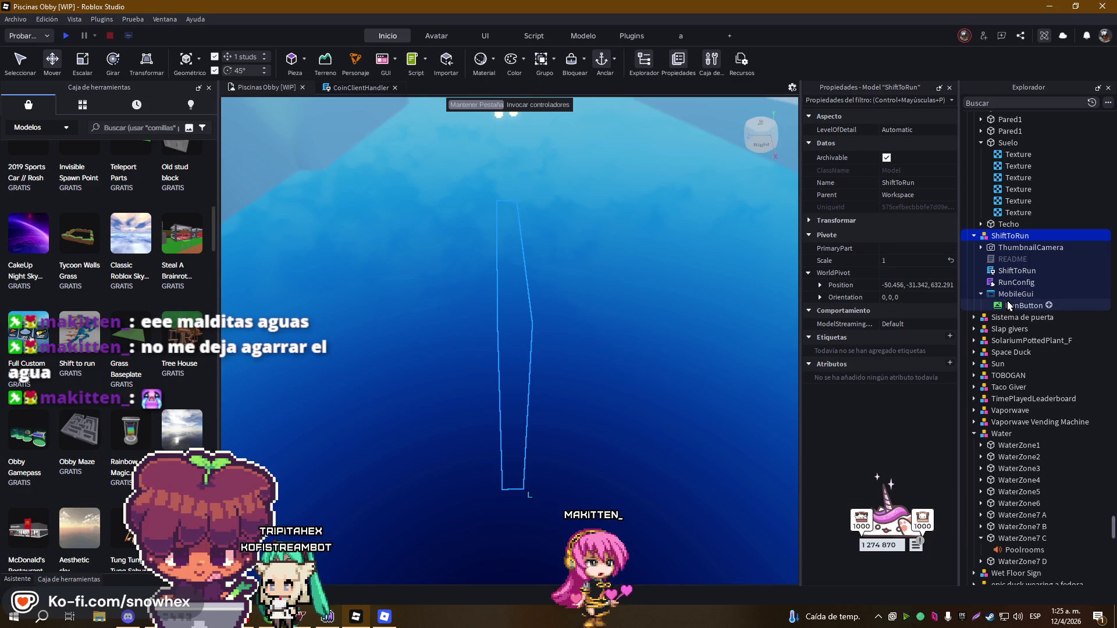
- Inspect the RunButton and MobileGui properties, then start a playtest via Probar
left_click(1008, 306)
left_click(1006, 295)
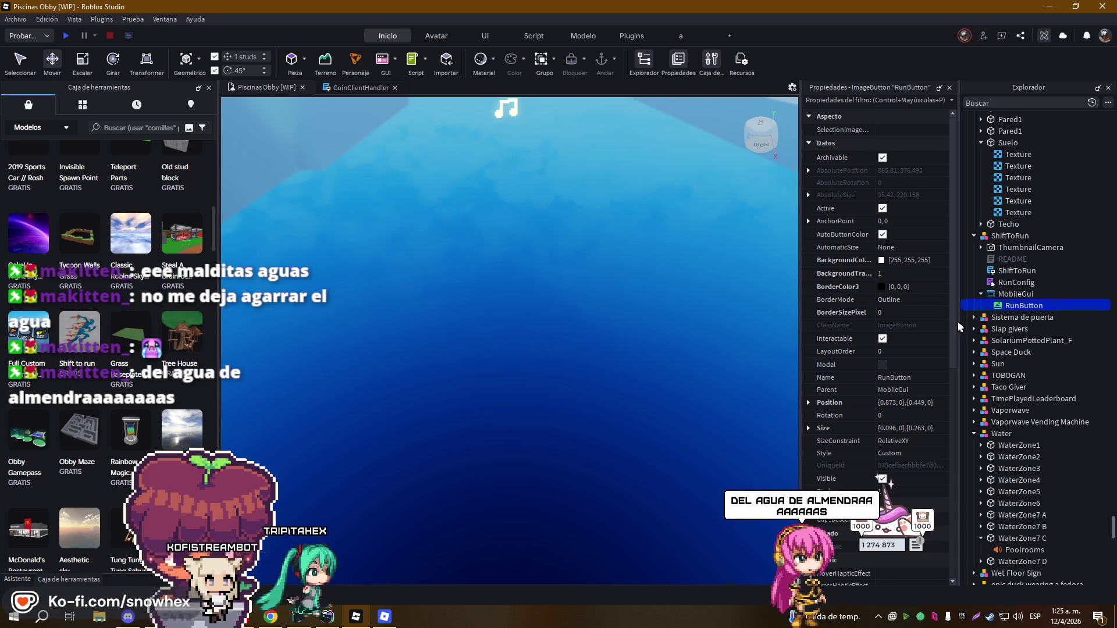
mouse_move(960, 327)
left_mouse_down()
mouse_move(964, 406)
mouse_move(968, 326)
left_mouse_up()
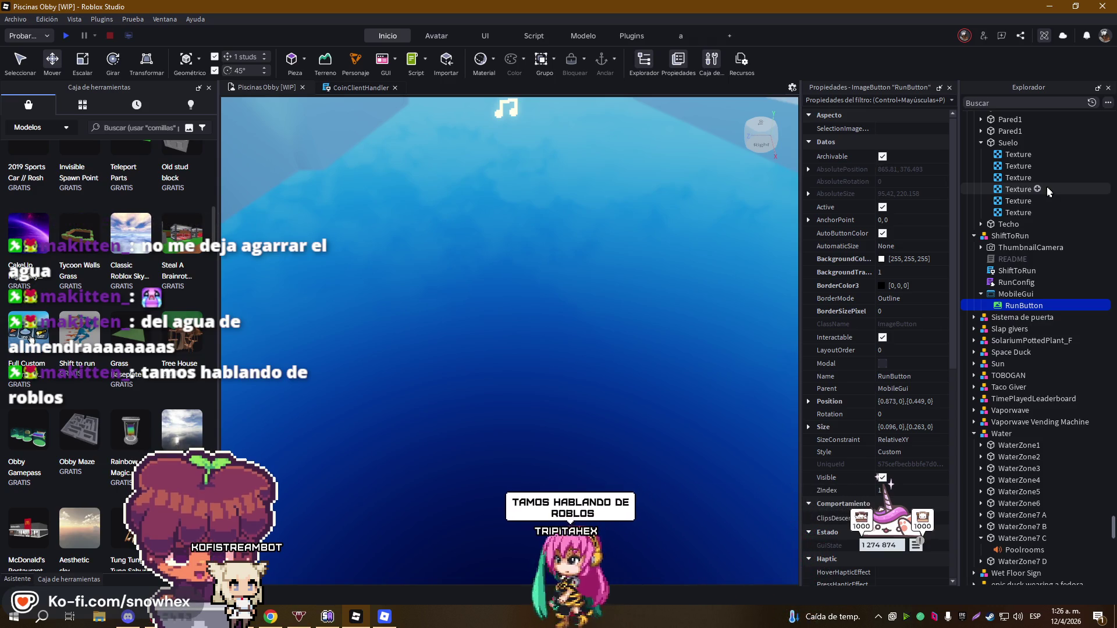
left_click(1008, 289)
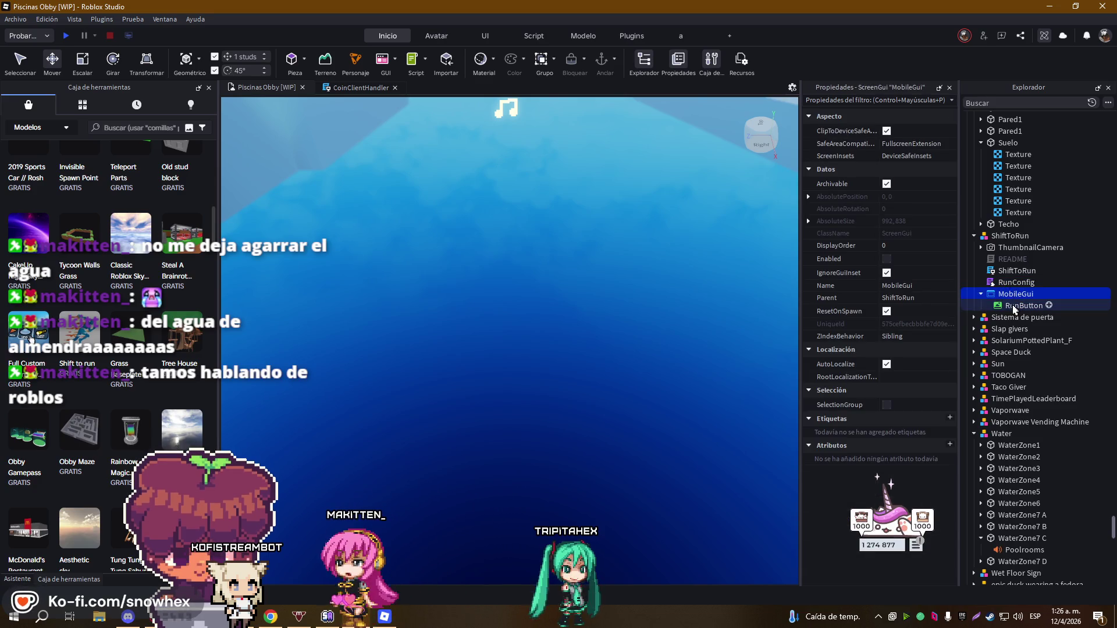
left_click(1012, 307)
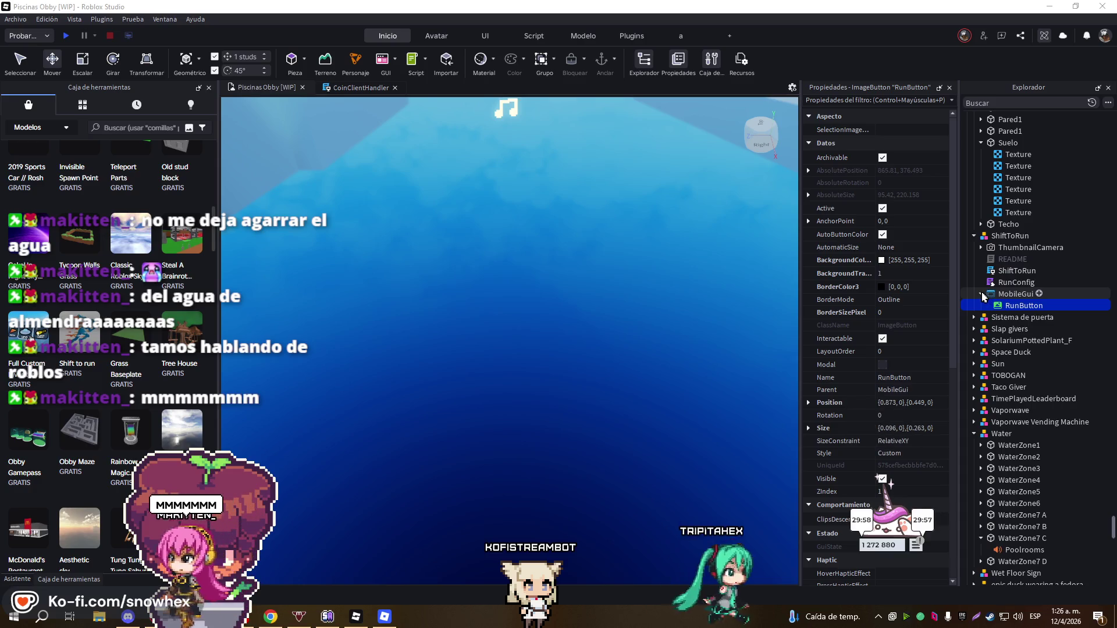
scroll(916, 300, "down", 10)
scroll(916, 301, "up", 10)
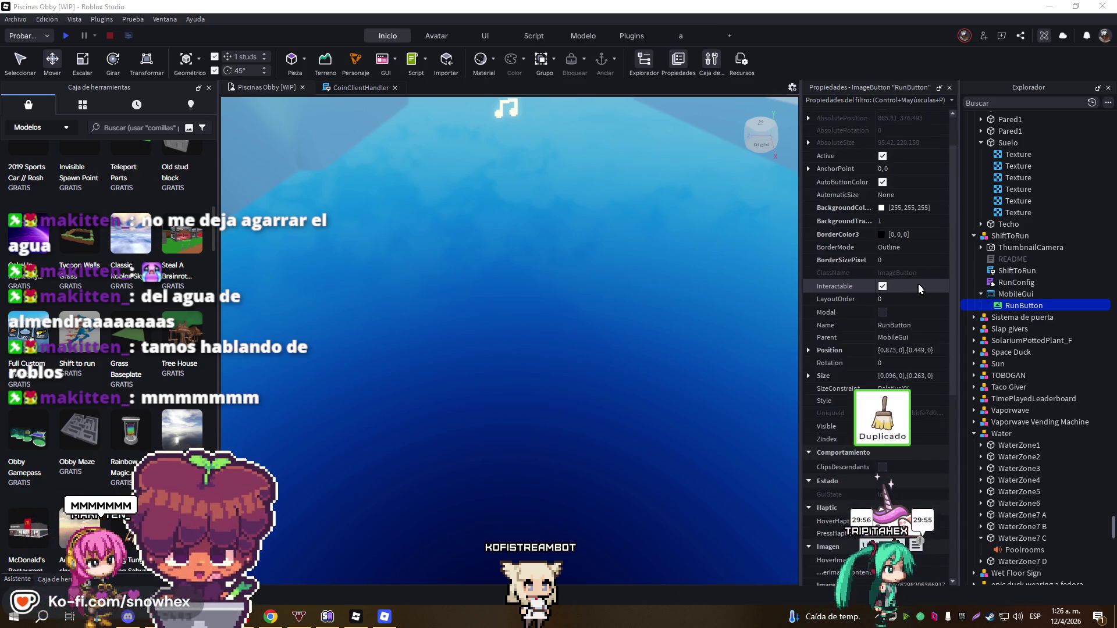
left_click(1010, 296)
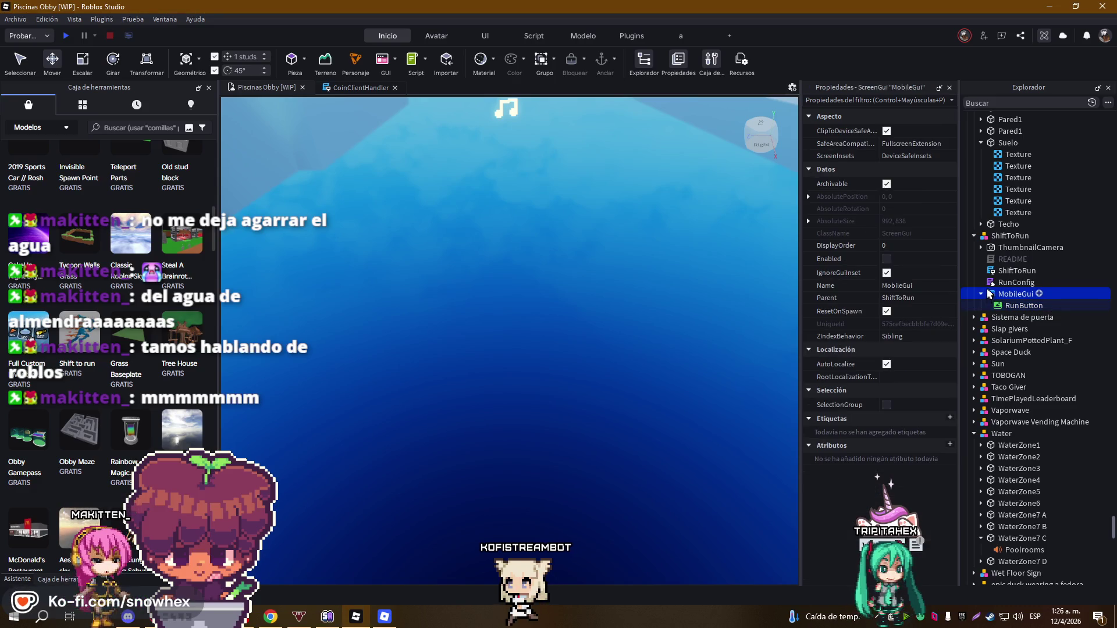
left_click(46, 36)
left_click(44, 53)
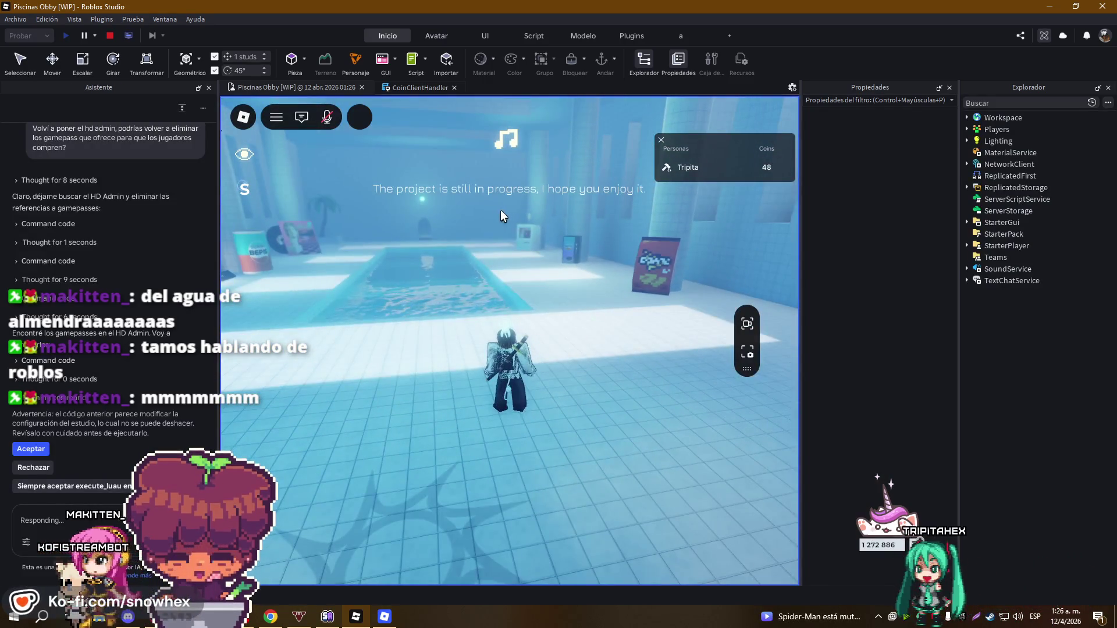
- Walk forward in the playtest, stop it with Shift+F5, and accept the Asistente's code change
key("w")
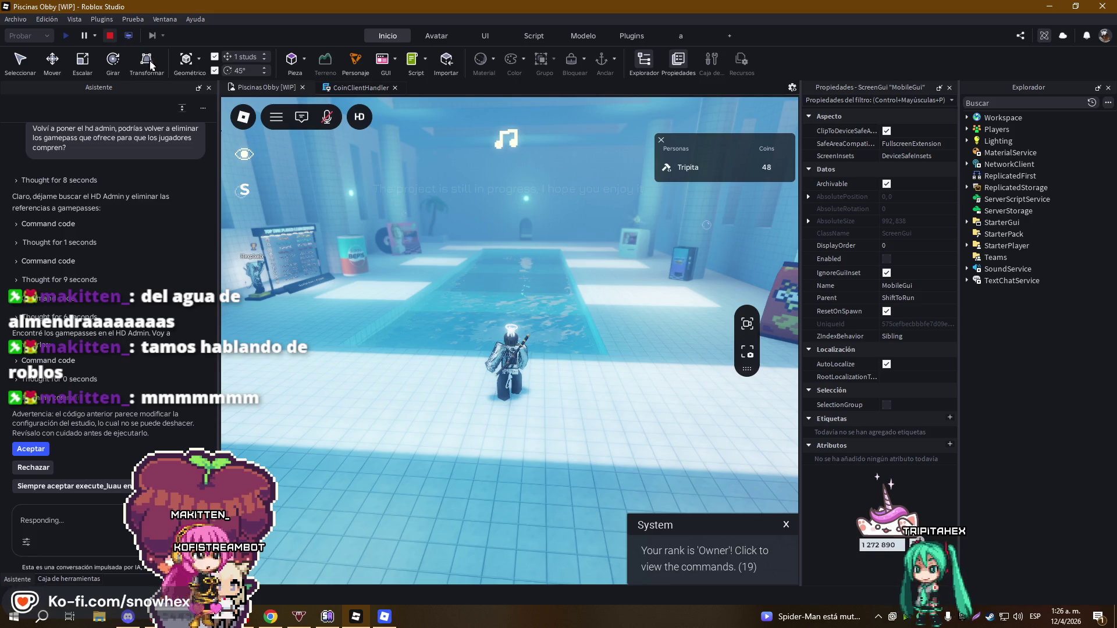
key("shift+F5")
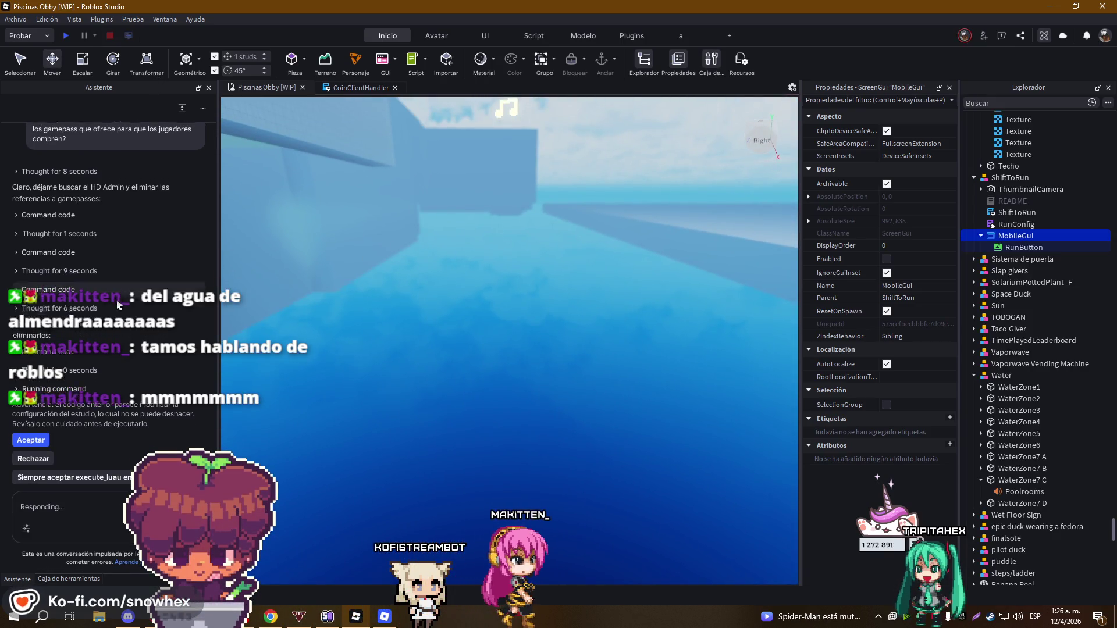
left_click(38, 438)
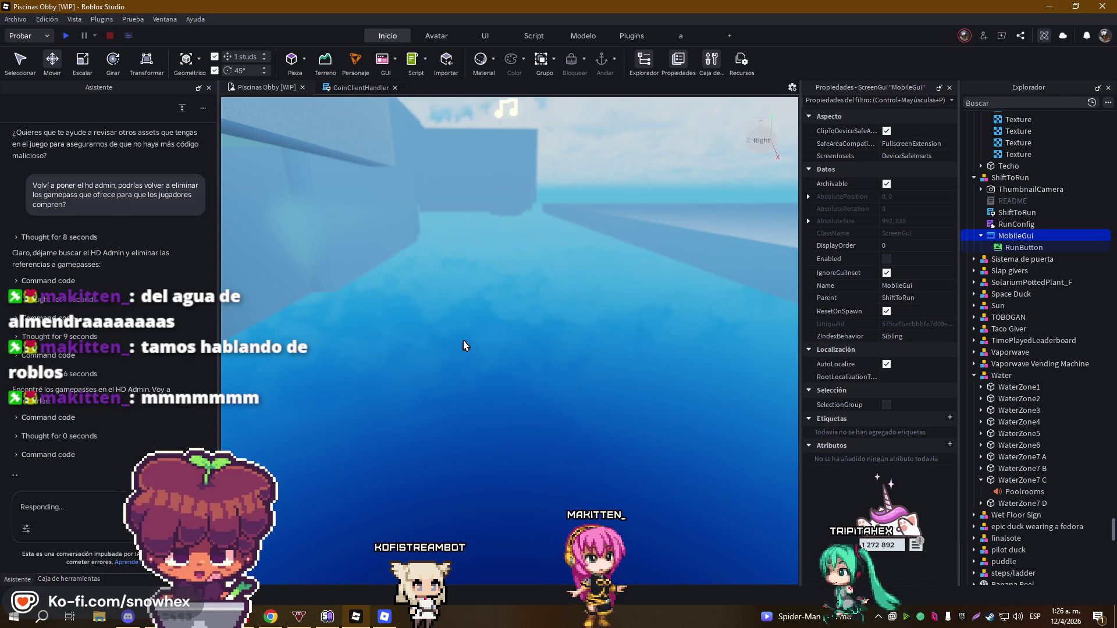
- Turn the view to the running-figure panel, browse and close Archivo, then switch to Roblox
key("w")
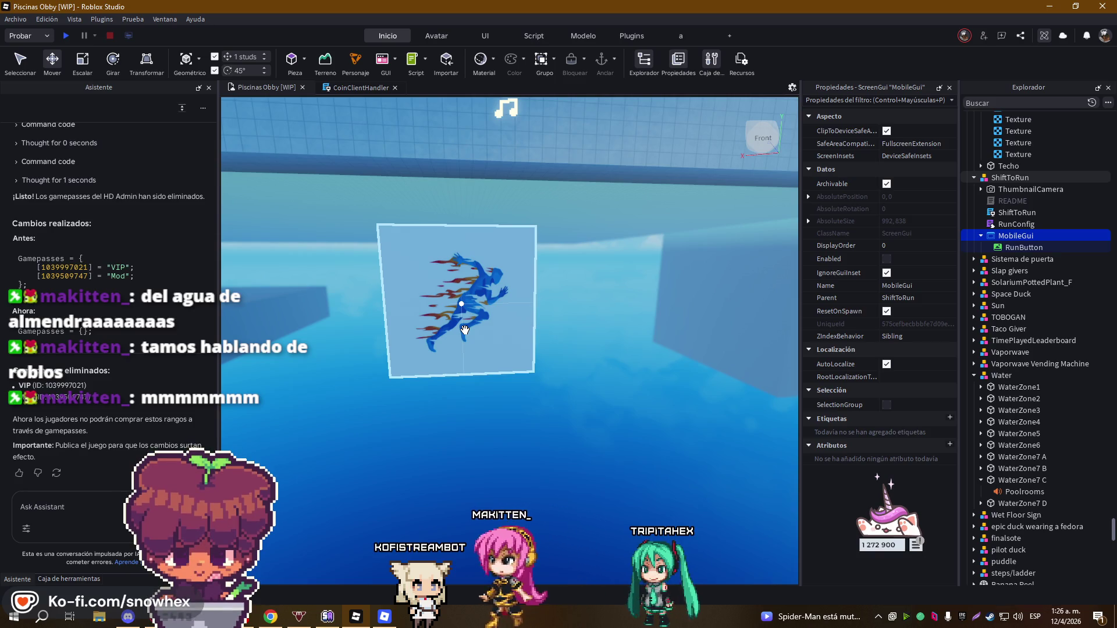
left_click(15, 19)
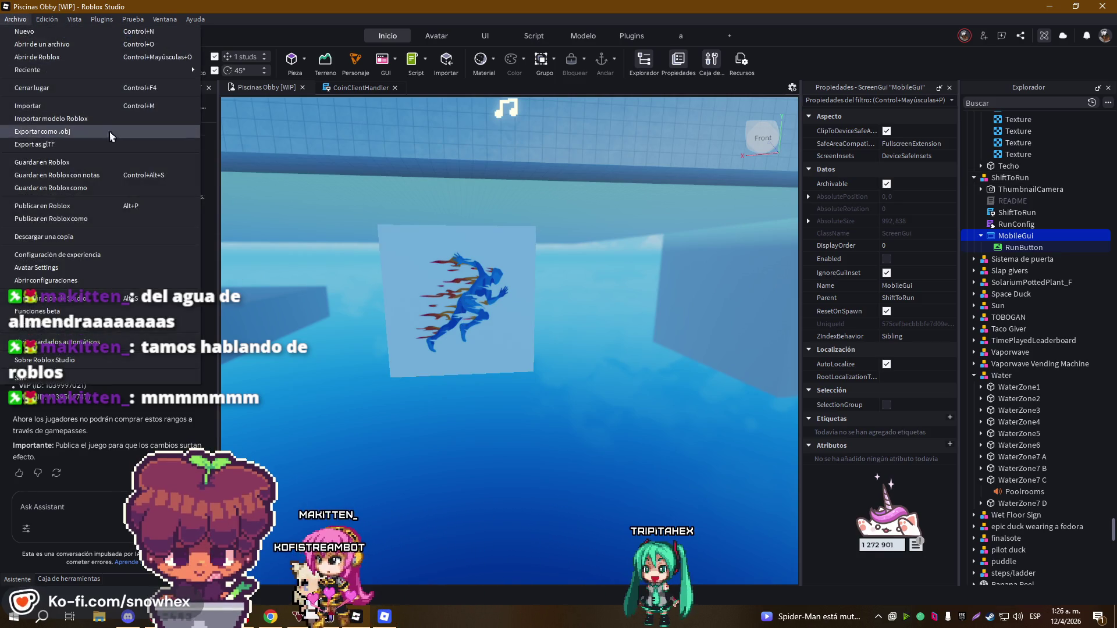
left_click(16, 20)
left_click(16, 21)
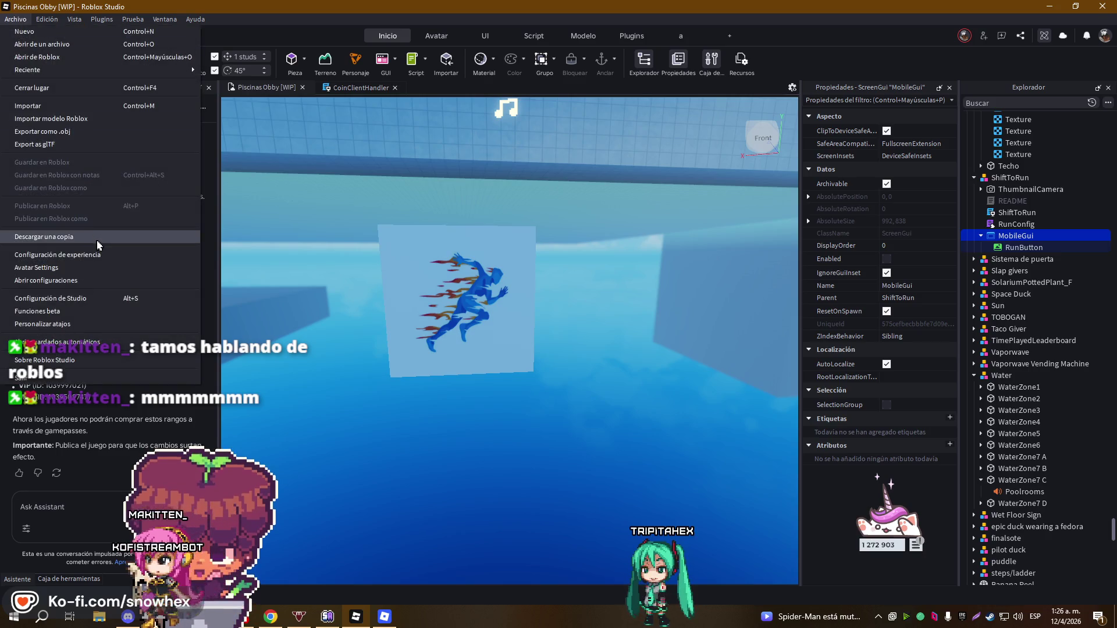
key("Escape")
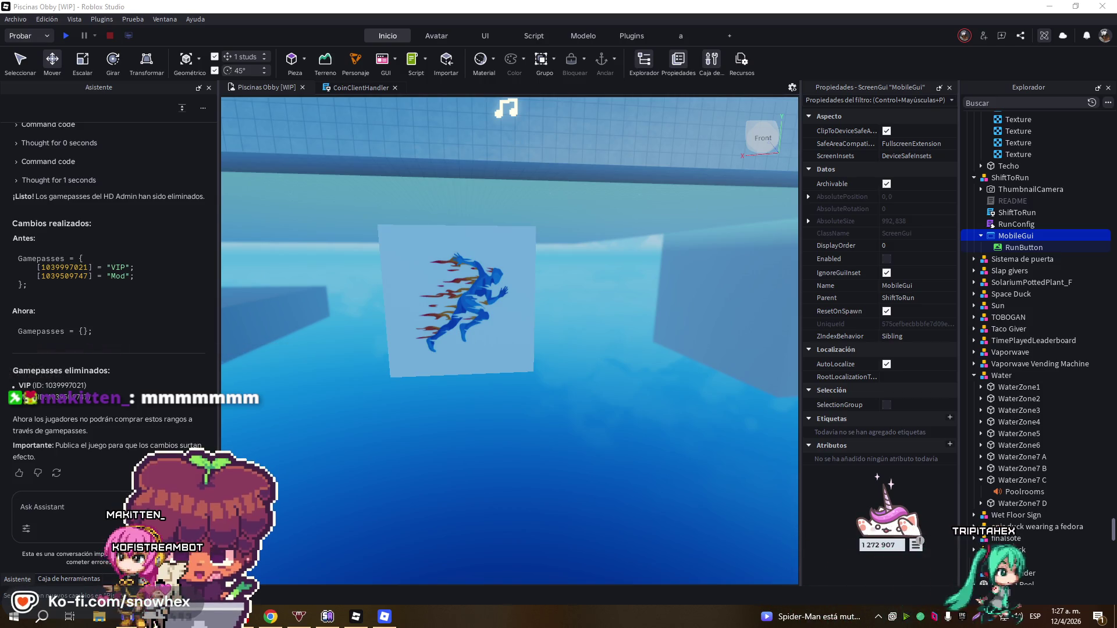
left_click(384, 616)
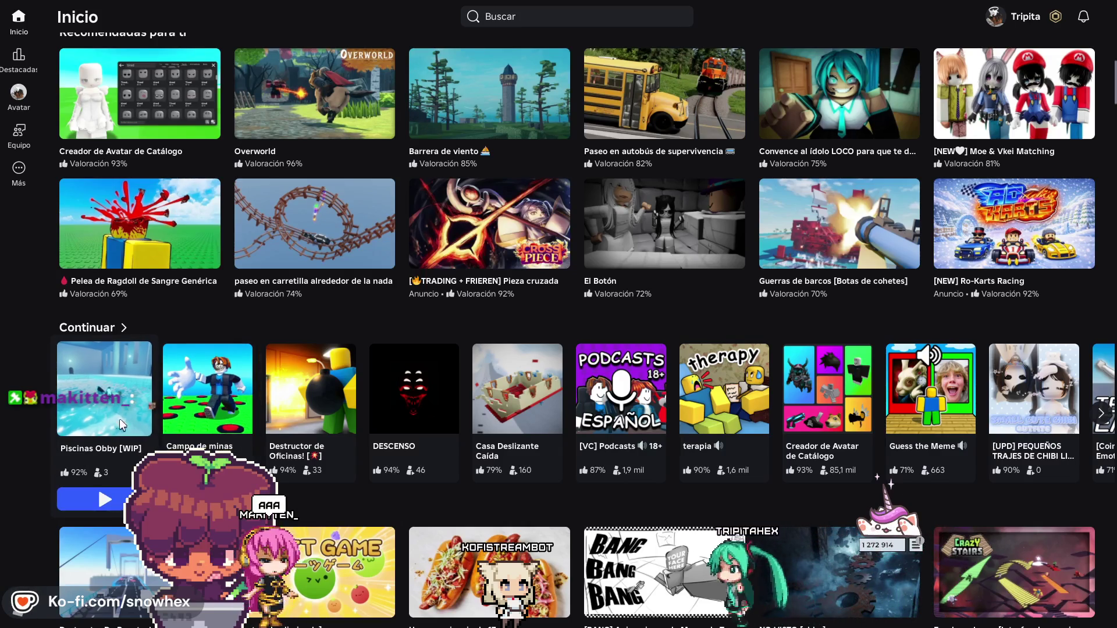
- Open the Piscinas Obby [WIP] page, check its Servidores list, then join the game
left_click(93, 412)
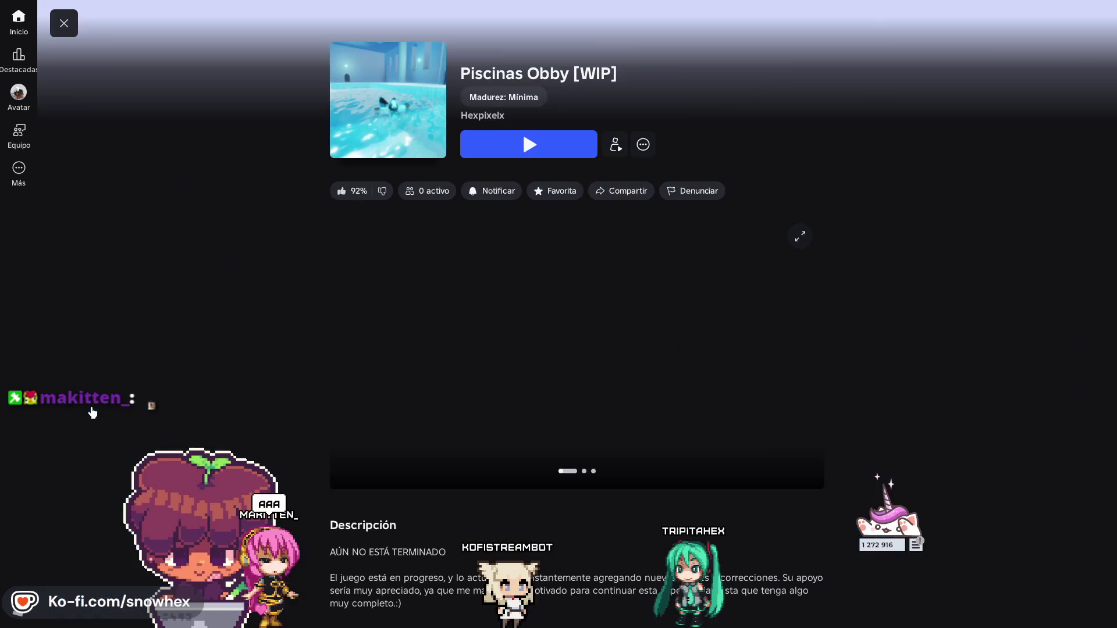
scroll(544, 418, "down", 5)
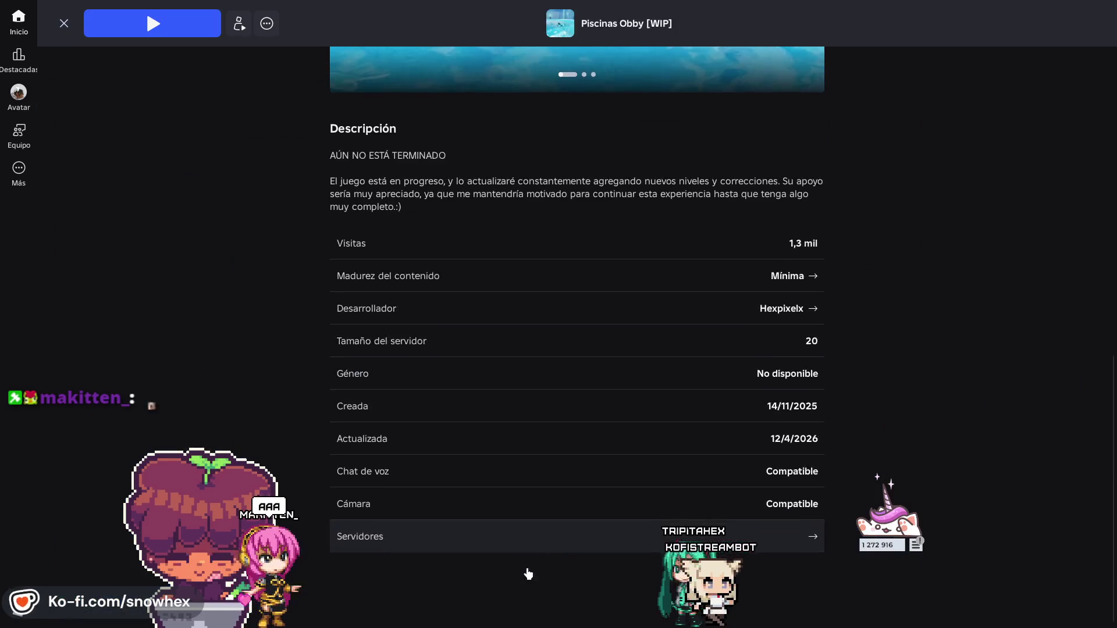
left_click(502, 533)
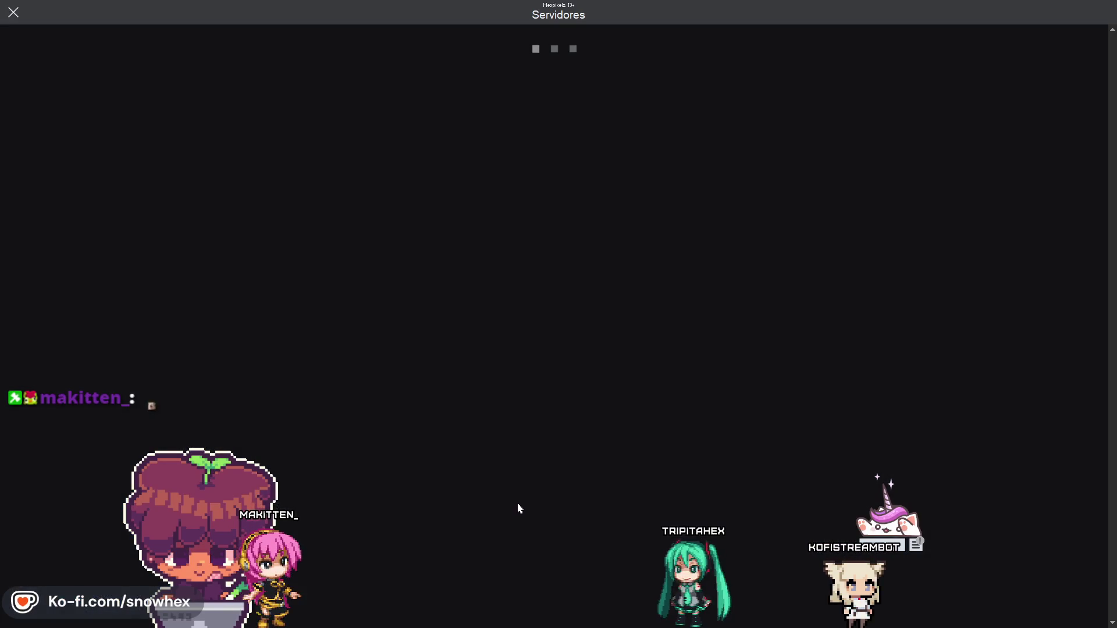
left_click(13, 13)
scroll(372, 280, "up", 5)
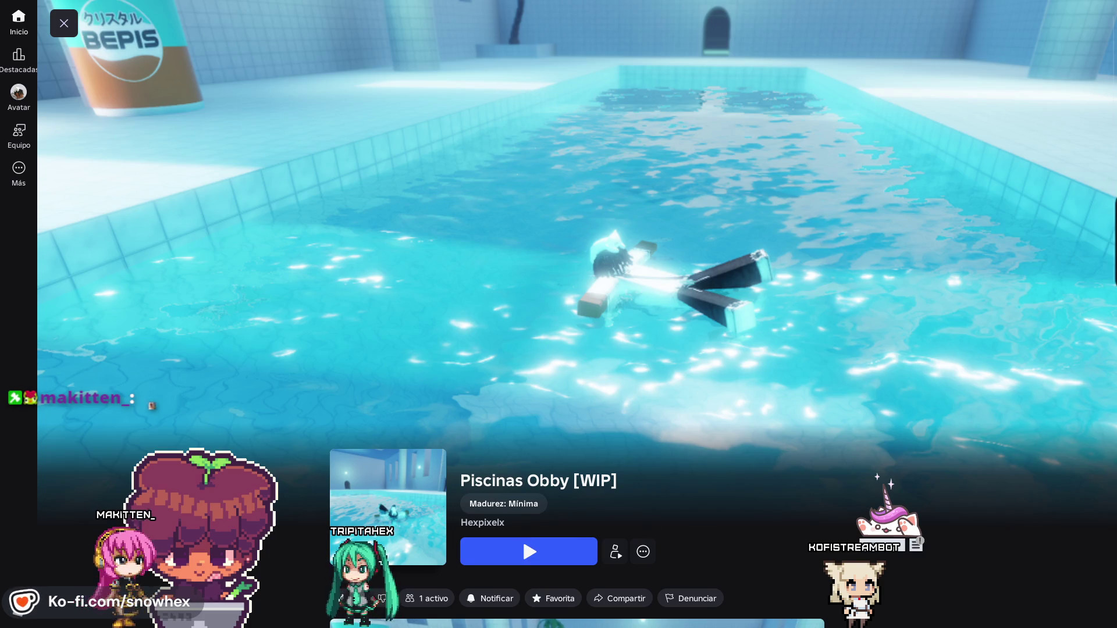
key("Return")
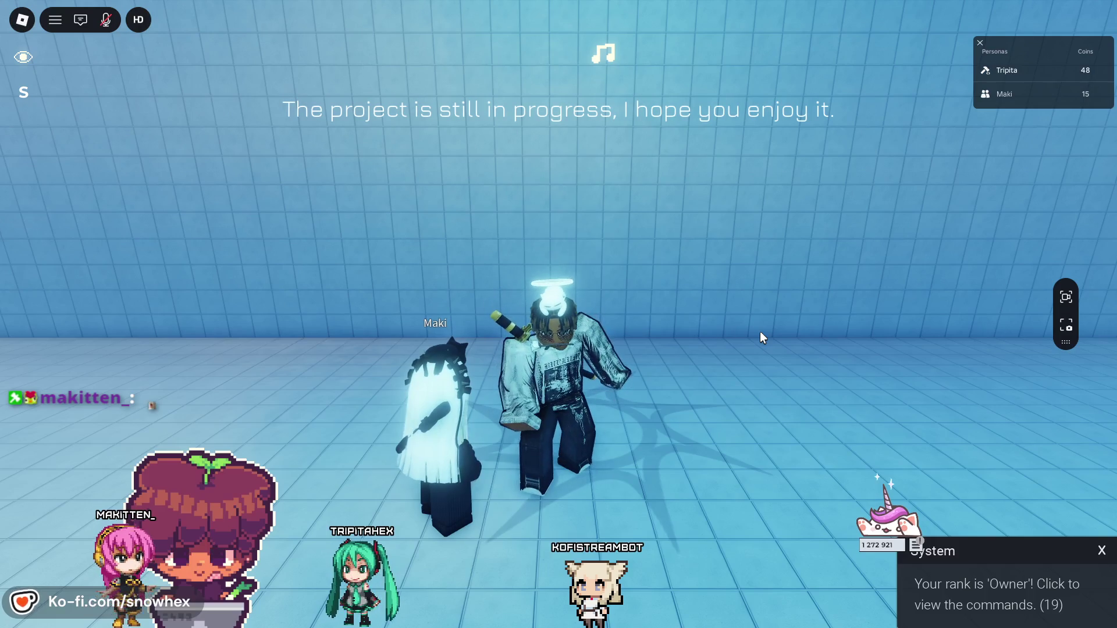
- View the Config settings in the live game's menu, then close the menu
key("Escape")
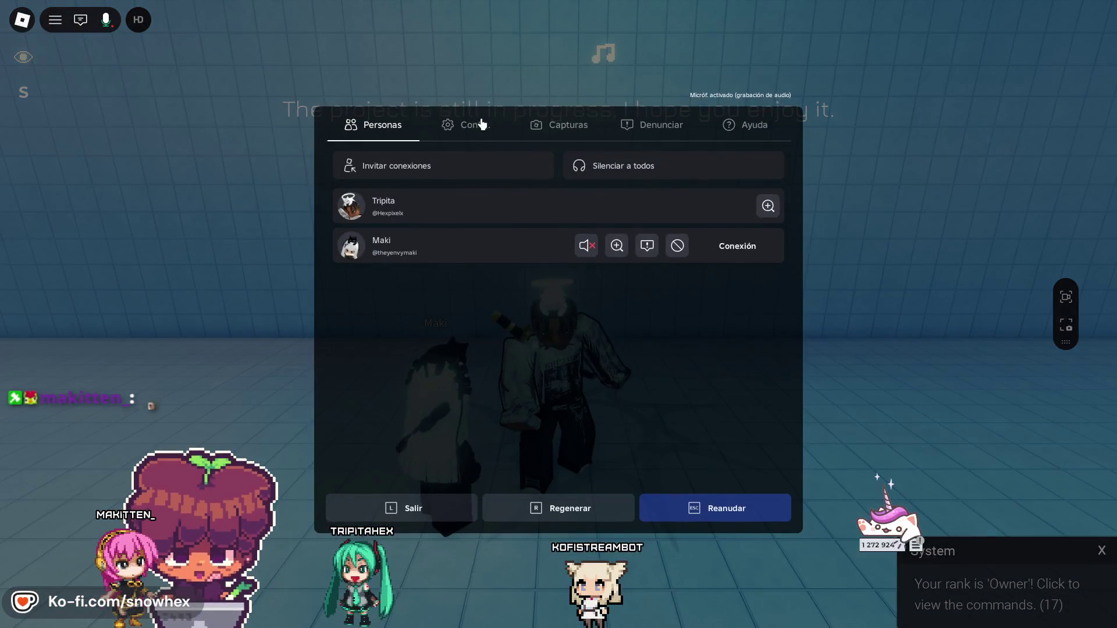
left_click(480, 122)
key("Escape")
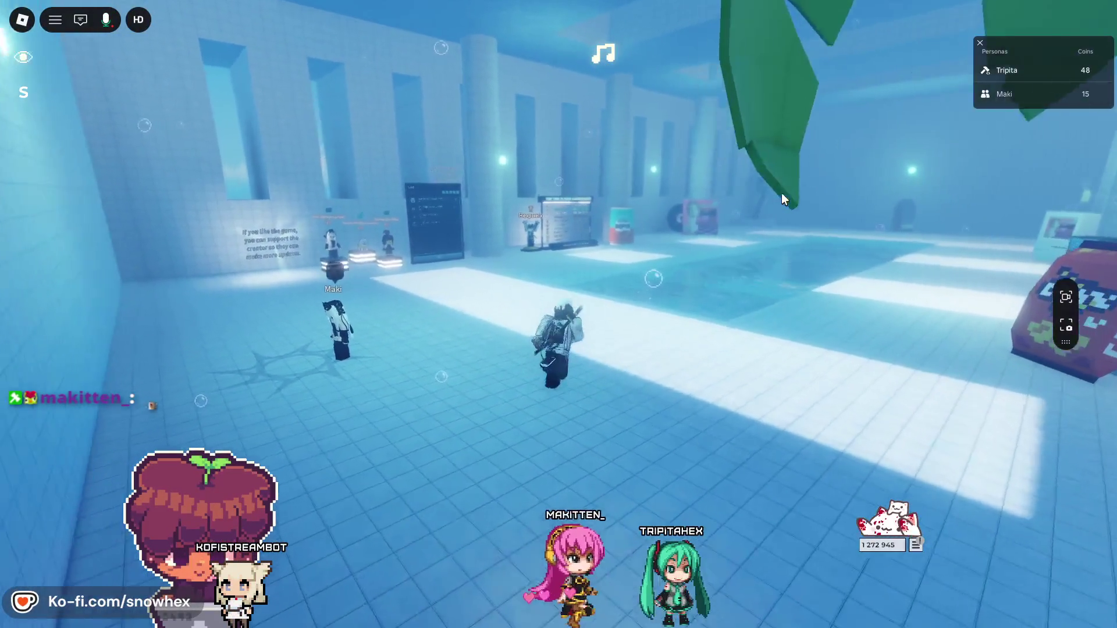
- Return to Roblox Studio and select the ShiftToRun model in the scene
key("alt+Tab")
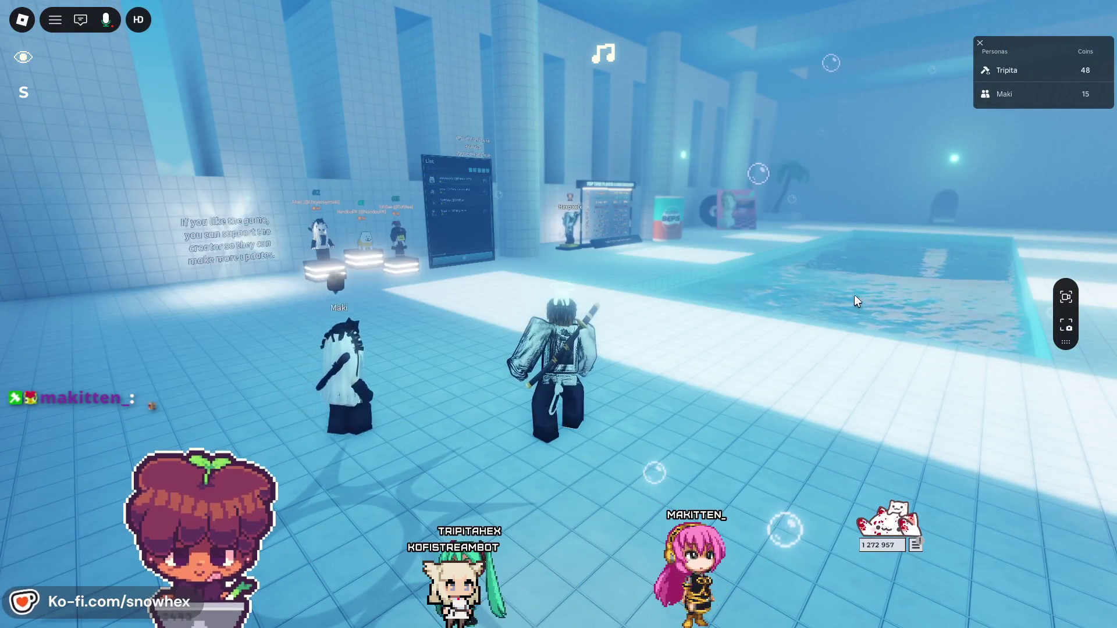
key("alt+Tab")
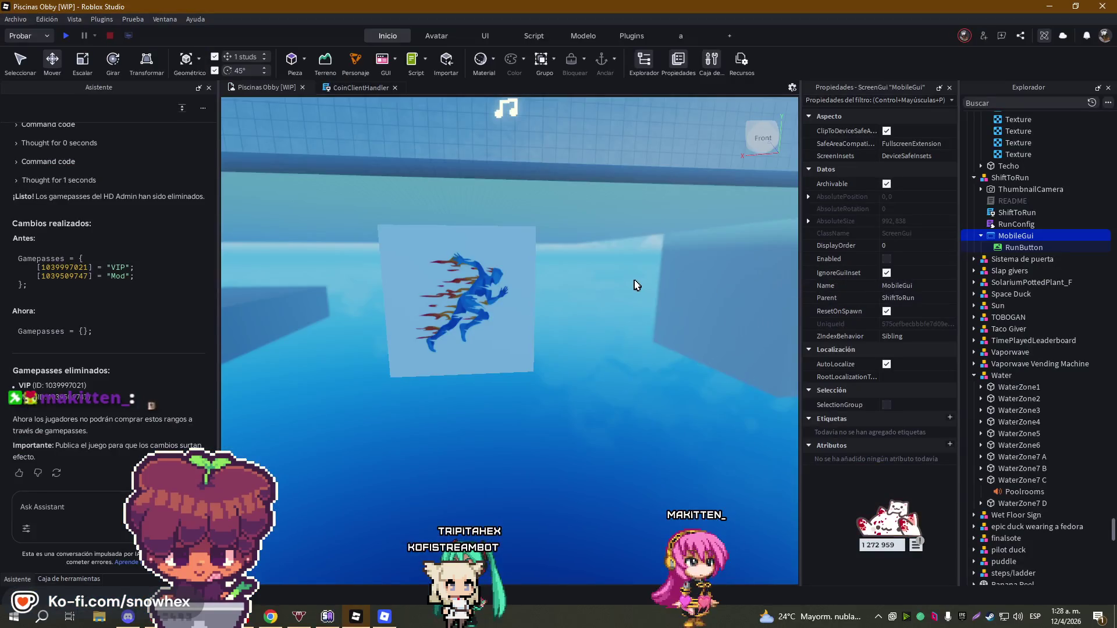
left_click(479, 297)
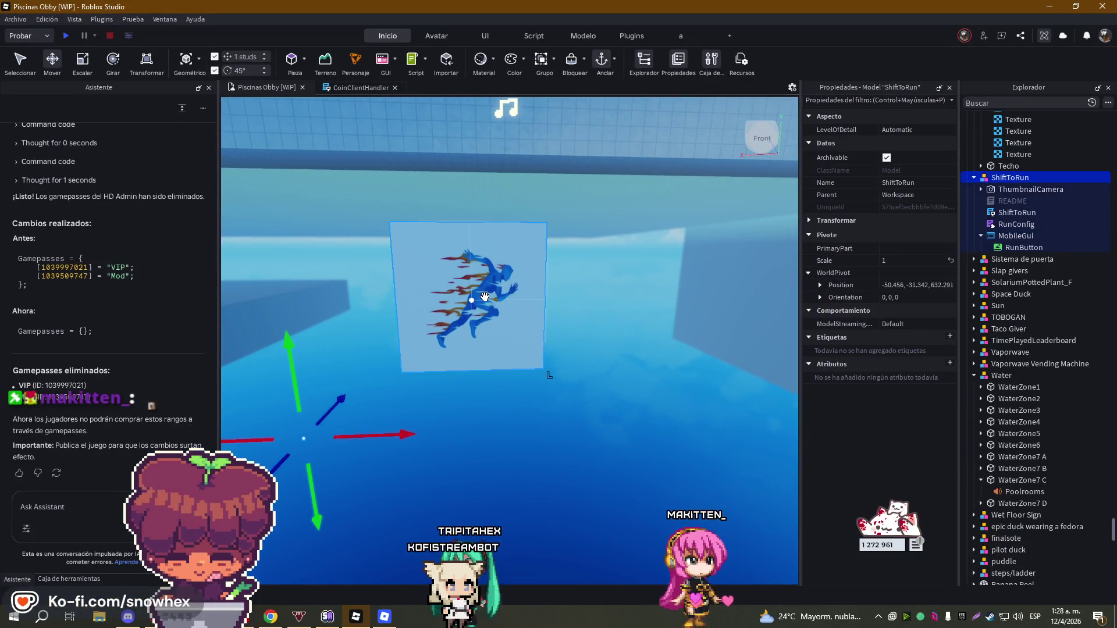
- Read the model's README and paste the ShiftToRun script into StarterPlayerScripts
key("a")
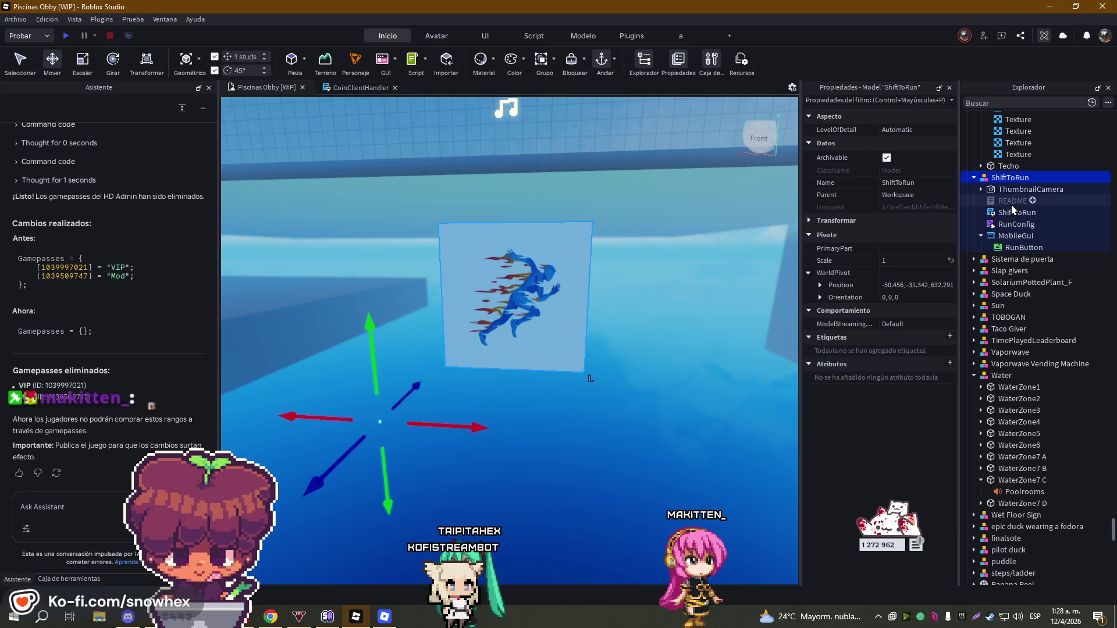
double_click(1012, 204)
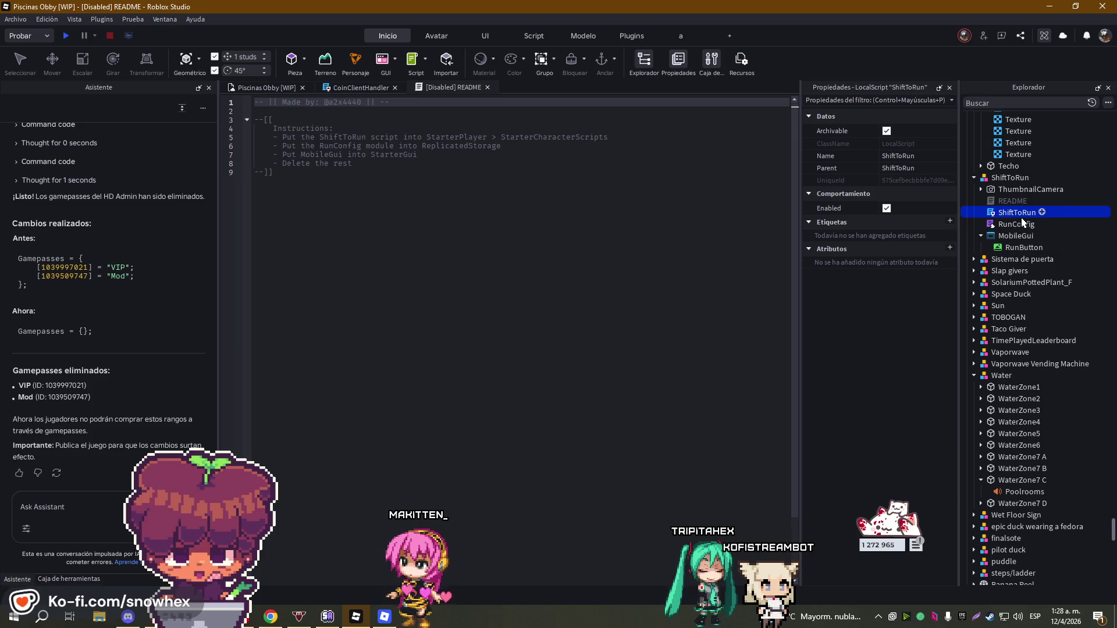
scroll(1023, 262, "down", 1)
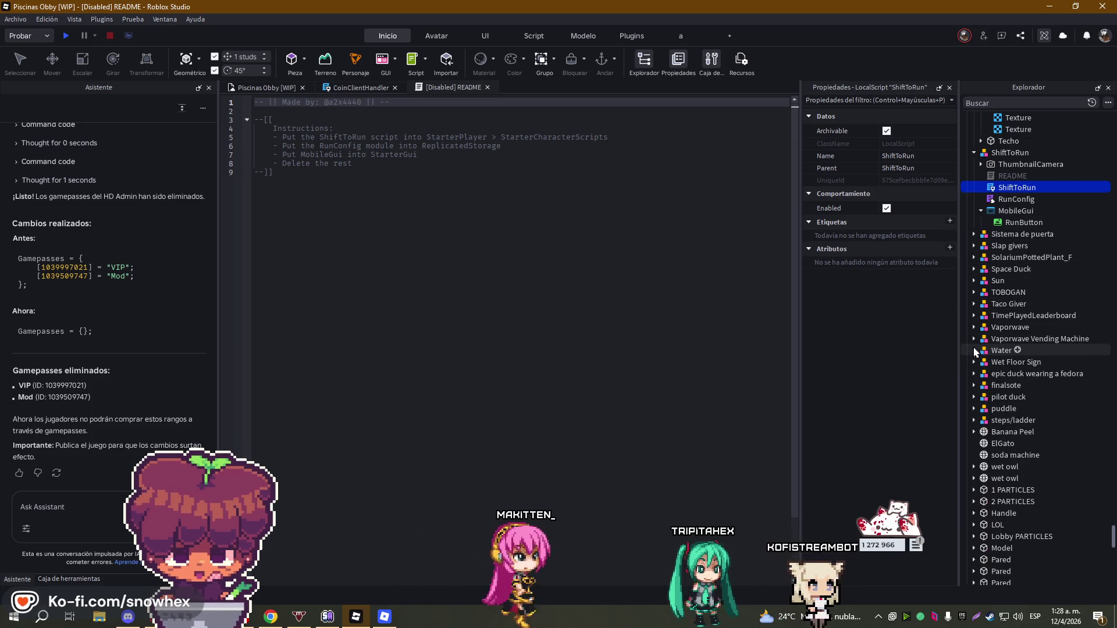
scroll(1019, 295, "down", 15)
scroll(1019, 295, "down", 10)
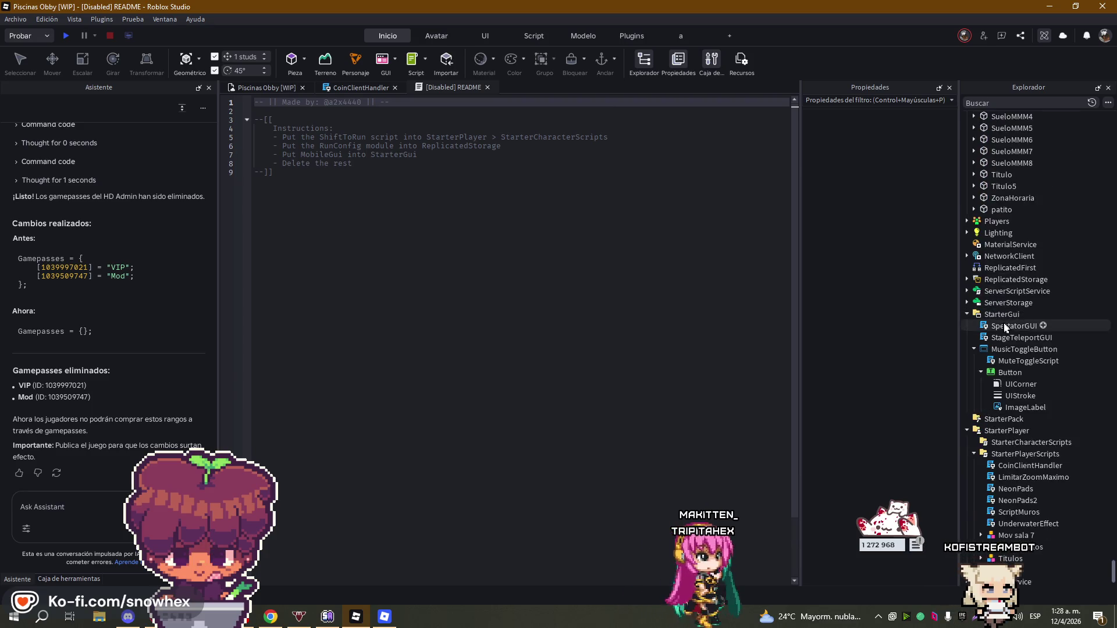
right_click(1015, 418)
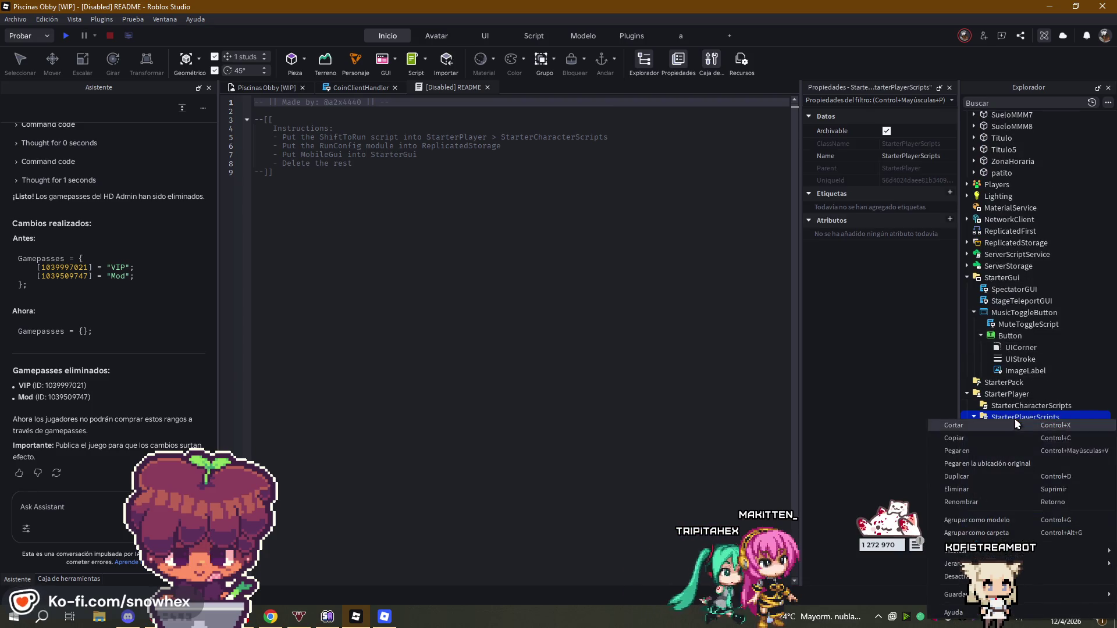
left_click(990, 452)
- Tidy the Explorer tree by collapsing the Coin System folder and Lobby group
scroll(1001, 401, "up", 10)
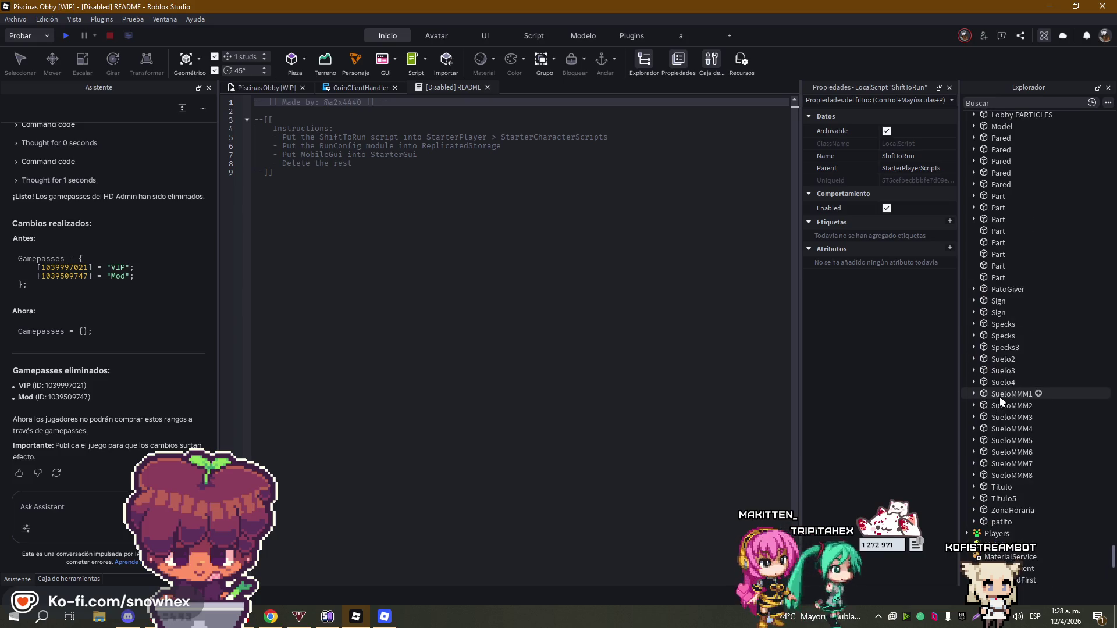
left_click(991, 396)
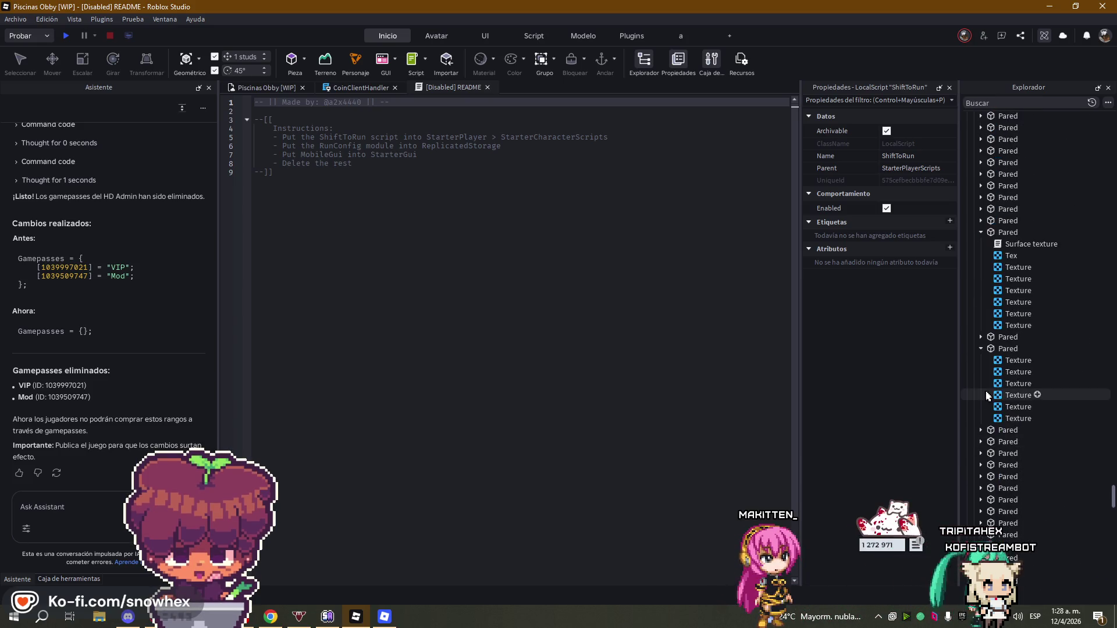
left_click_drag(1113, 477, 1103, 158)
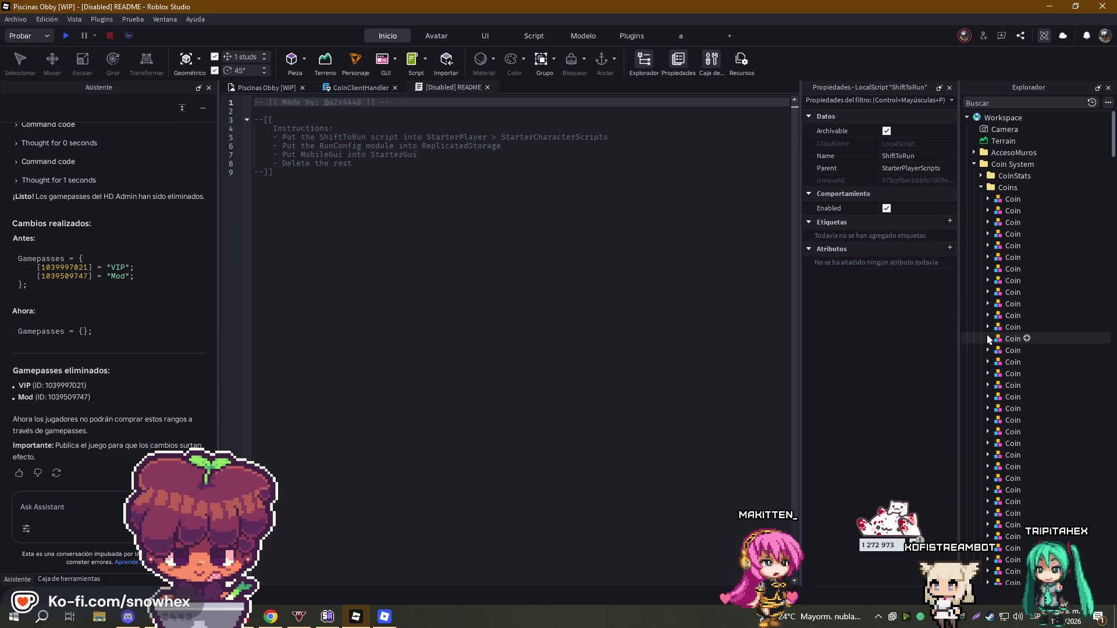
scroll(999, 301, "up", 5)
scroll(999, 302, "up", 2)
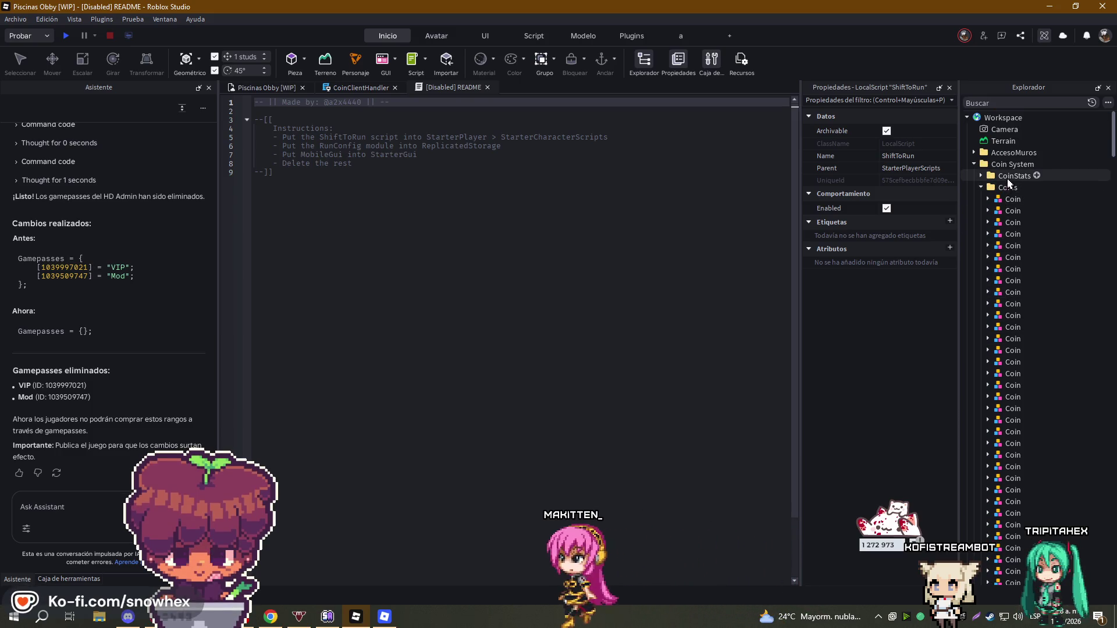
left_click(974, 164)
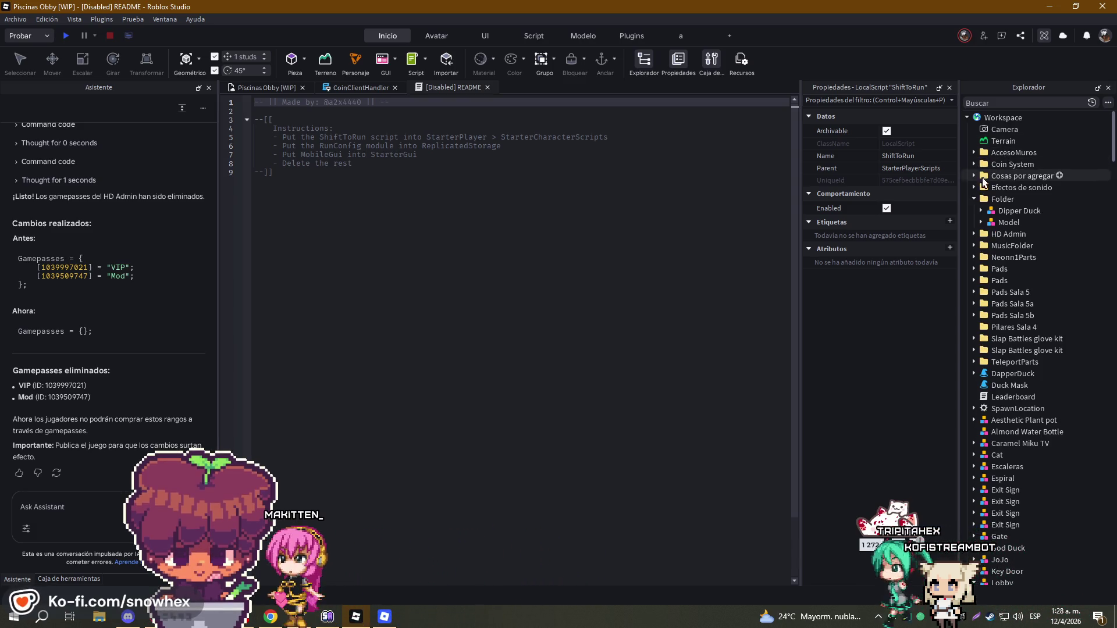
scroll(1030, 245, "down", 5)
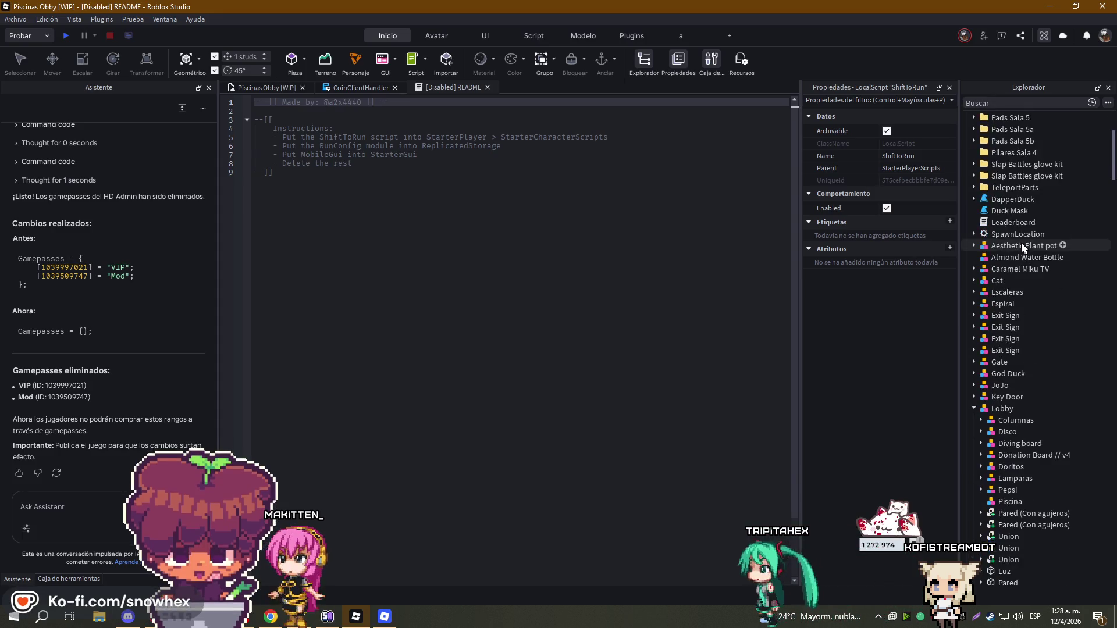
left_click(974, 408)
scroll(1000, 349, "down", 3)
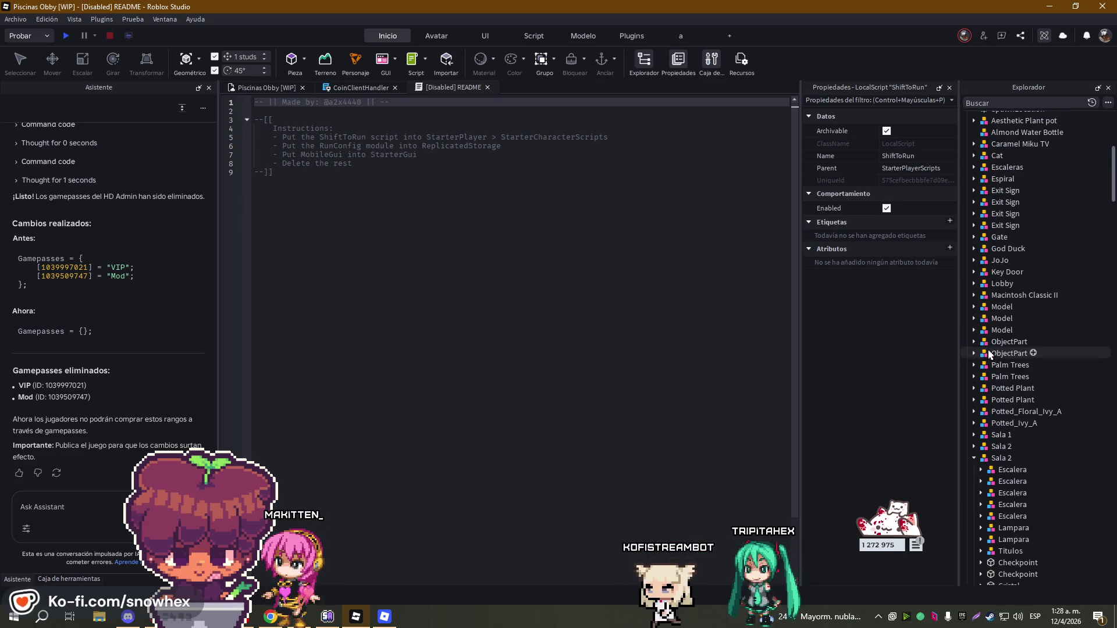
- Search the Explorer for 'shif' to locate the ShiftToRun model, then clear the search
left_click(1002, 102)
type("si")
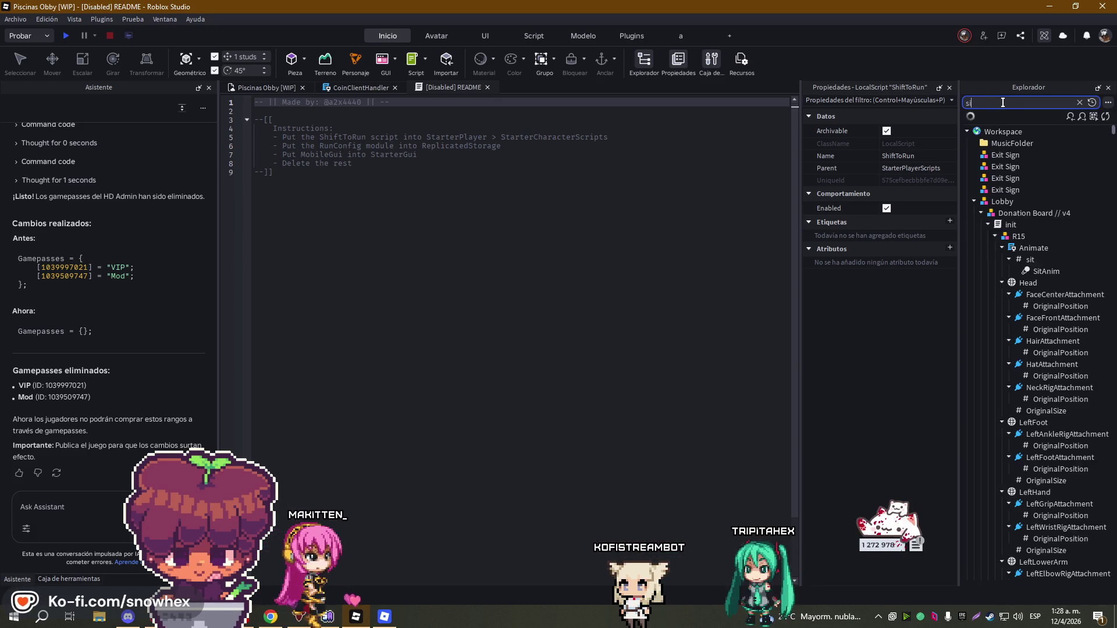
type("f")
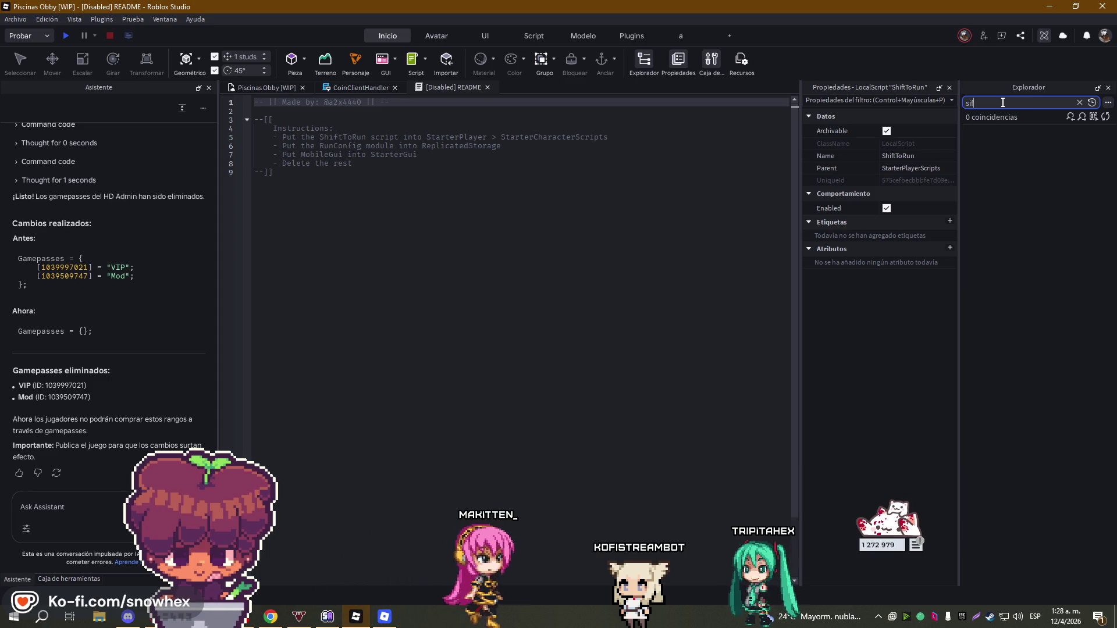
key("BackSpace")
key("BackSpace")
type("hif")
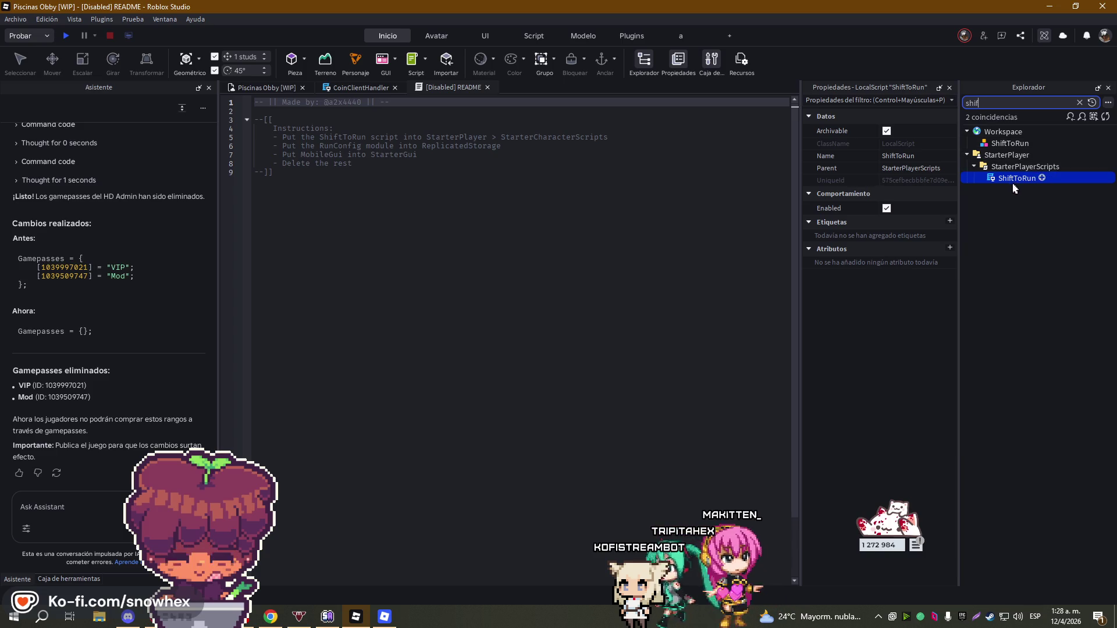
left_click(1010, 143)
left_click(1079, 102)
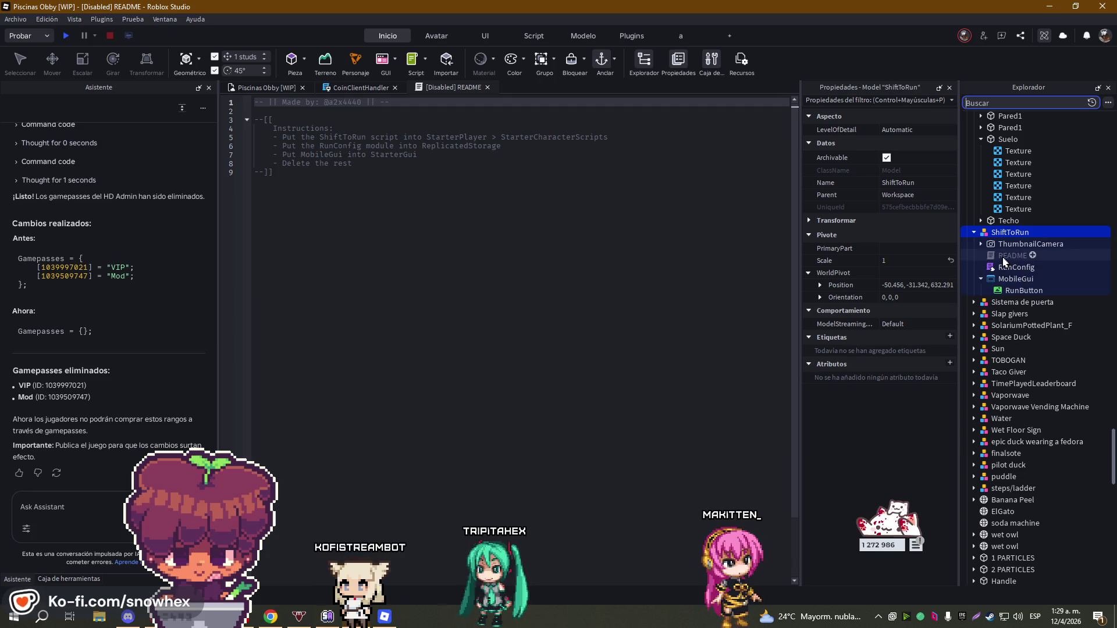
- Cut RunConfig from the ShiftToRun model and paste it into ReplicatedStorage
left_click(1003, 268)
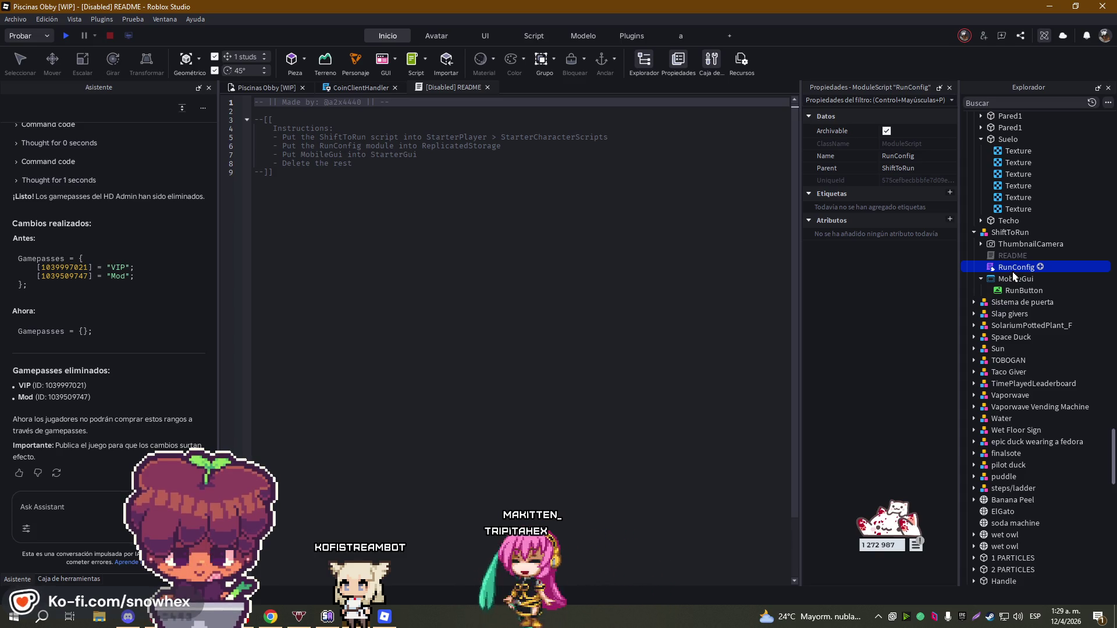
key("ctrl+x")
scroll(1024, 290, "down", 10)
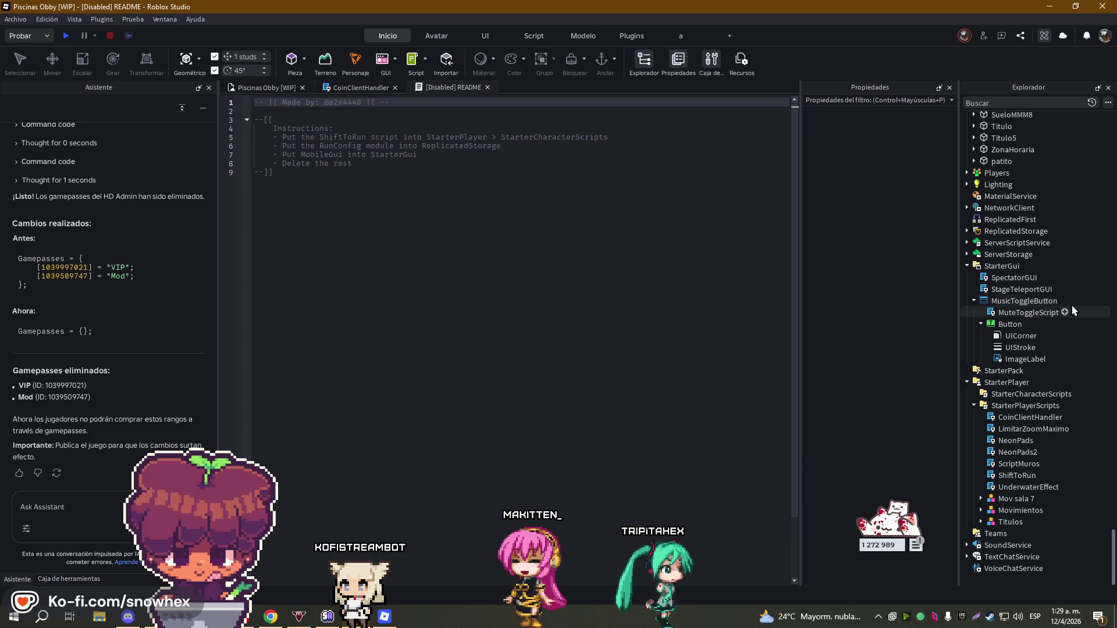
double_click(982, 231)
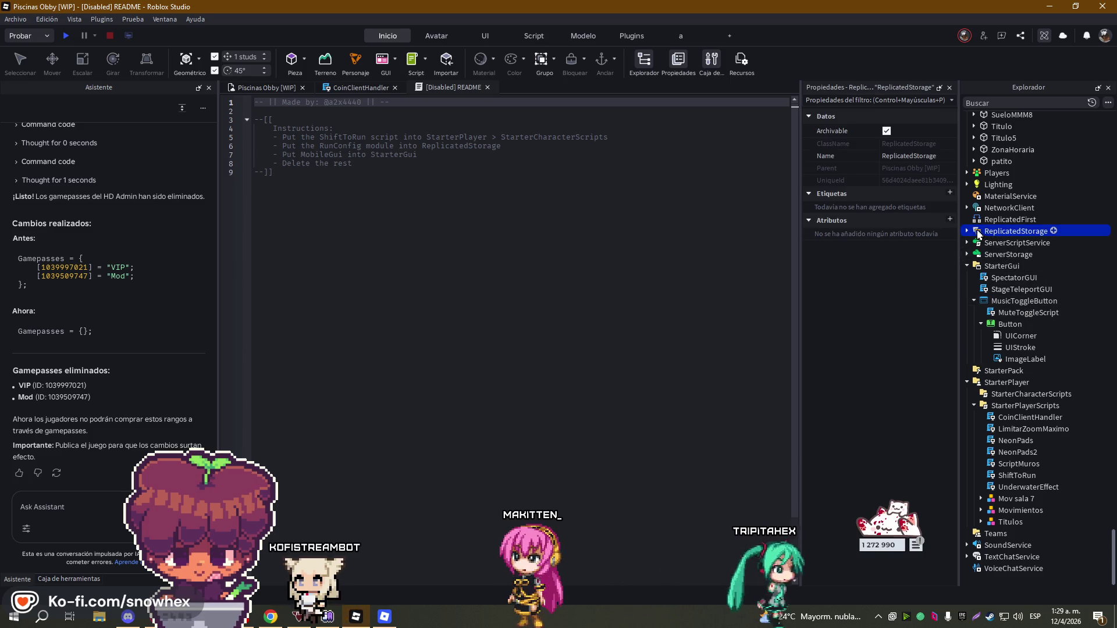
right_click(983, 232)
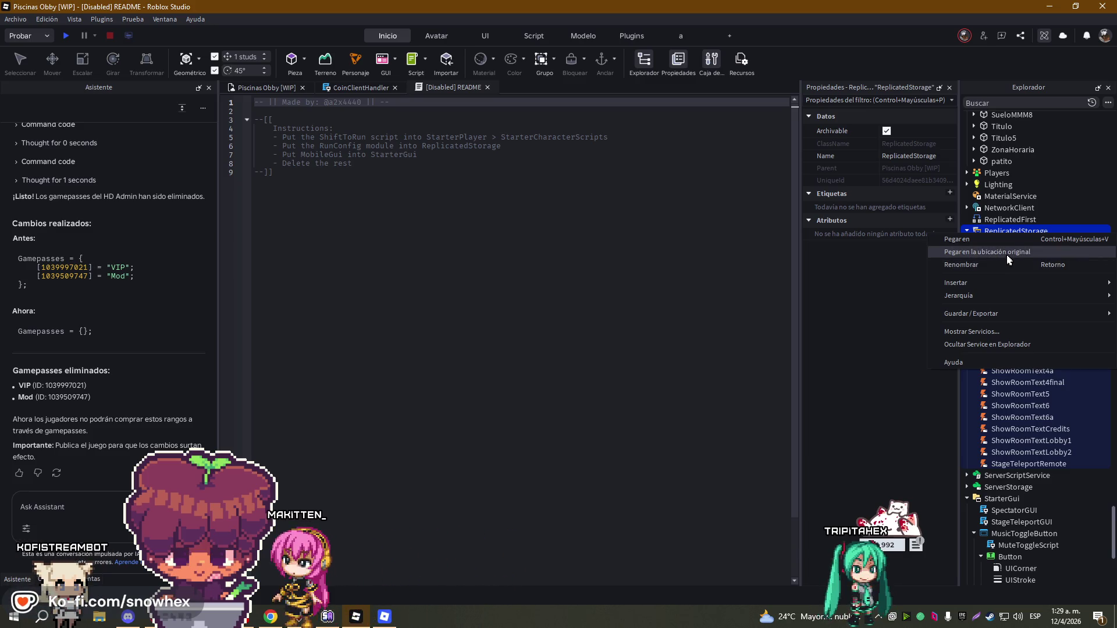
left_click(1008, 259)
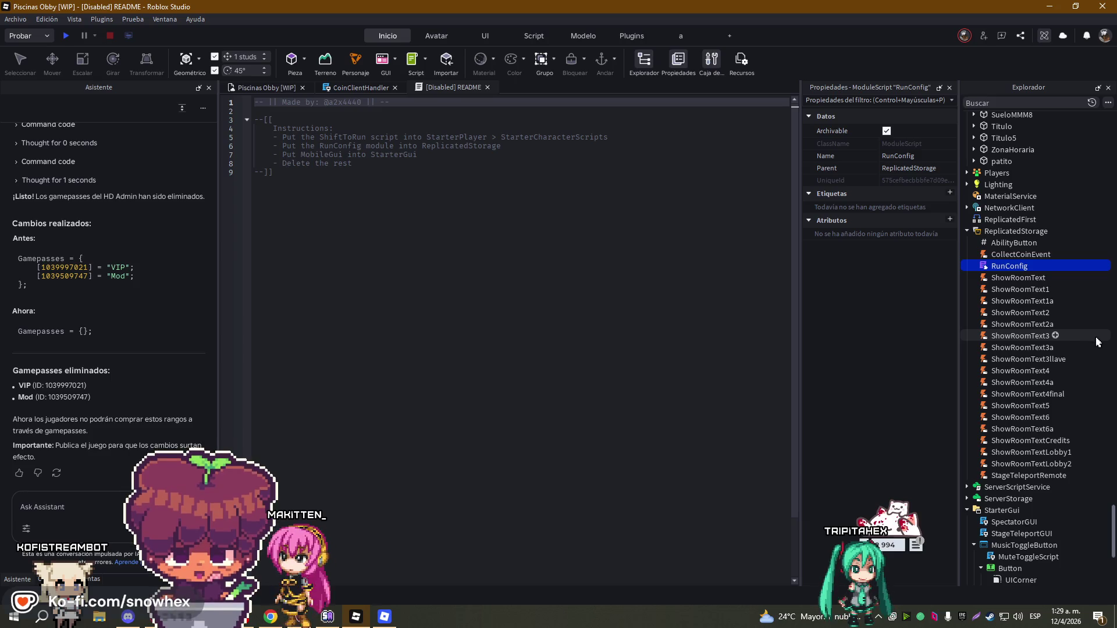
- Check RunConfig in ReplicatedStorage, collapse ServerStorage and start a playtest
left_click(1017, 255)
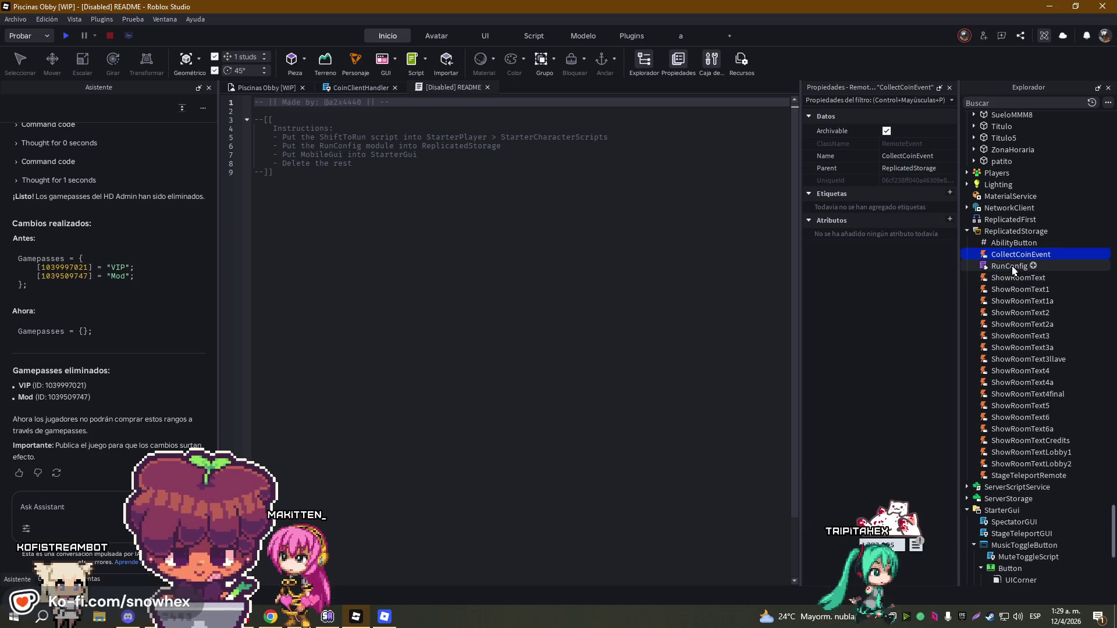
left_click(1012, 268)
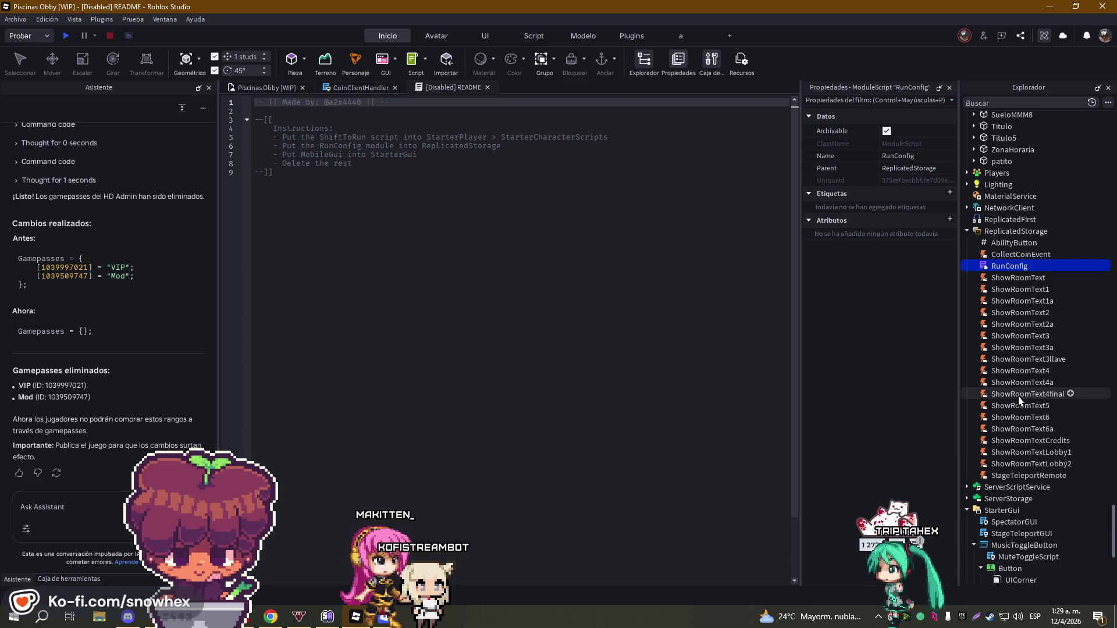
left_click(966, 499)
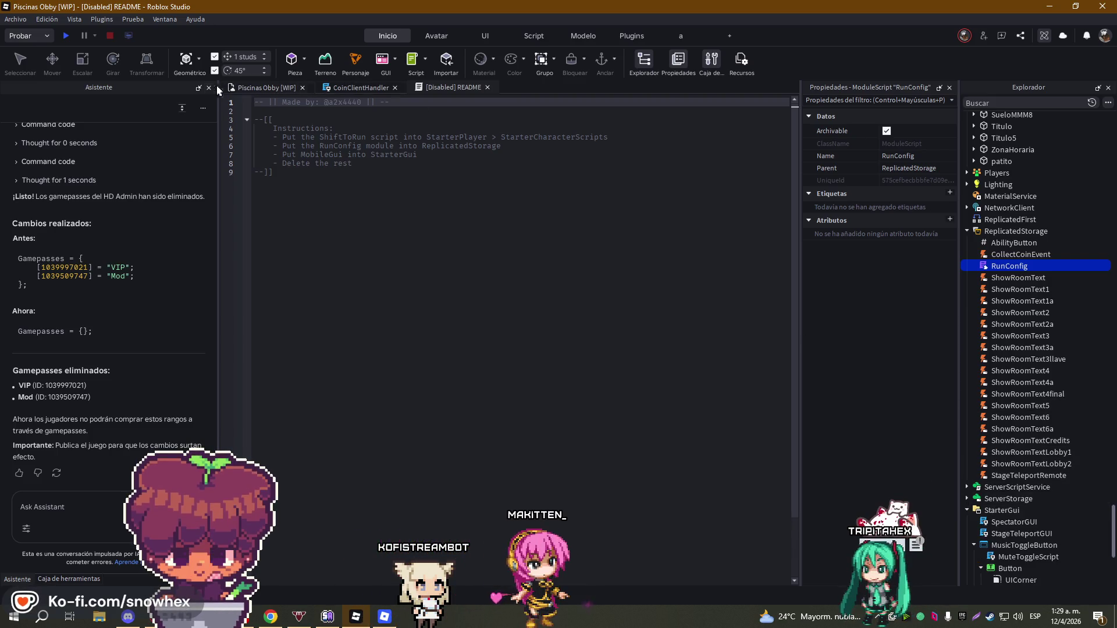
left_click(67, 36)
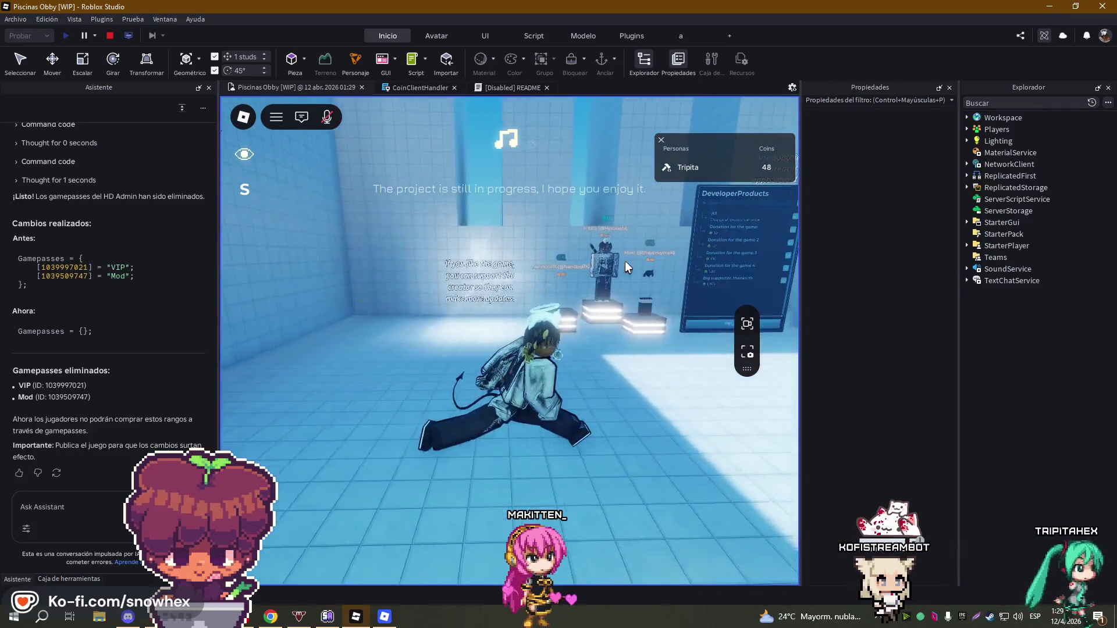
- Run past the donation board and leaderboard toward the BEPIS can, then stop the test
key("w")
key("d")
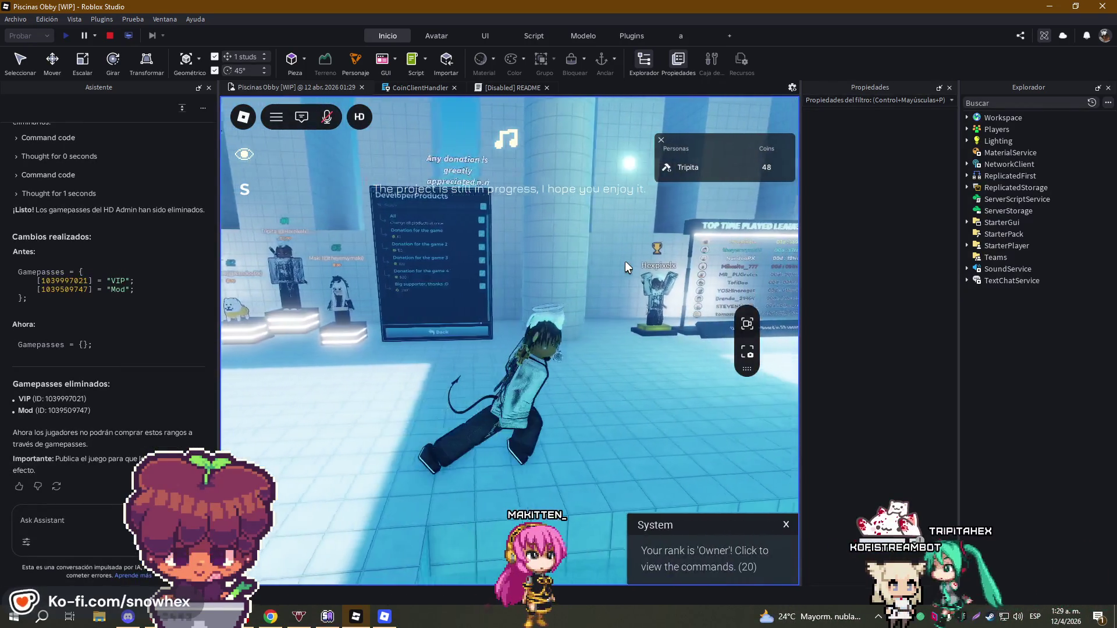
key("d")
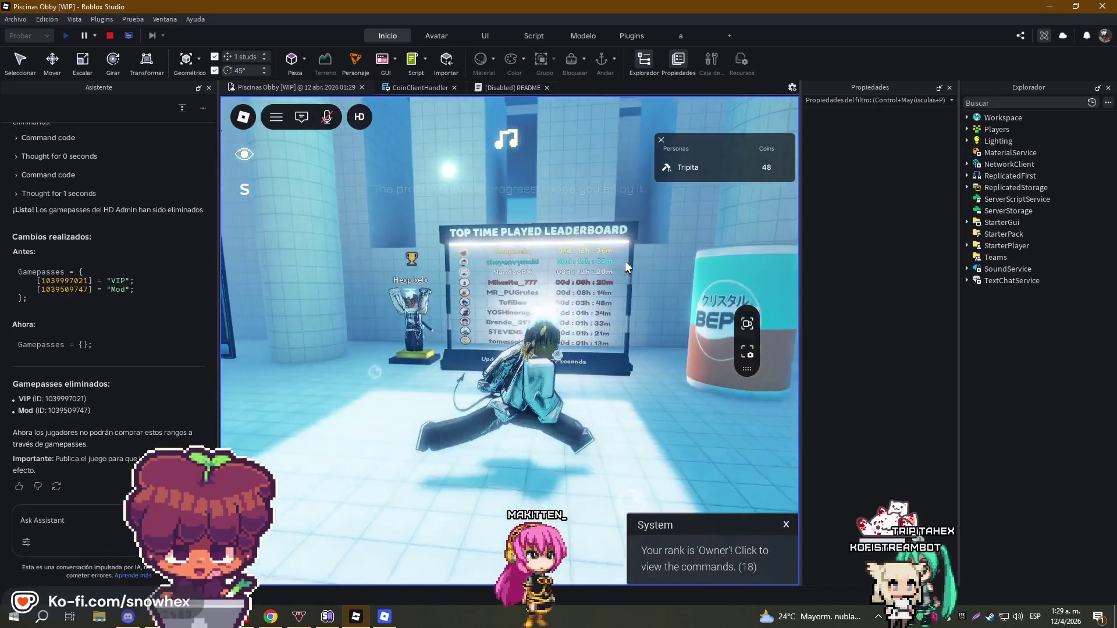
left_click(109, 37)
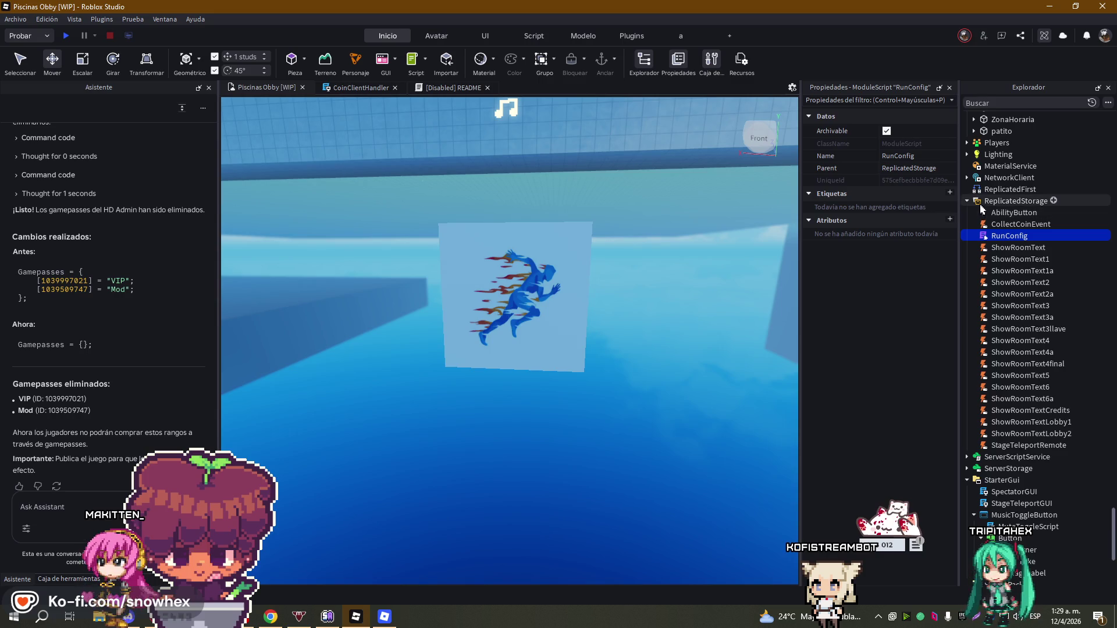
- Drag RunConfig onto ServerScriptService and dismiss the Insert Object list
scroll(983, 218, "down", 1)
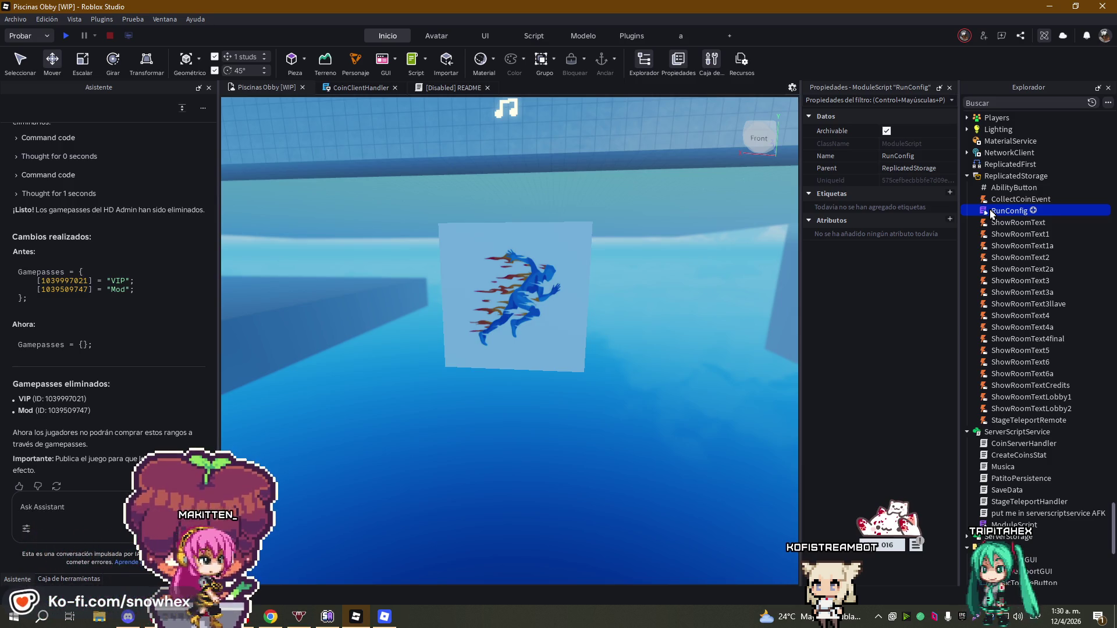
left_click(1056, 176)
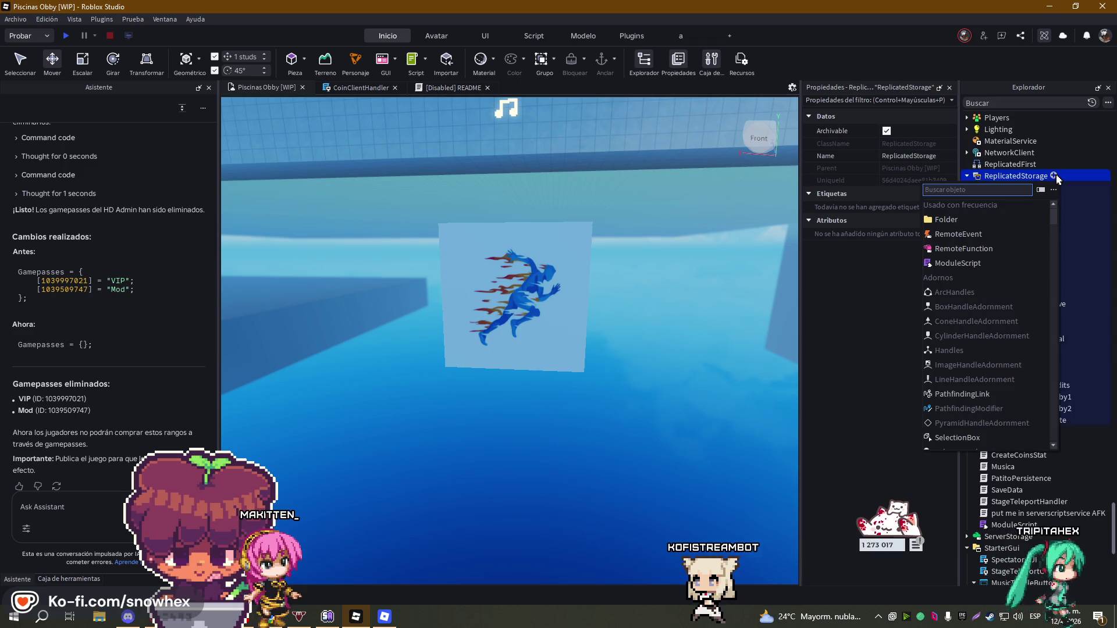
left_click(1015, 211)
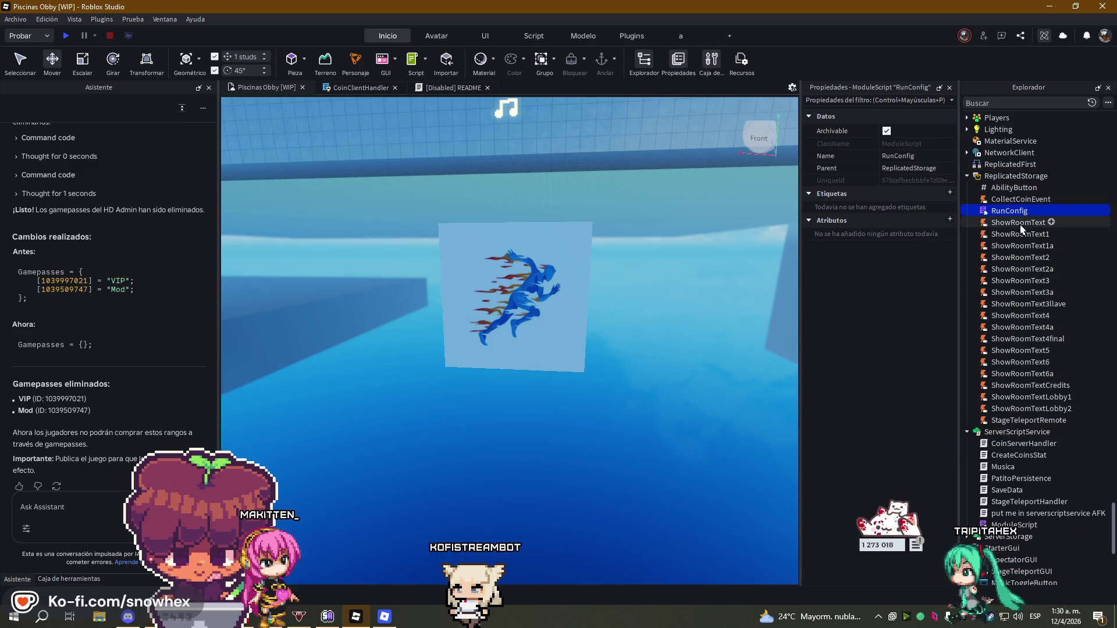
left_click_drag(1008, 432, 1030, 433)
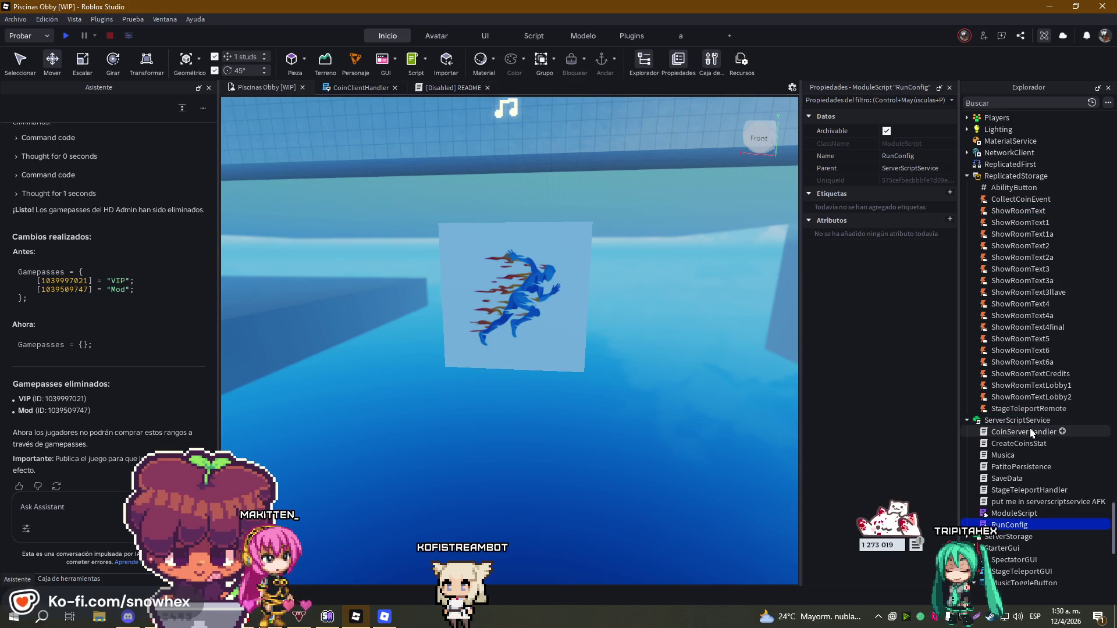
left_click(1056, 420)
key("Escape")
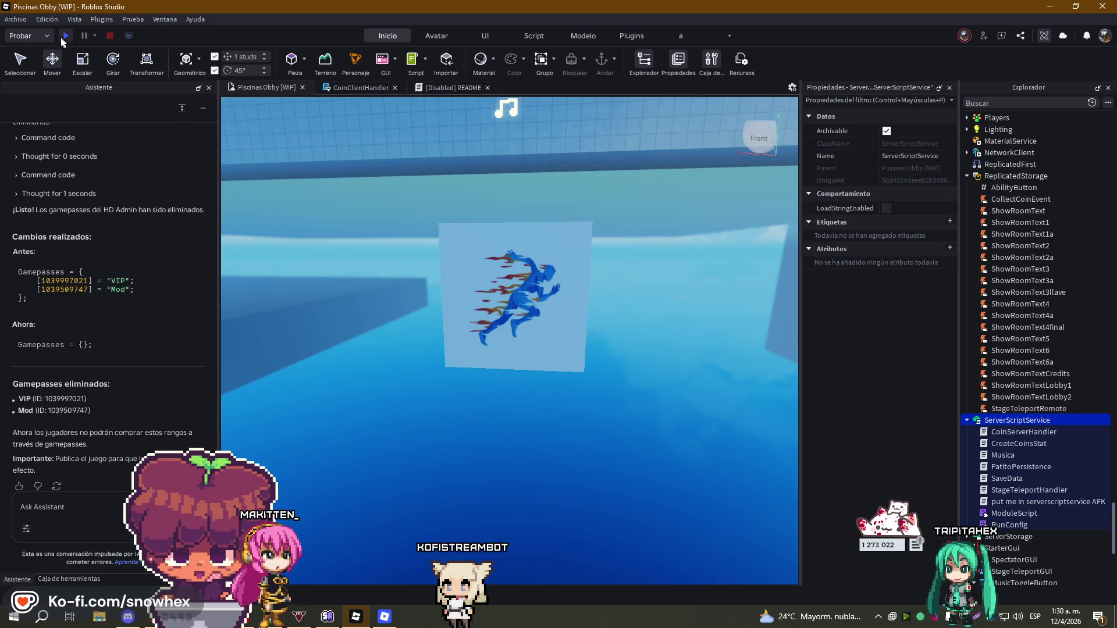
- Run a quick playtest of the pool obby and stop it
left_click(62, 39)
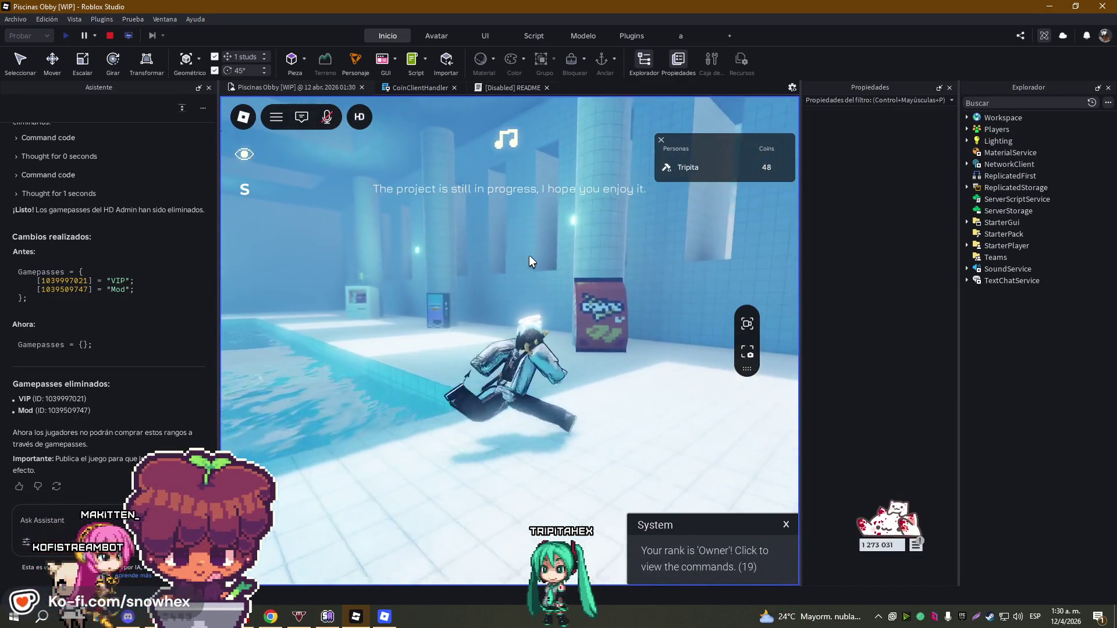
left_click(109, 36)
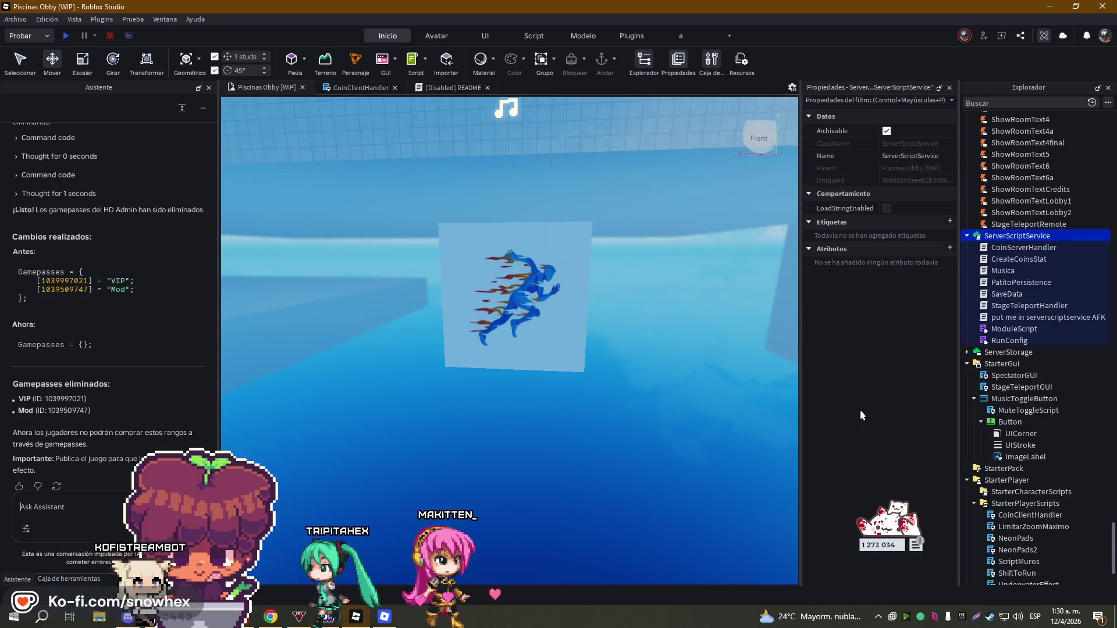
- Delete the RunAnimationId, SprintAnimationId and ChangeAnimationPriority lines from RunConfig
double_click(989, 341)
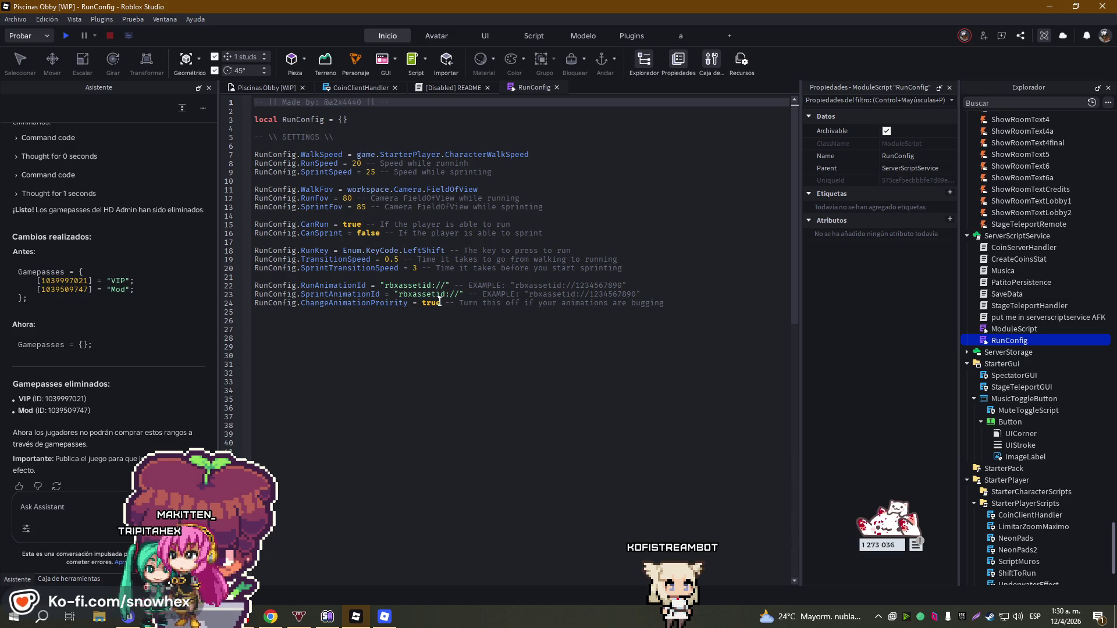
left_click_drag(710, 311, 303, 285)
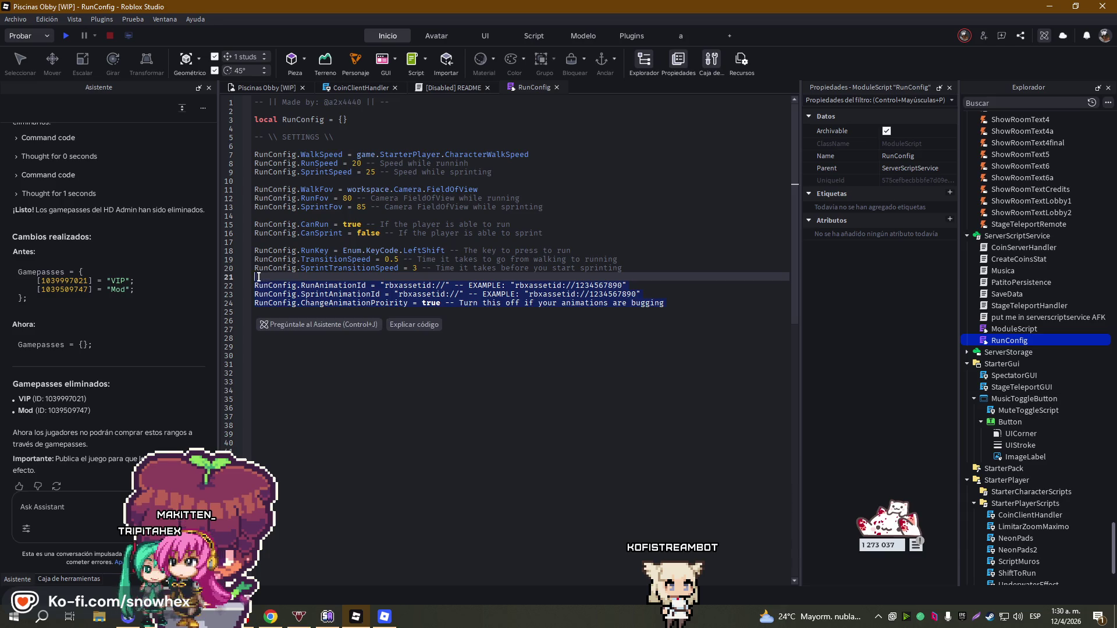
key("BackSpace")
scroll(402, 309, "down", 3)
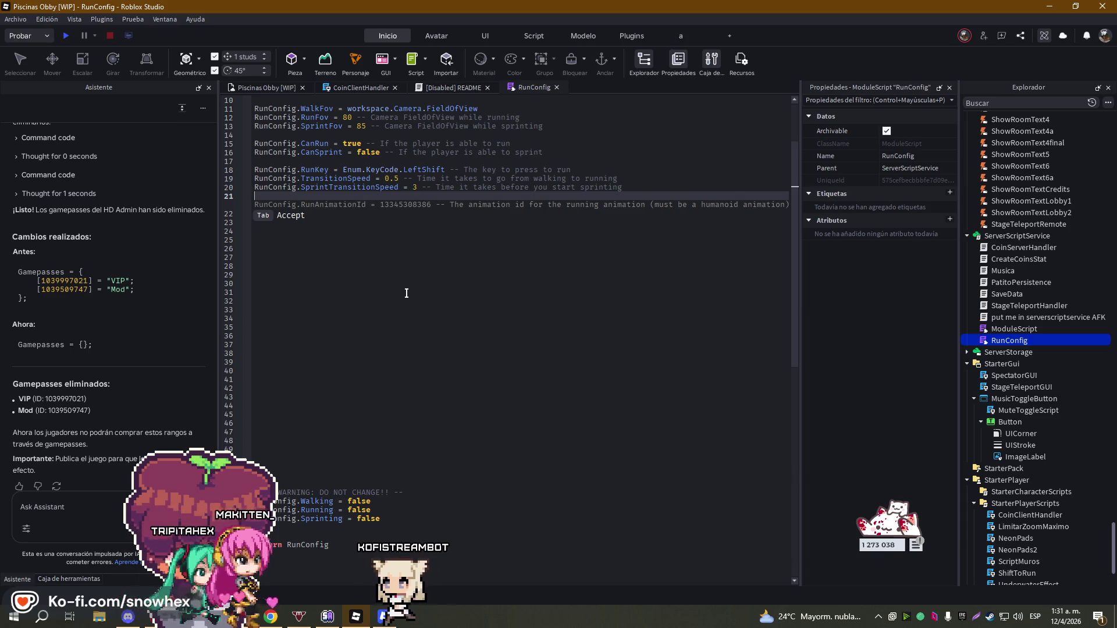
scroll(608, 360, "up", 3)
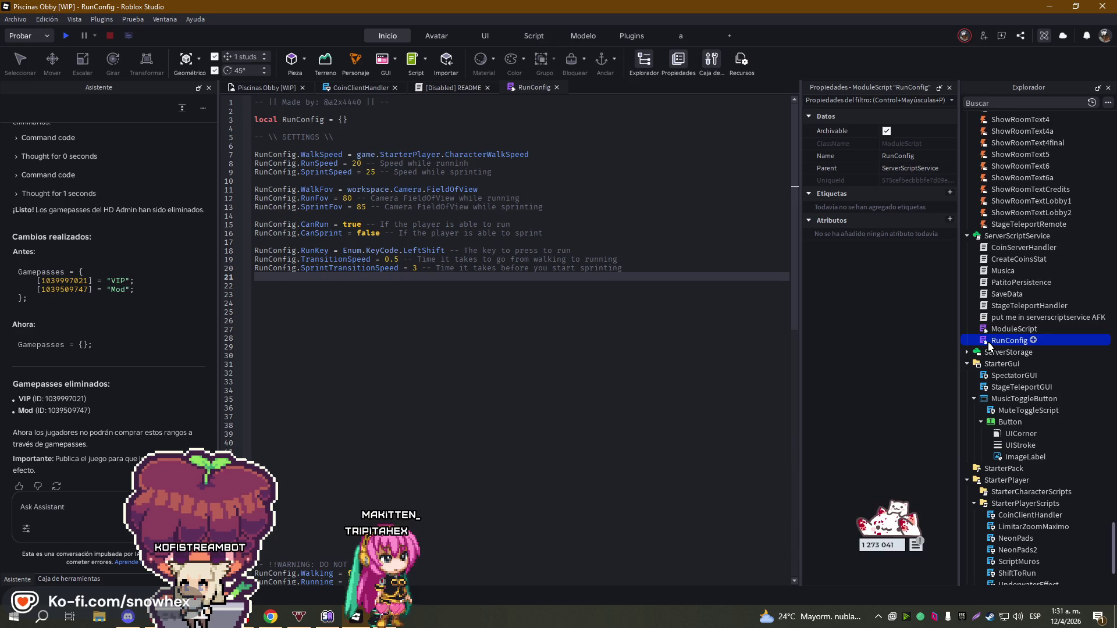
left_click(973, 399)
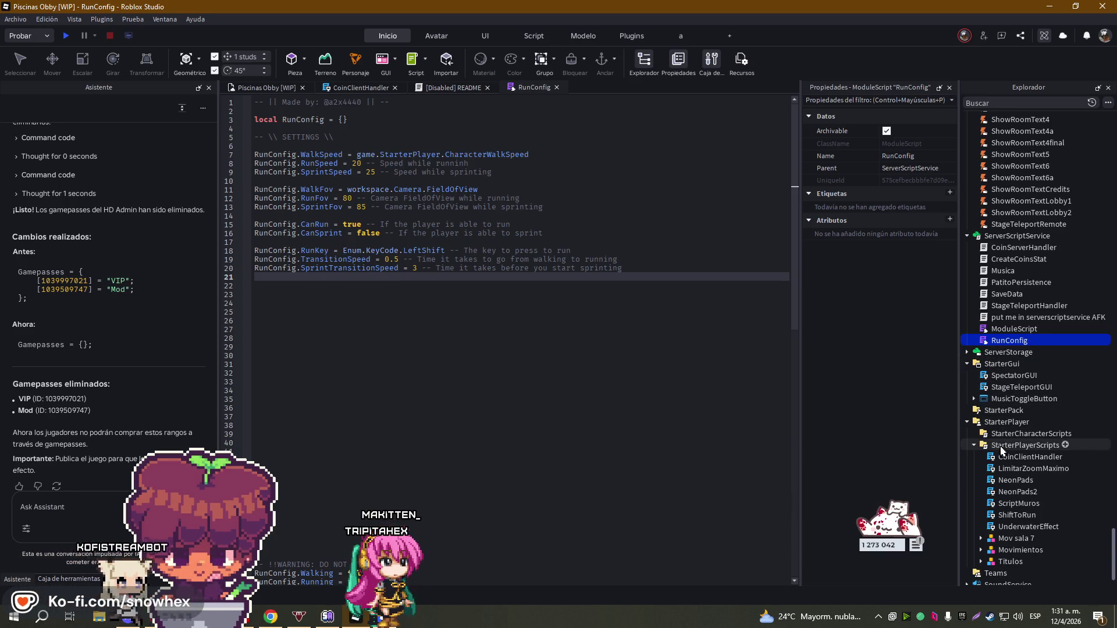
- Open the ShiftToRun script and look over its code
double_click(1023, 521)
scroll(525, 320, "down", 10)
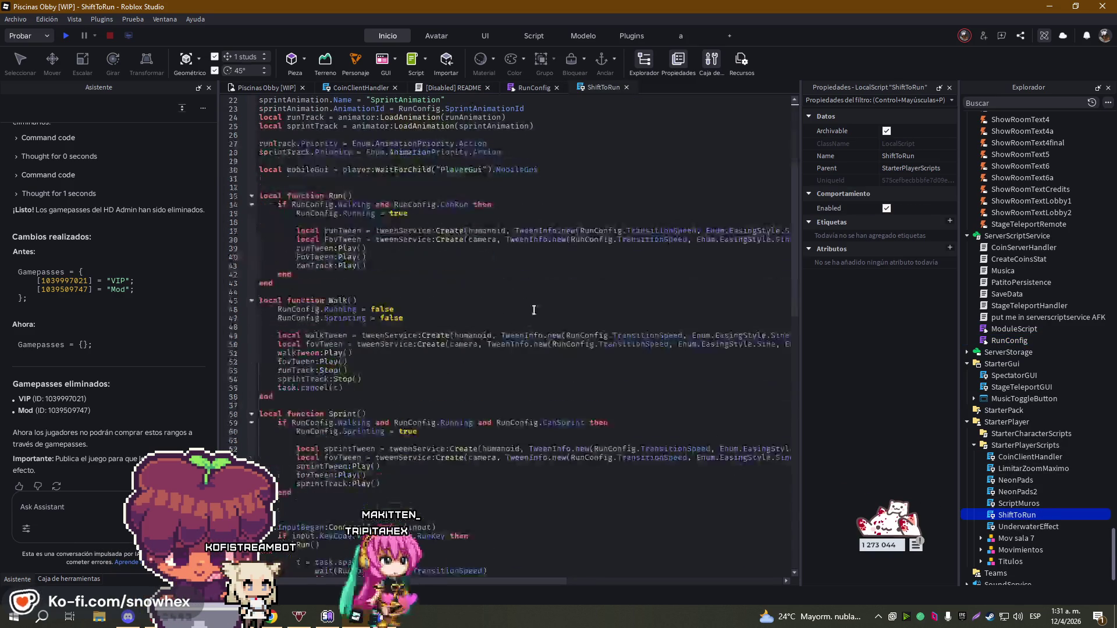
scroll(557, 314, "up", 10)
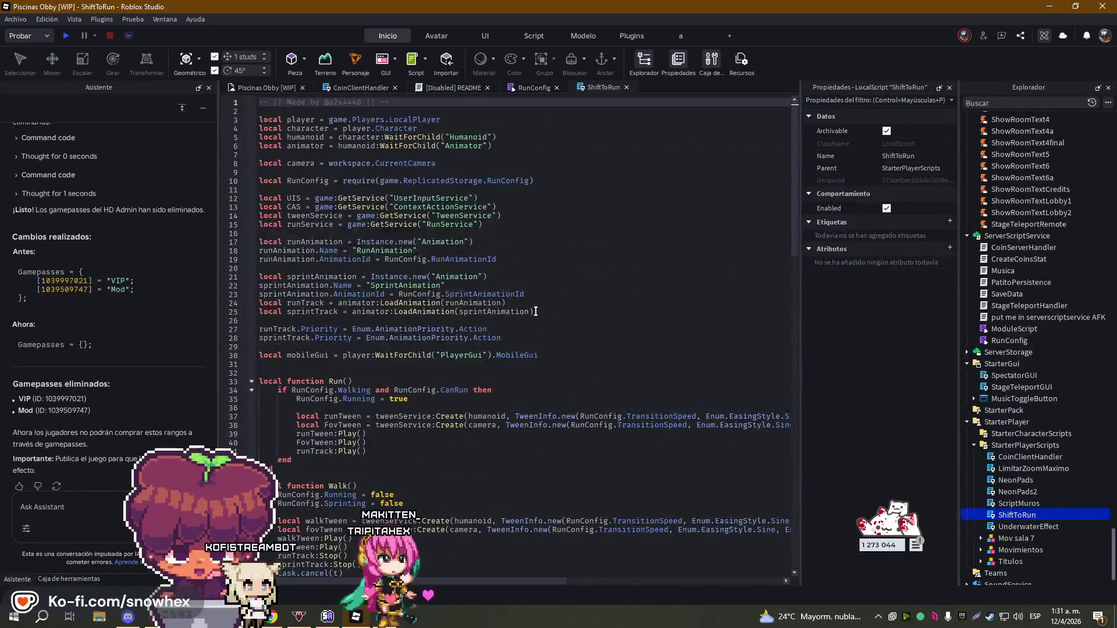
- Playtest by jumping onto the leaderboard and swimming across the pool, then stop
left_click(67, 37)
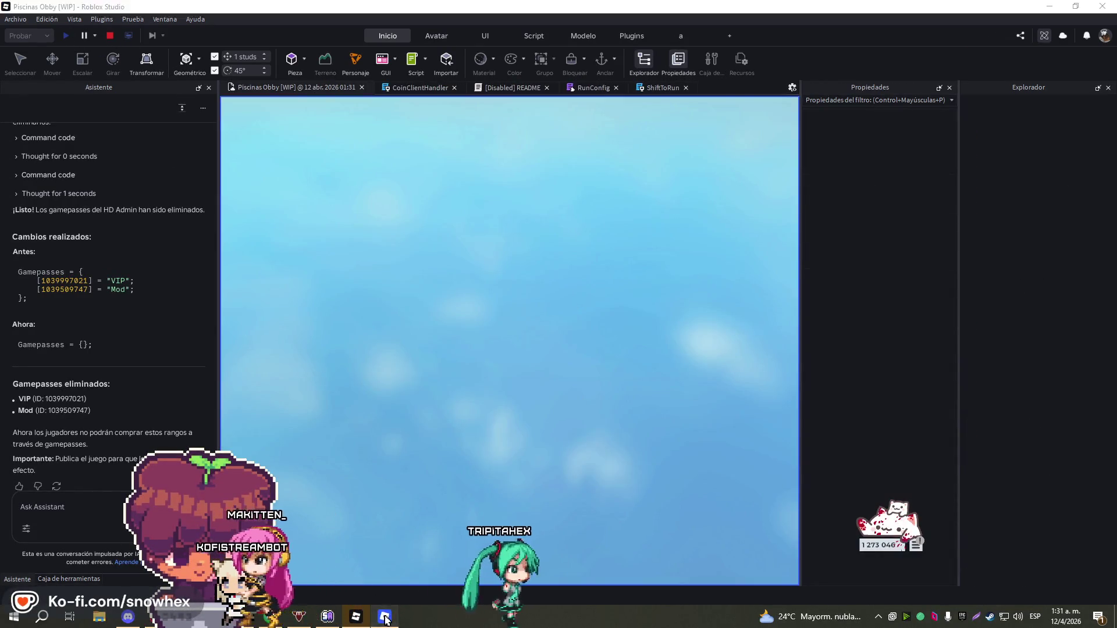
key("w")
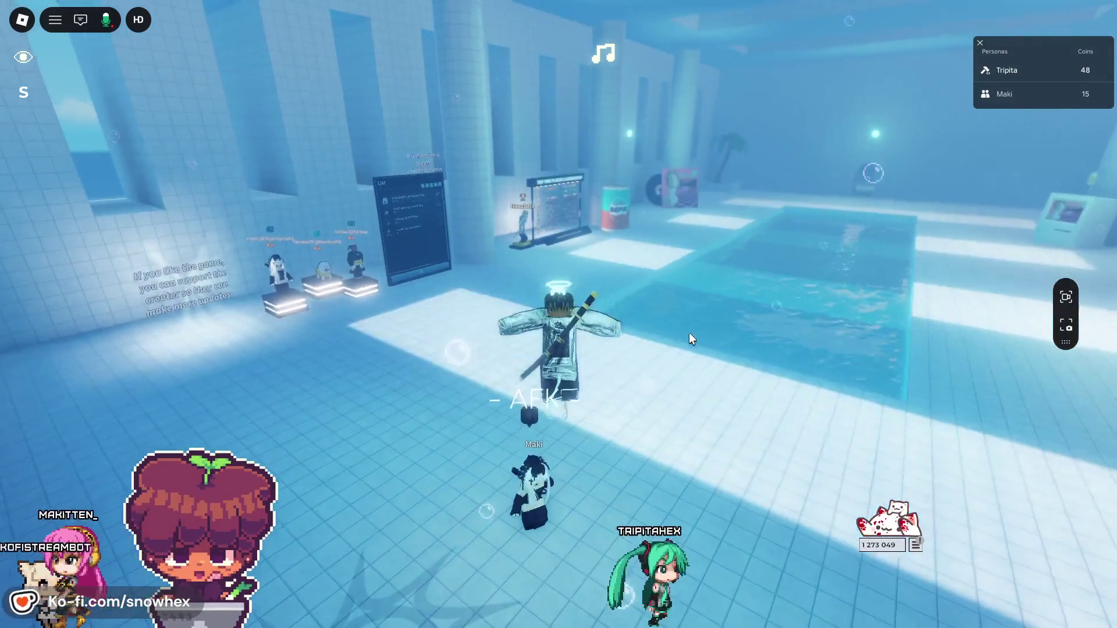
key("a")
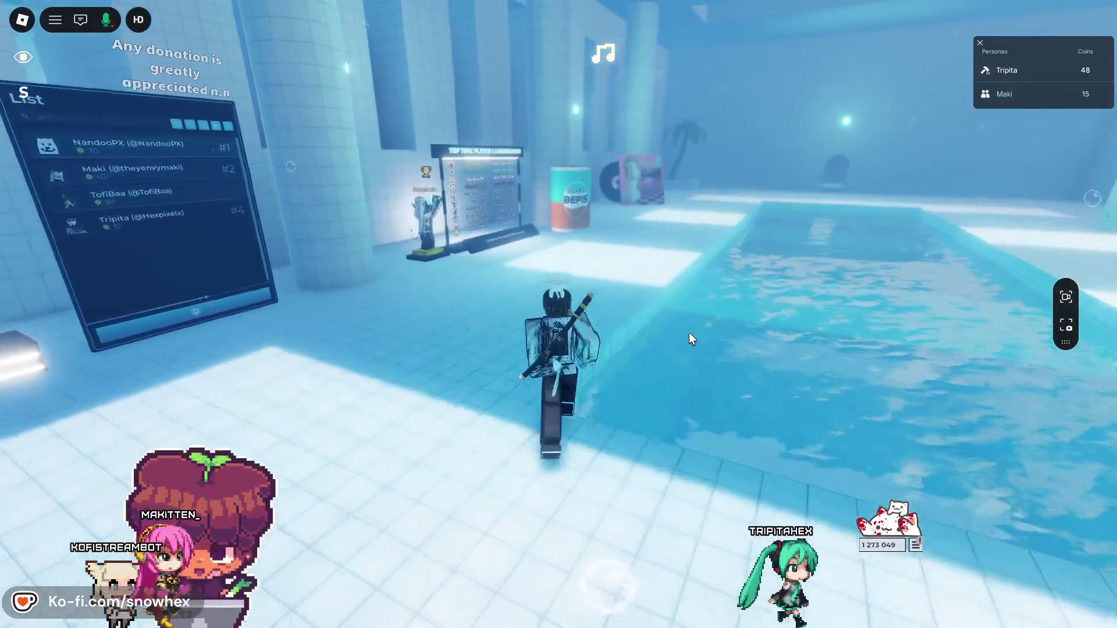
key("a")
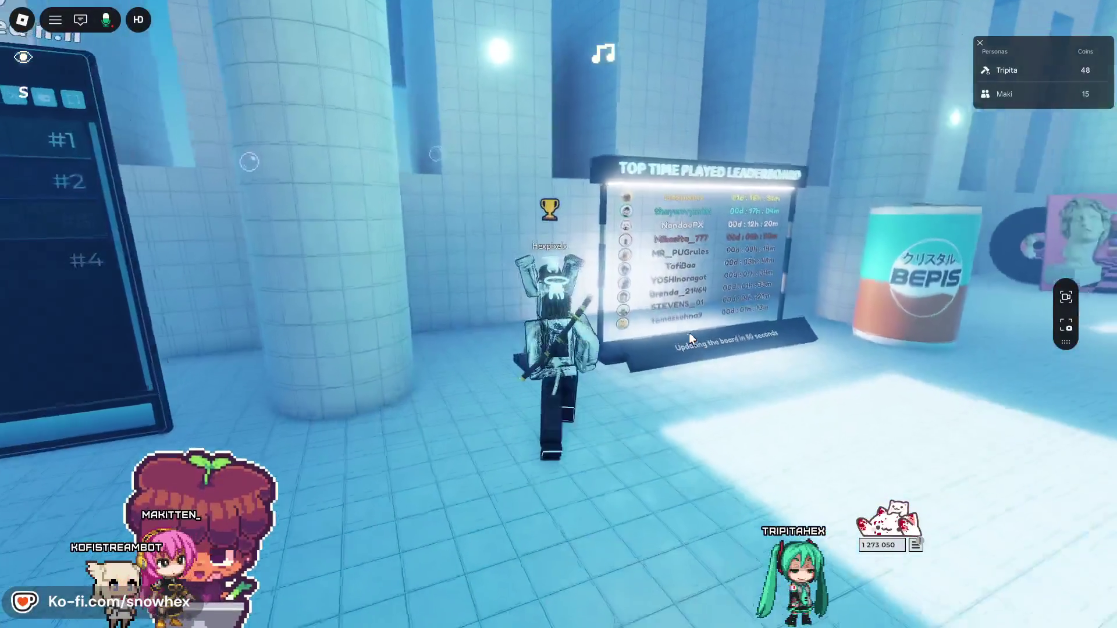
key("space")
key("a")
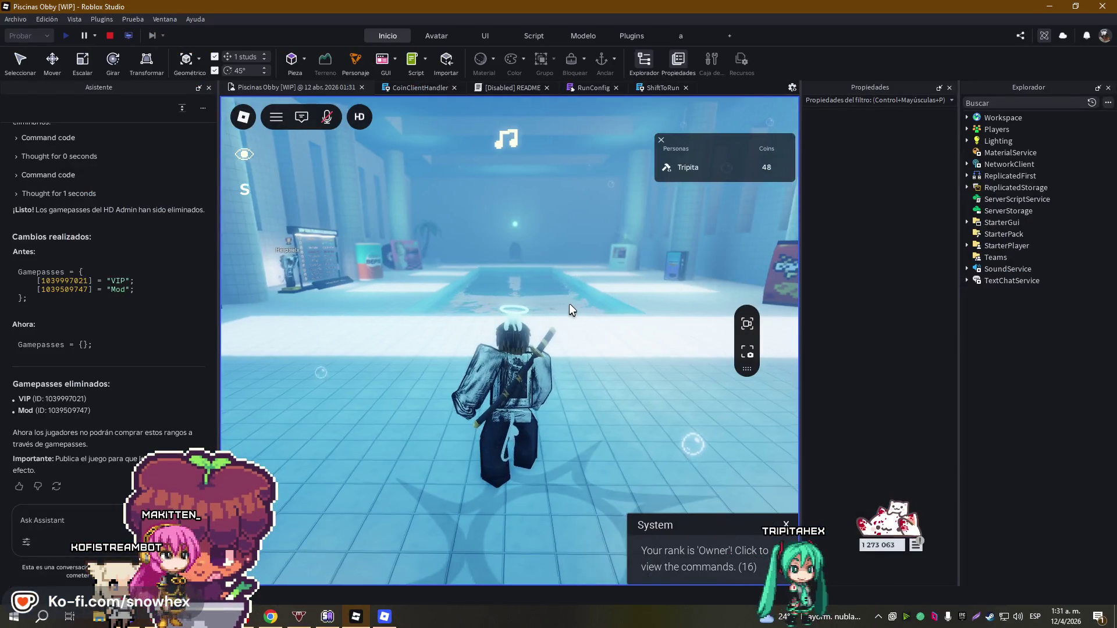
key("w")
key("a")
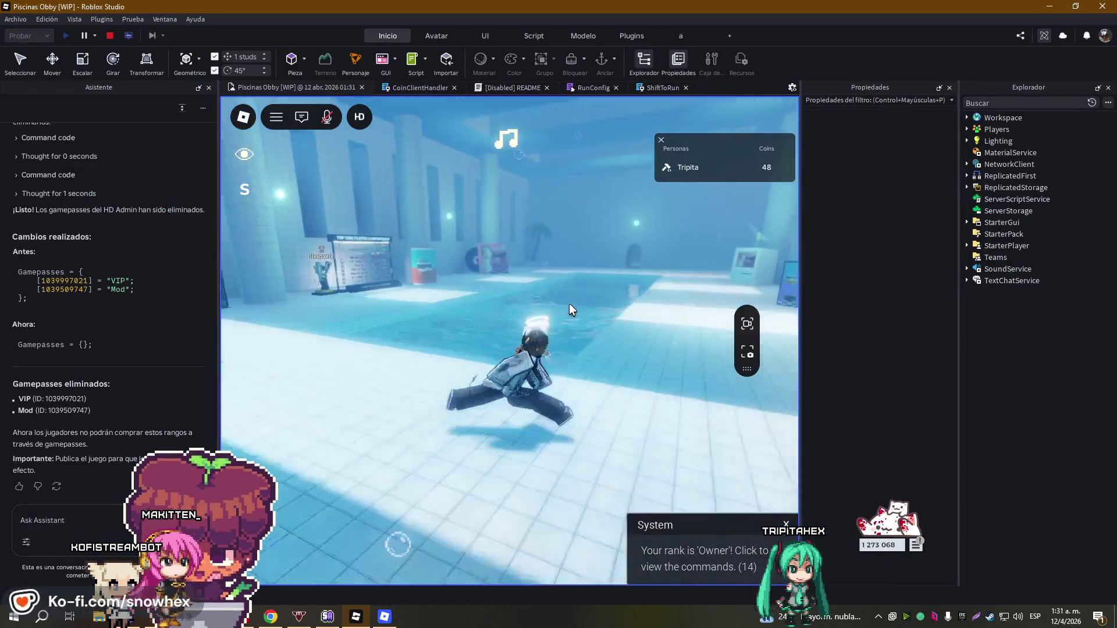
key("w")
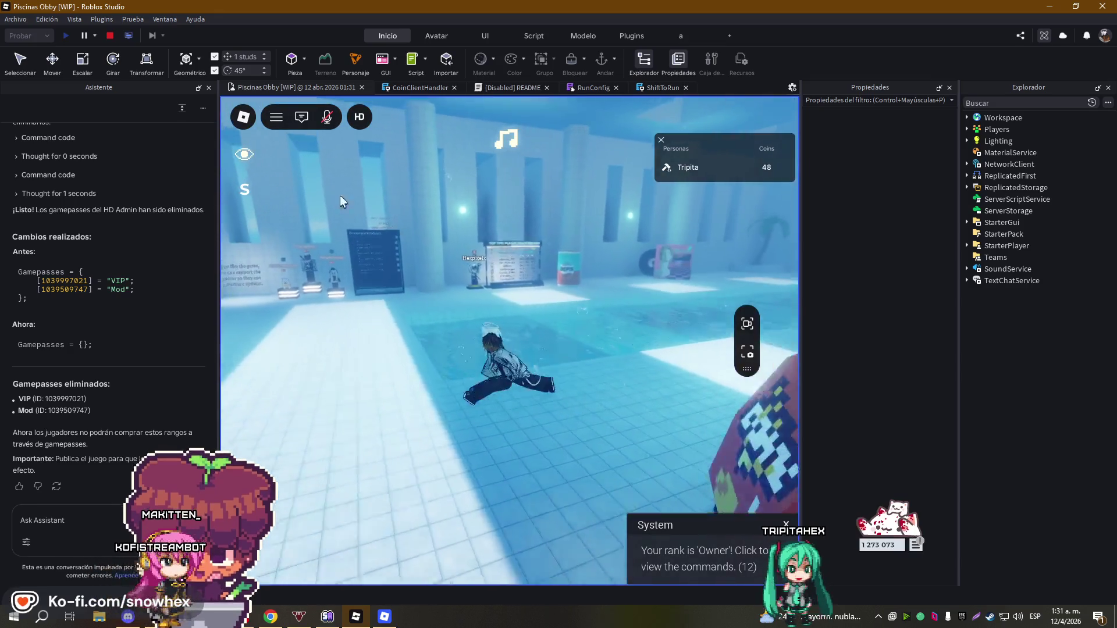
left_click(113, 37)
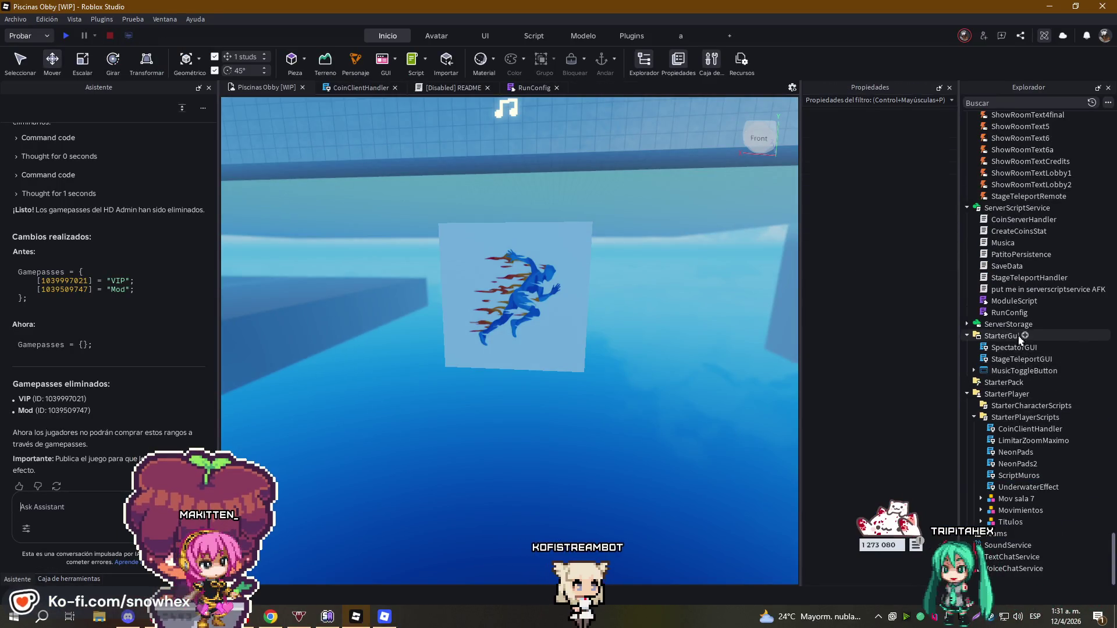
- Find the ShiftToRun model with an Explorer search for 'shif' and delete it
left_click(1012, 102)
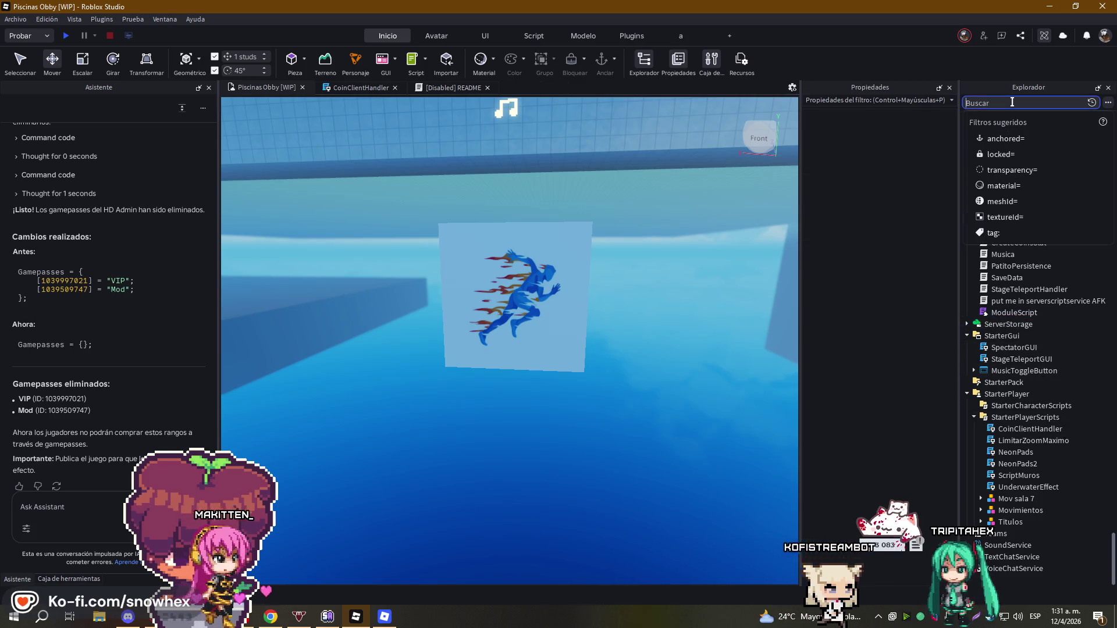
type("shif")
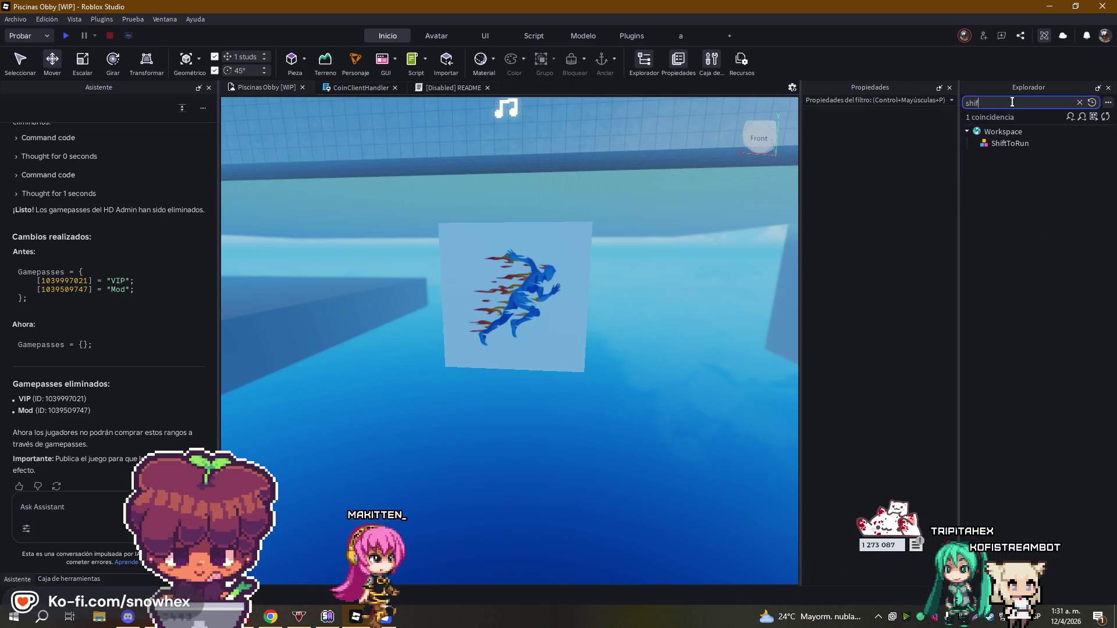
left_click(1012, 143)
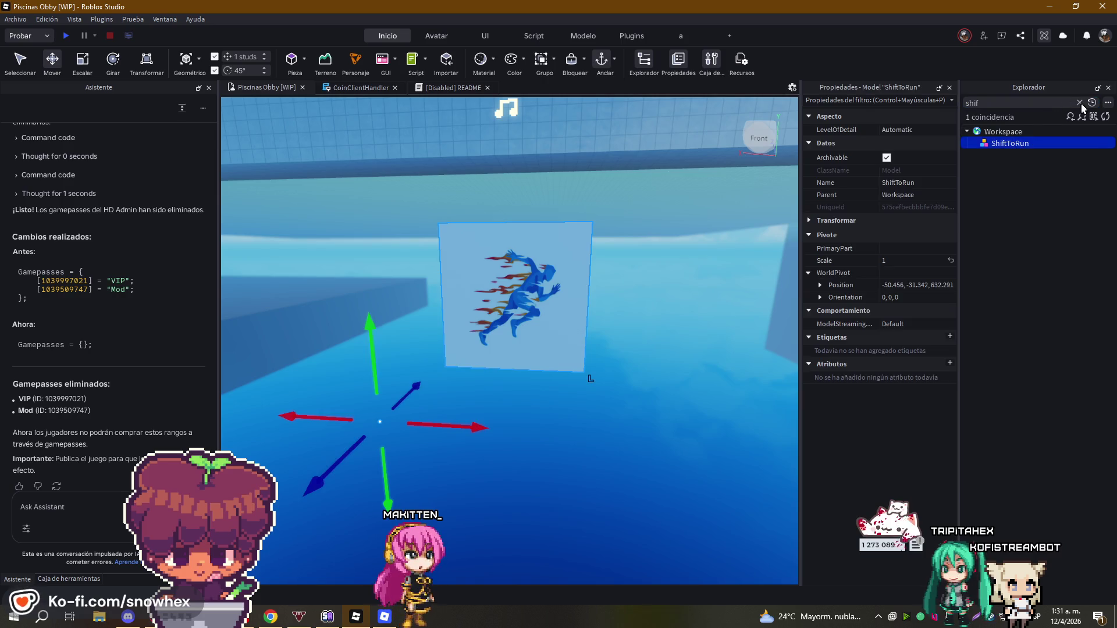
left_click(1080, 104)
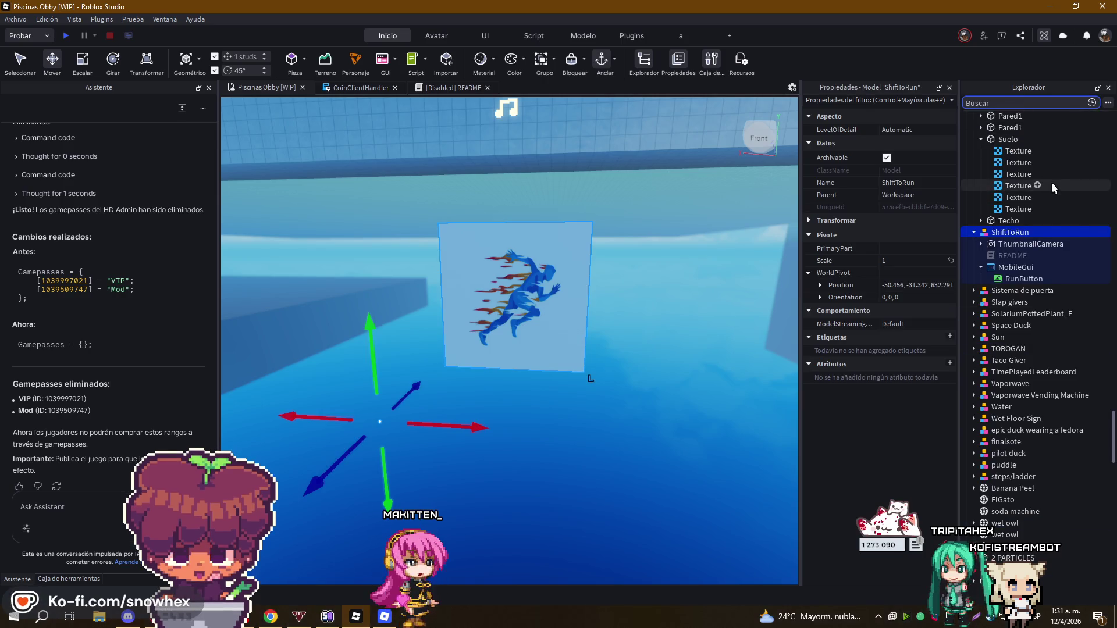
type("shif")
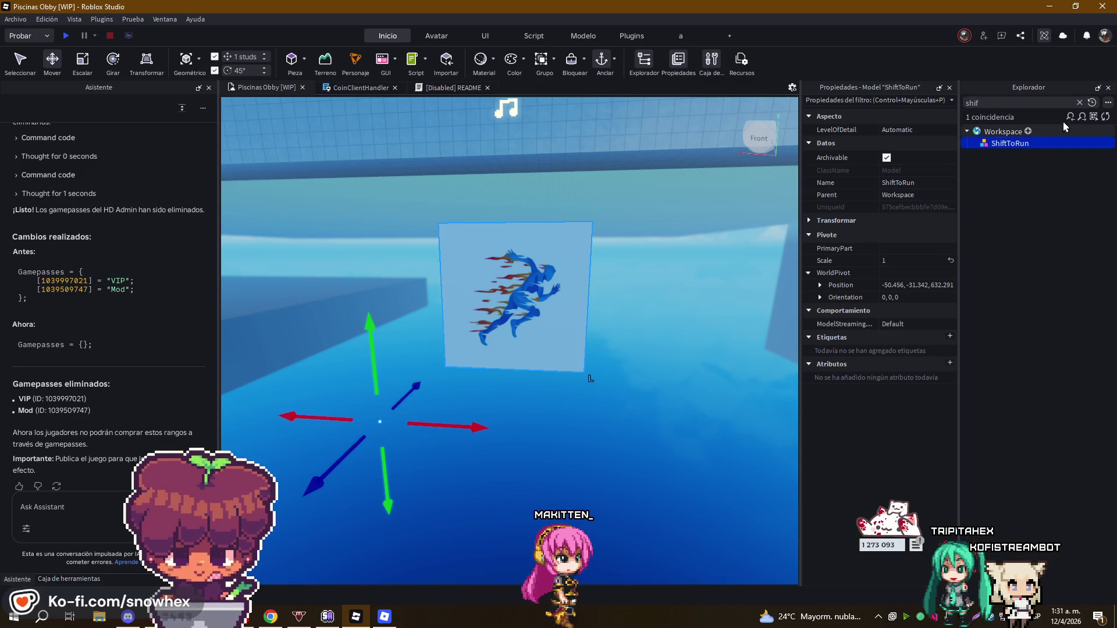
left_click(1079, 103)
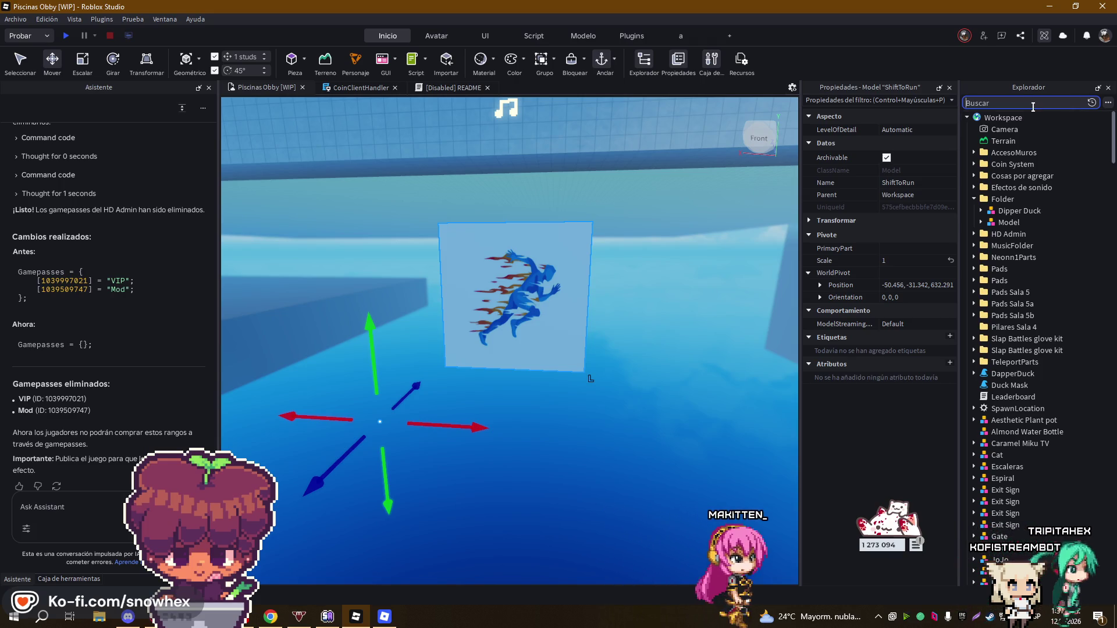
type("shi")
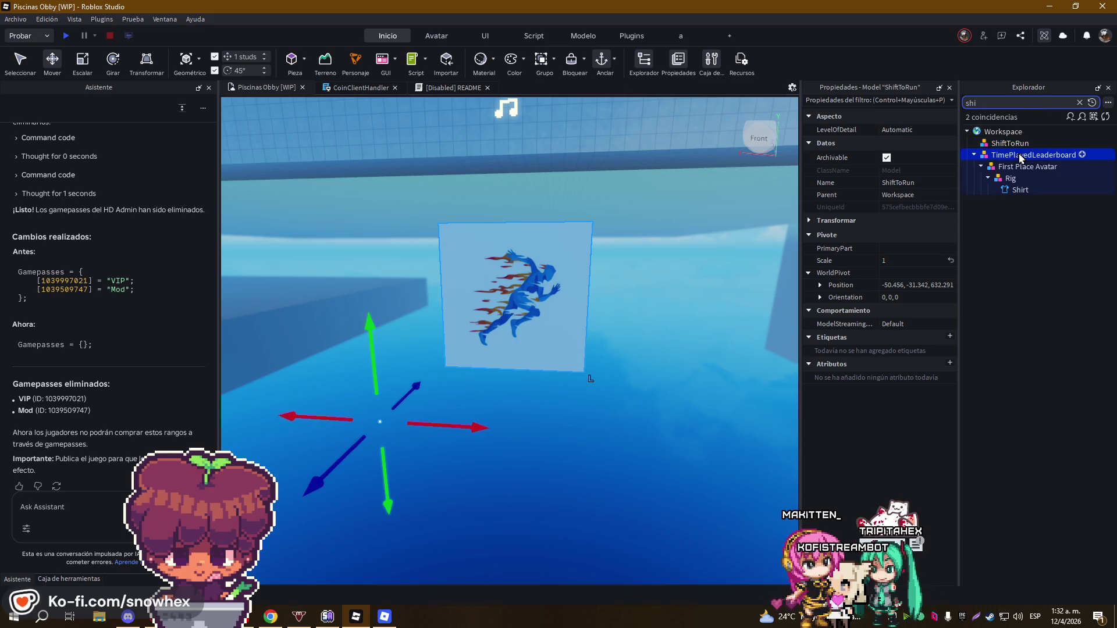
left_click(1079, 103)
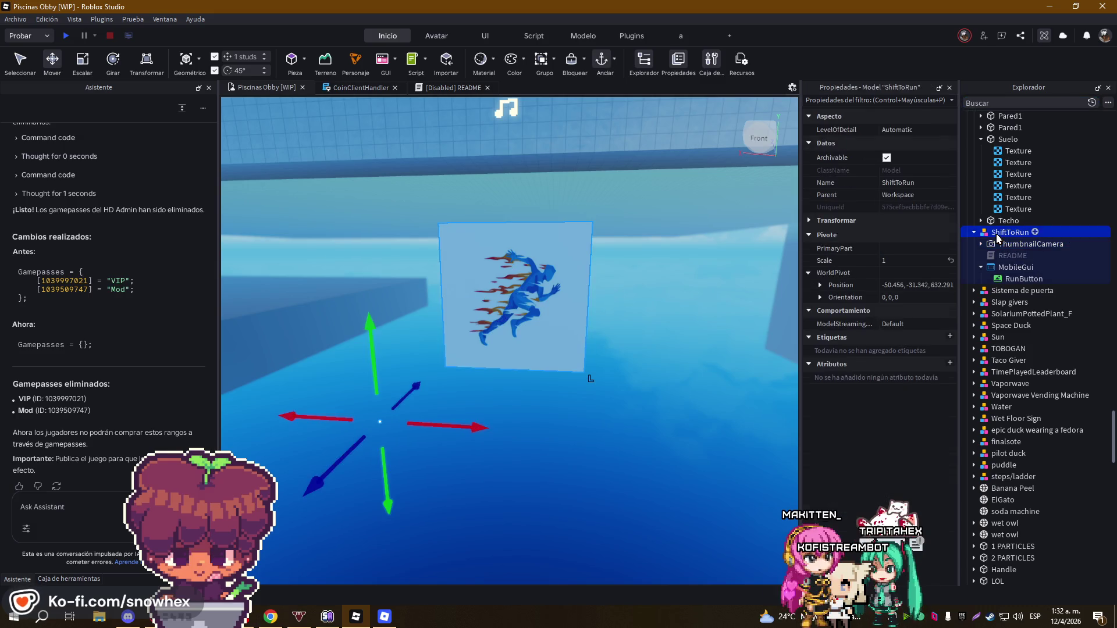
key("Delete")
- Check the Roblox game window, dismiss the voice chat notice, and return to Studio
left_click(385, 617)
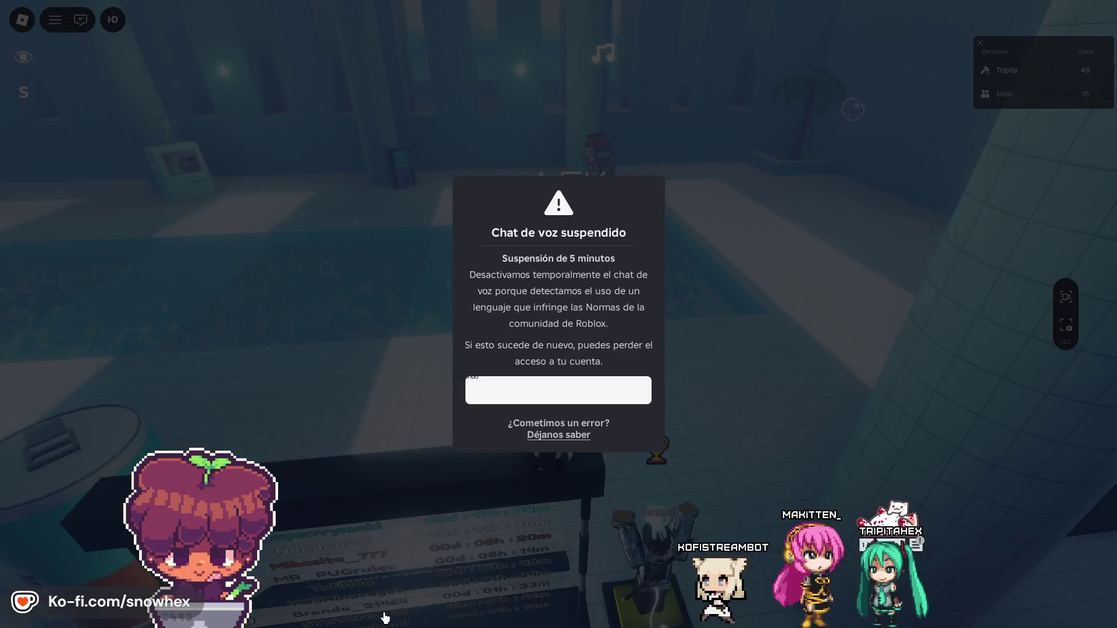
left_click(555, 391)
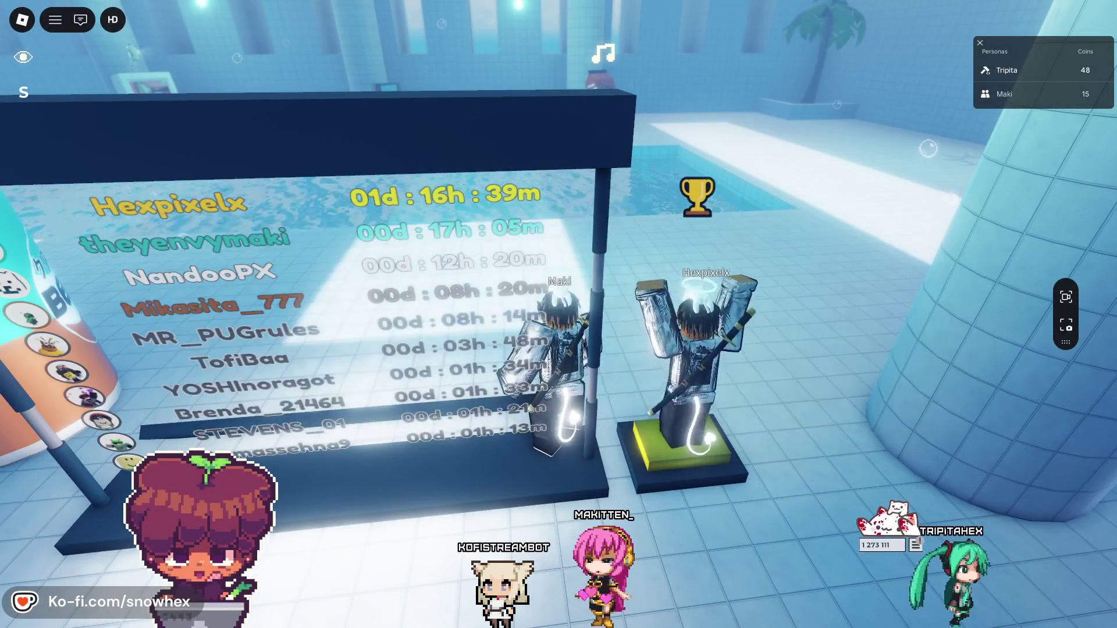
key("alt+Tab")
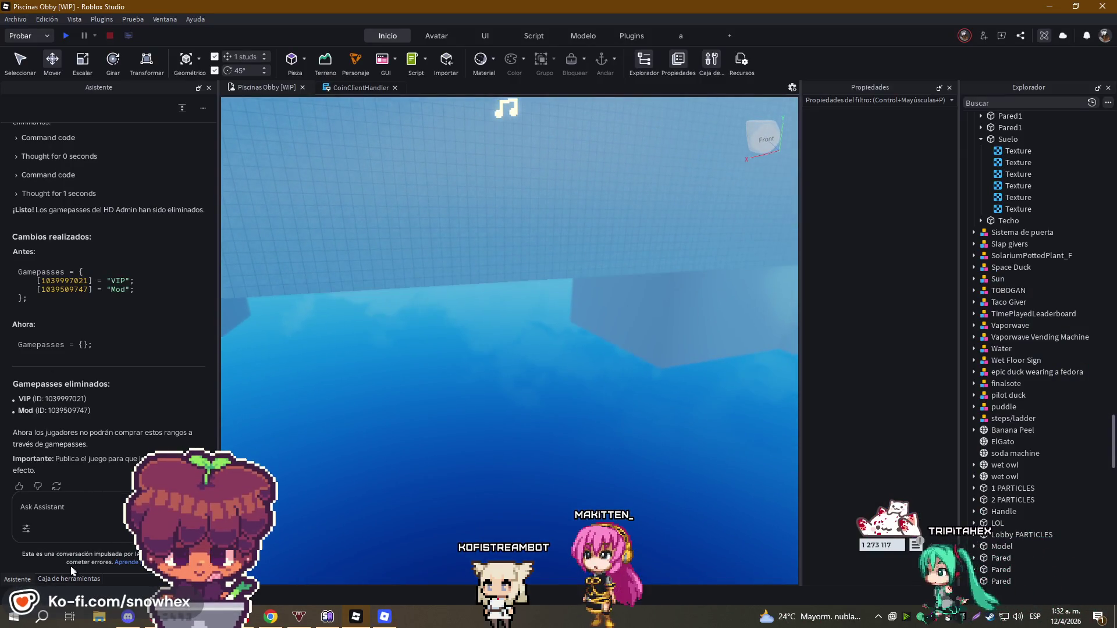
- Browse free shift-to-run models, then open and close the disabled SprintScript
left_click(74, 579)
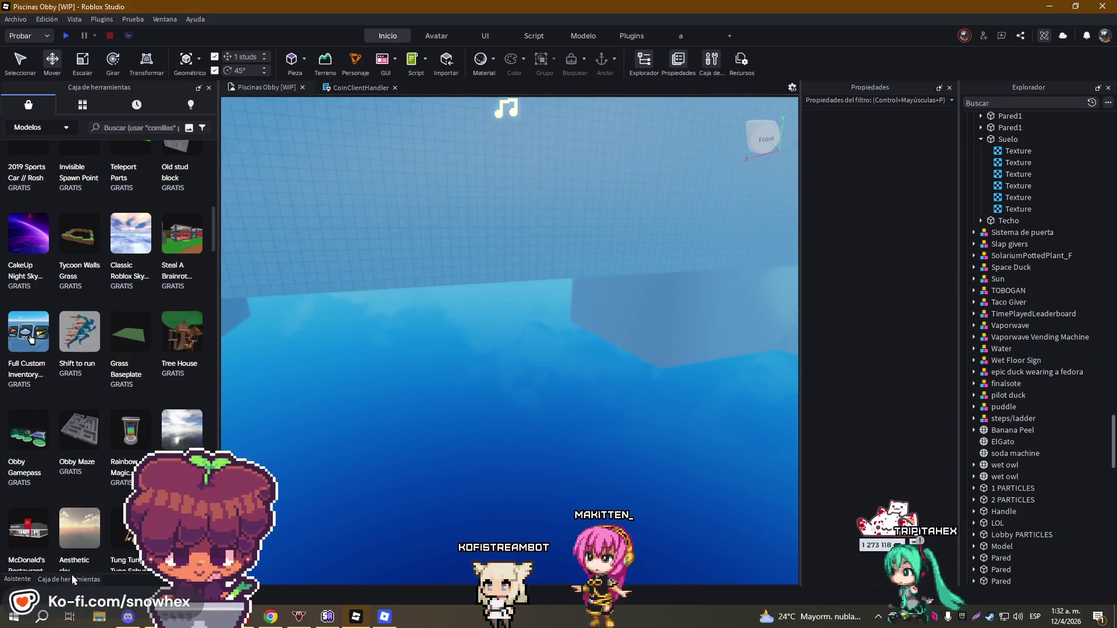
scroll(77, 243, "down", 3)
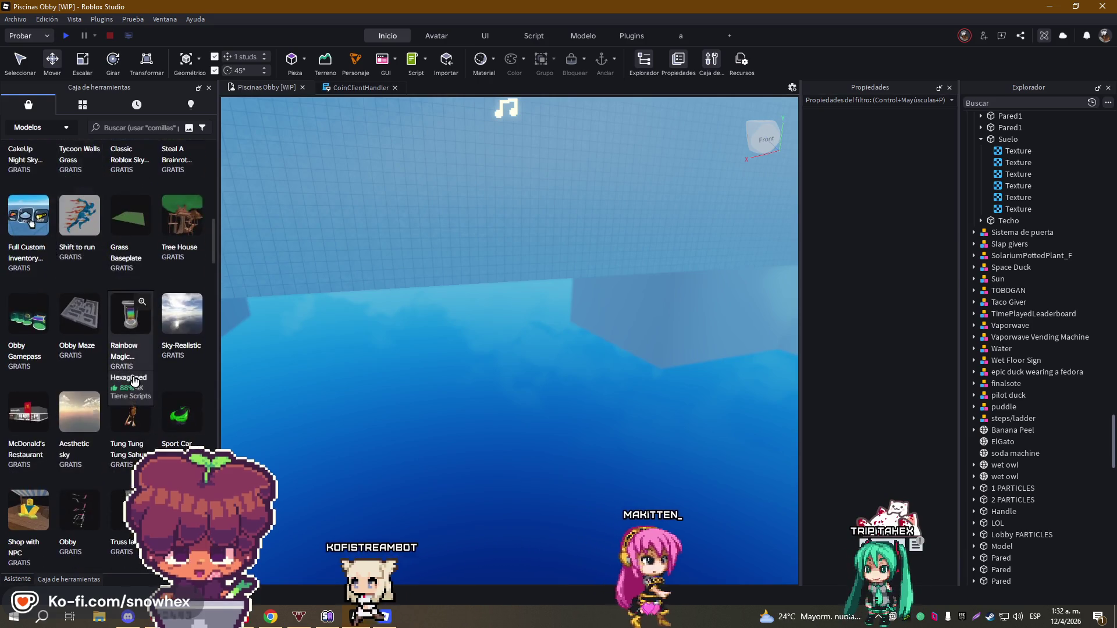
scroll(128, 221, "up", 10)
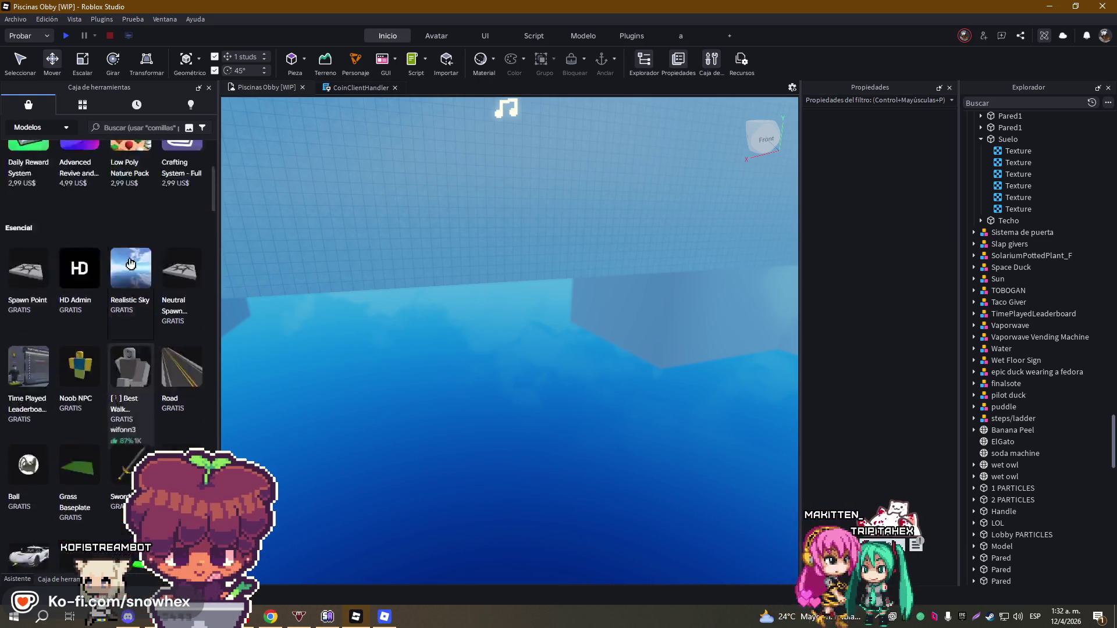
left_click(110, 166)
double_click(1001, 247)
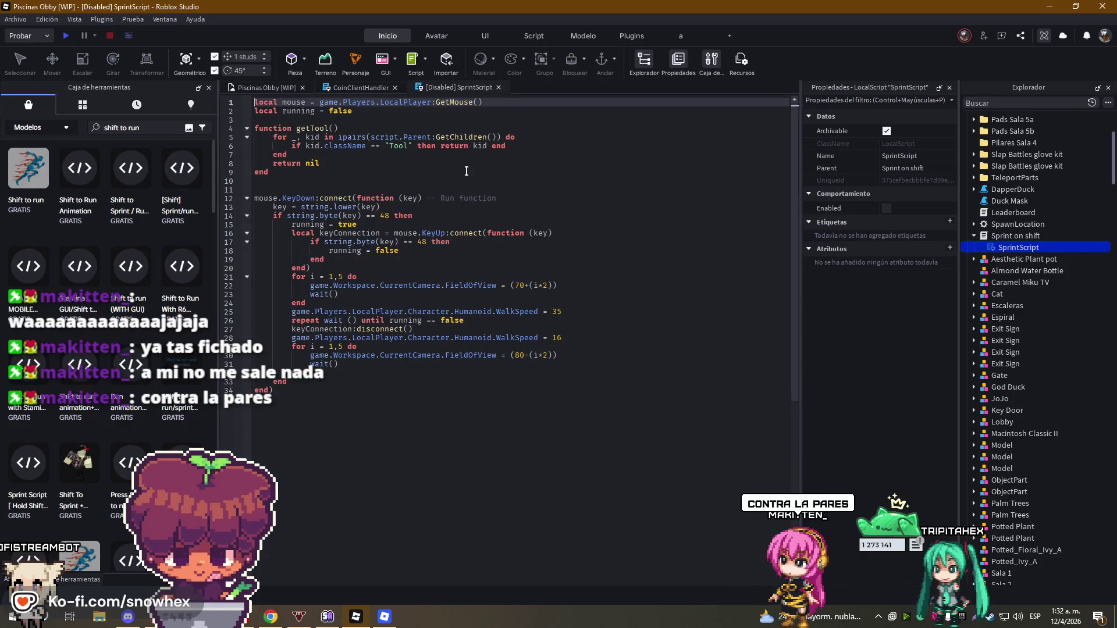
left_click(498, 87)
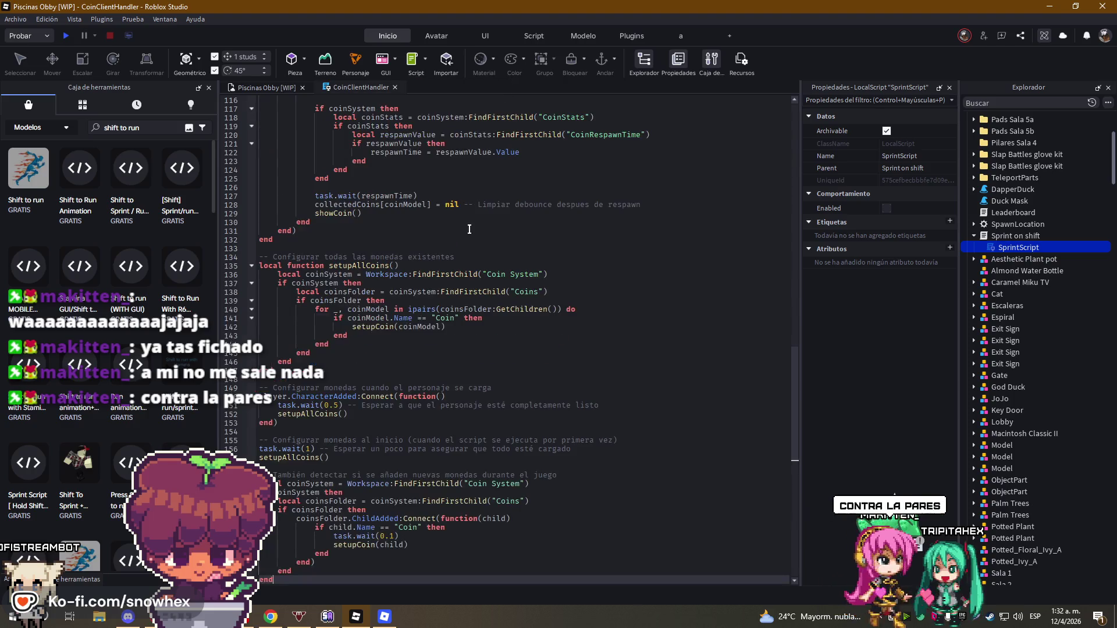
- Walk the character into the pool in the Roblox game, then return to Studio
left_click(385, 616)
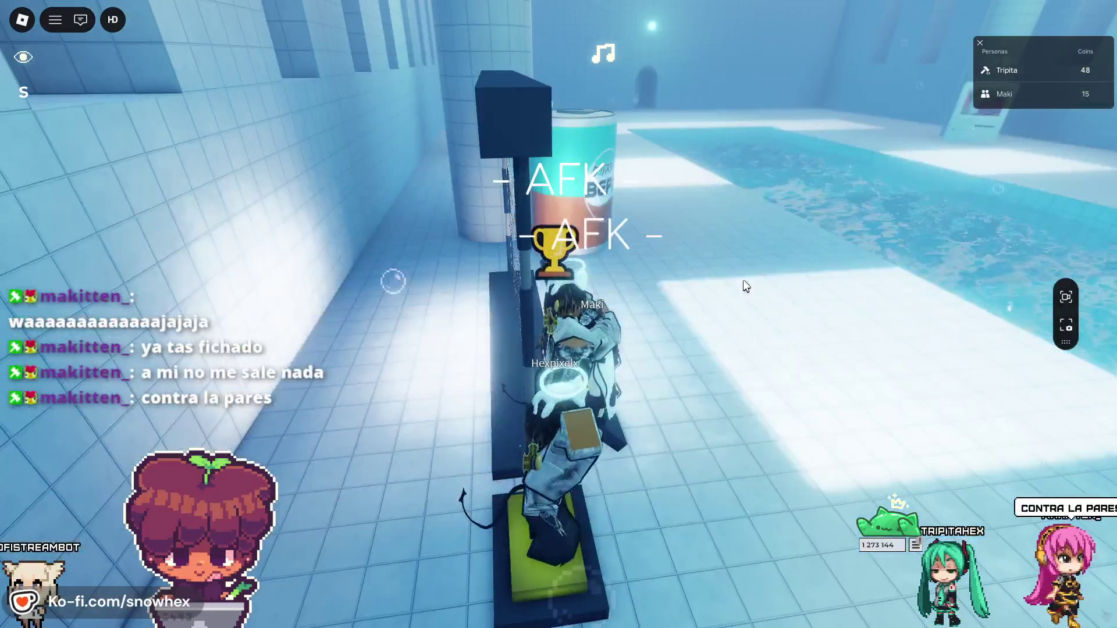
key("s")
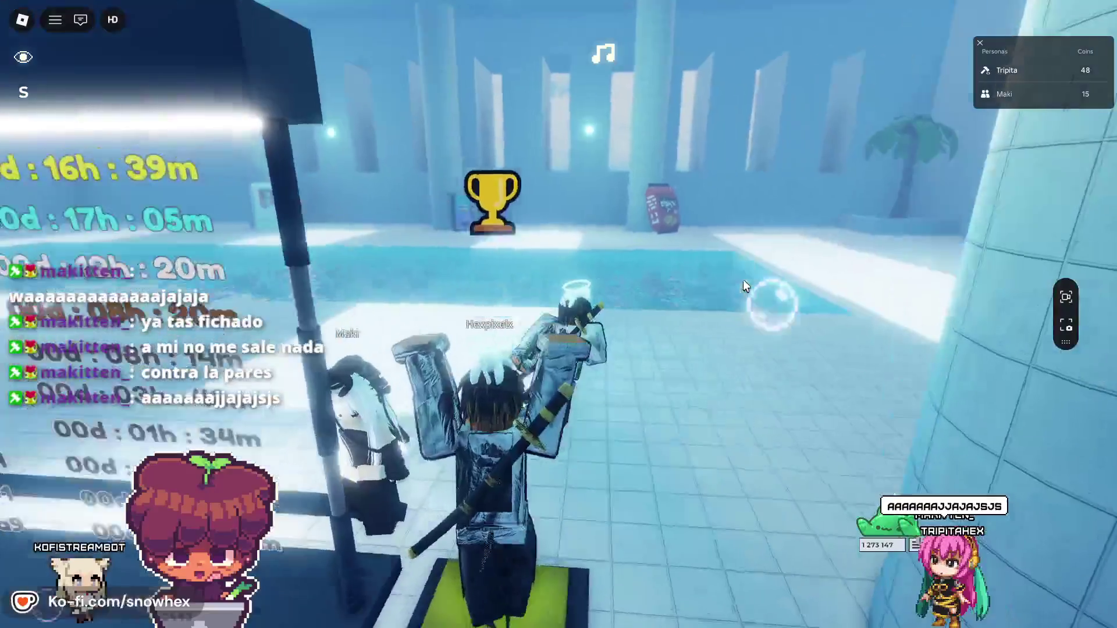
key("a")
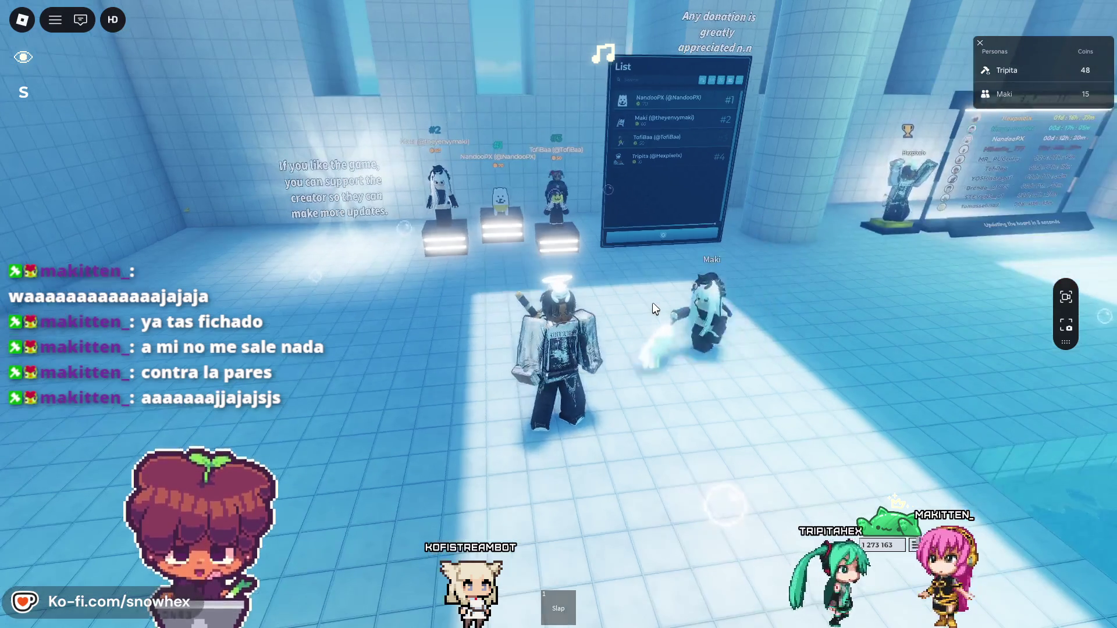
key("alt+Tab")
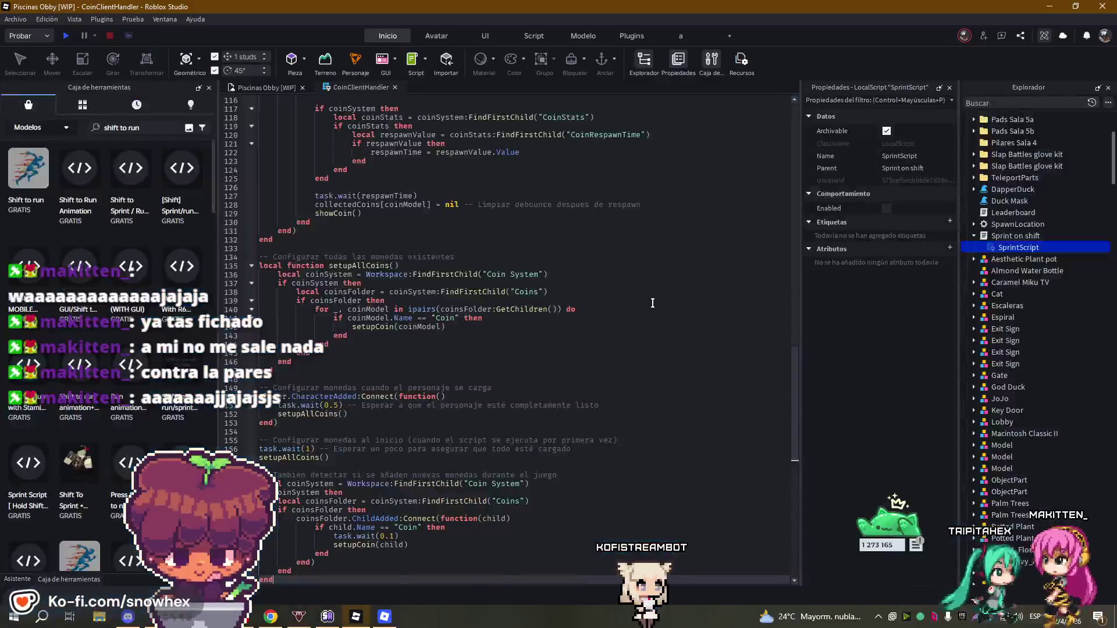
- Collapse the Sprint on shift model in Explorer and start a playtest of Piscinas Obby
left_click(277, 87)
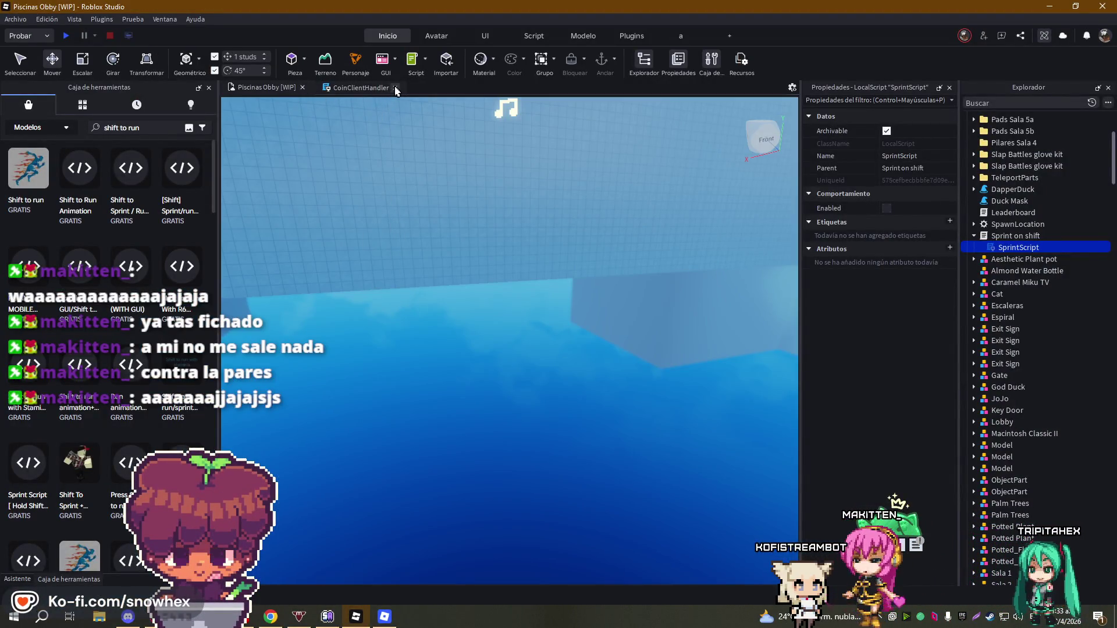
left_click(974, 236)
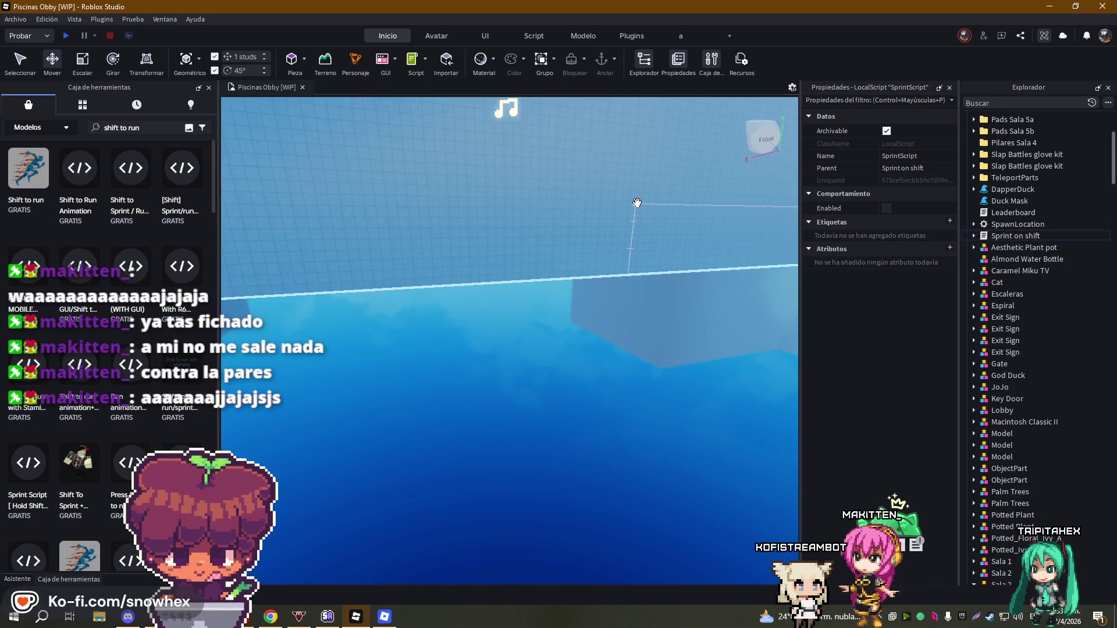
left_click(67, 36)
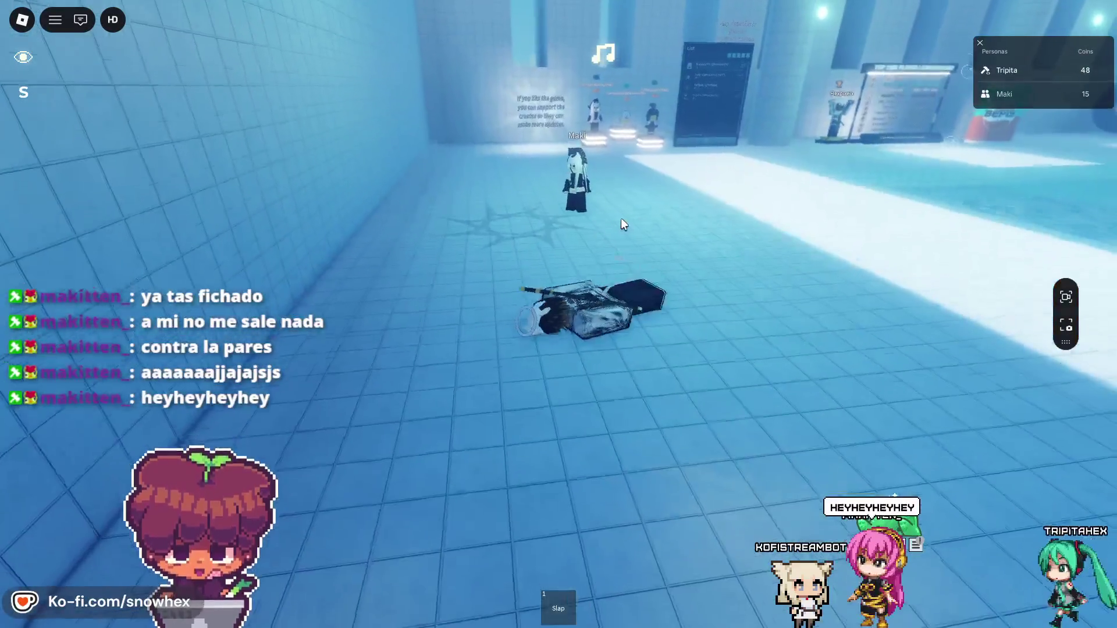
- Walk the character across the lobby and through the arched doorway into Room 1
key("Left")
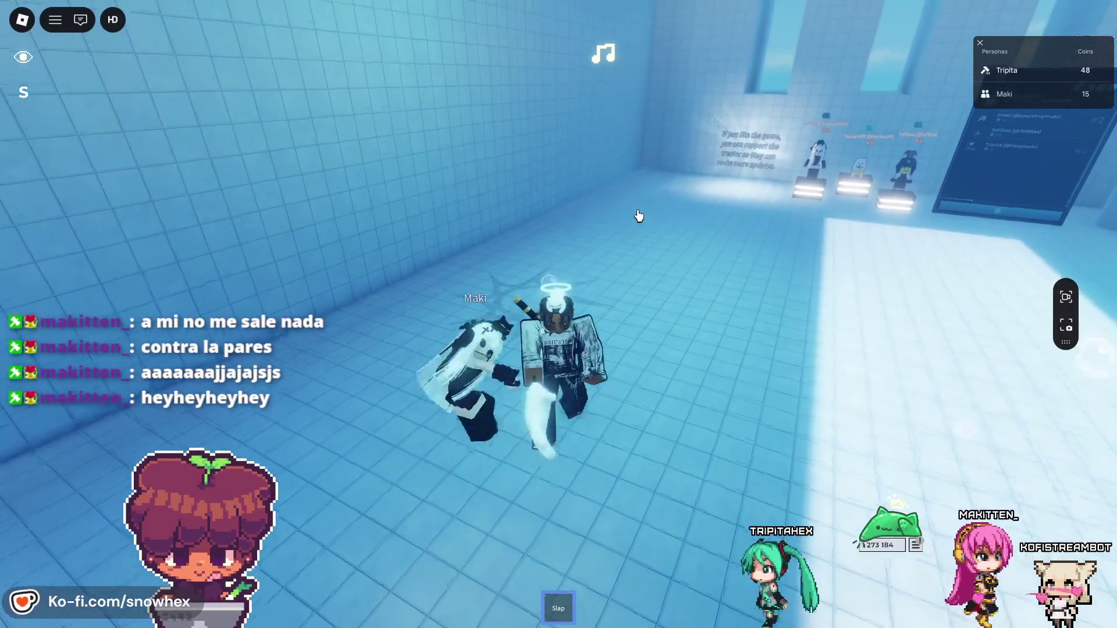
key("Left")
key("Left")
key("F11")
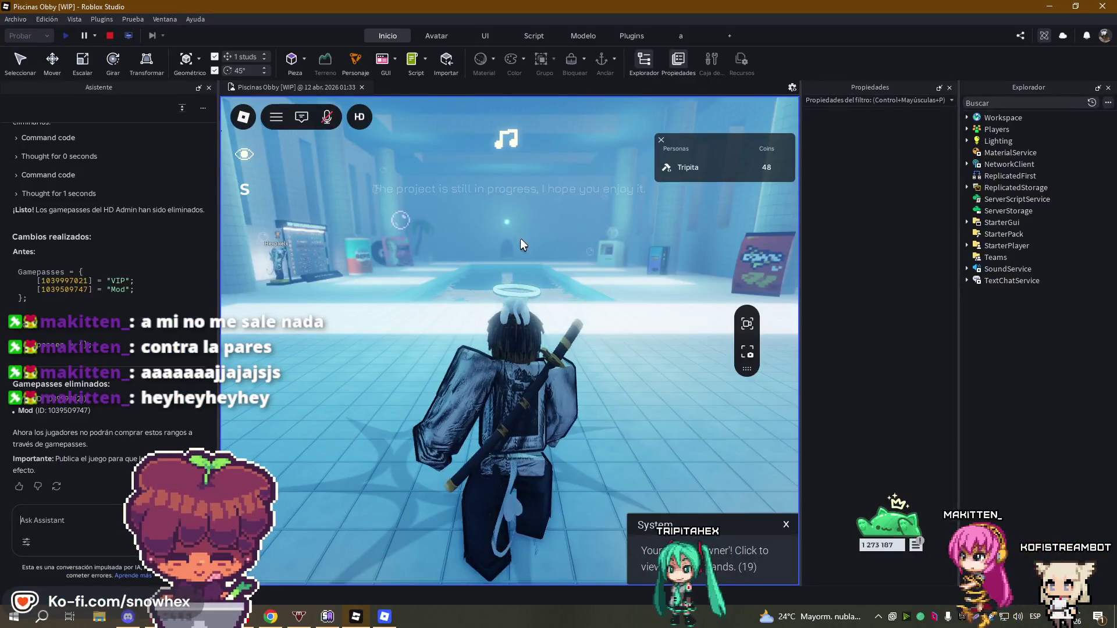
key("w")
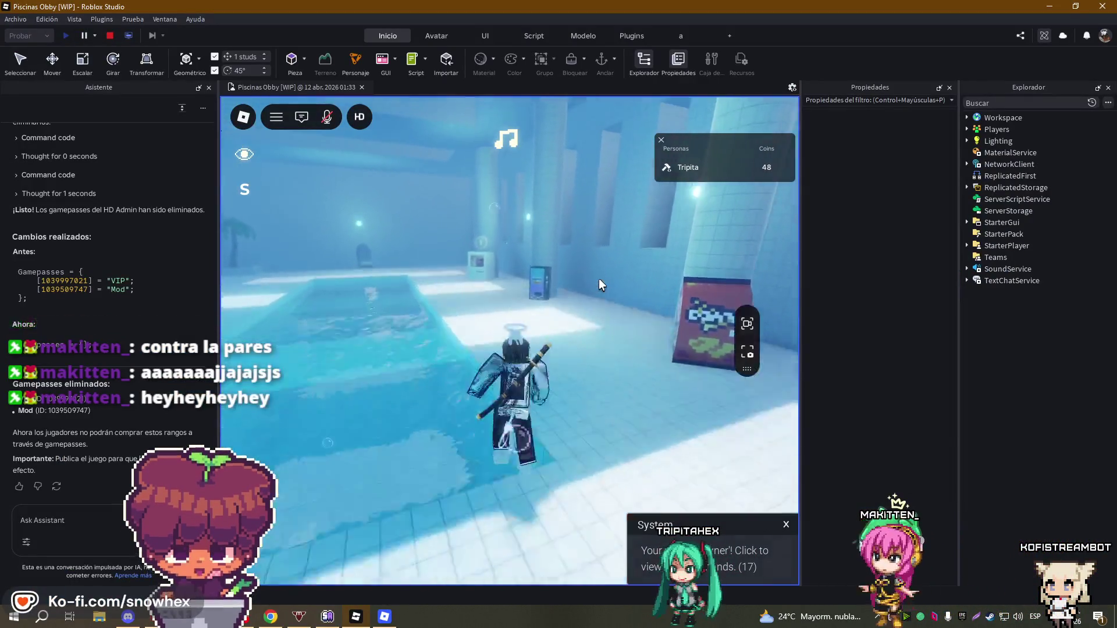
key("w")
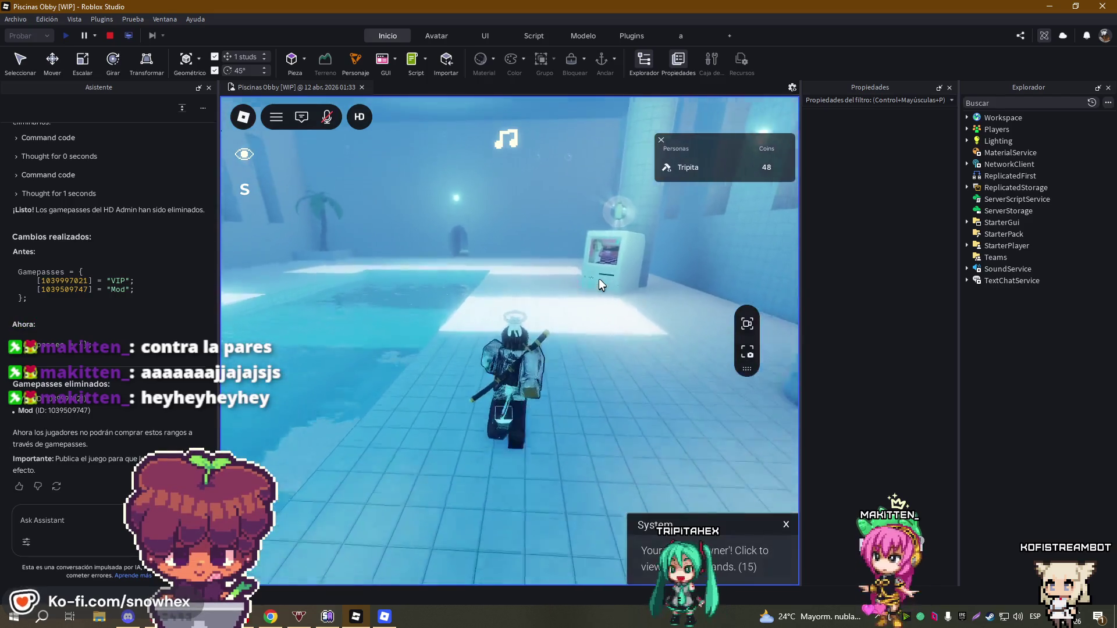
key("w")
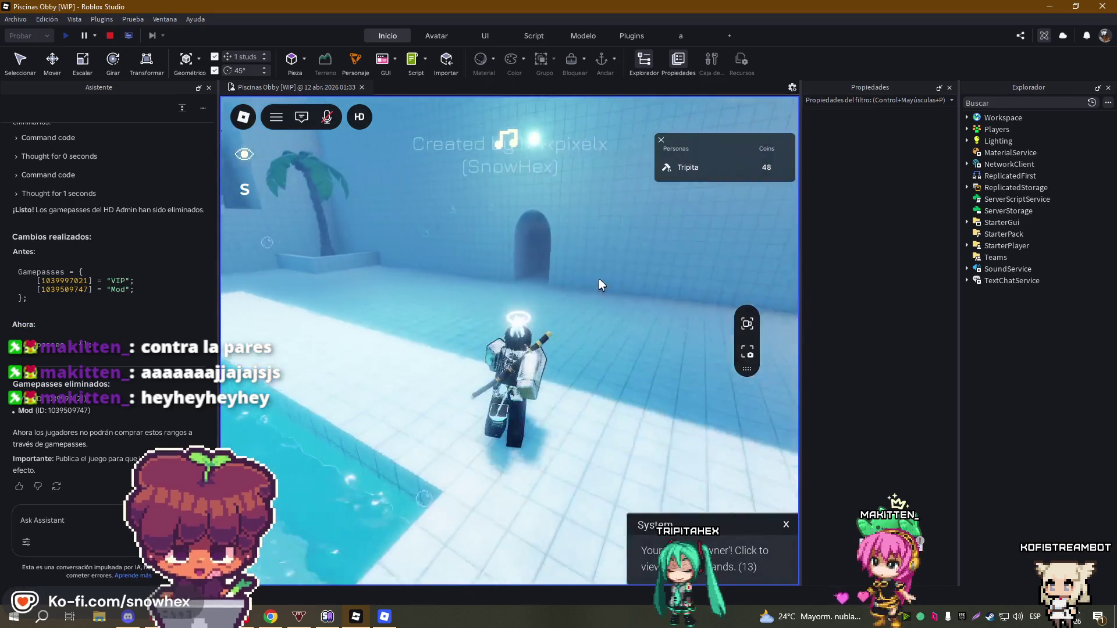
key("w")
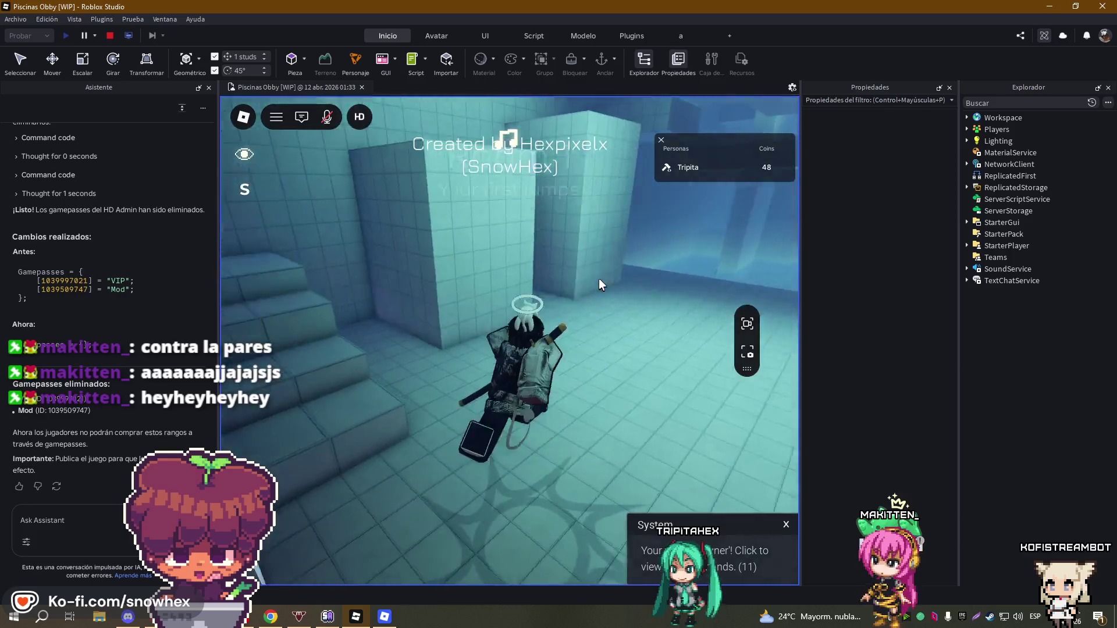
- Jump the raised blocks, cross the pool and corridor into Room 2, then stop the playtest
key("w")
key("space")
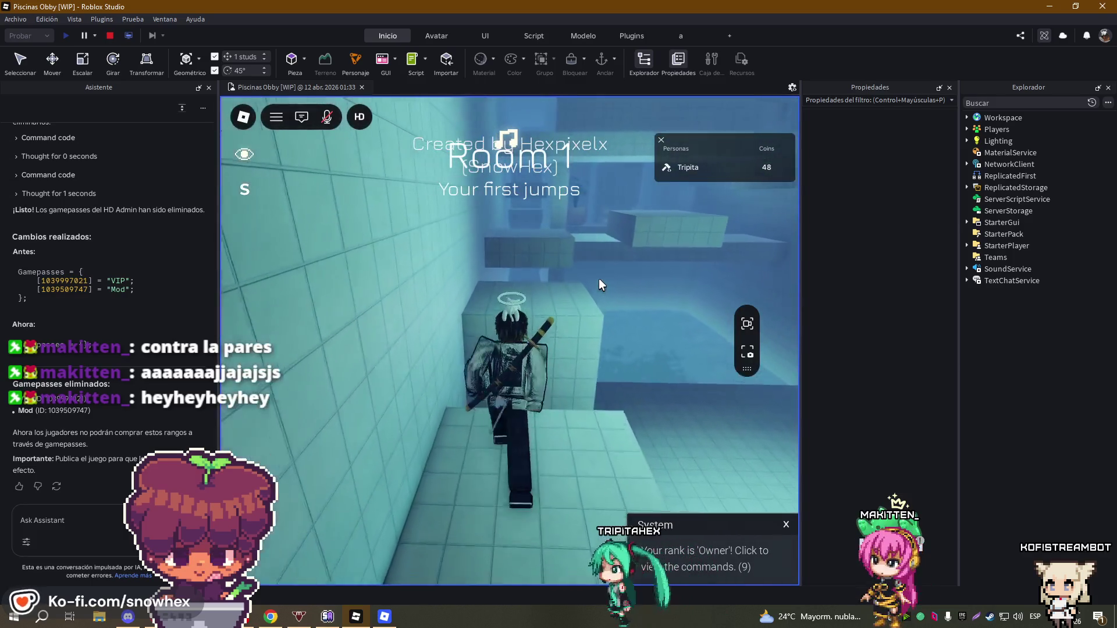
key("w")
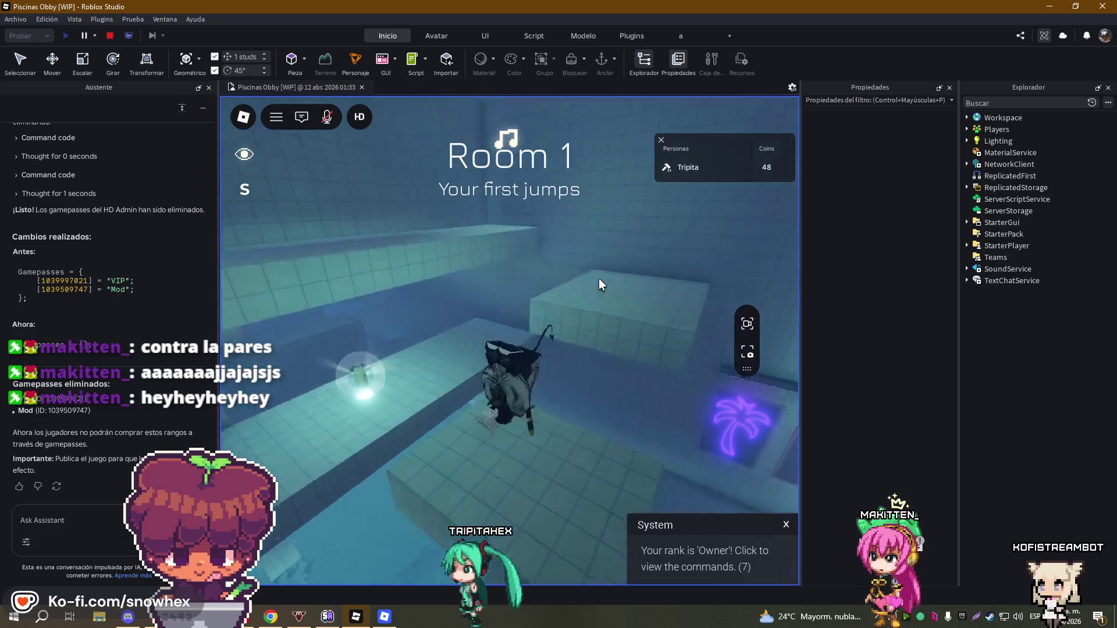
key("w")
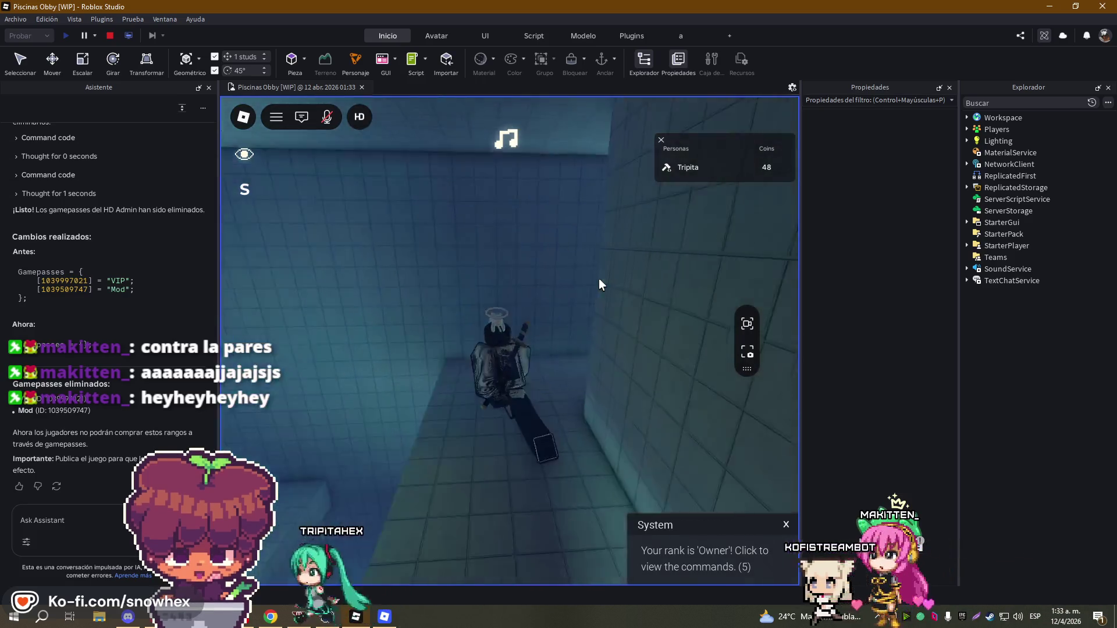
key("w")
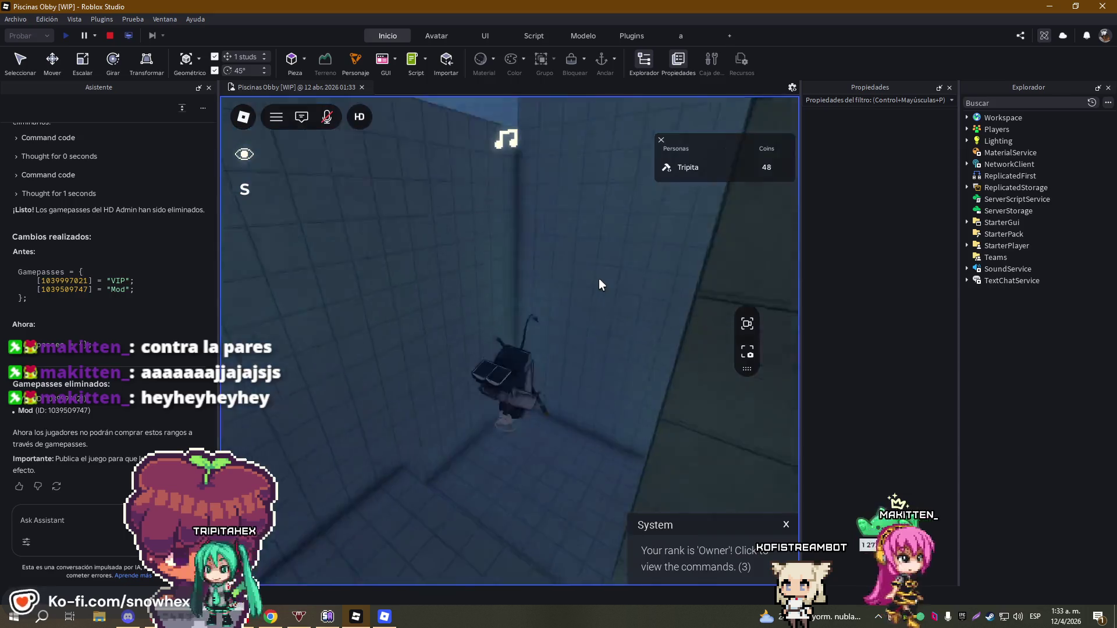
key("w")
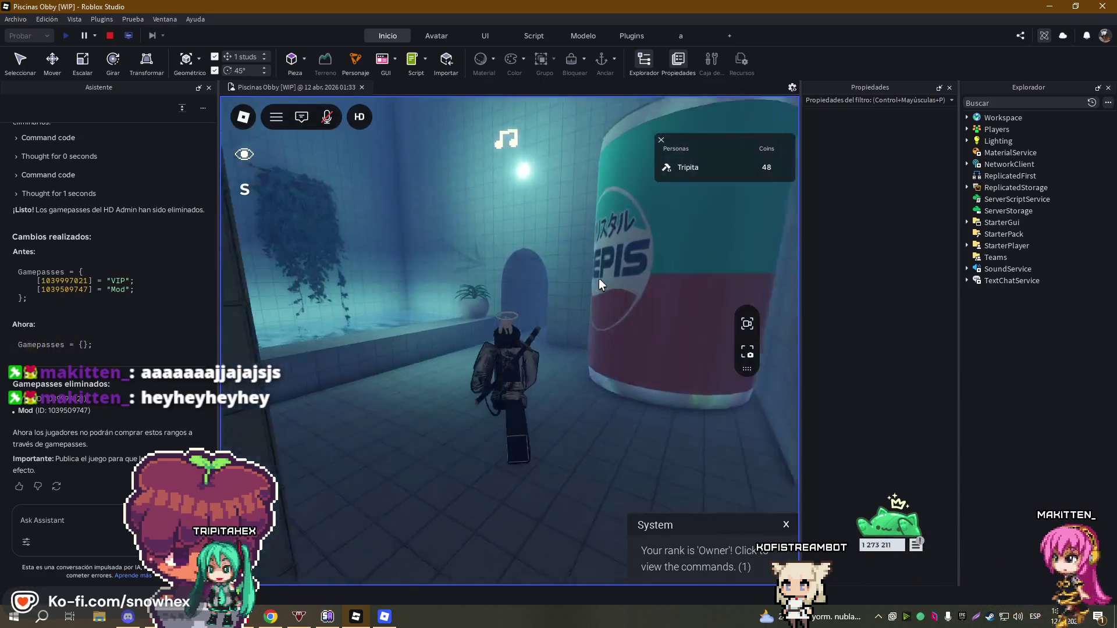
key("w")
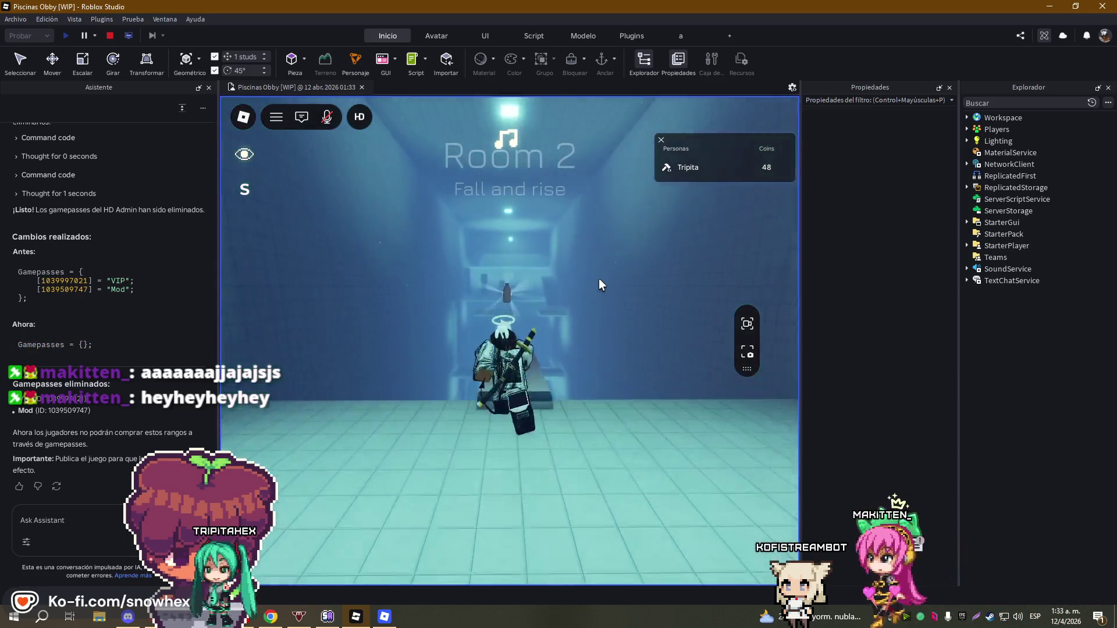
key("w")
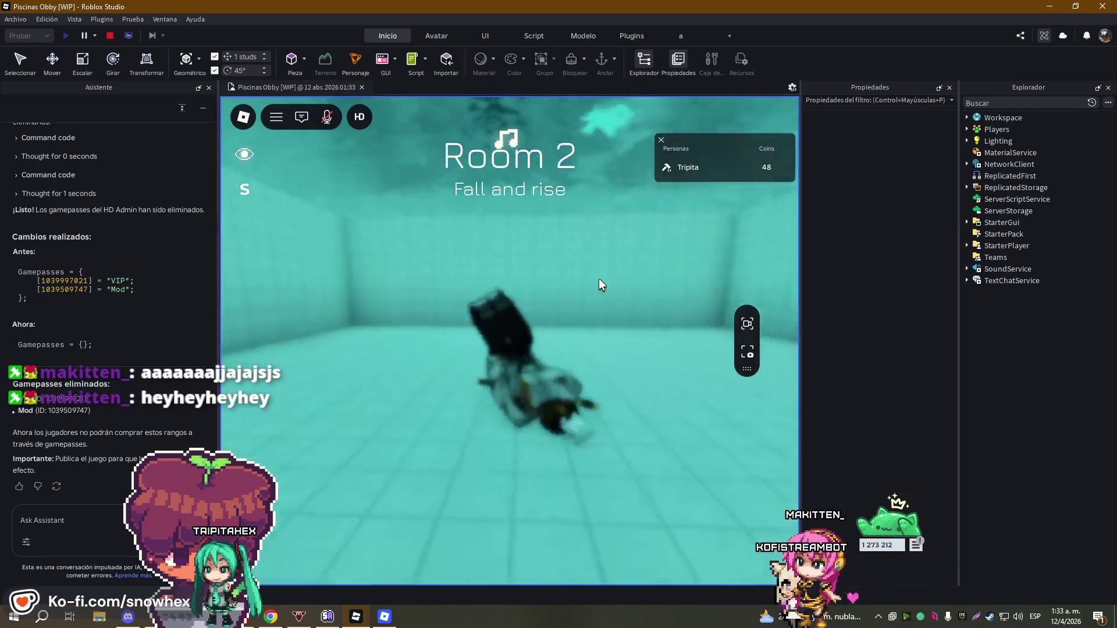
key("w")
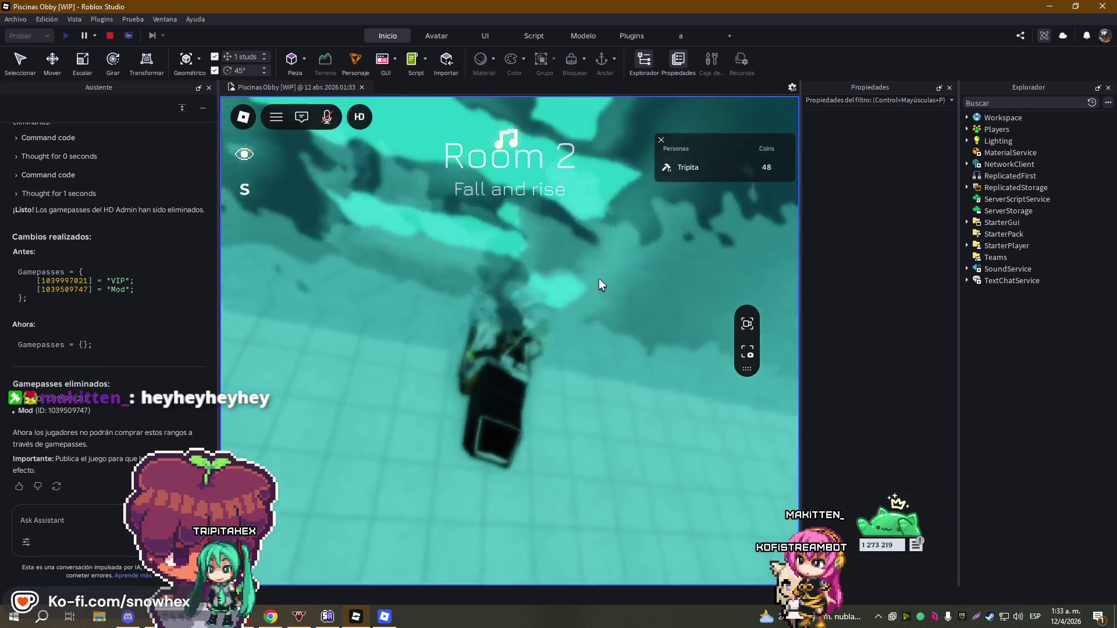
key("w")
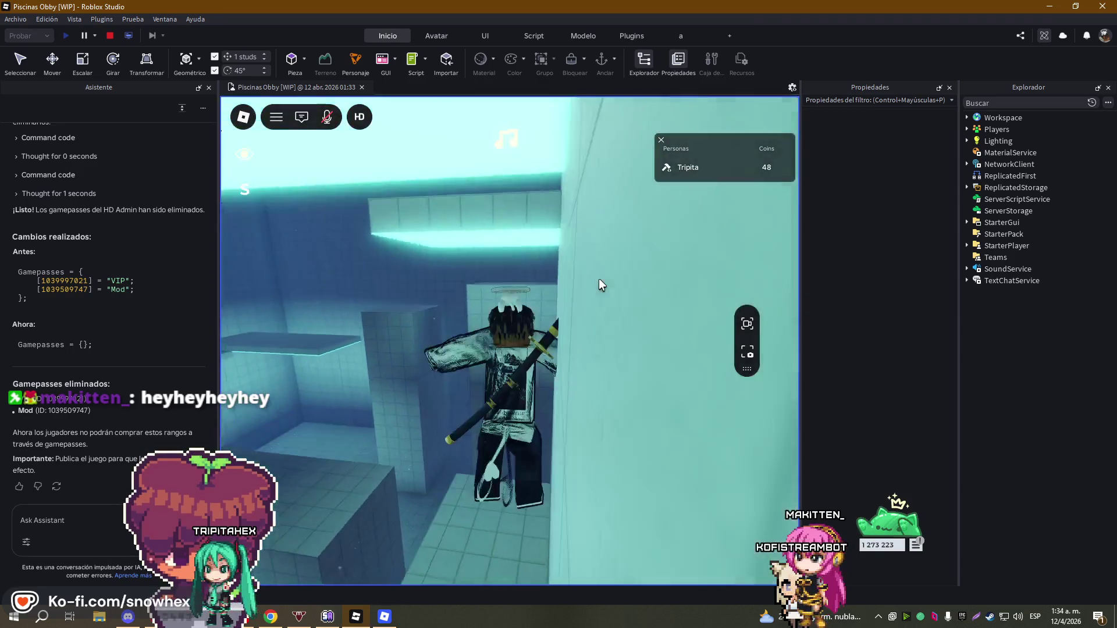
key("w")
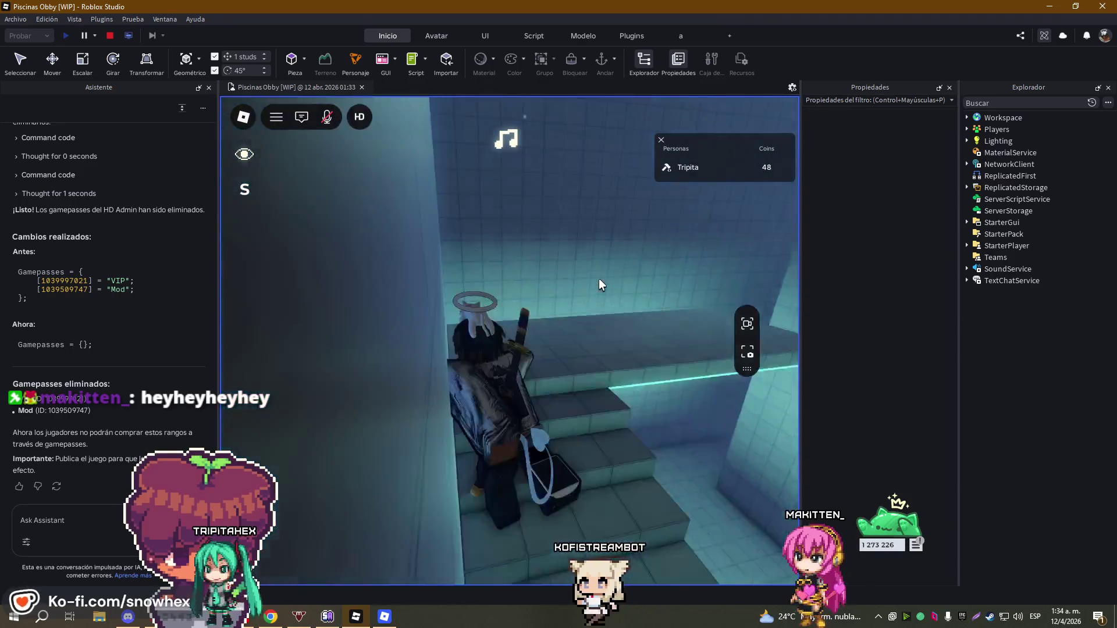
key("w")
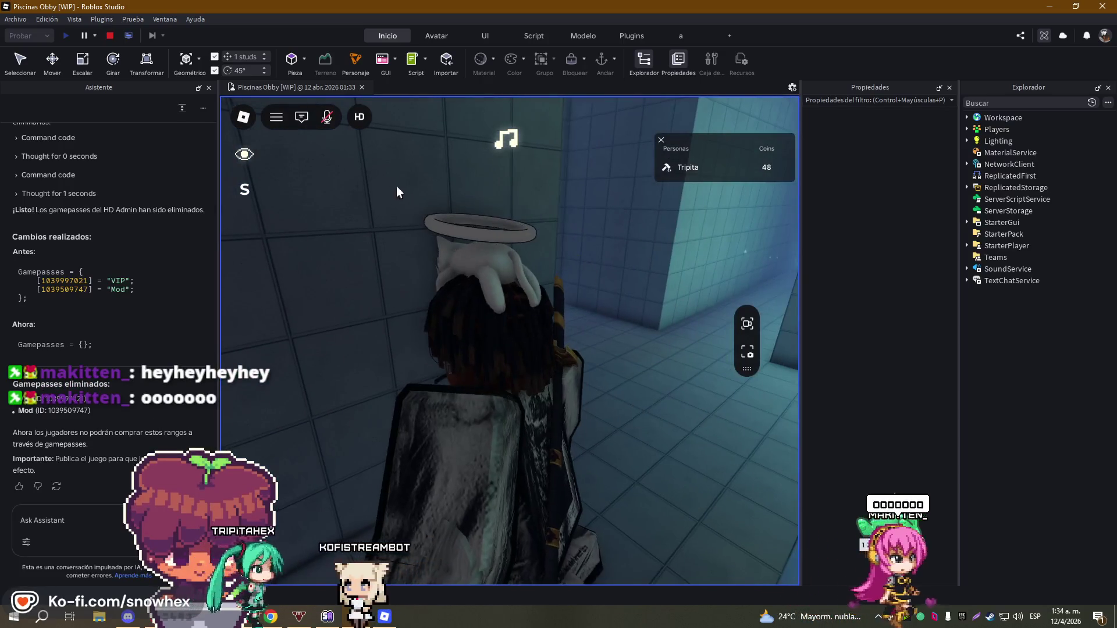
left_click(109, 36)
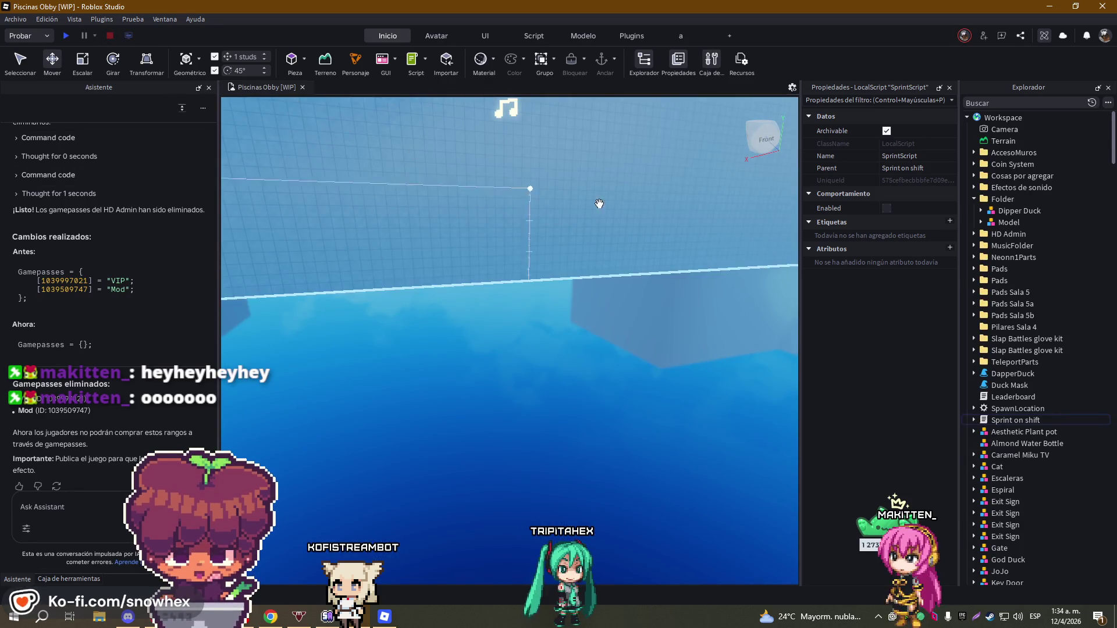
- In SprintScript, lower the sprint WalkSpeed on line 25 from 35 to 26
double_click(987, 422)
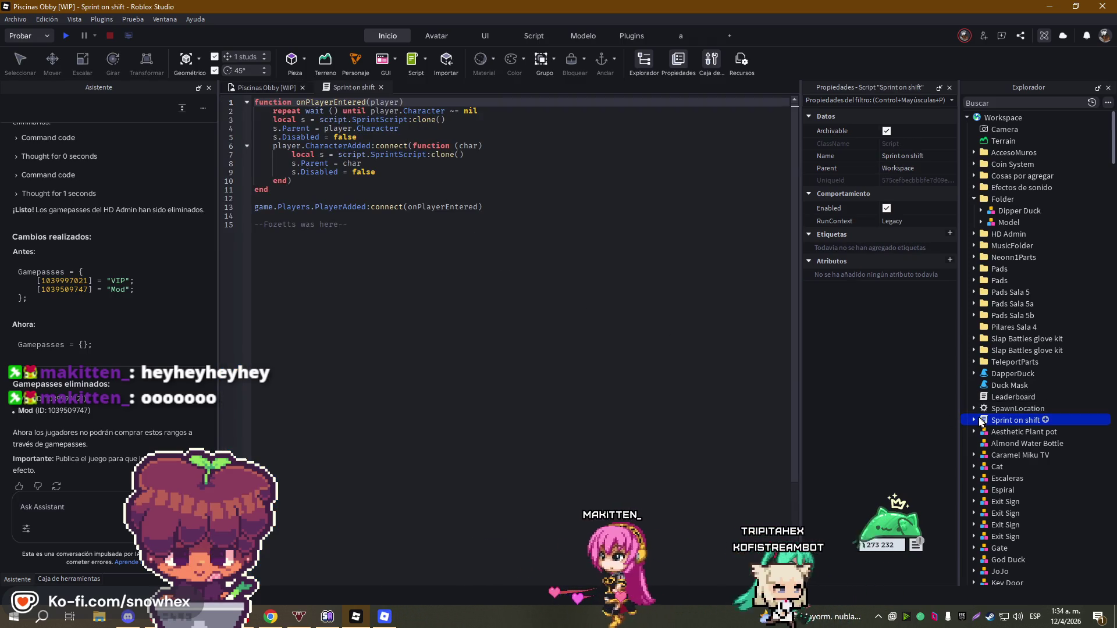
double_click(996, 433)
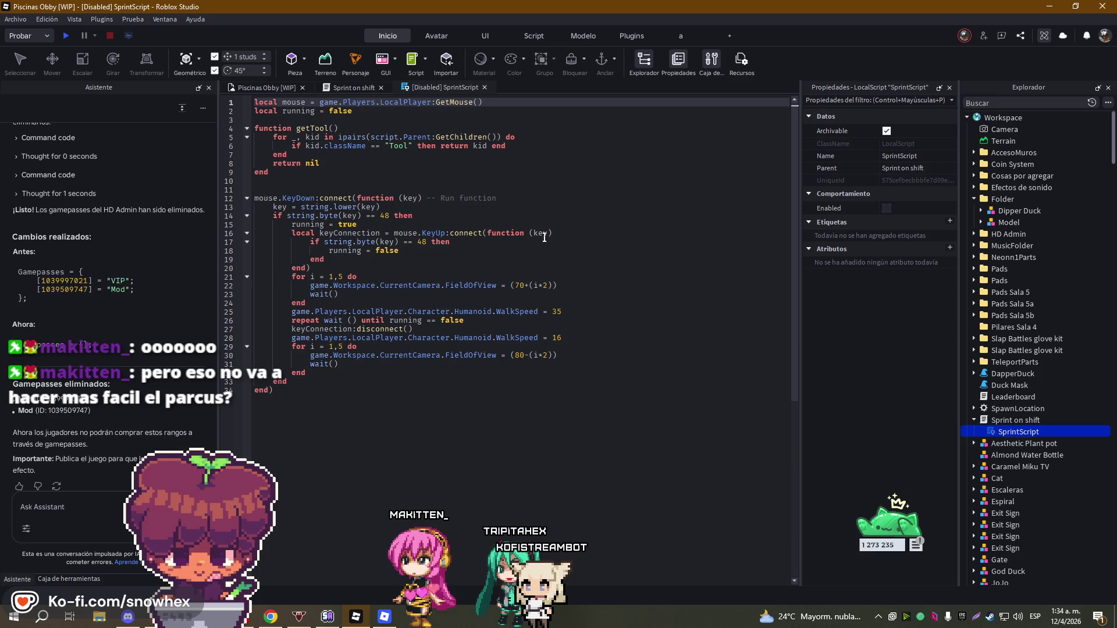
left_click(598, 313)
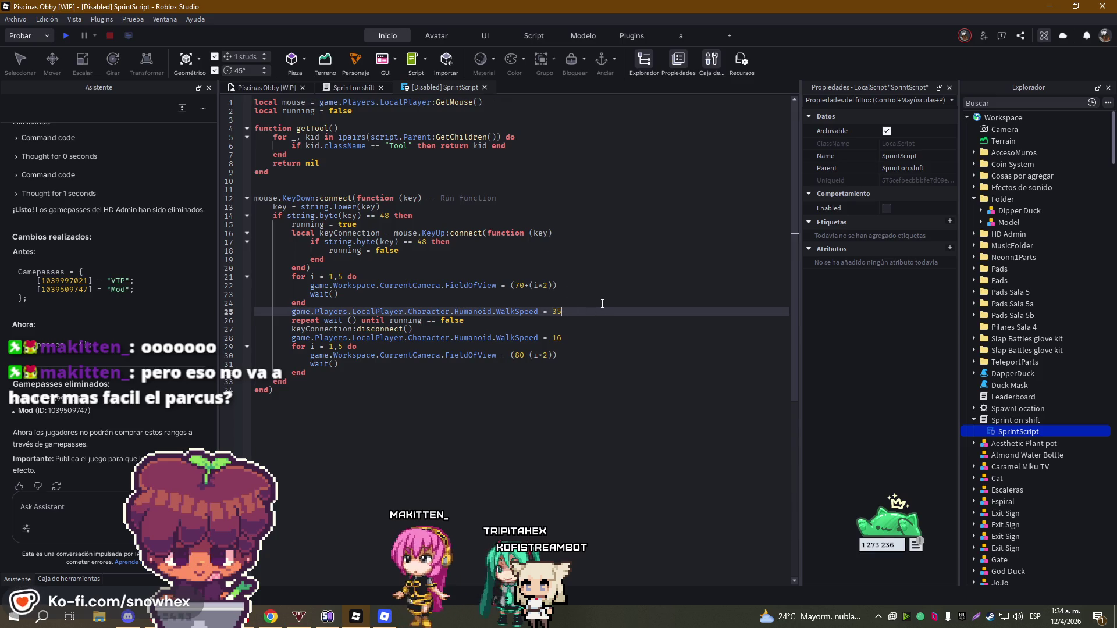
type("0")
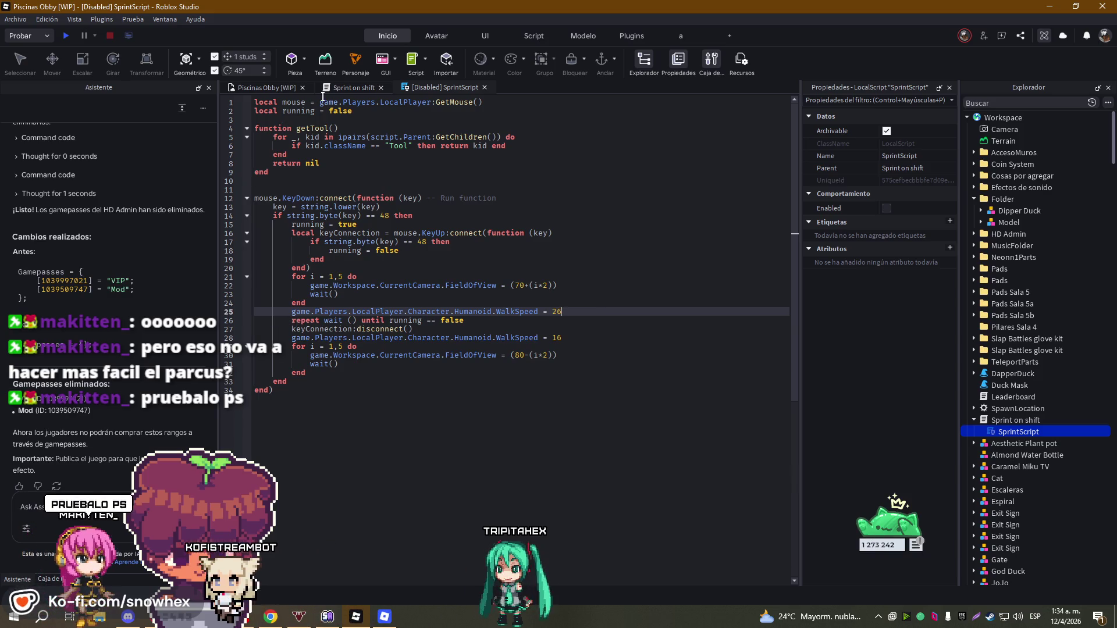
left_click(262, 87)
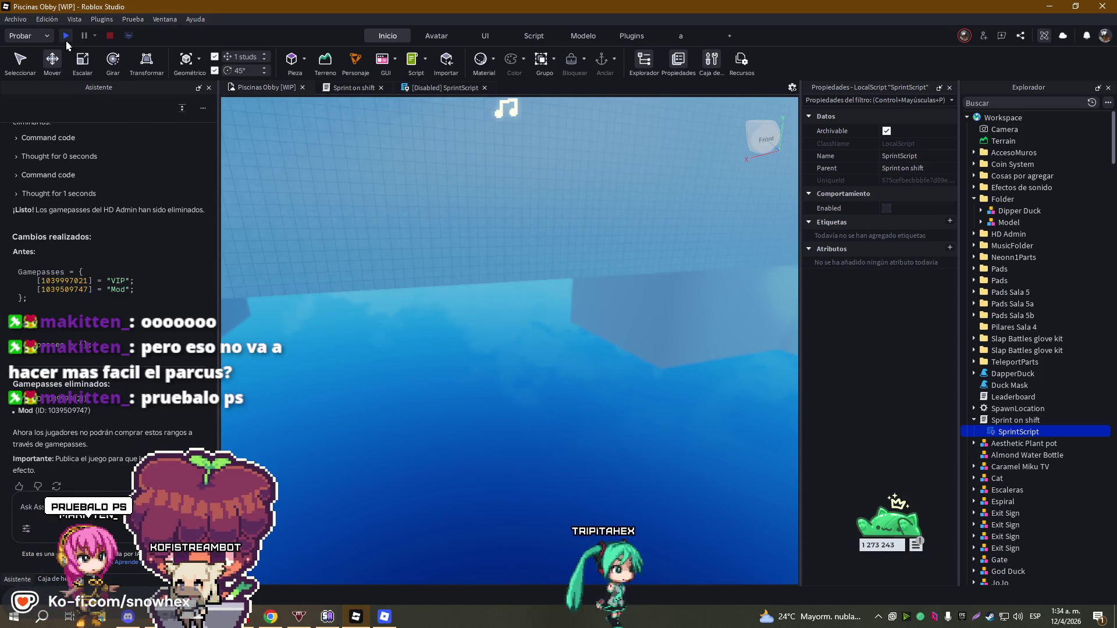
- Start a new playtest and walk the character from the lobby through the tunnel into Room 1
left_click(66, 36)
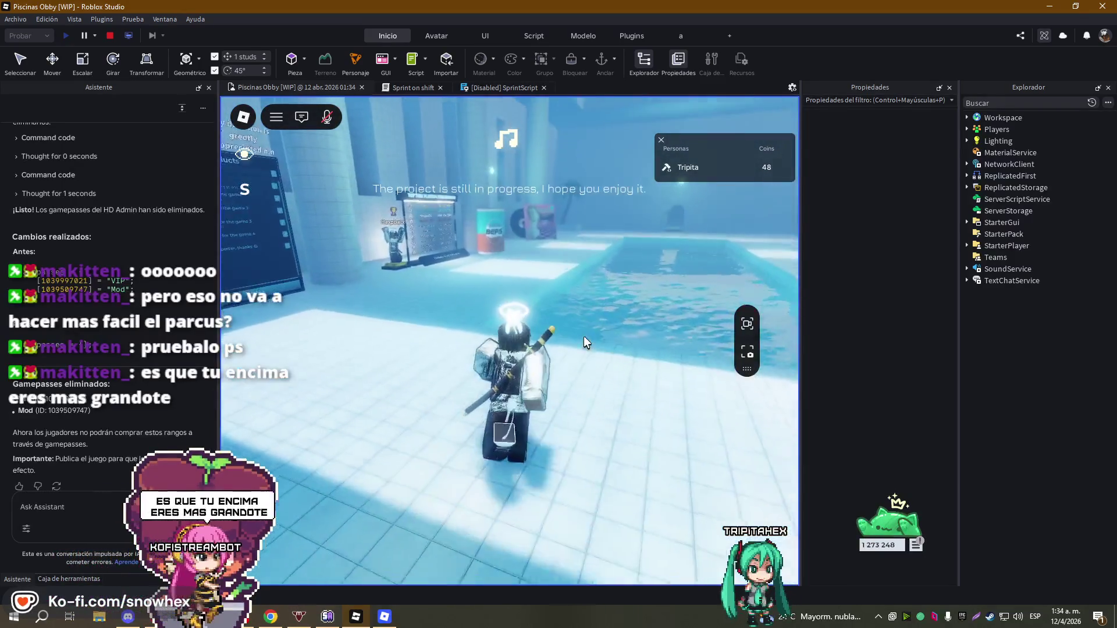
key("w")
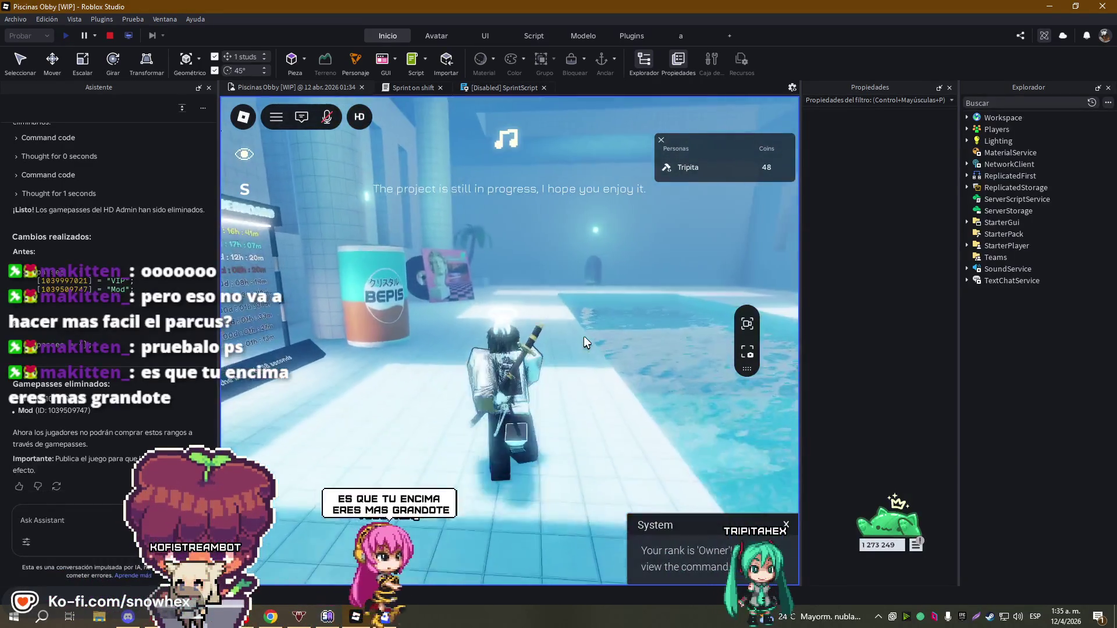
key("w")
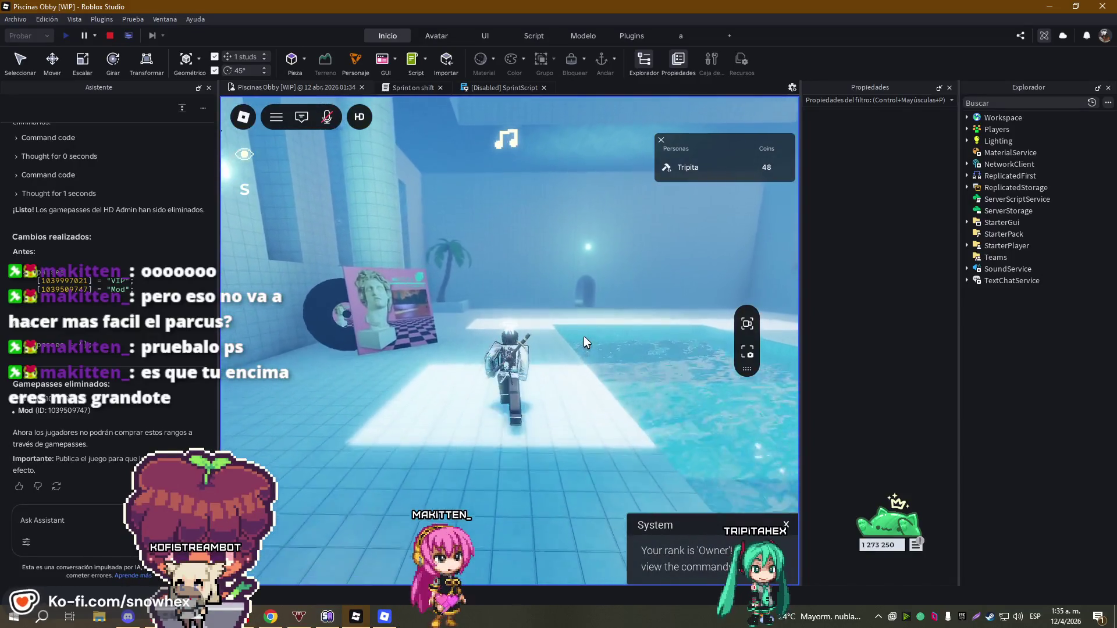
key("w")
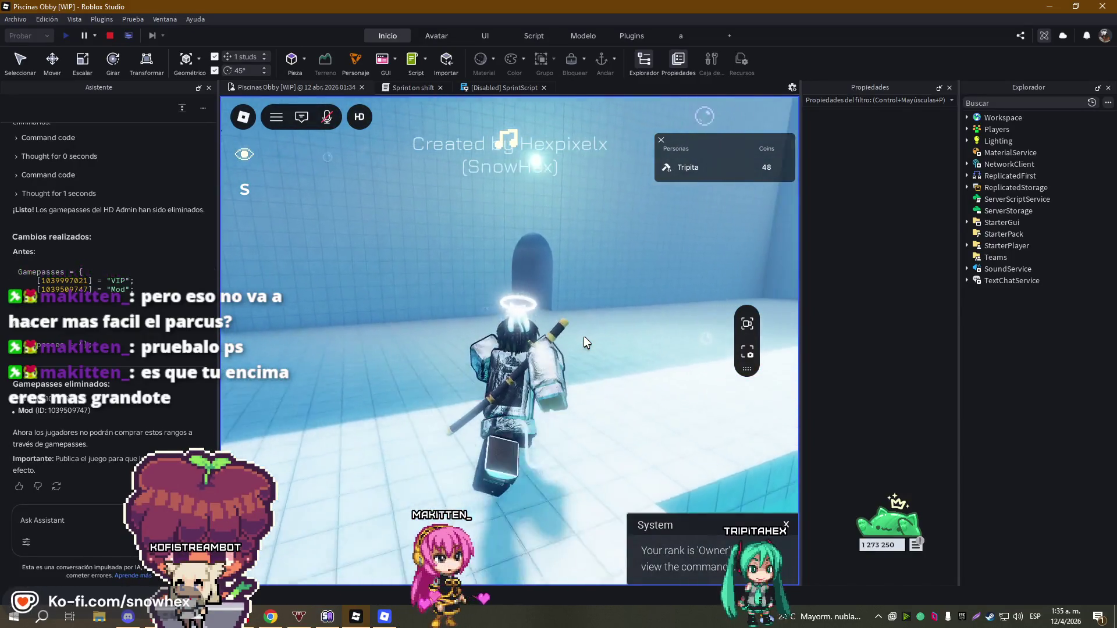
key("w")
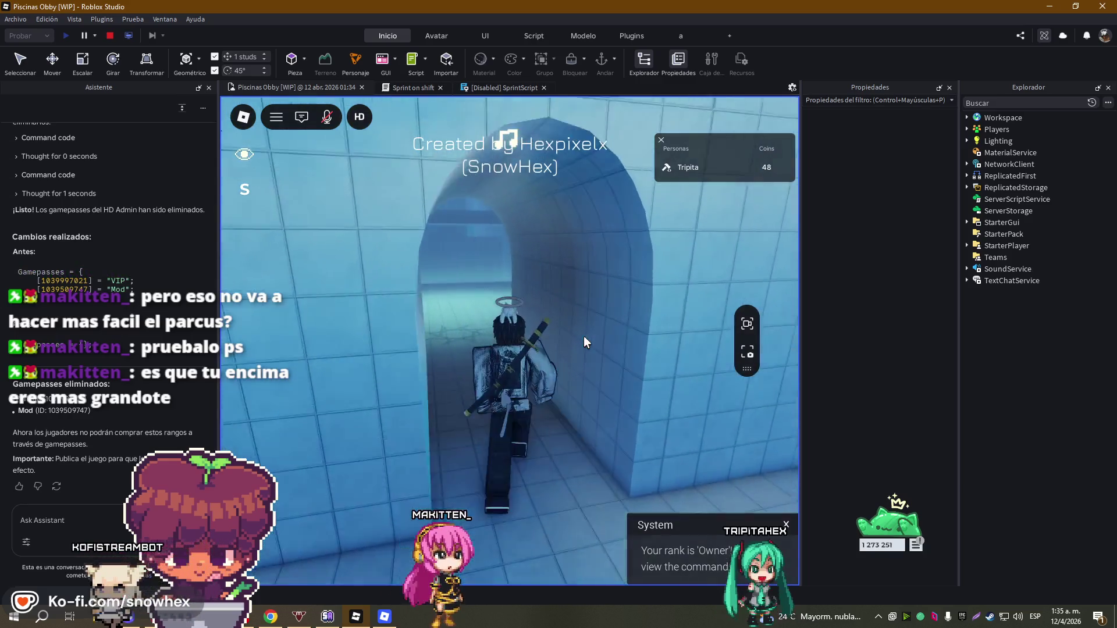
key("w")
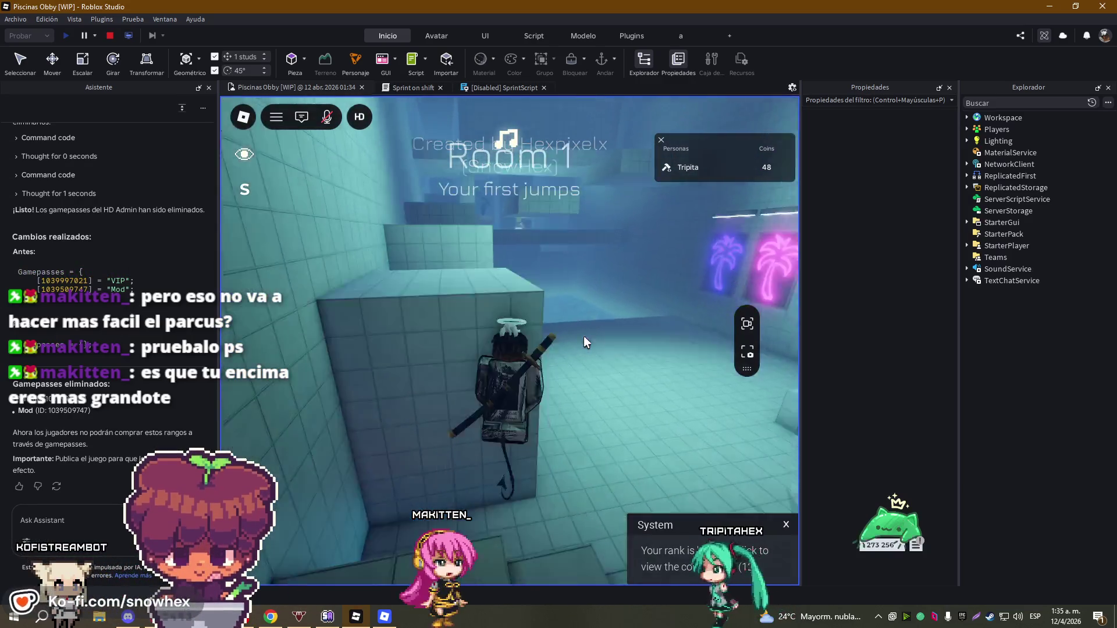
key("w")
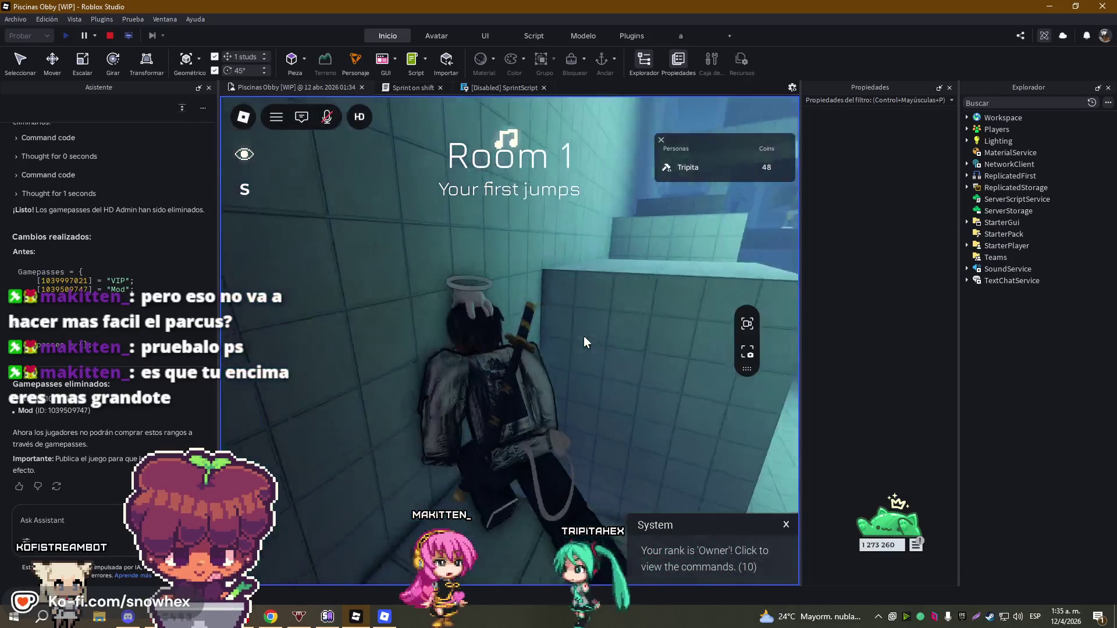
key("w")
- Jump across Room 1, swim the lower pool, and enter Room 2 collecting a coin
key("space")
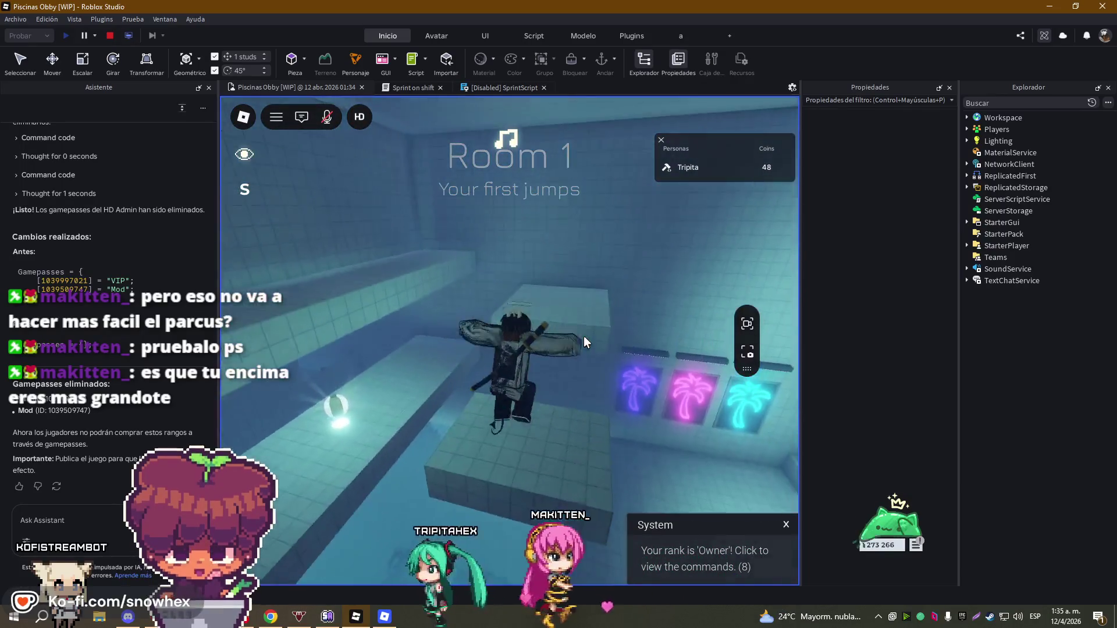
key("w")
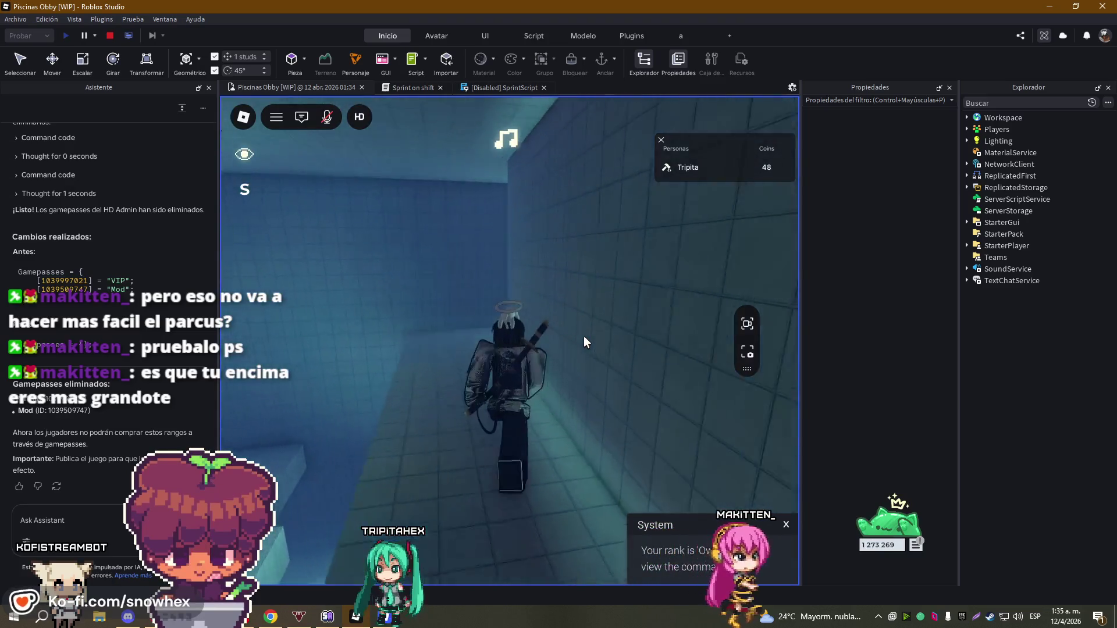
key("w")
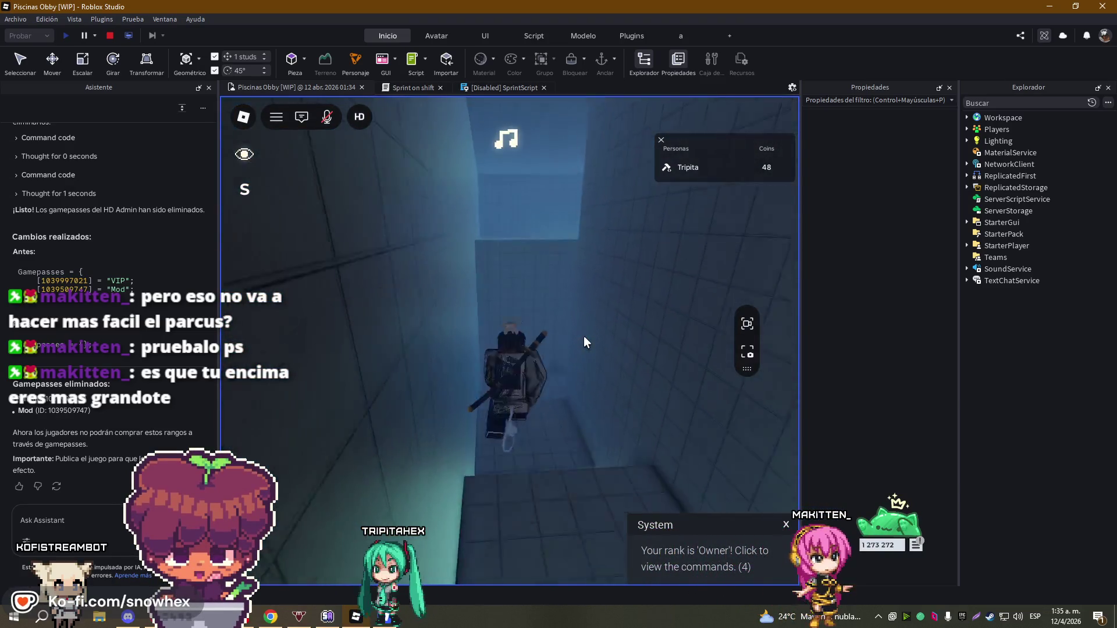
key("w")
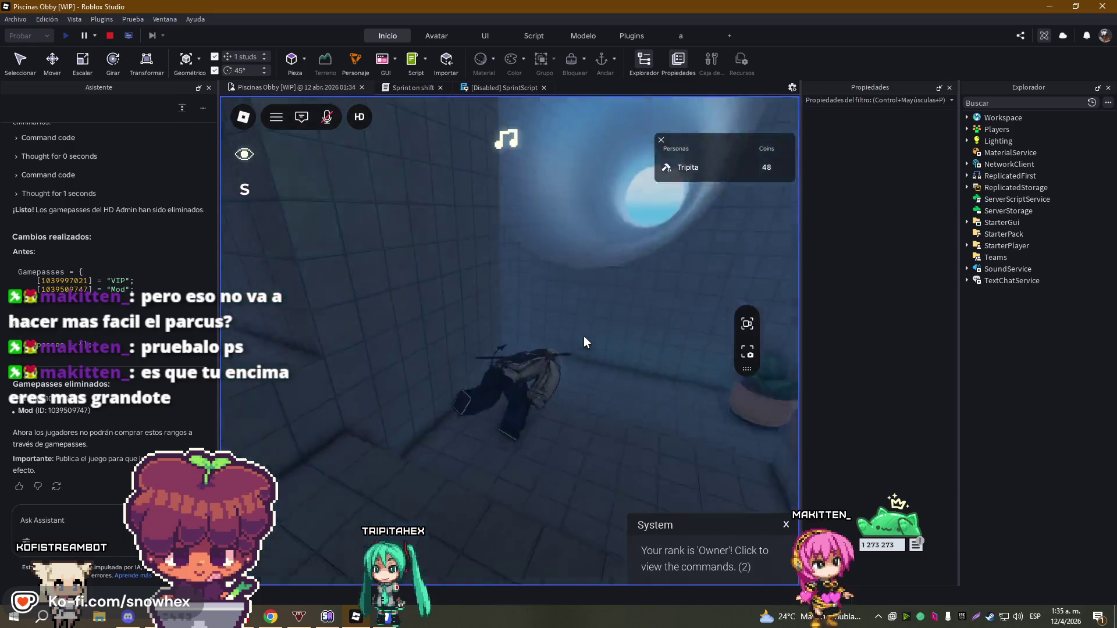
key("w")
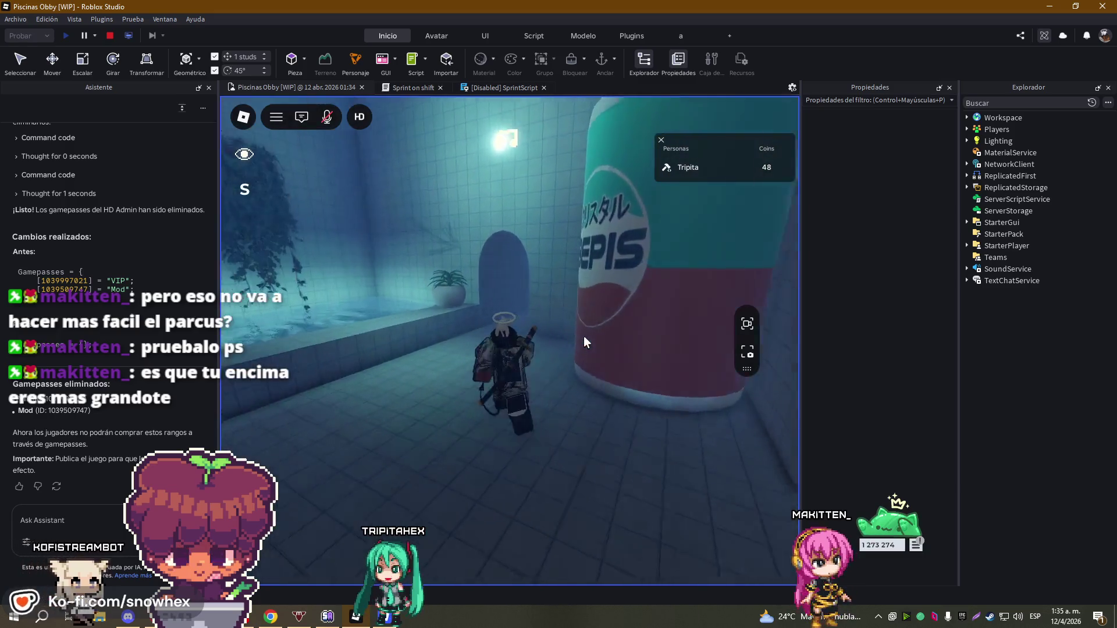
key("w")
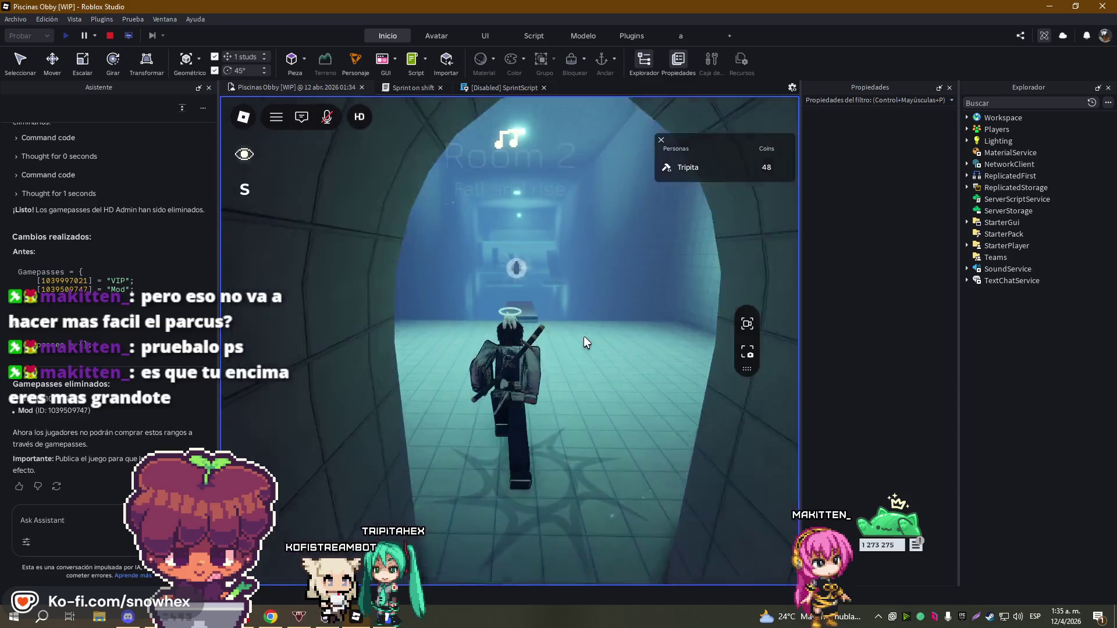
key("w")
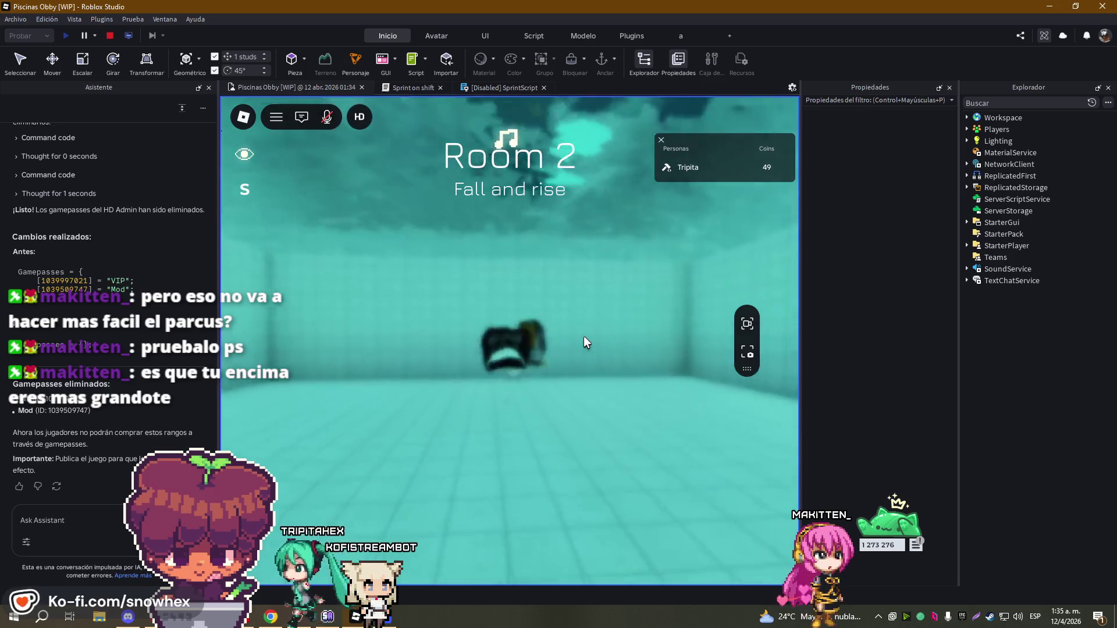
key("w")
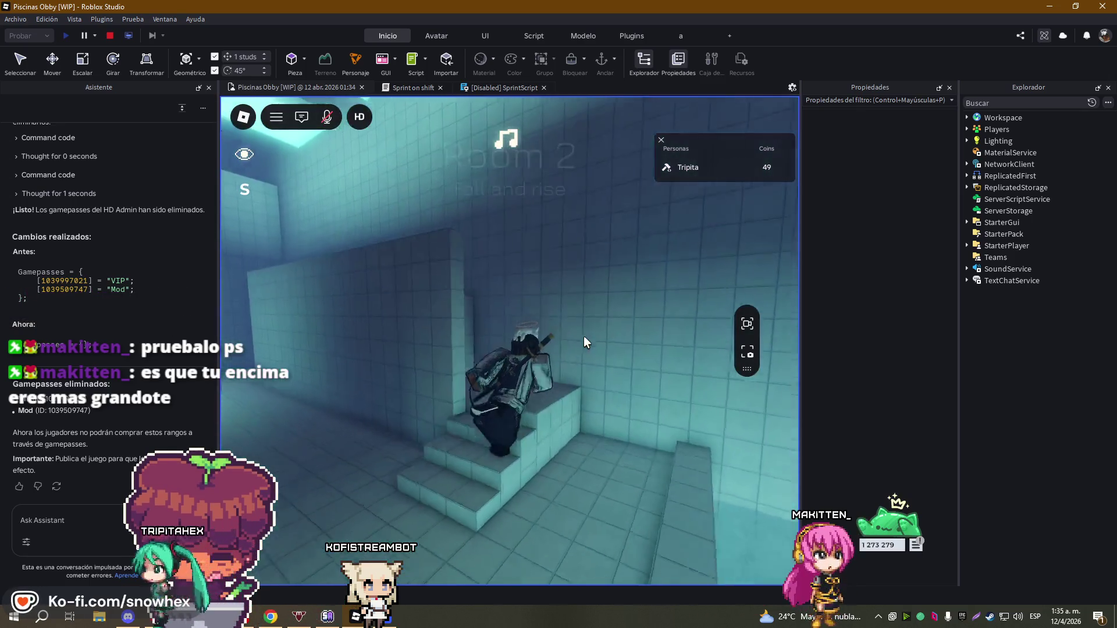
key("w")
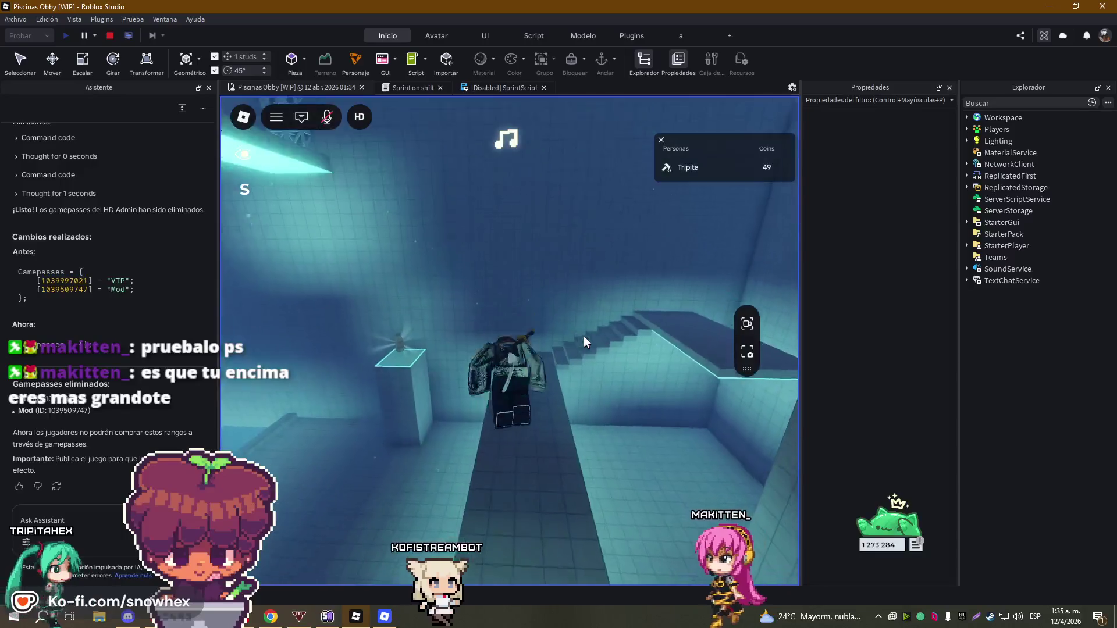
- Cross Room 2's pool, climb the truss tower and stairs, and follow the corridor to the tunnel
key("w")
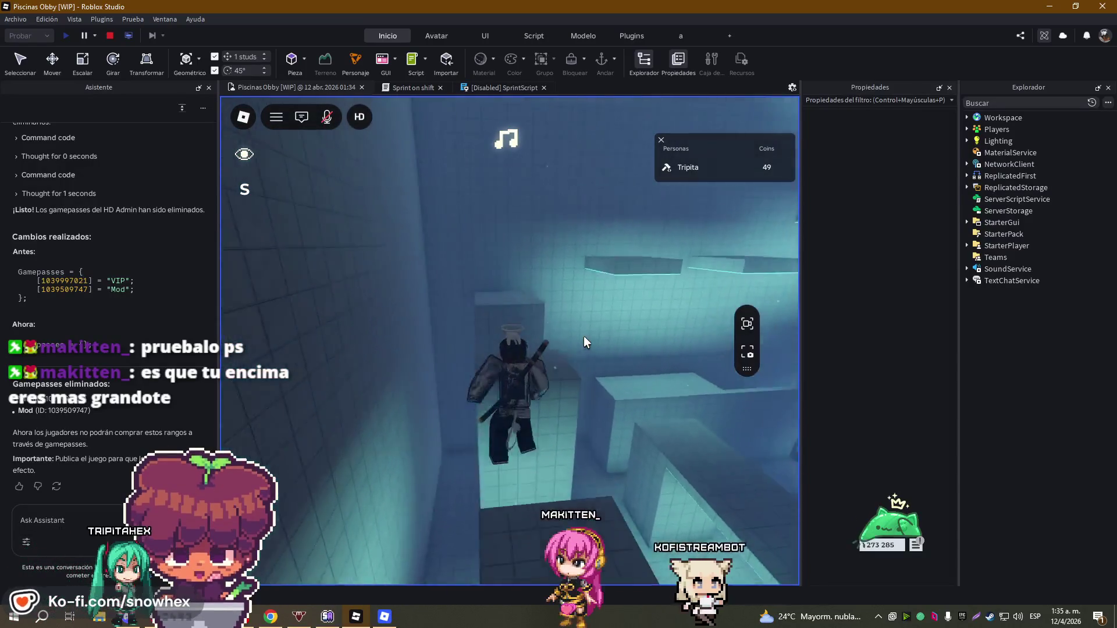
key("w")
key("w")
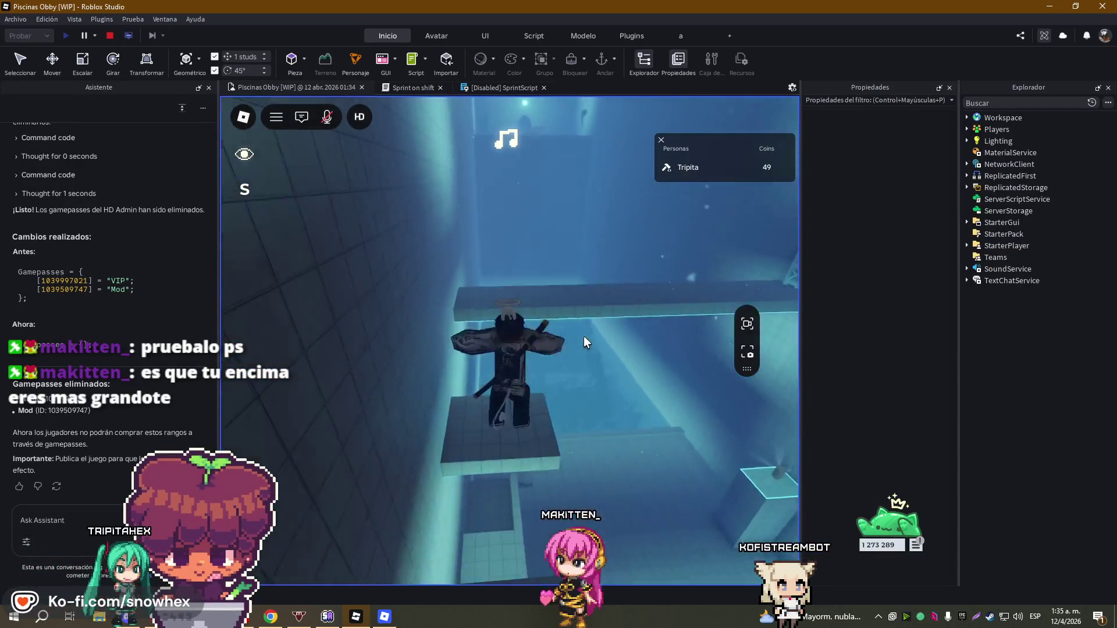
key("w")
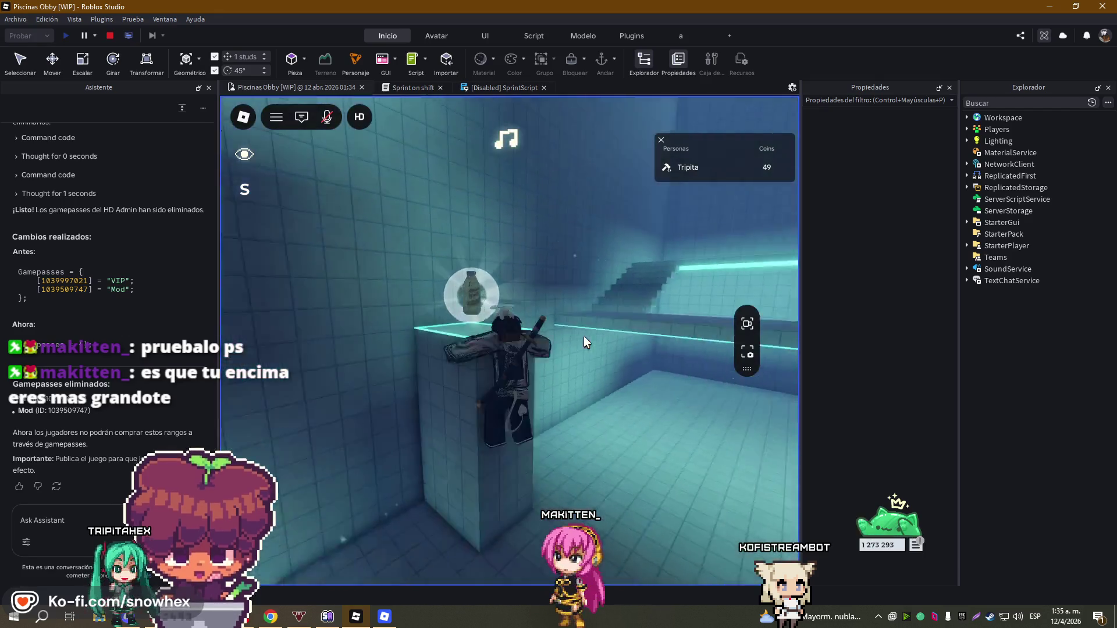
key("w")
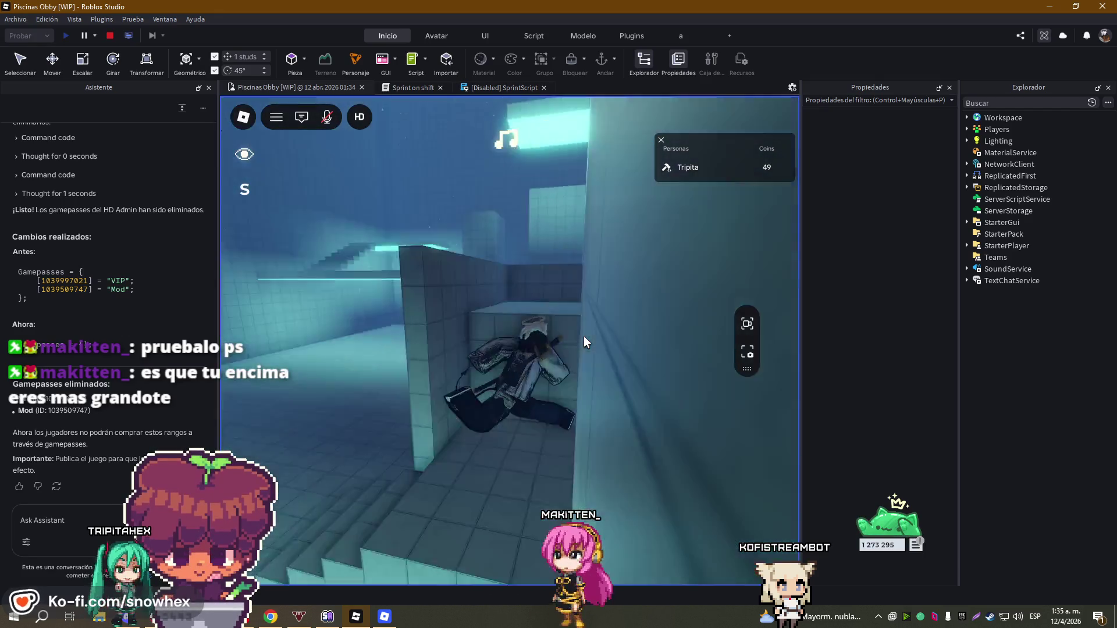
key("w")
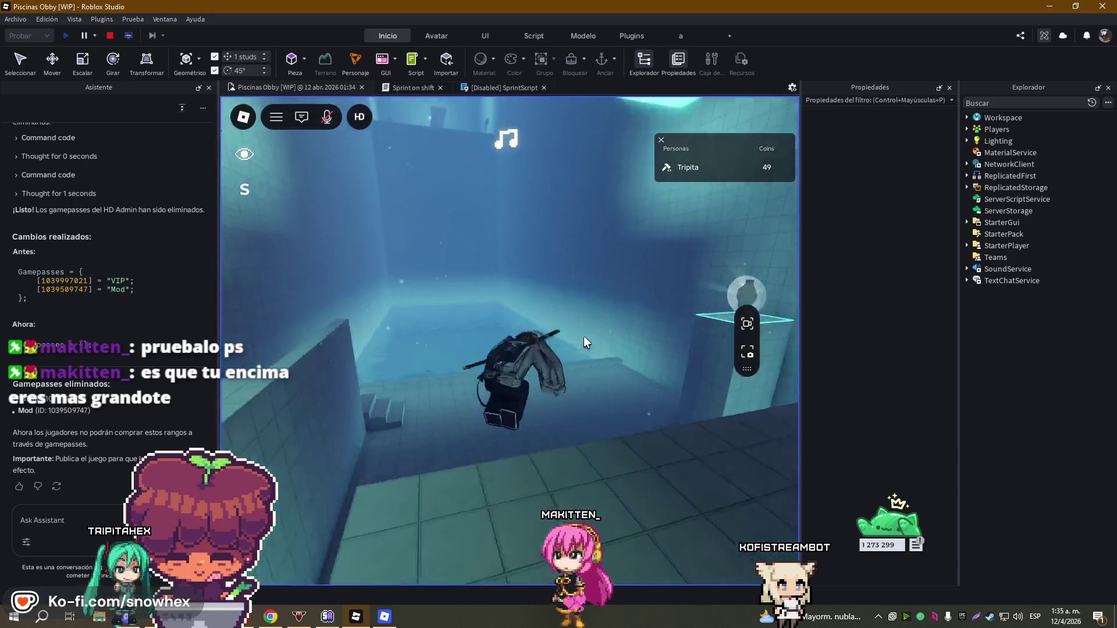
key("w")
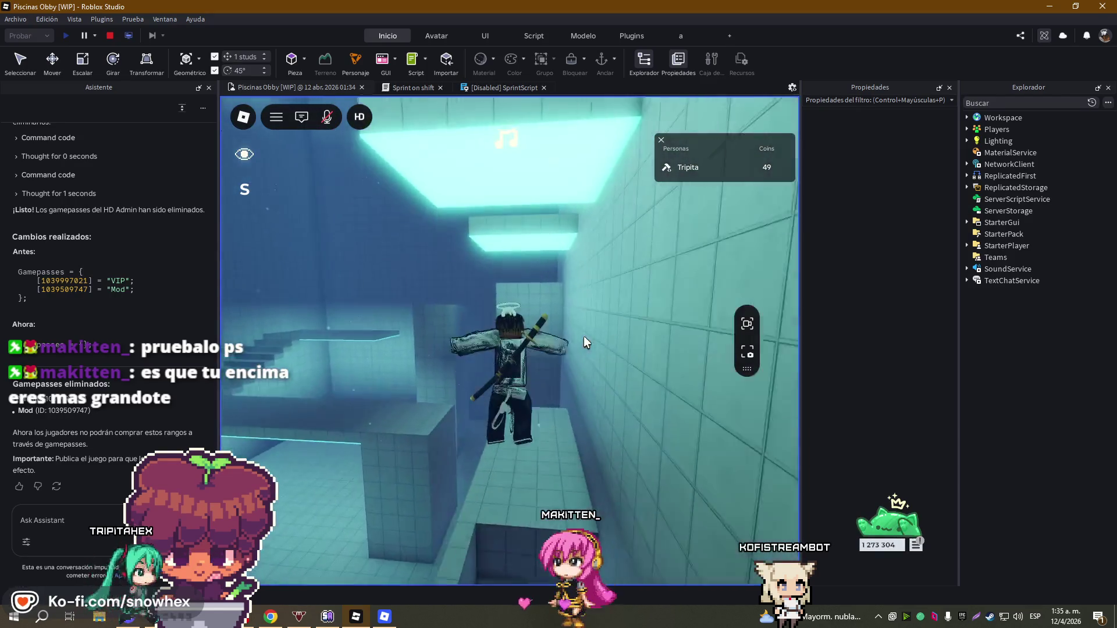
key("w")
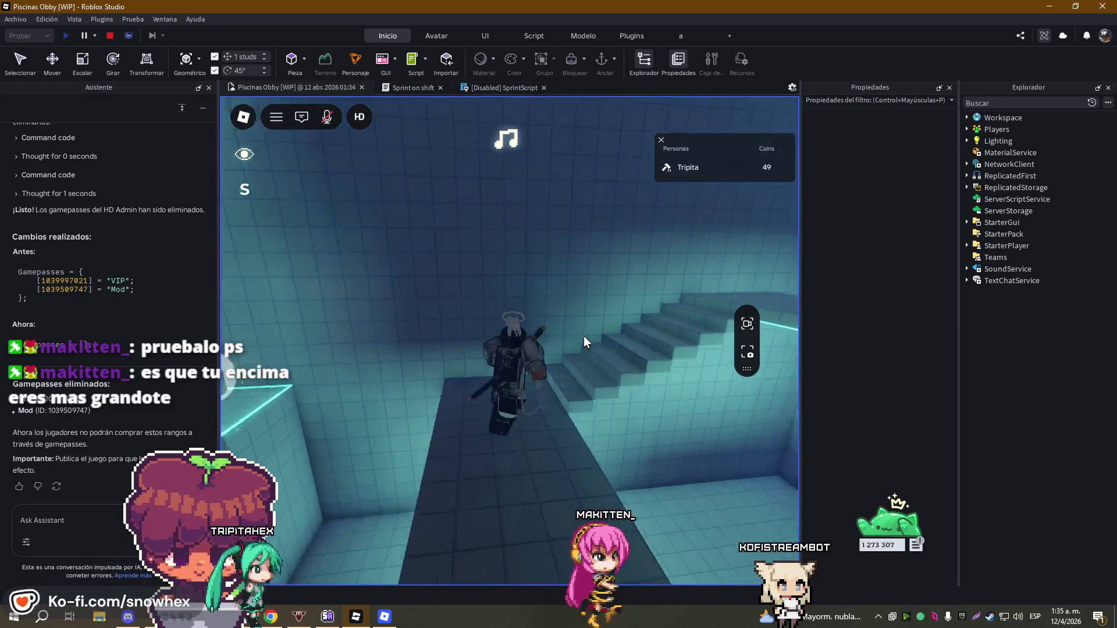
key("w")
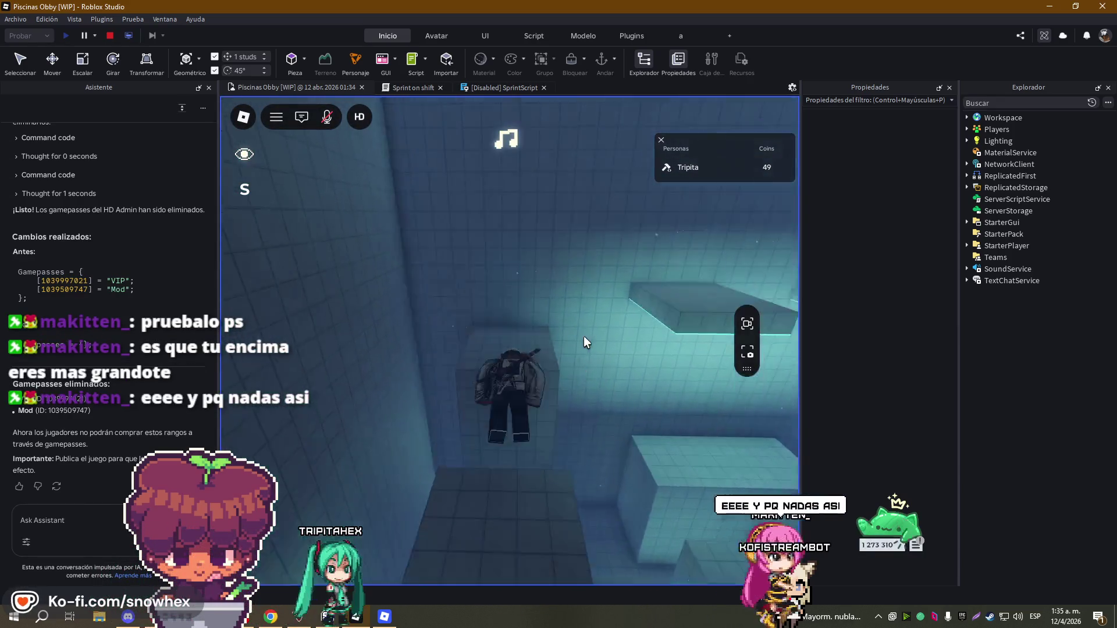
key("w")
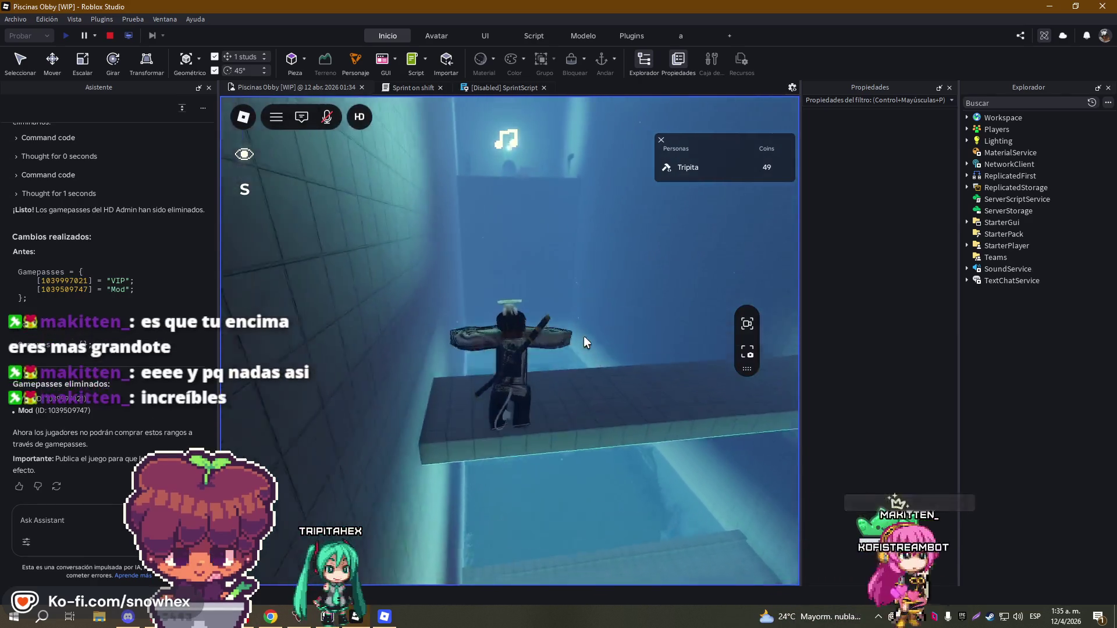
key("w")
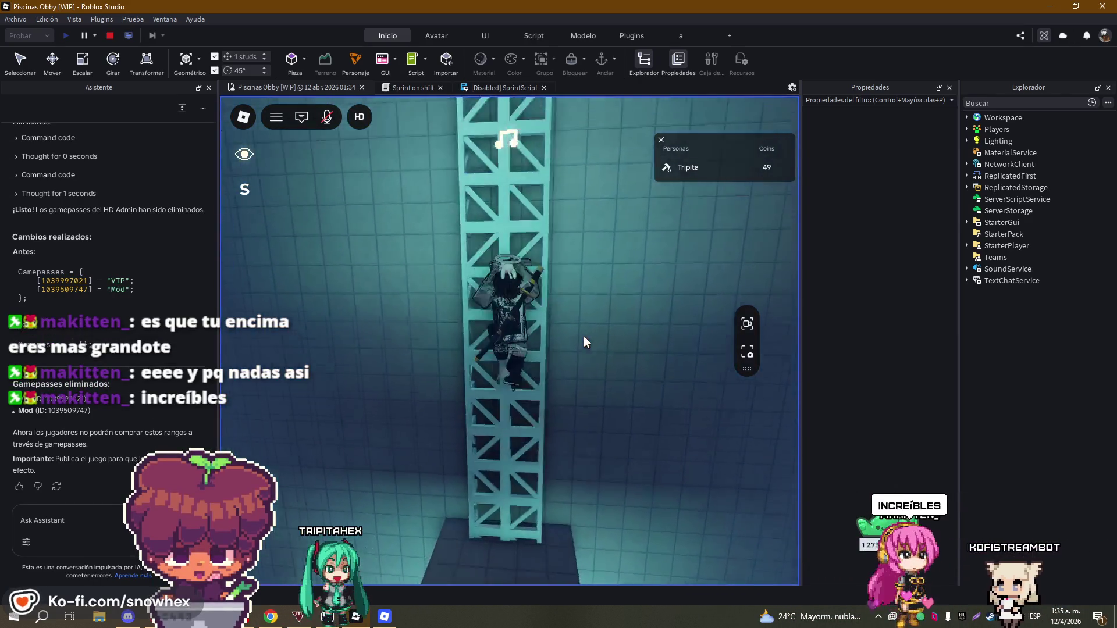
key("w")
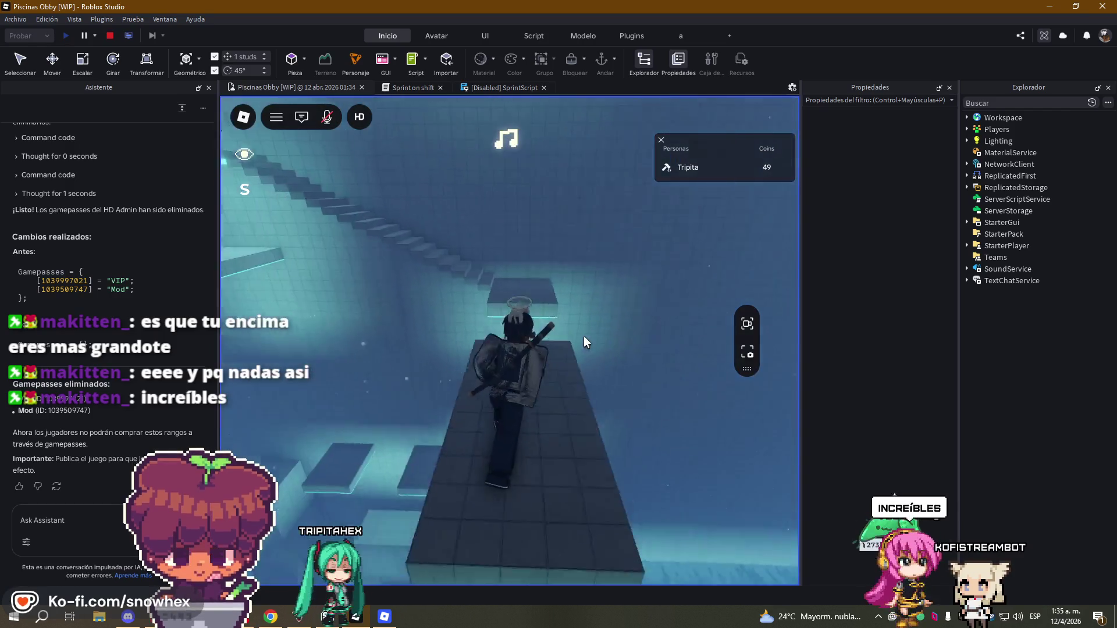
key("w")
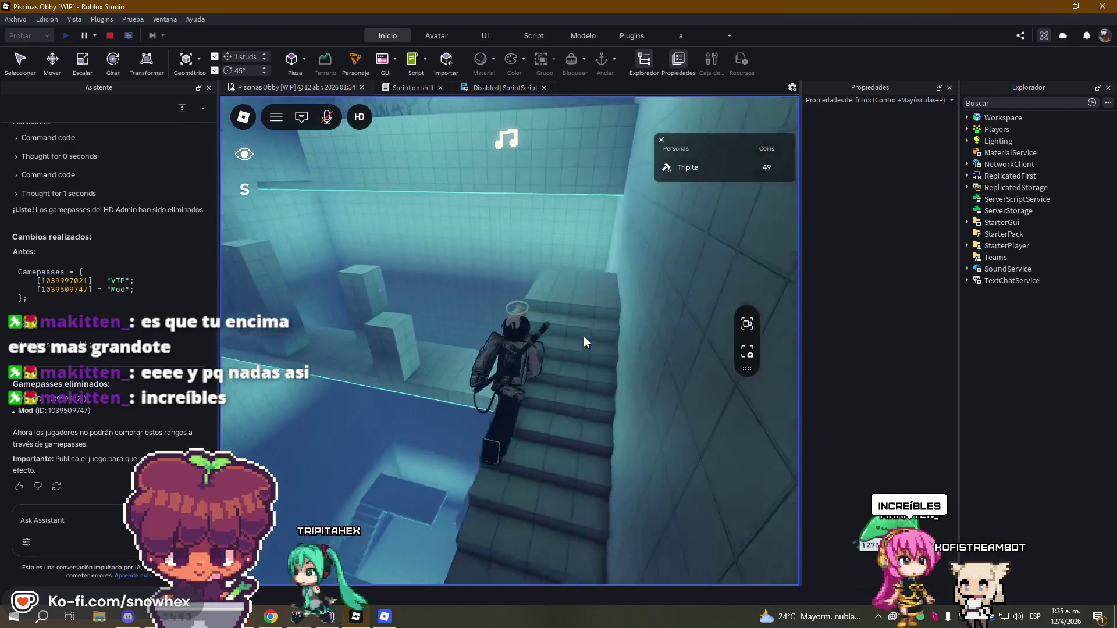
key("w")
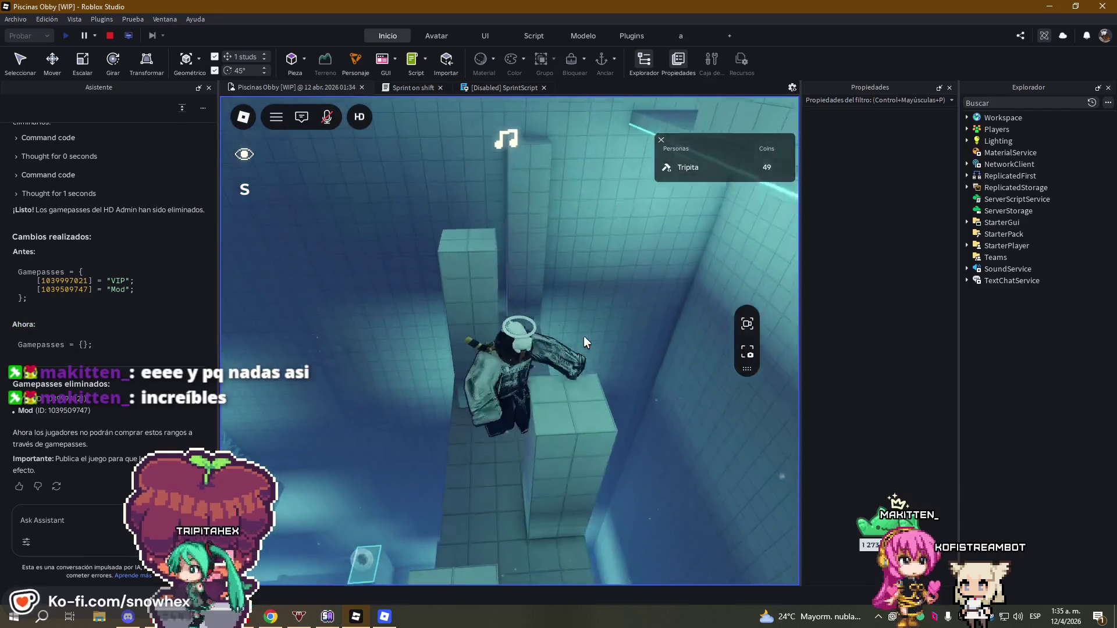
key("w")
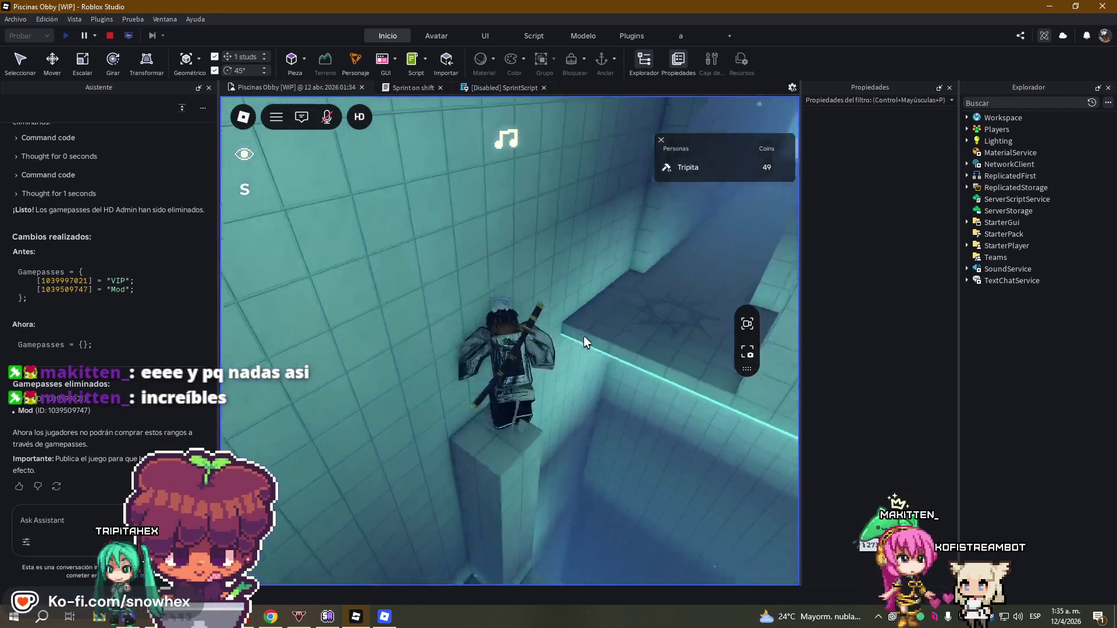
key("w")
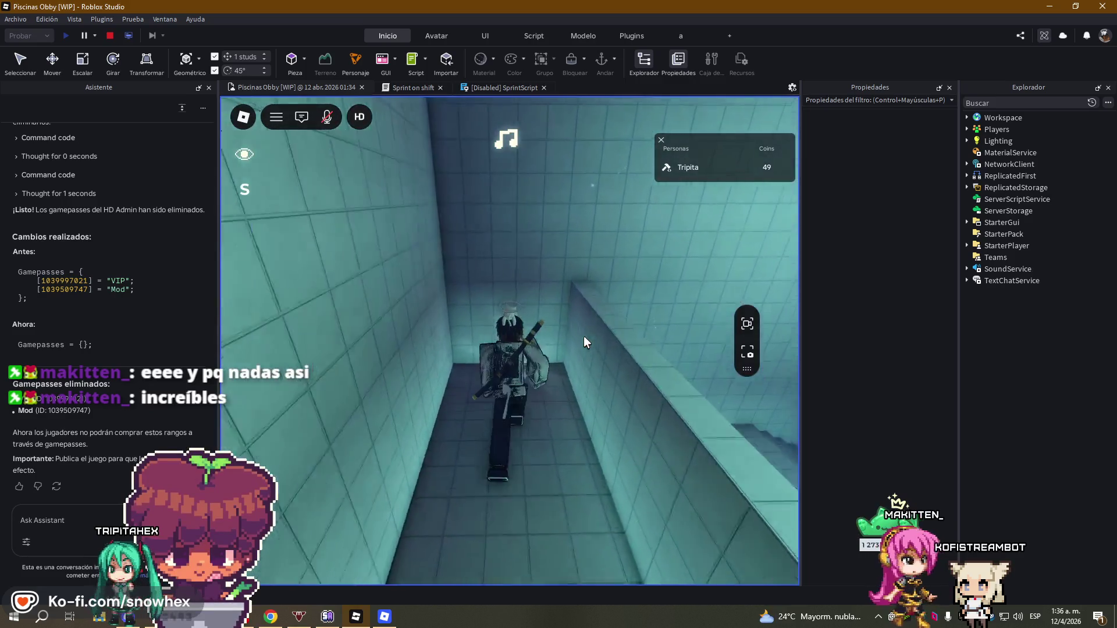
key("w")
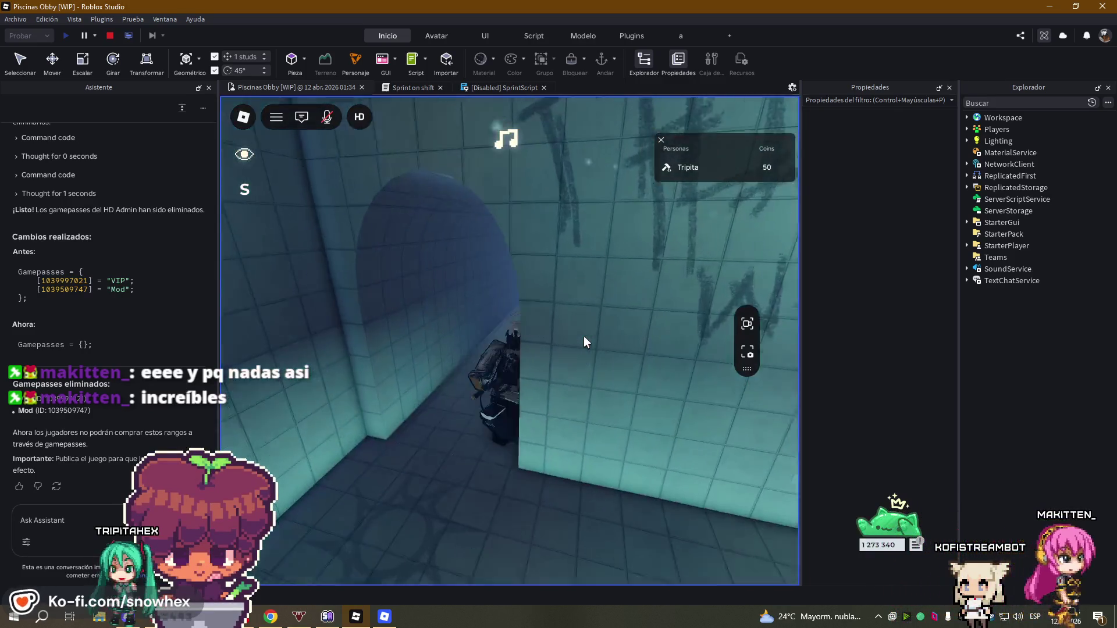
- Exit the tunnel into Room 3 and move the character down the pool lanes
key("w")
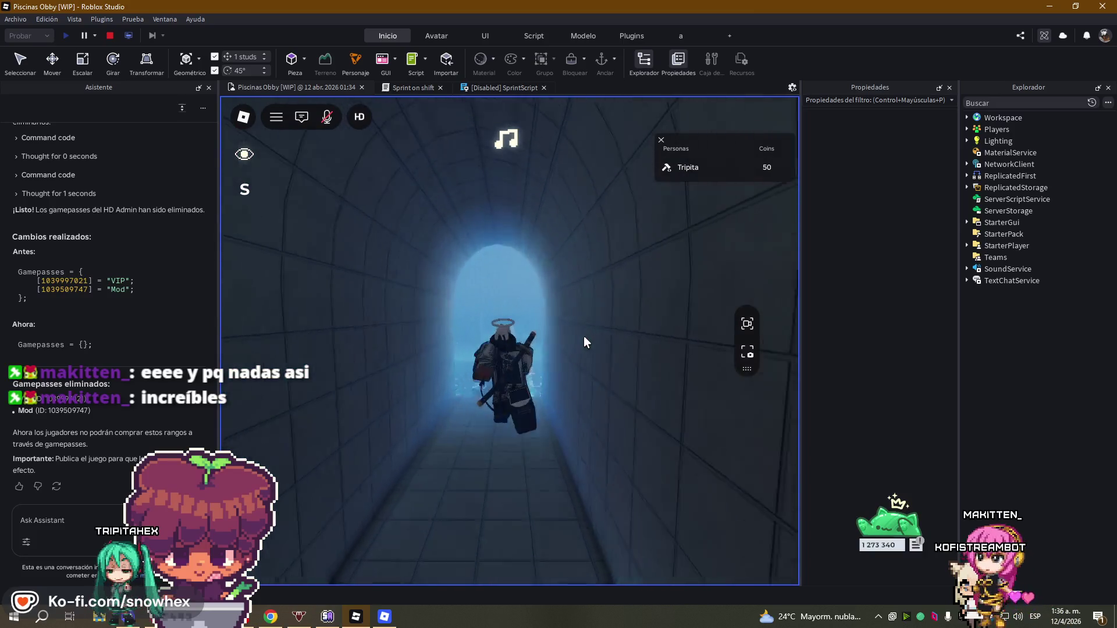
key("w")
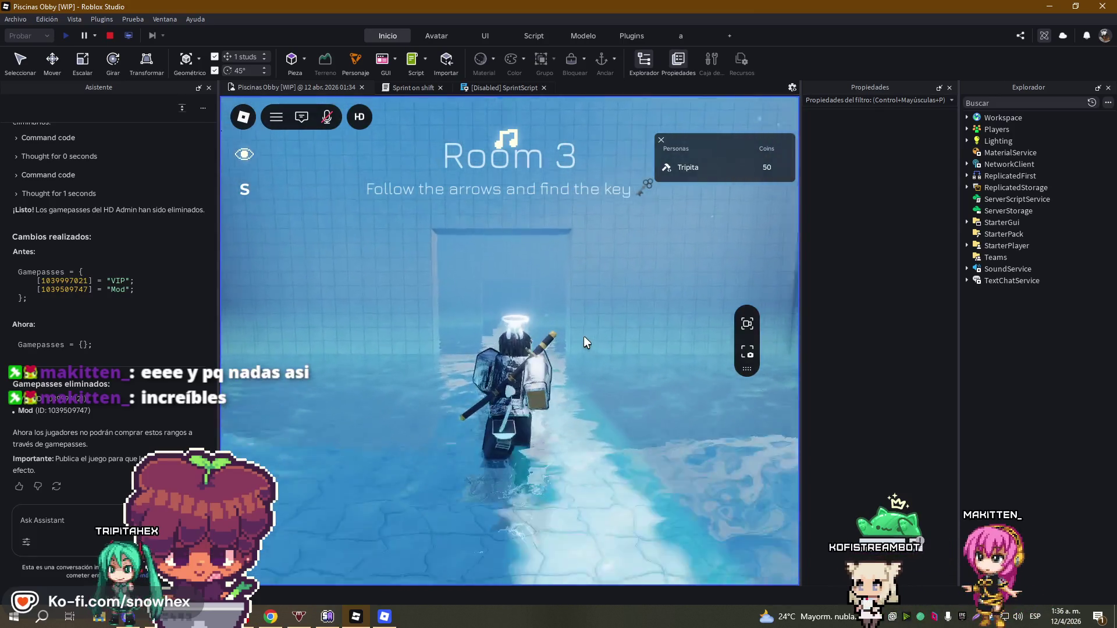
key("w")
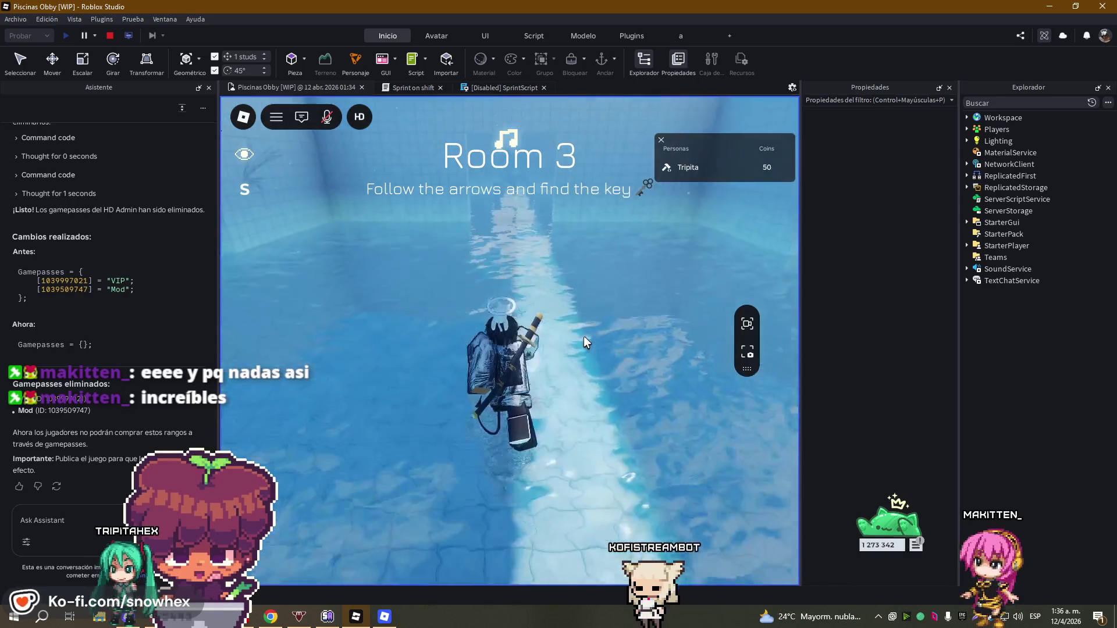
key("w")
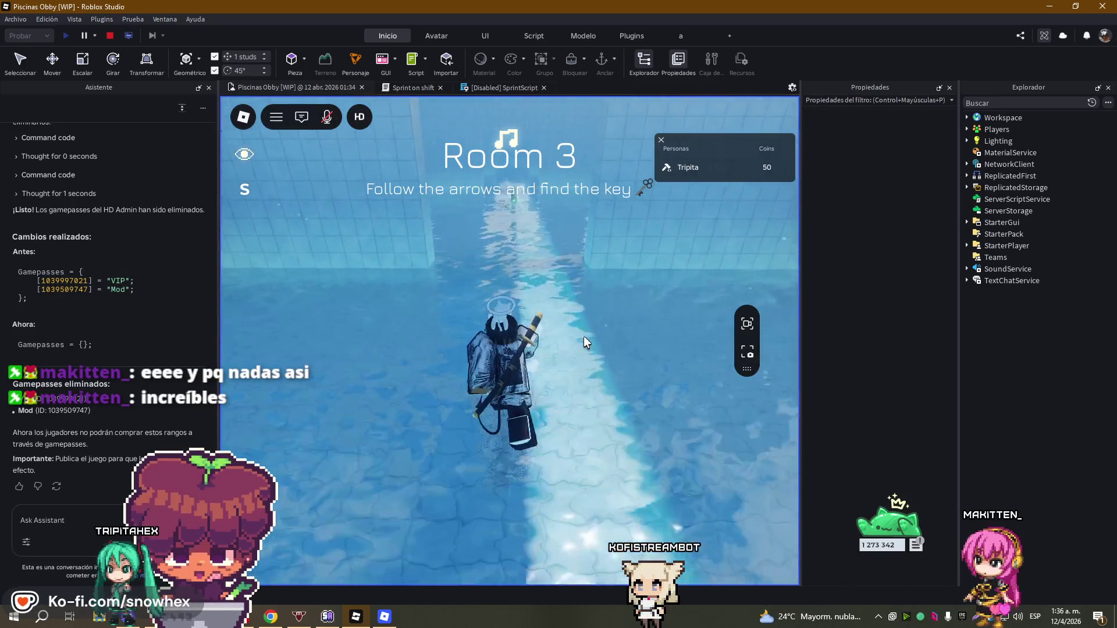
key("w")
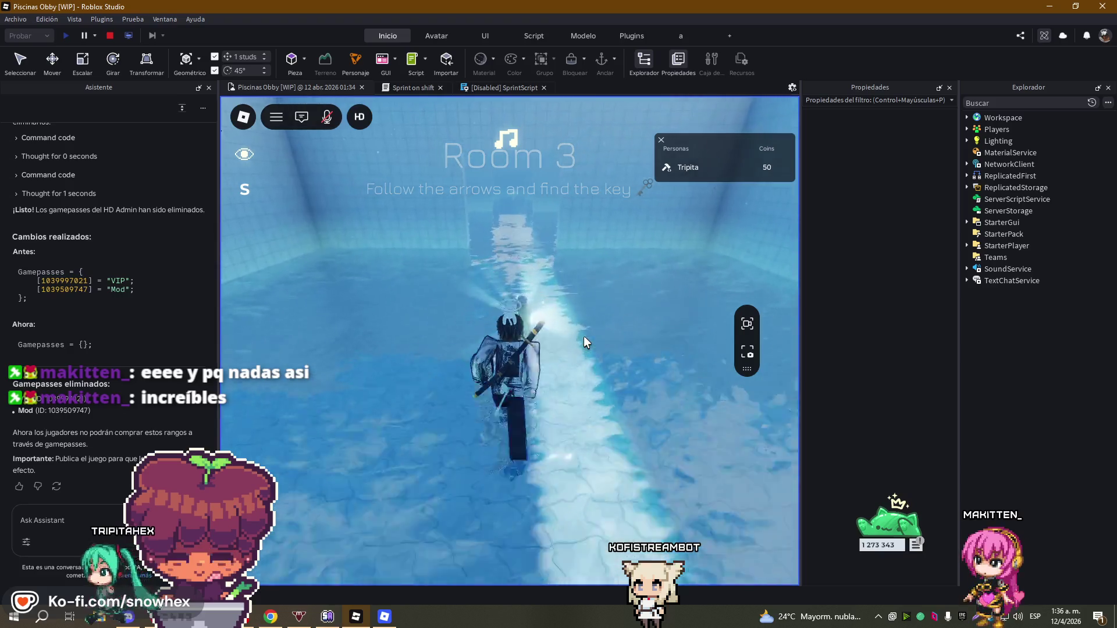
key("w")
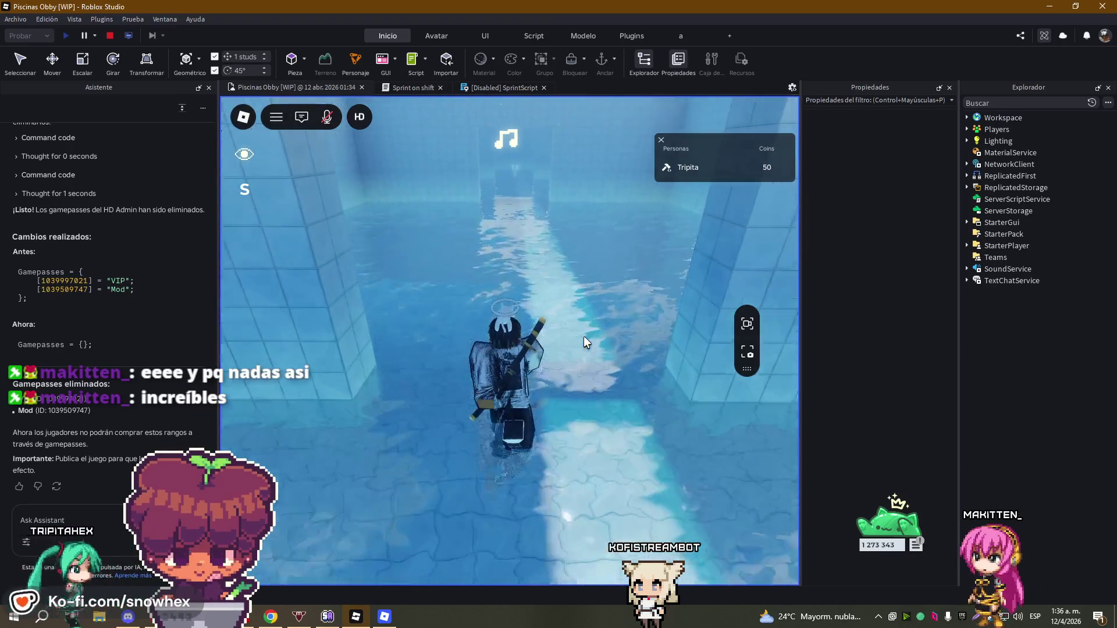
key("w")
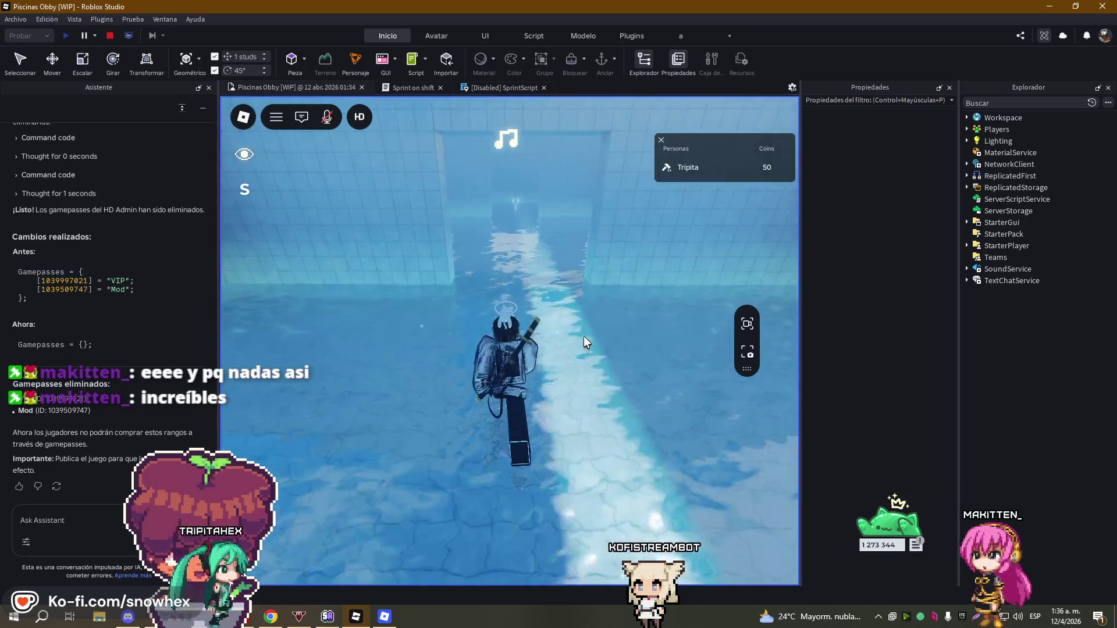
key("w")
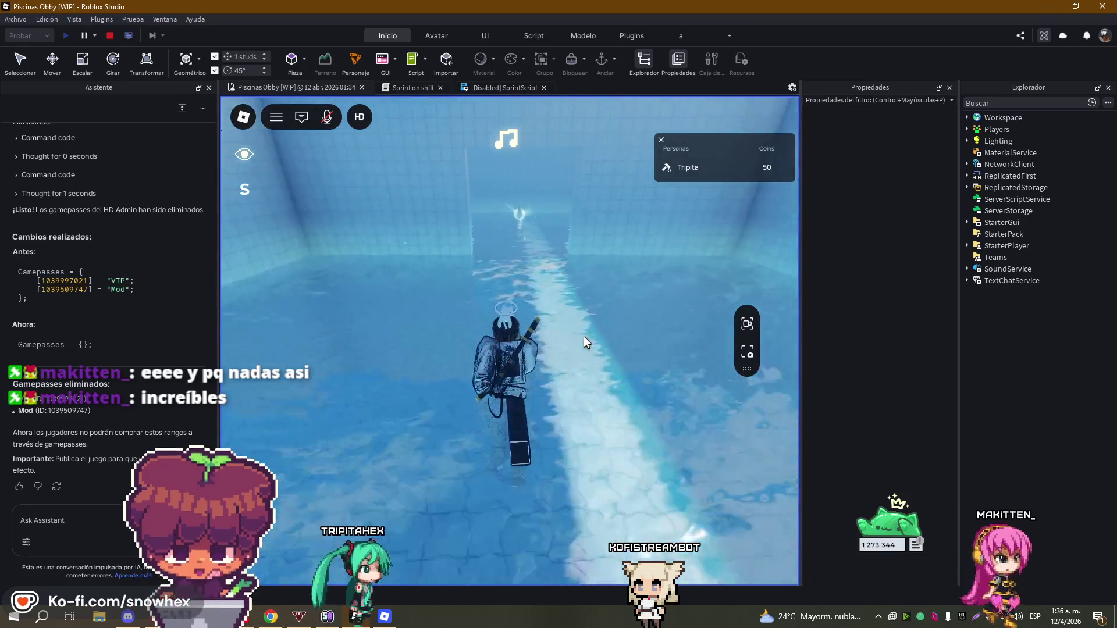
key("w")
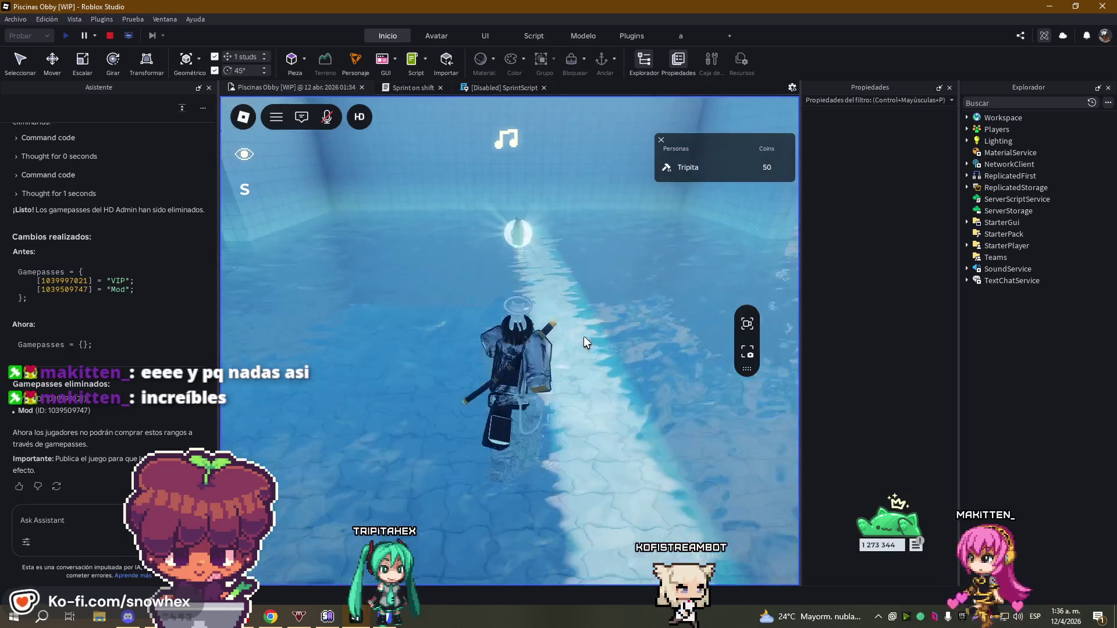
- Sprint along the long Room 3 lane to the far tiled wall and turn around the corner
key("a")
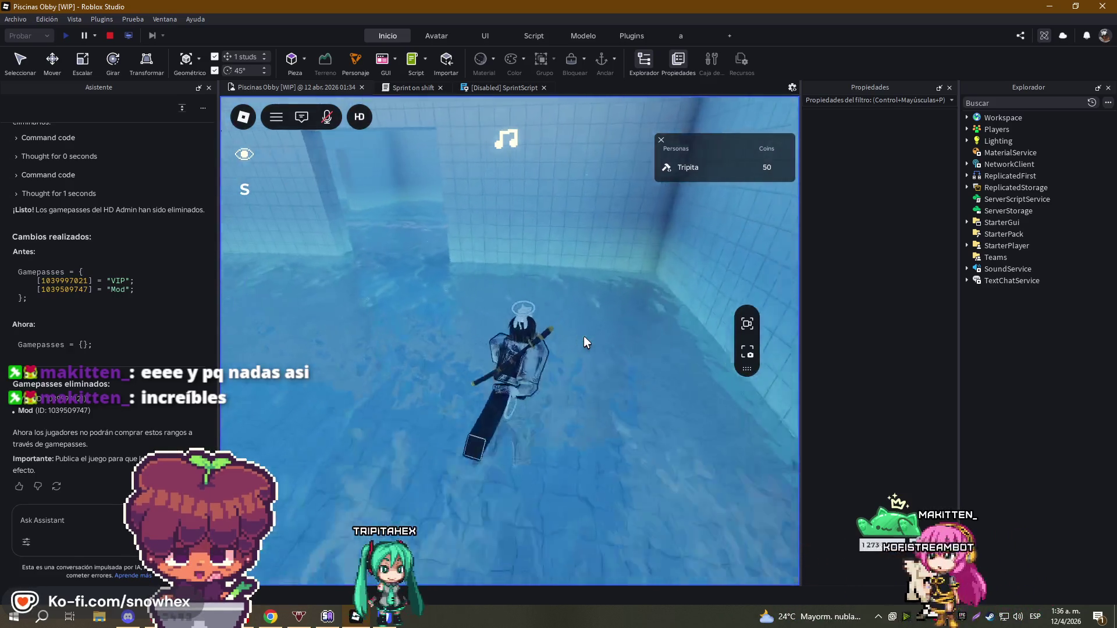
key("d")
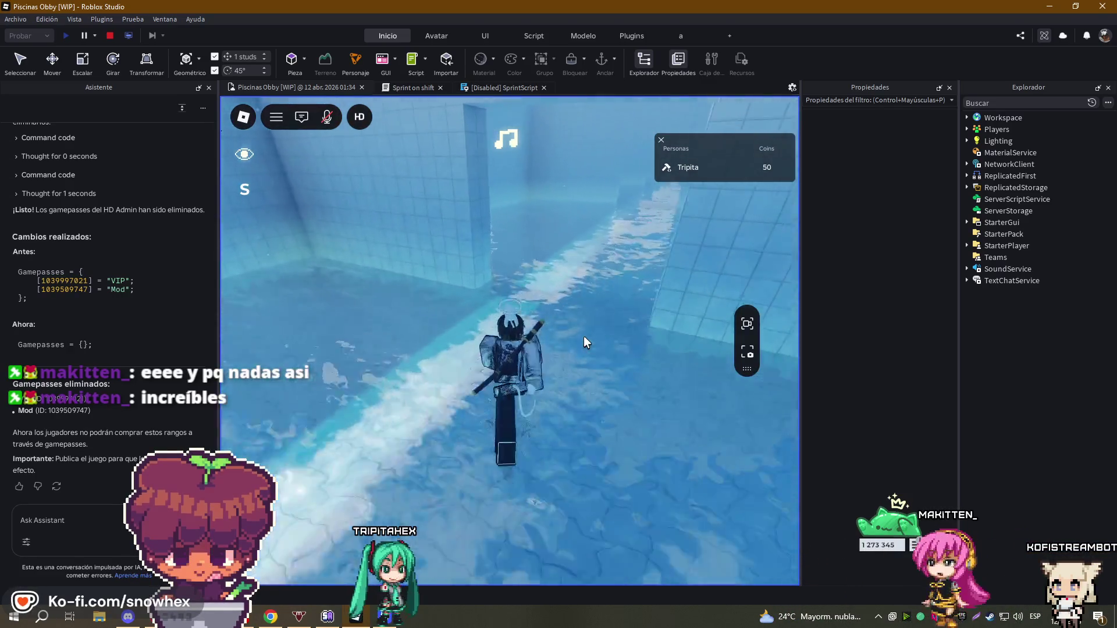
key("w")
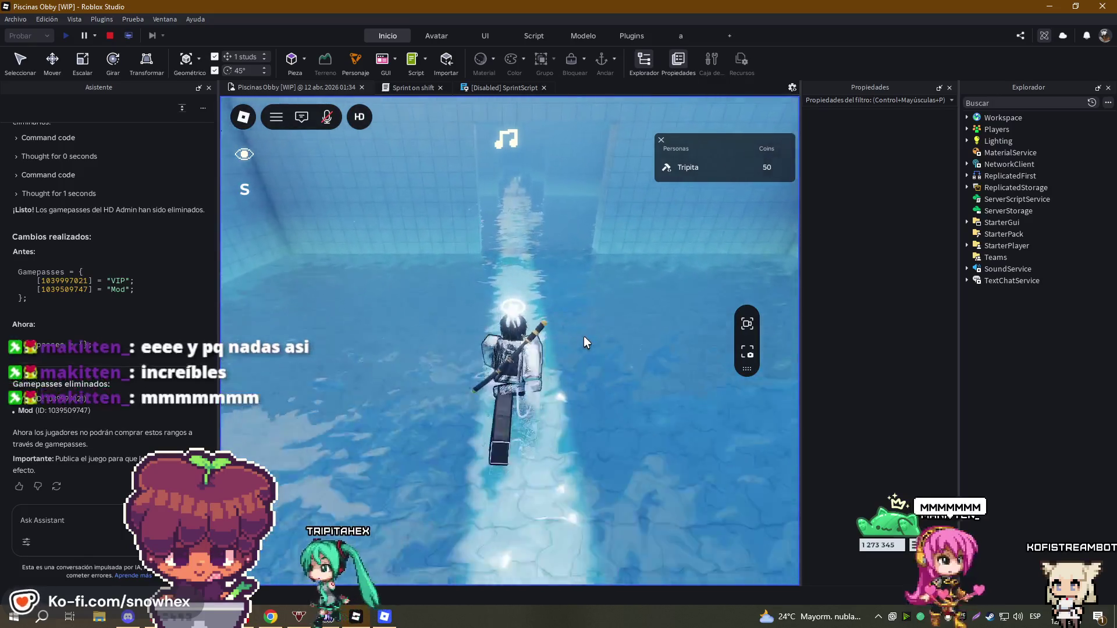
key("w")
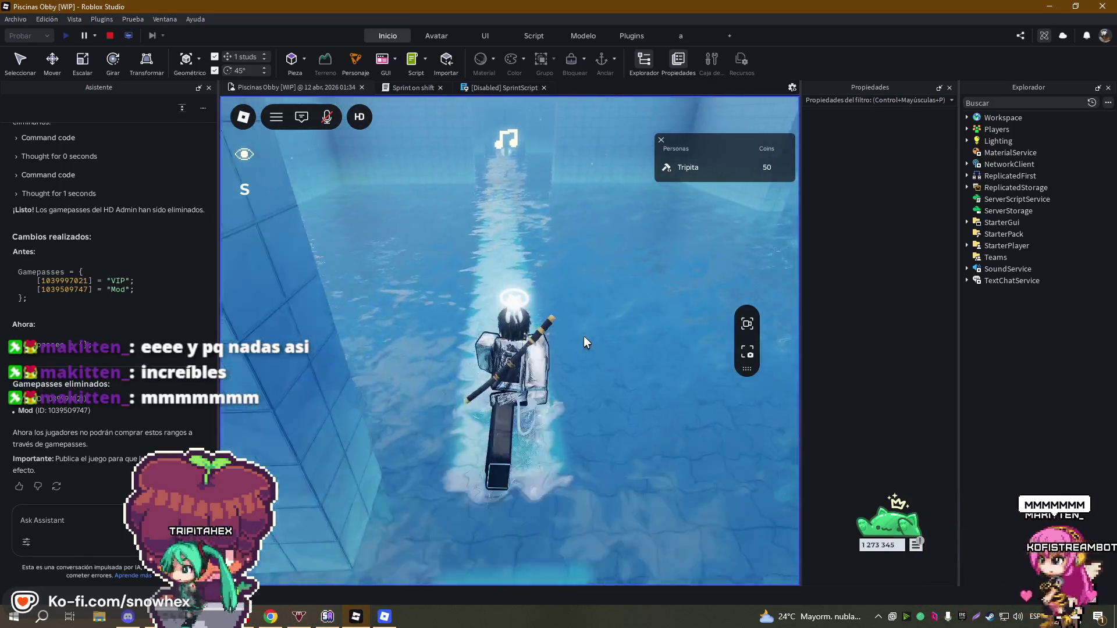
key("w")
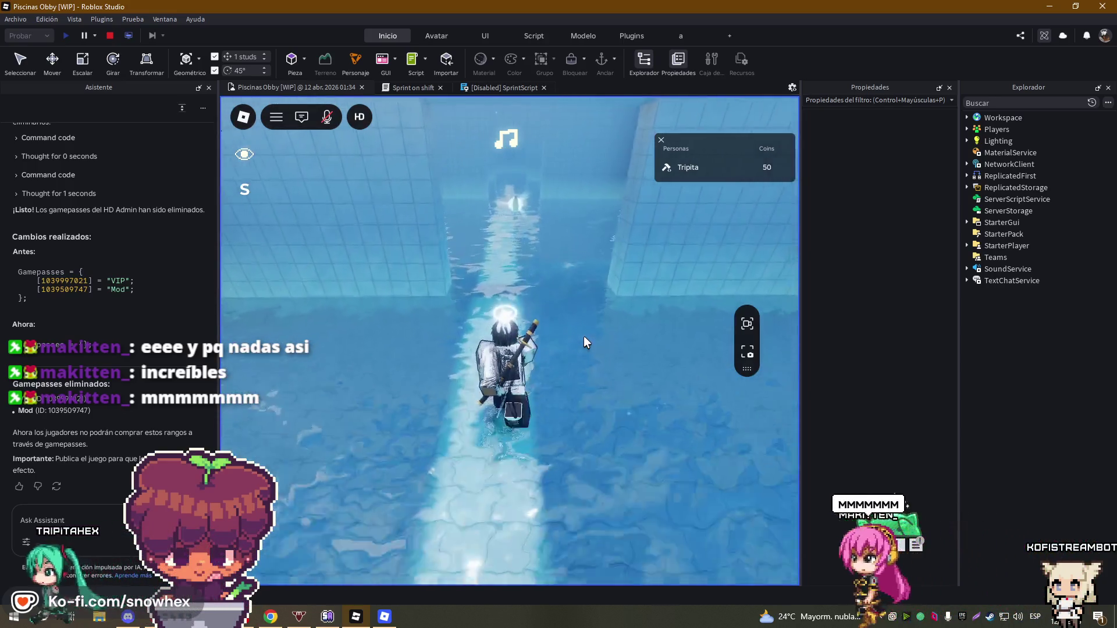
key("w")
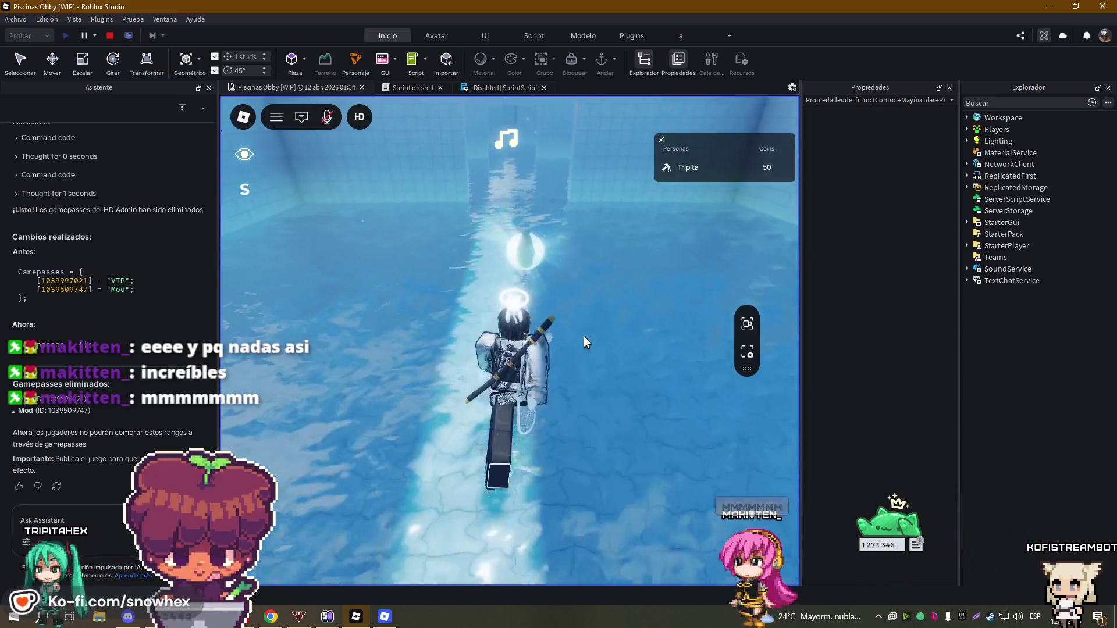
key("w")
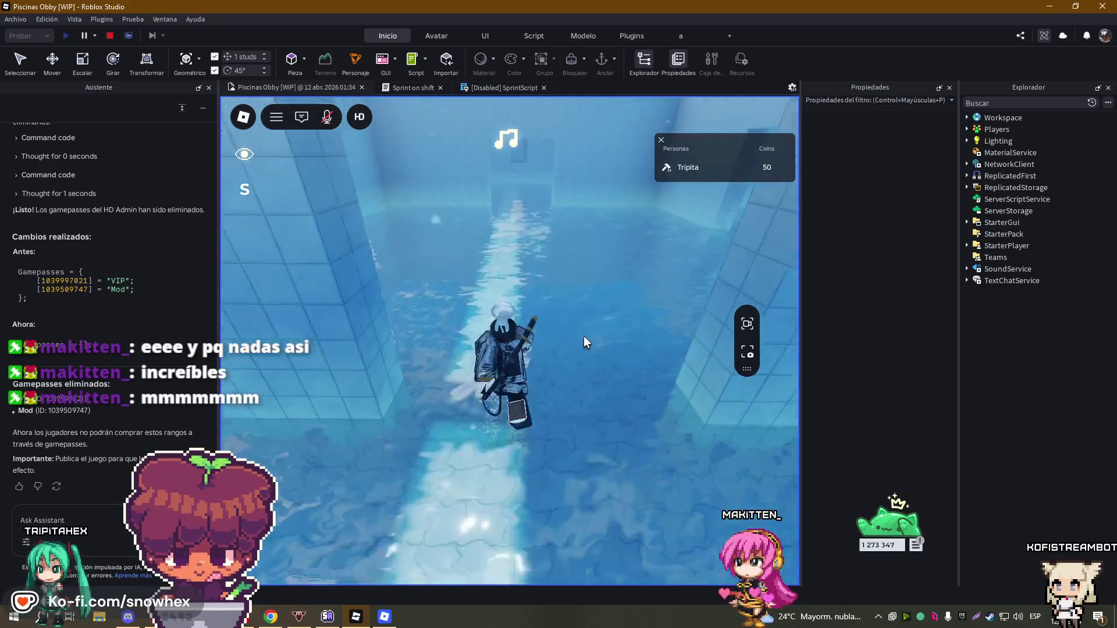
key("w")
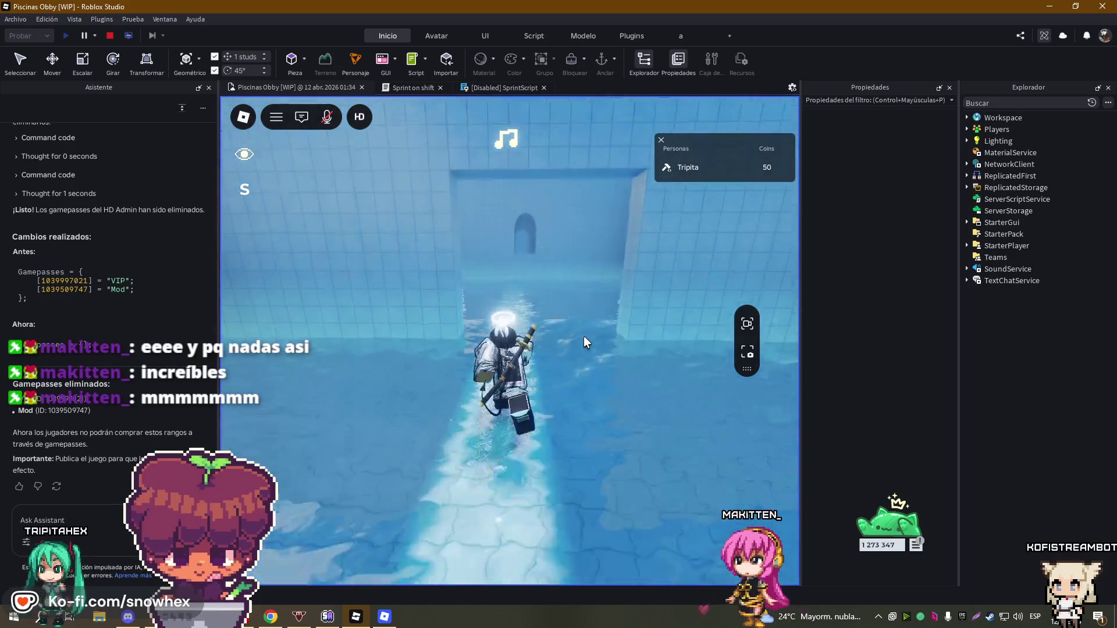
key("w")
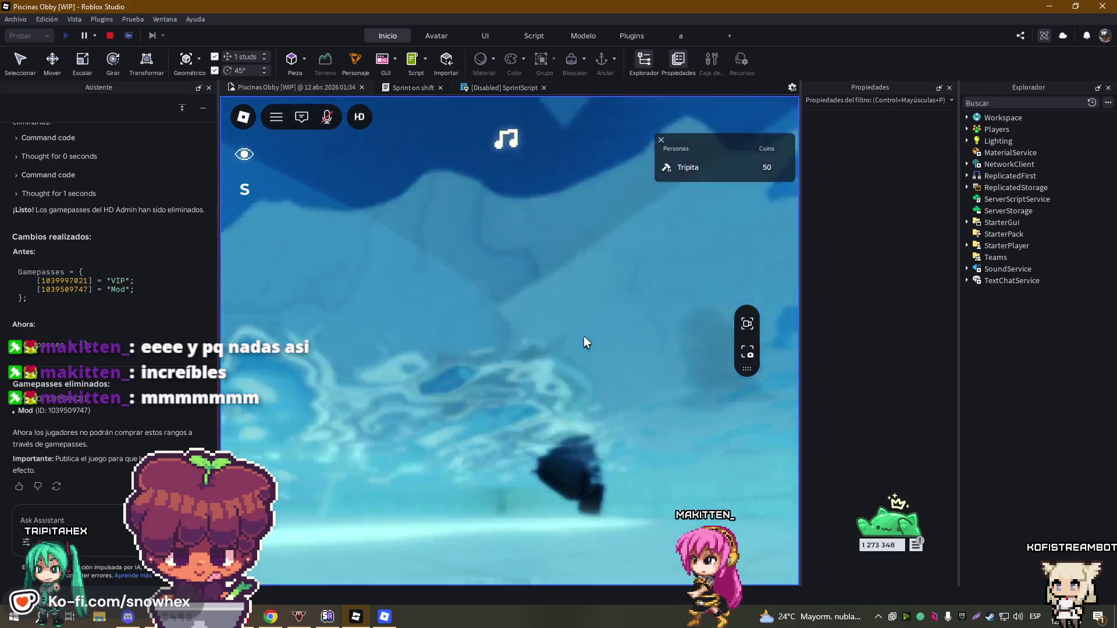
key("d")
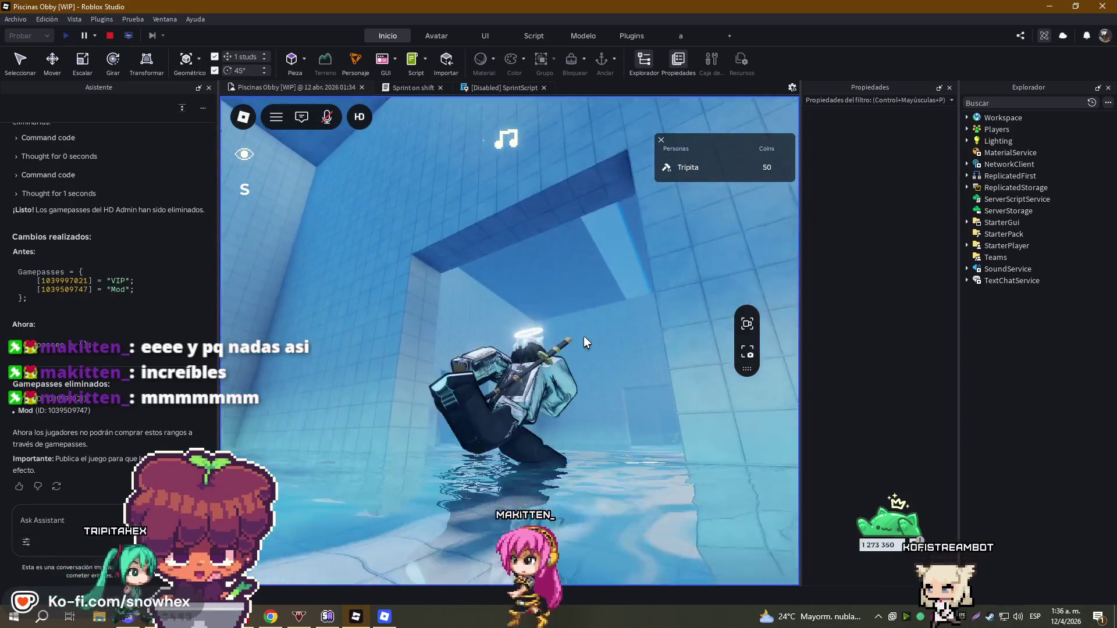
key("a")
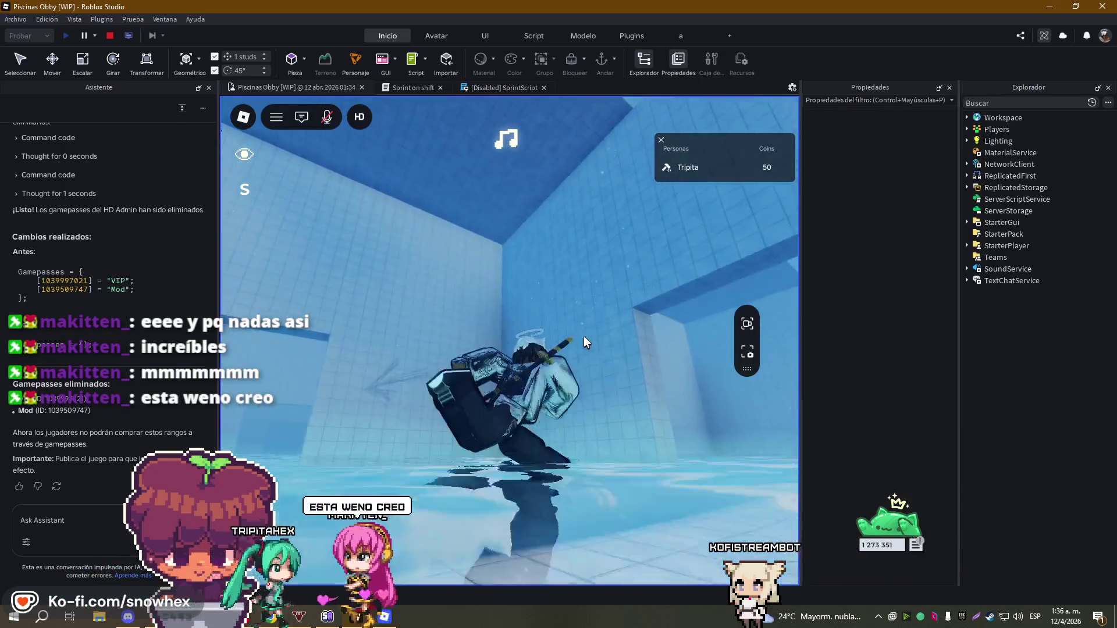
key("w")
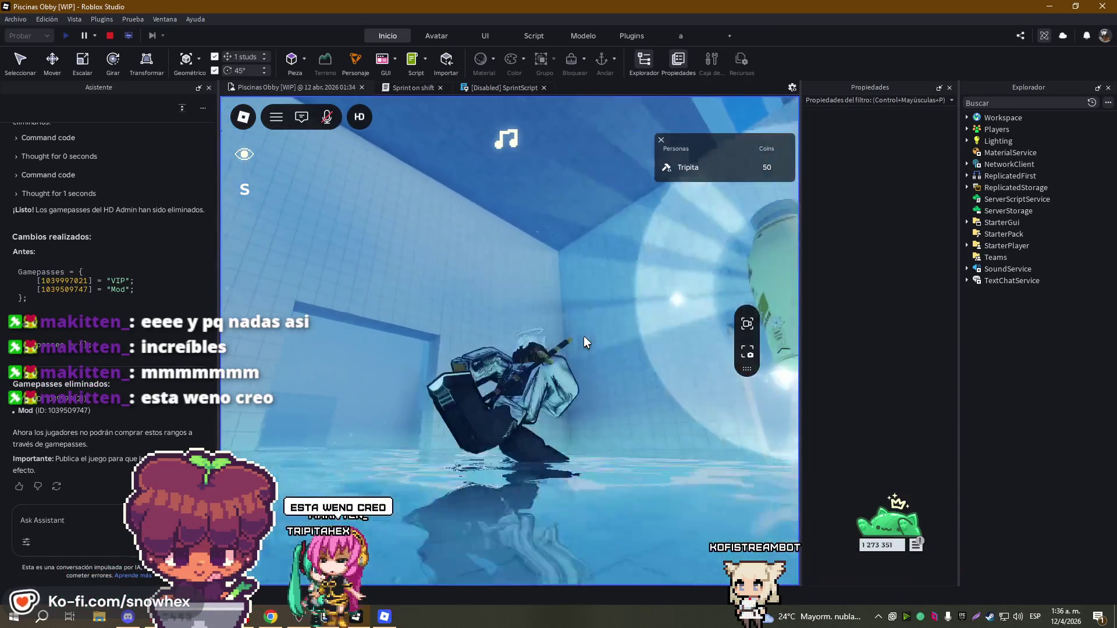
key("w")
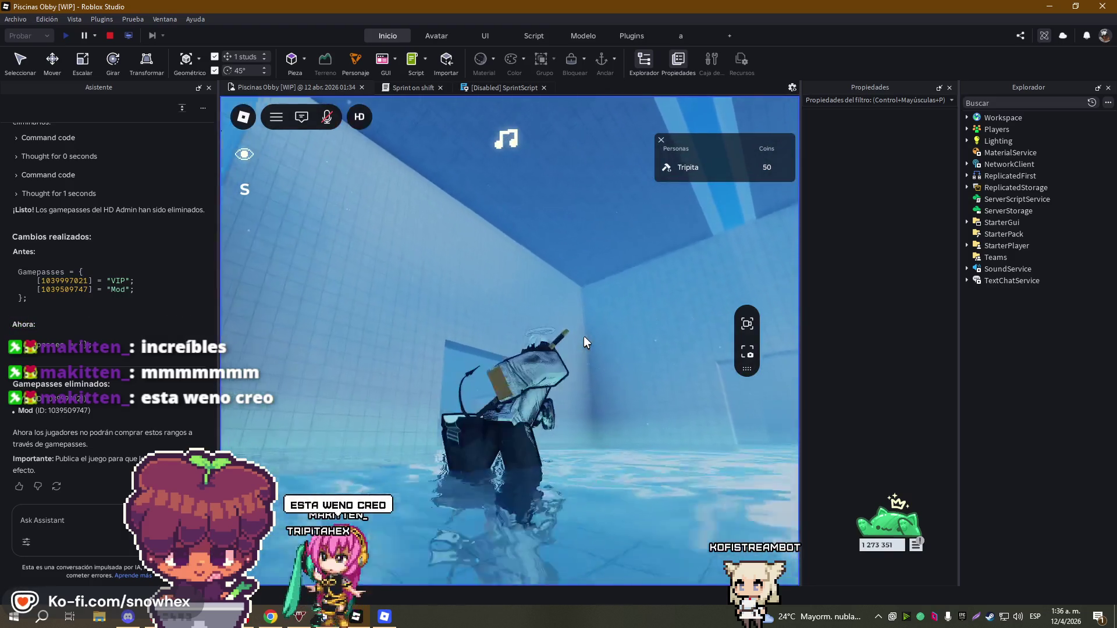
key("w")
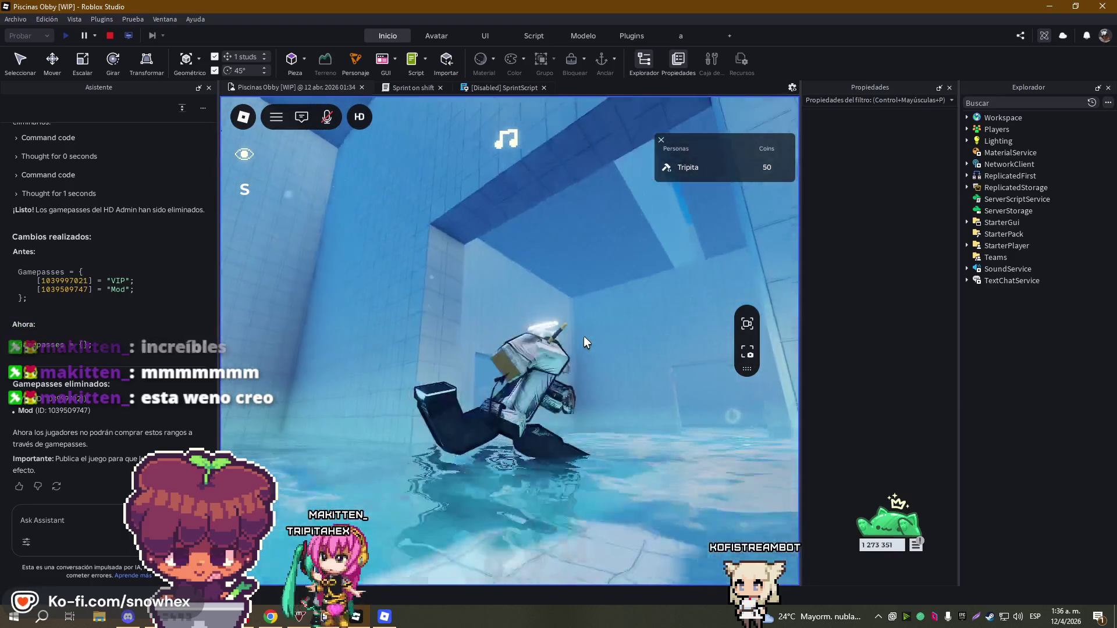
key("s")
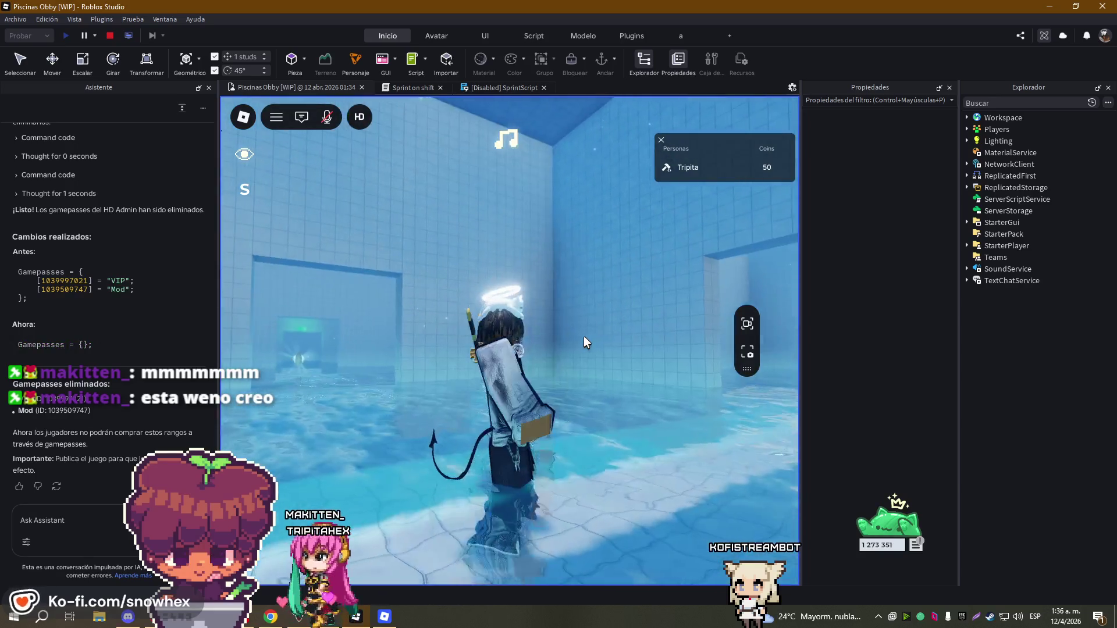
key("a")
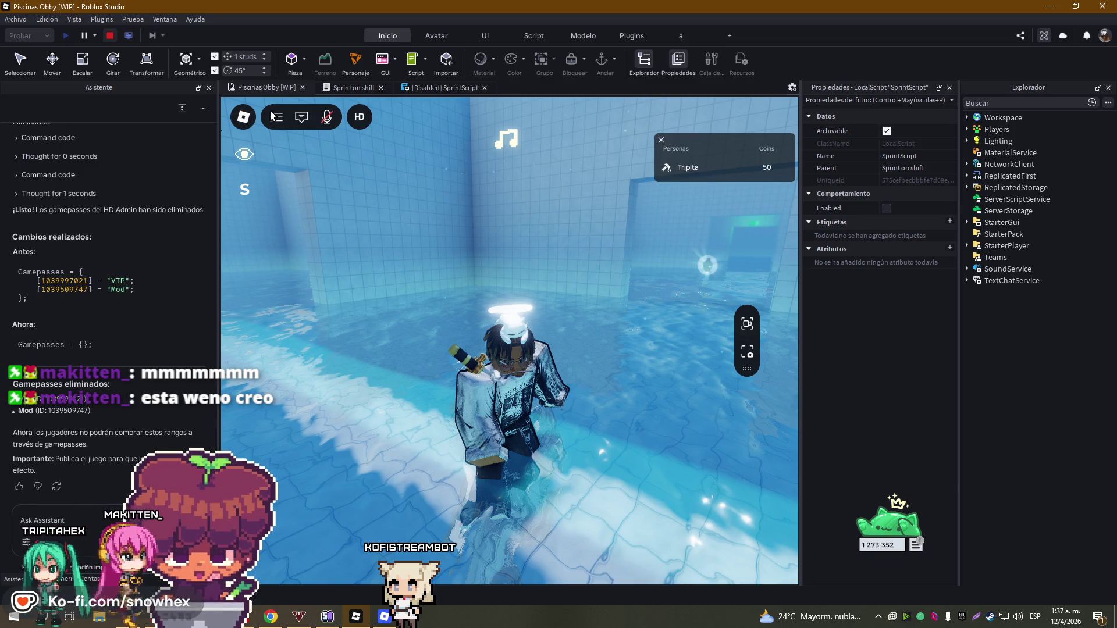
- Stop testing, publish Piscinas Obby via Archivo > Publicar en Roblox, and switch to the live game
key("shift+F5")
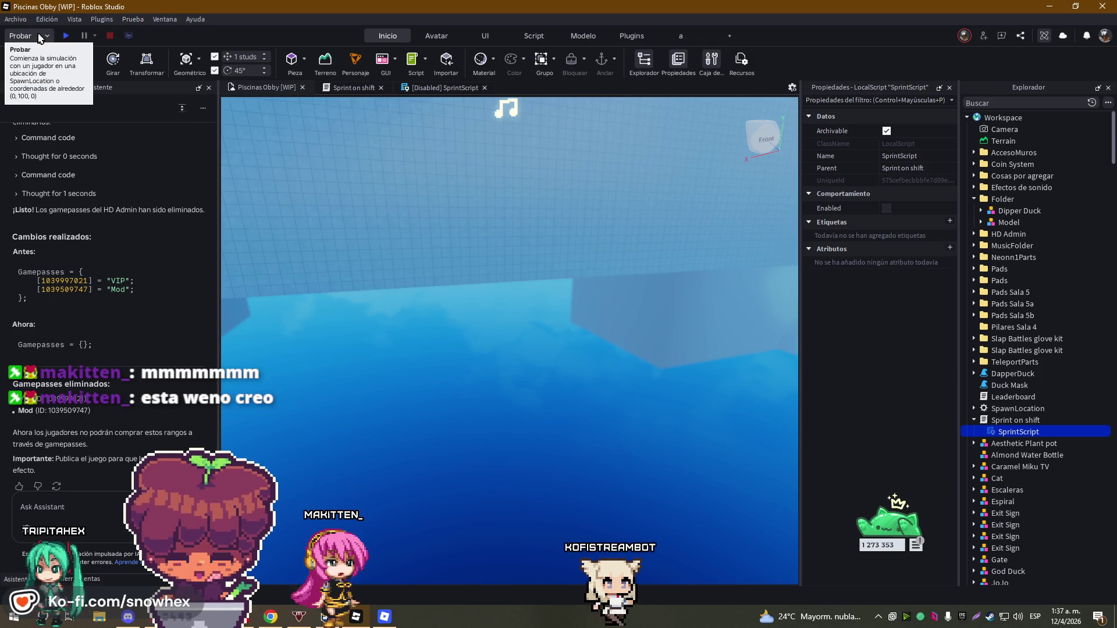
left_click(16, 19)
left_click(84, 169)
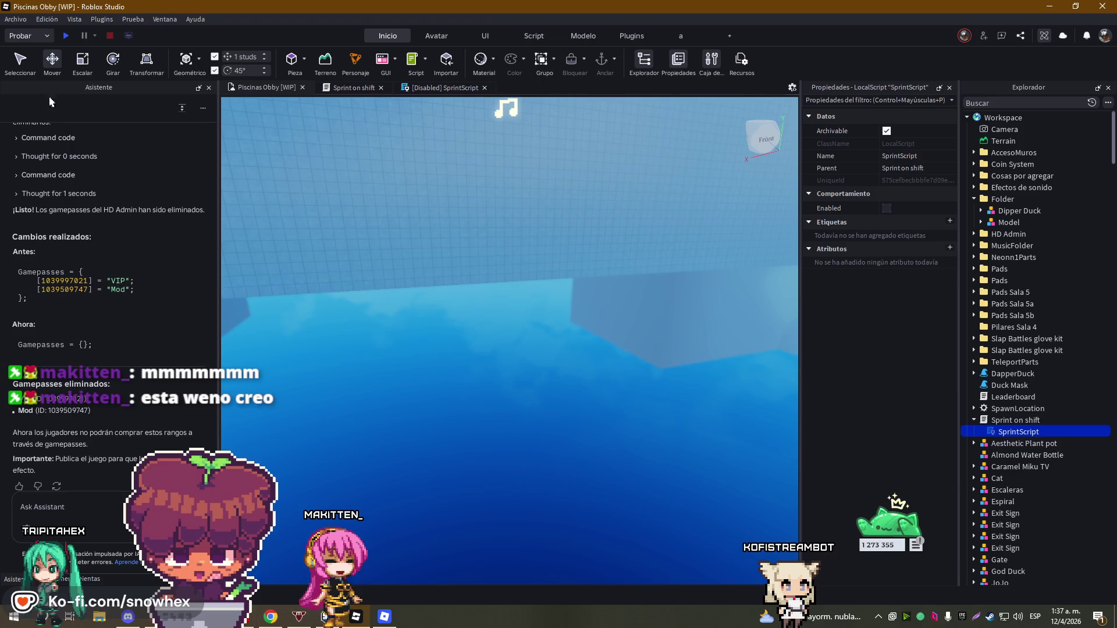
left_click(16, 20)
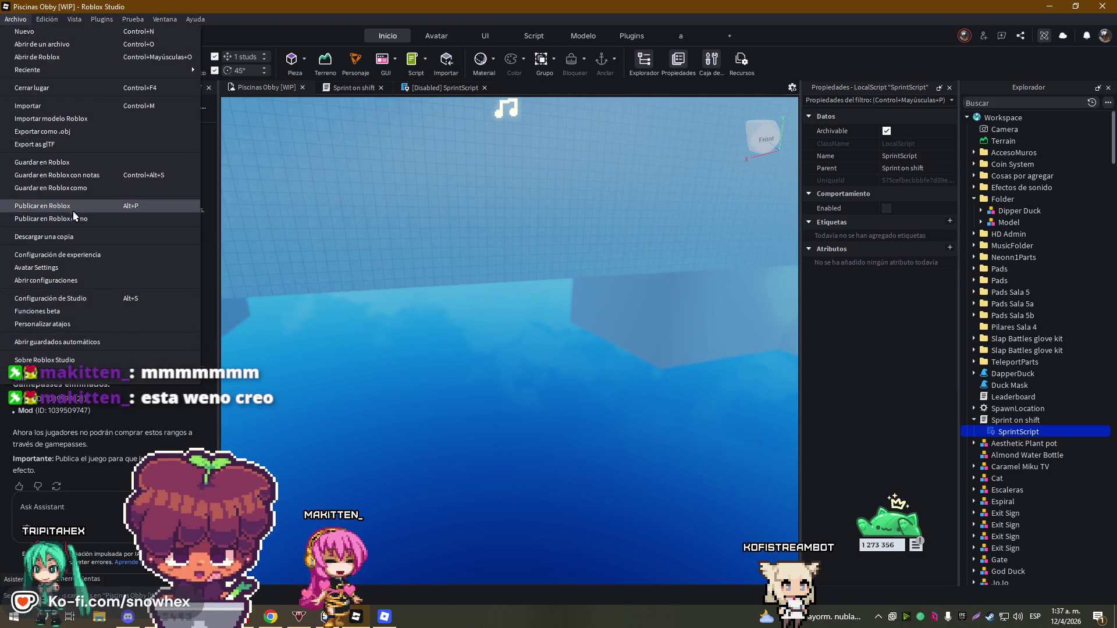
left_click(75, 212)
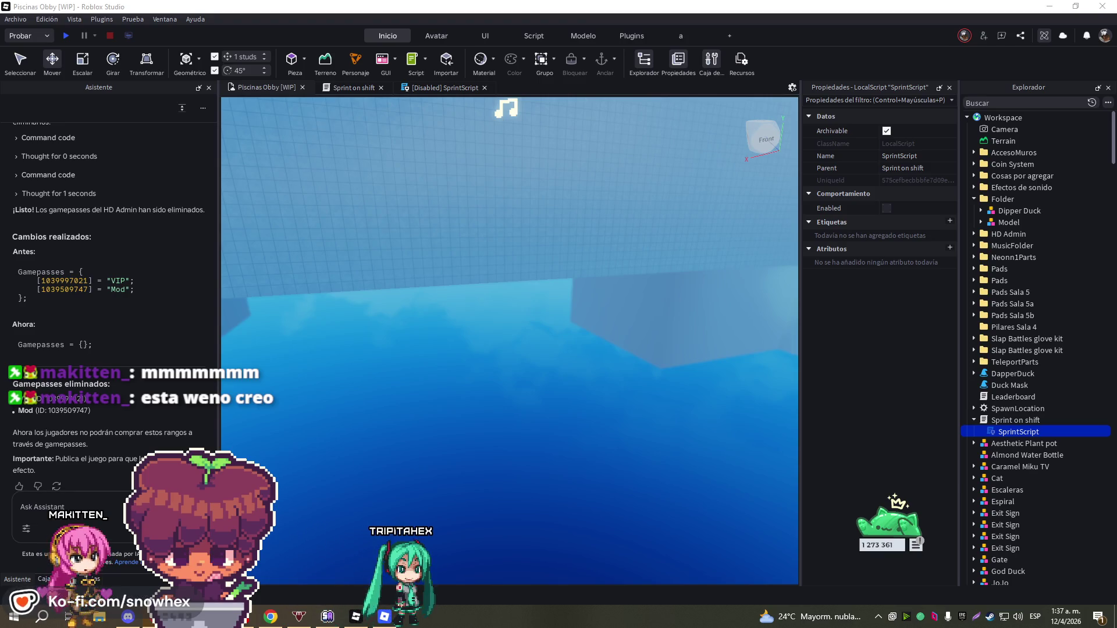
key("alt+Tab")
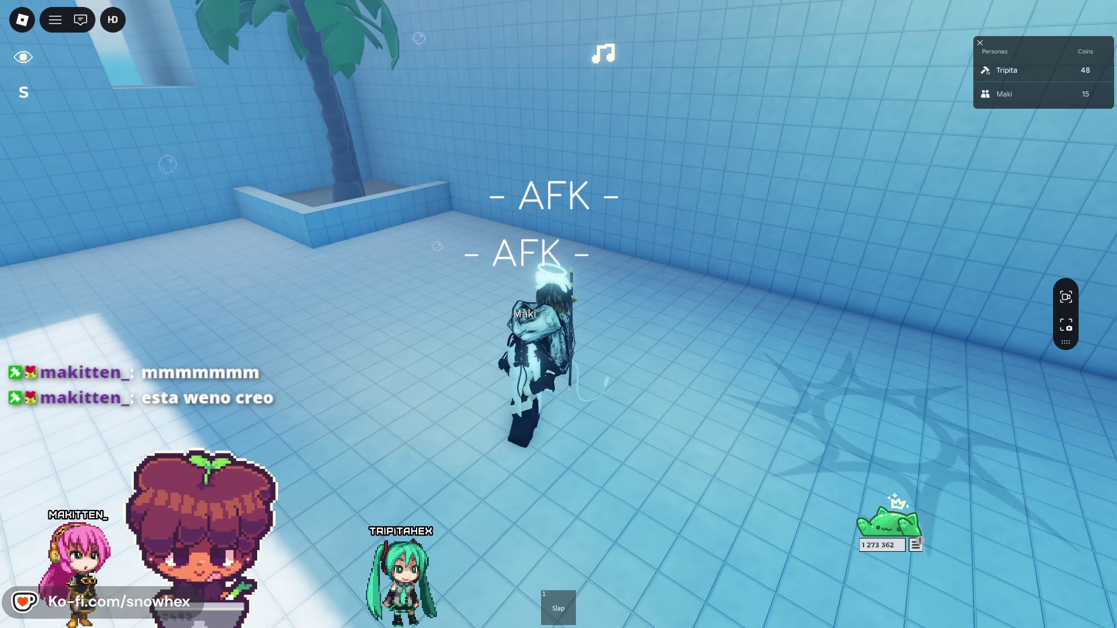
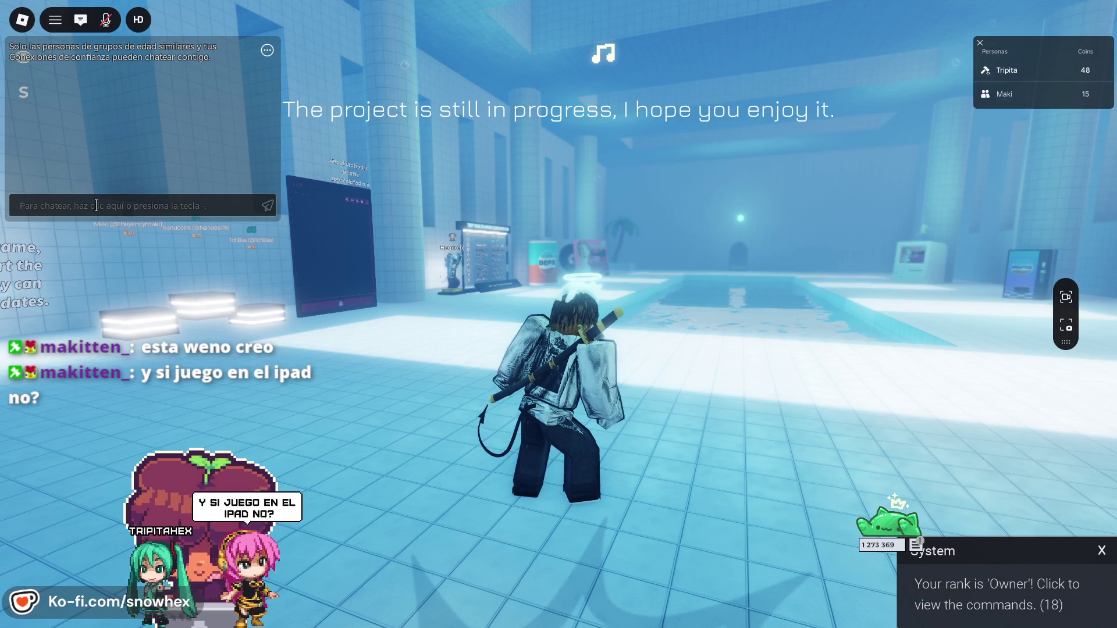
- Enable ;fly and fly from the pool lobby through the tunnel across Room 1
type("fly")
key("Return")
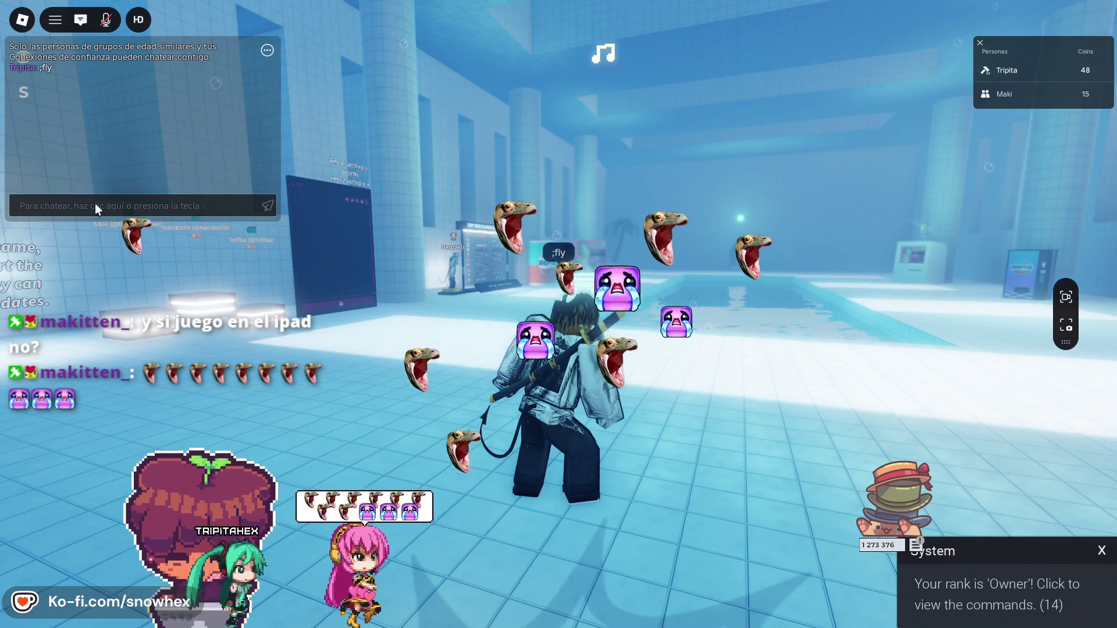
key("w")
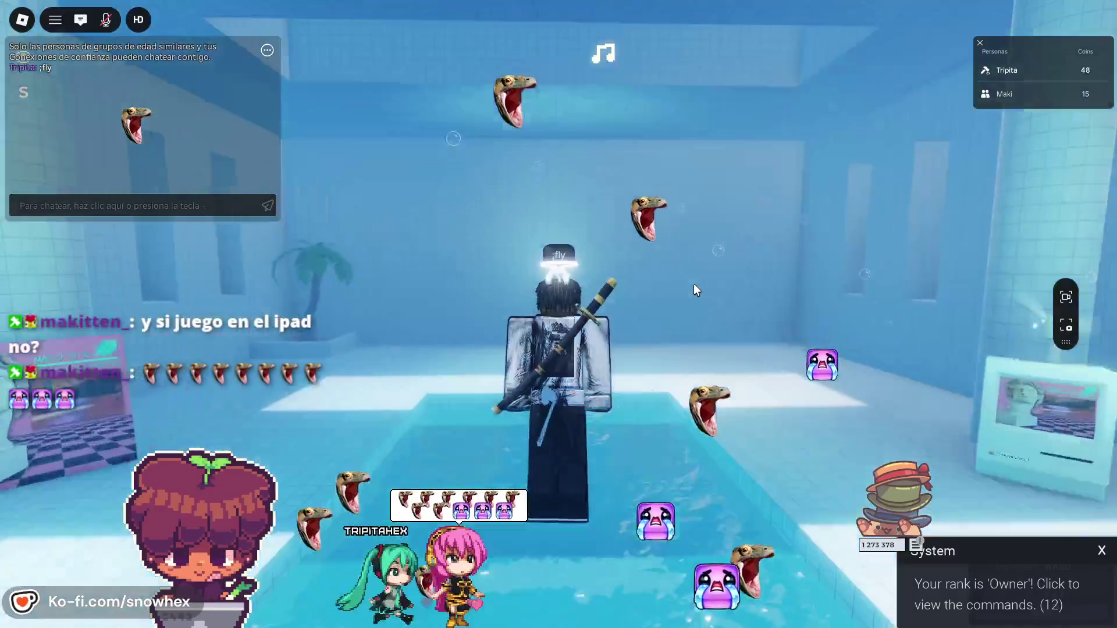
key("w")
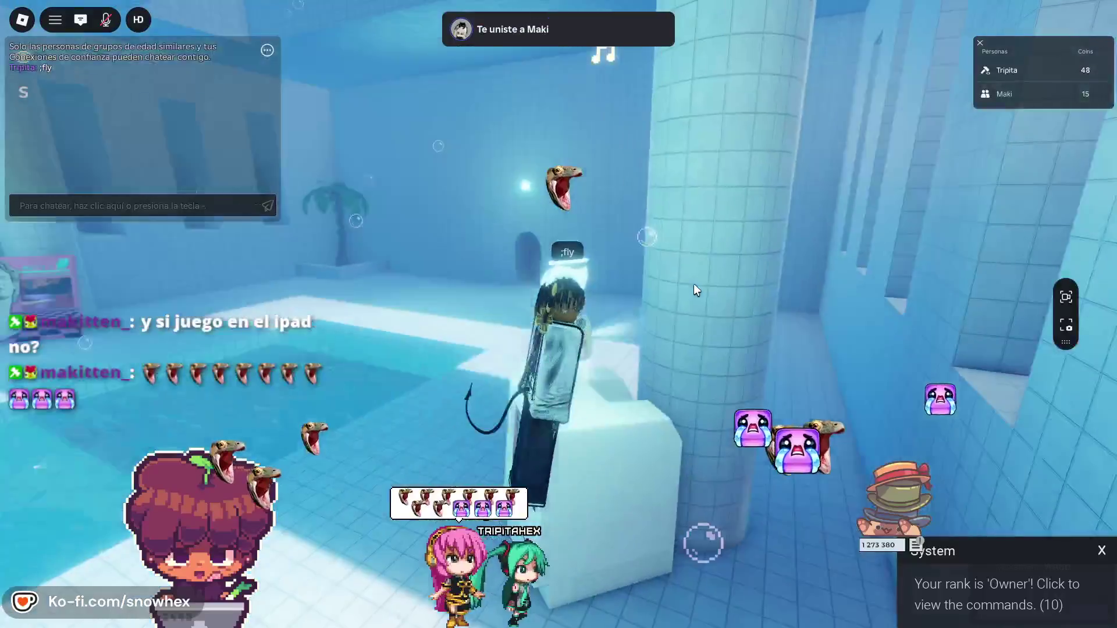
key("w")
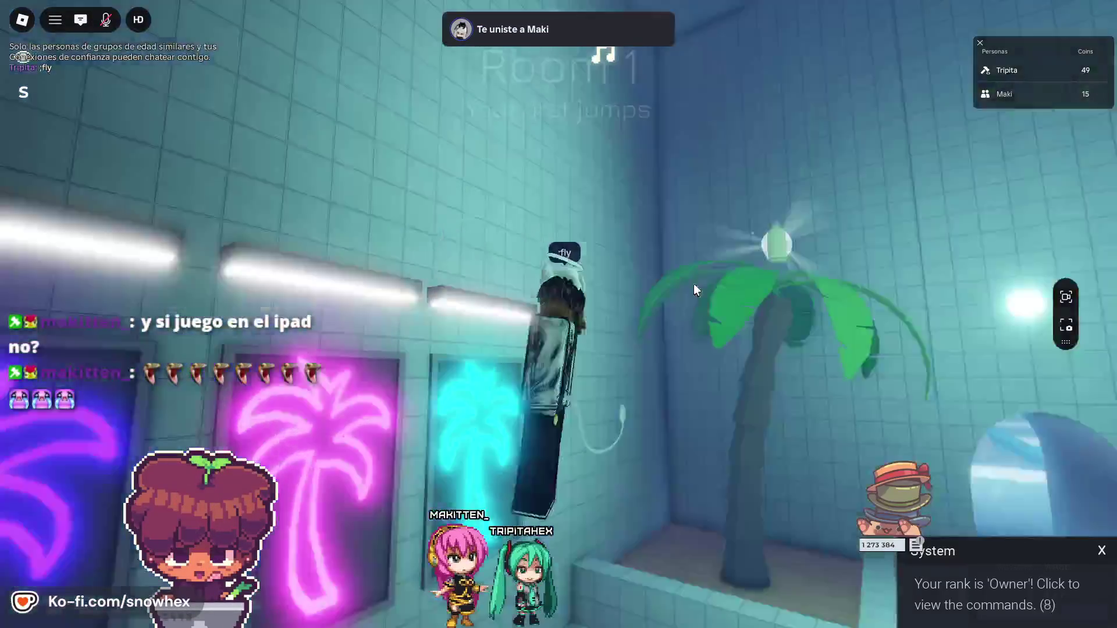
key("w")
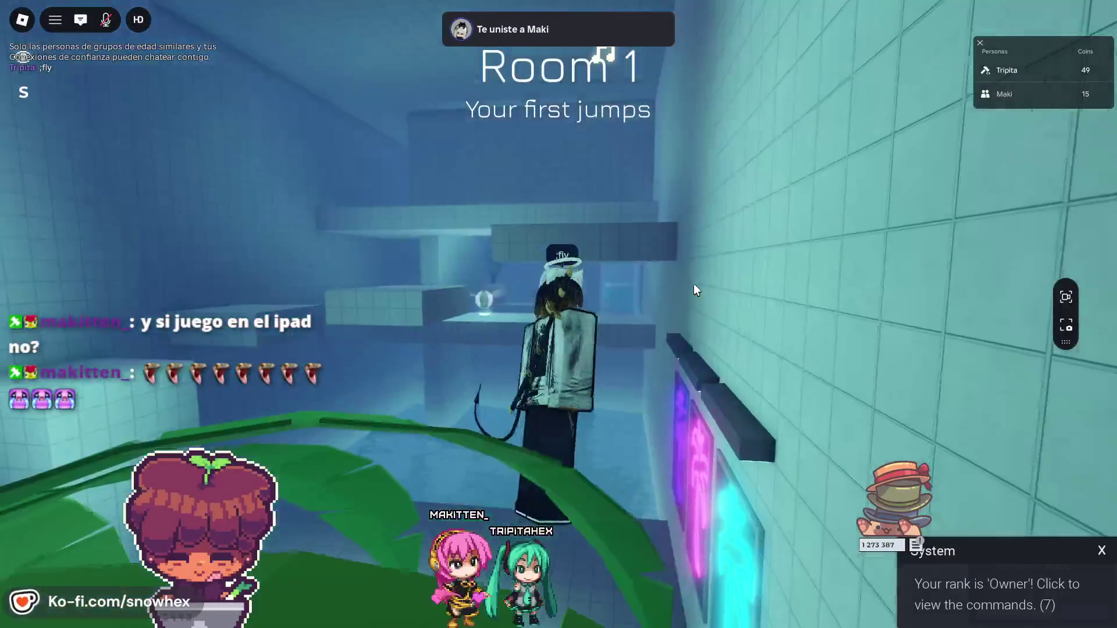
key("w")
key("w")
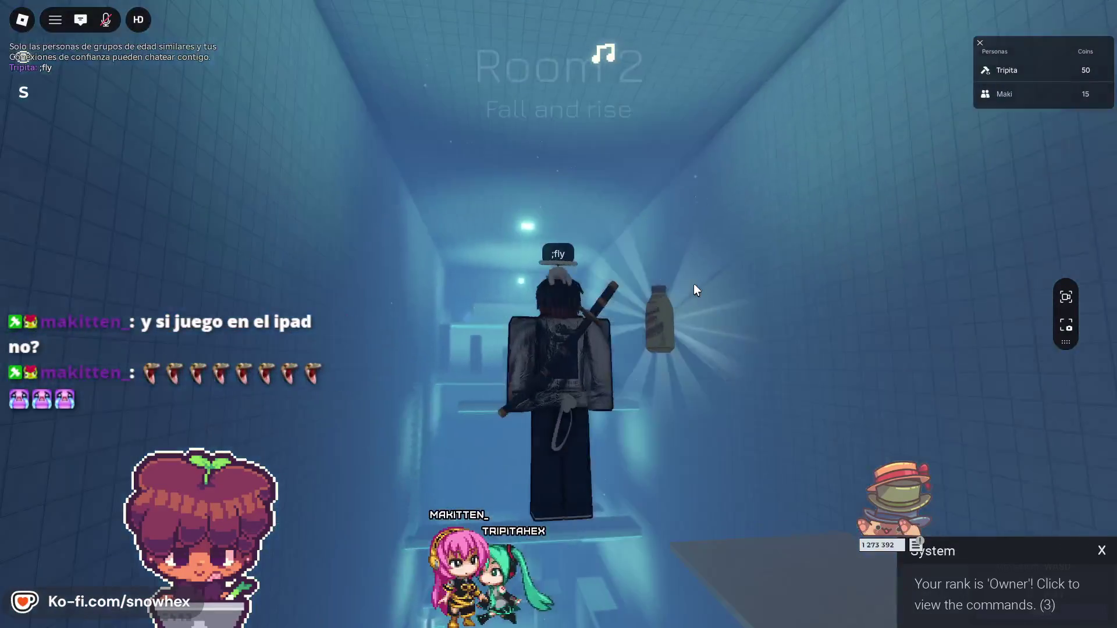
- Fly down the Room 2 corridor and settle on the glowing pillar top
key("w")
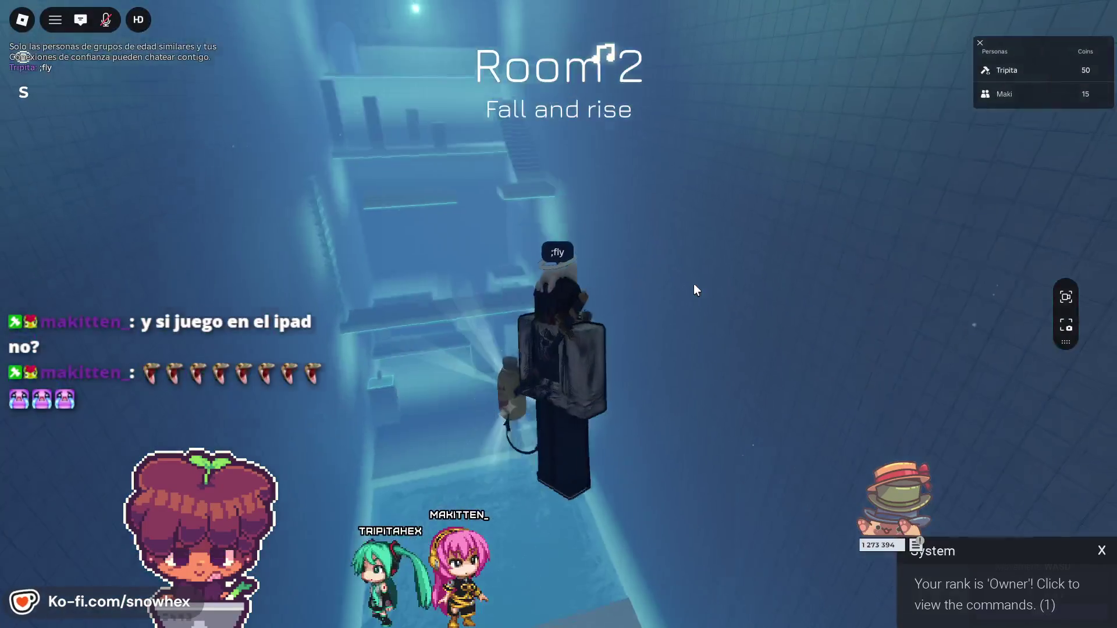
key("w")
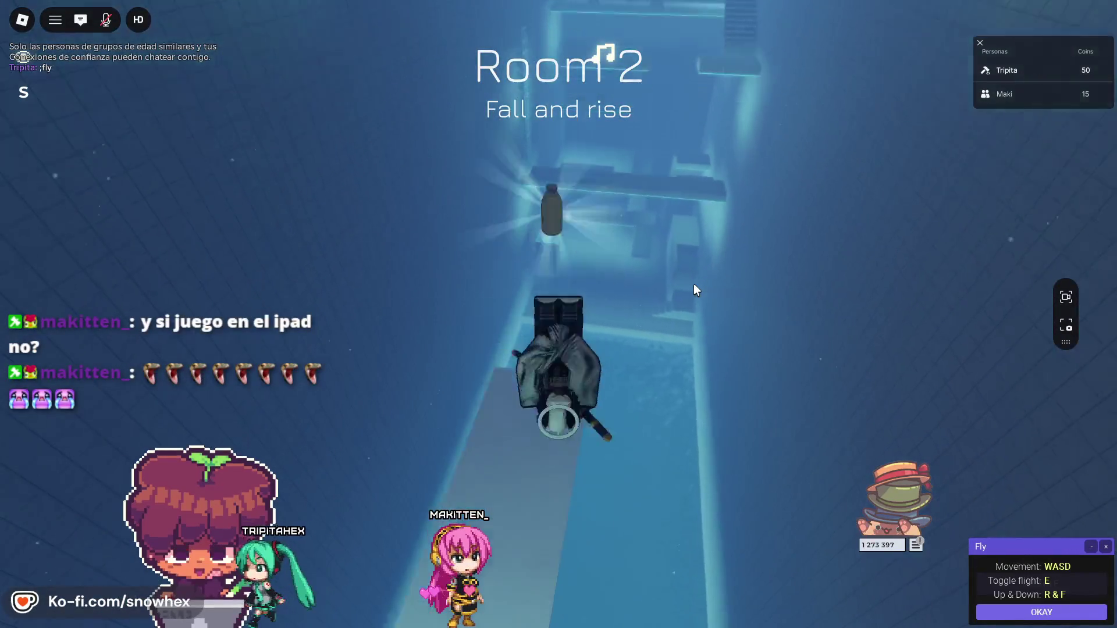
key("w")
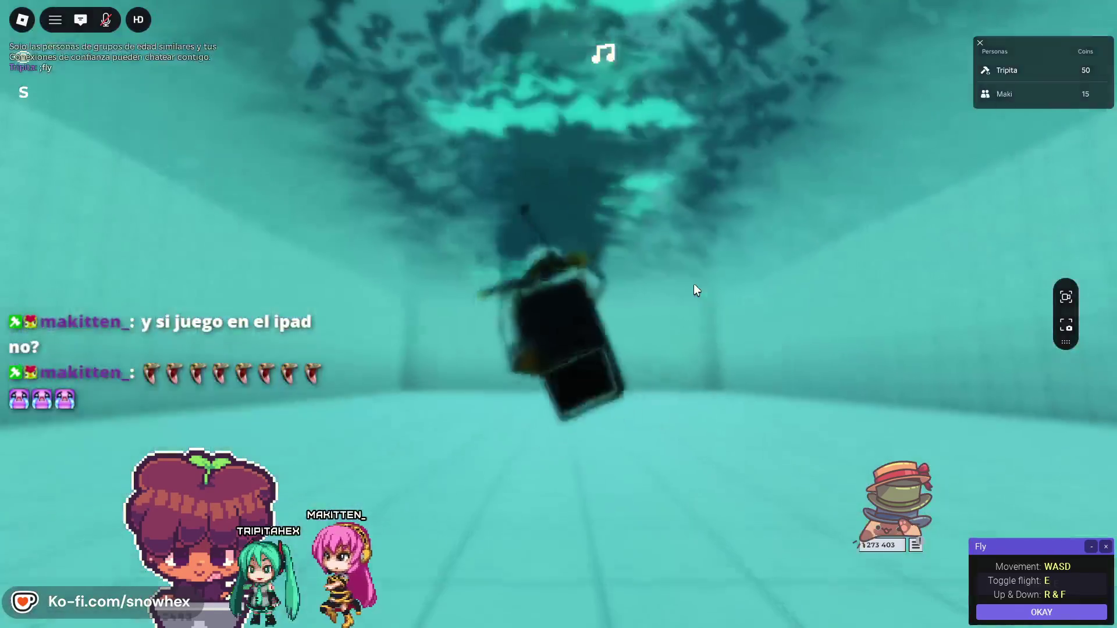
key("w")
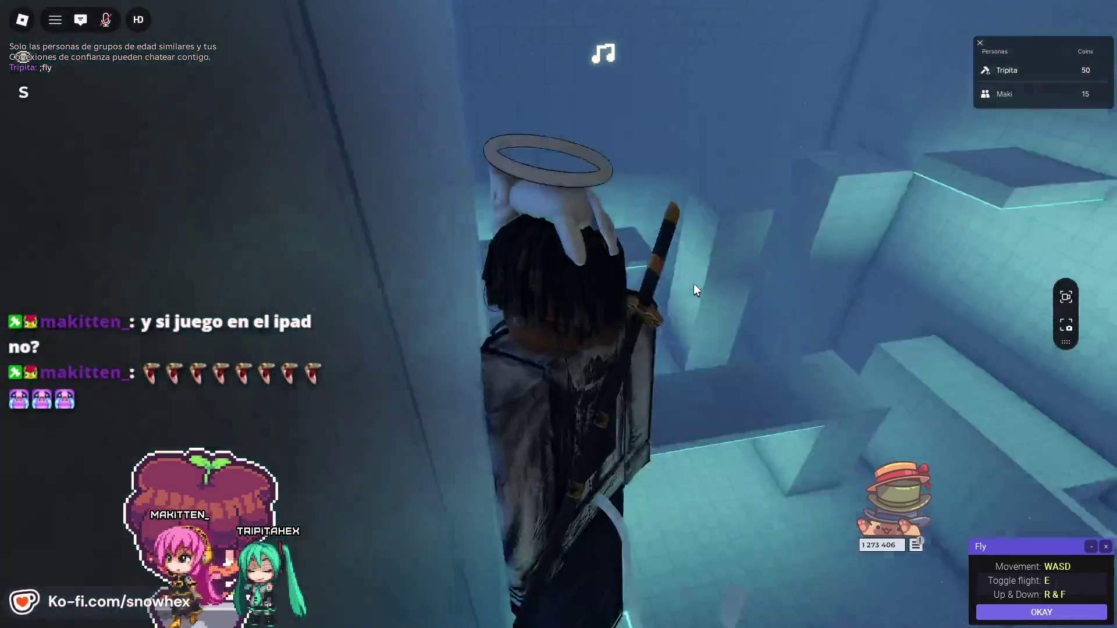
key("s")
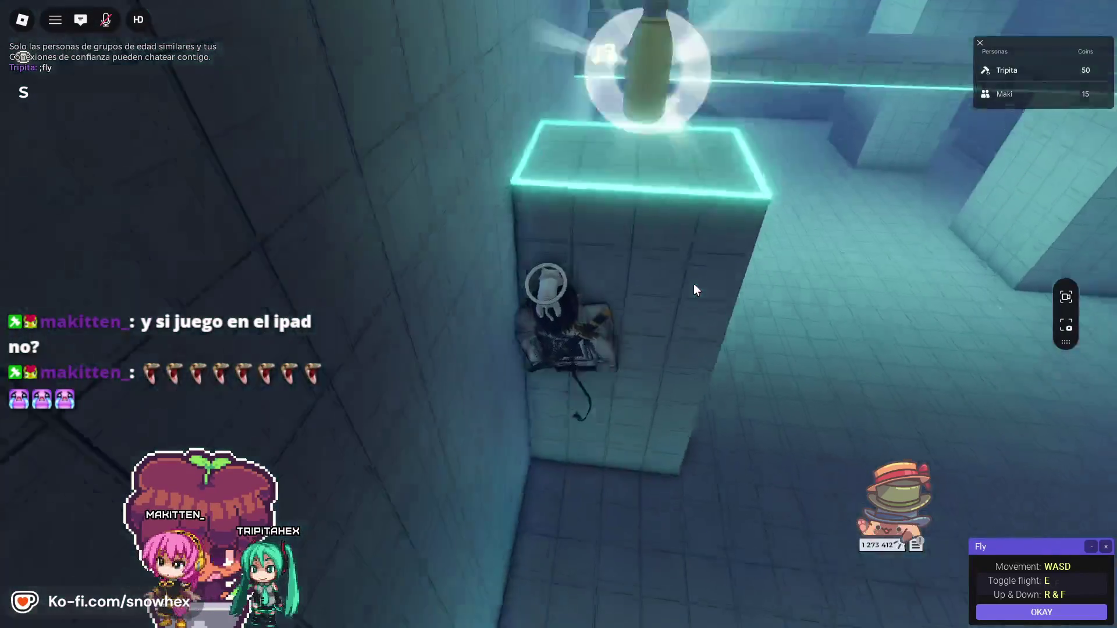
key("s")
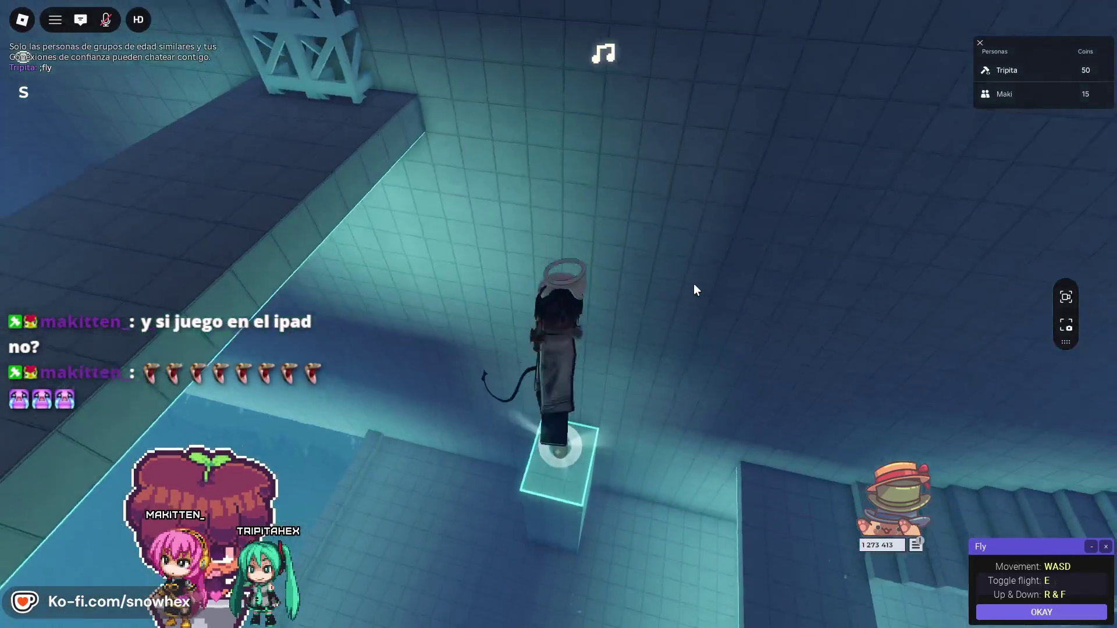
key("s")
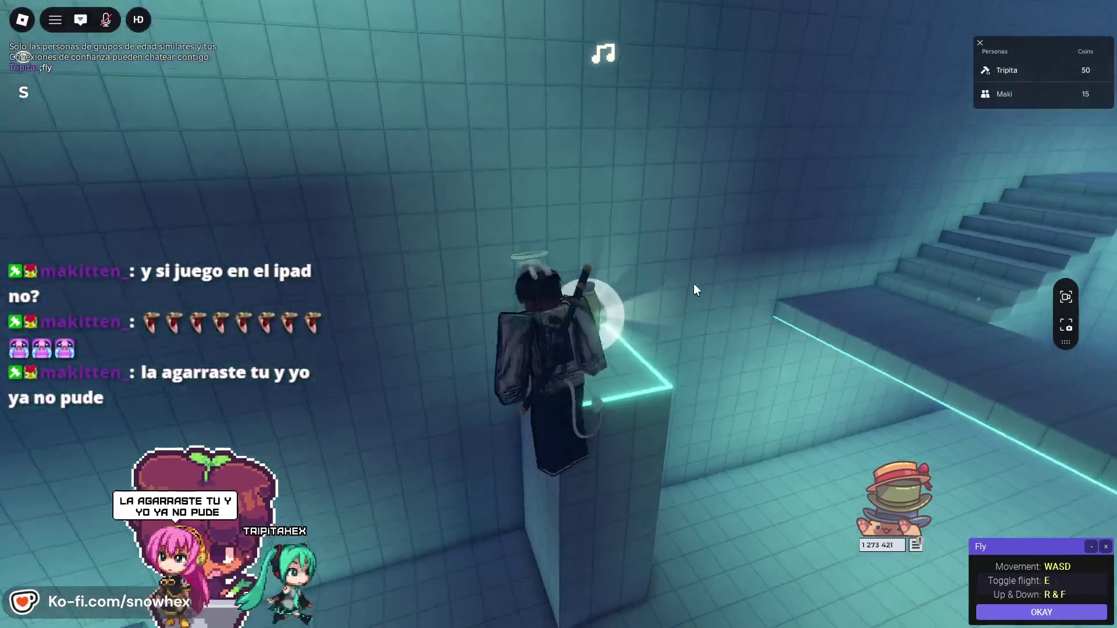
key("s")
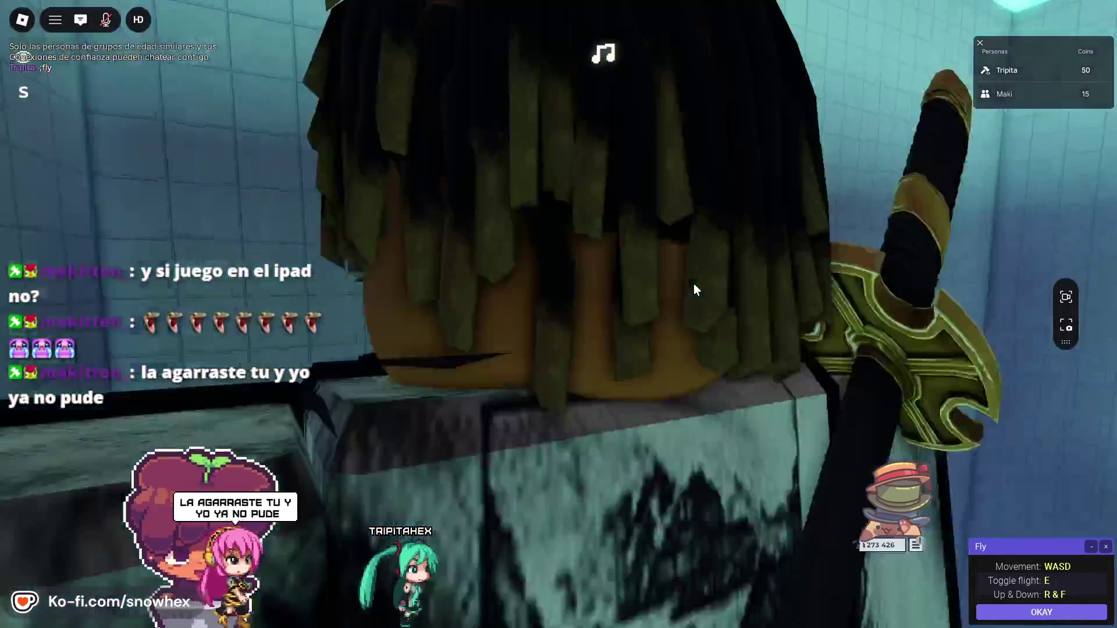
key("s")
key("s")
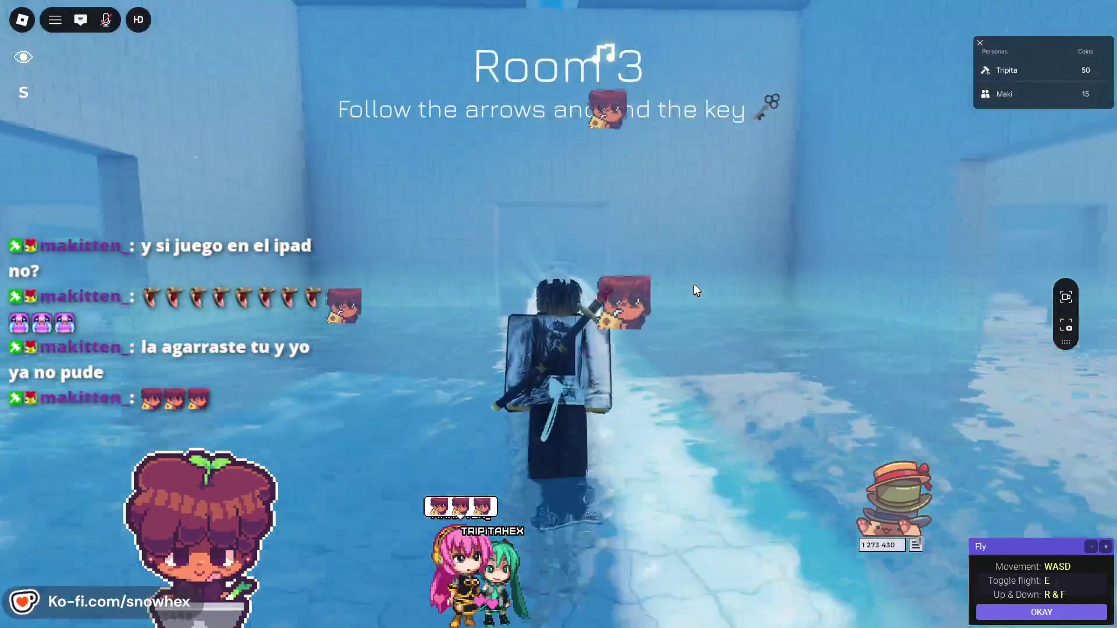
- Fly across the blue pool room, grabbing the glowing bottle, into the tiled corridor
key("s")
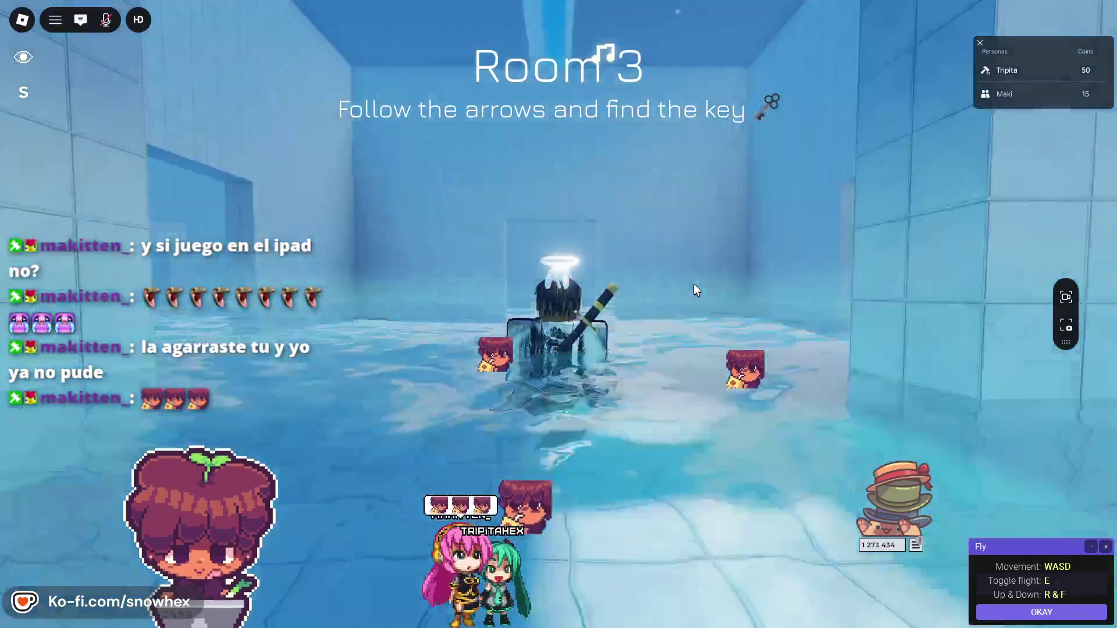
key("s")
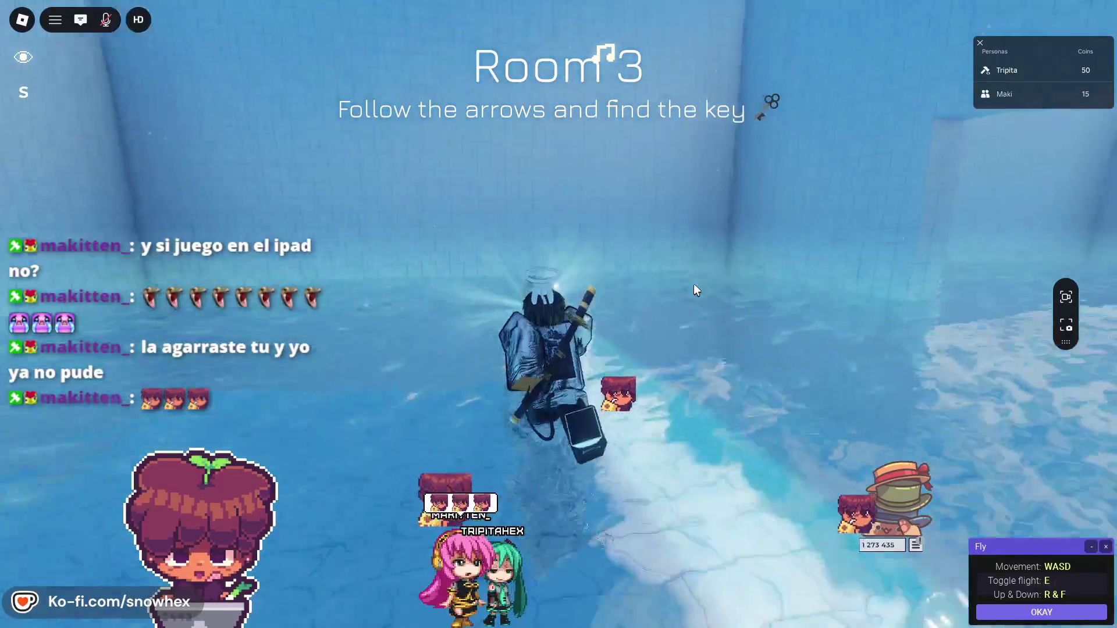
key("s")
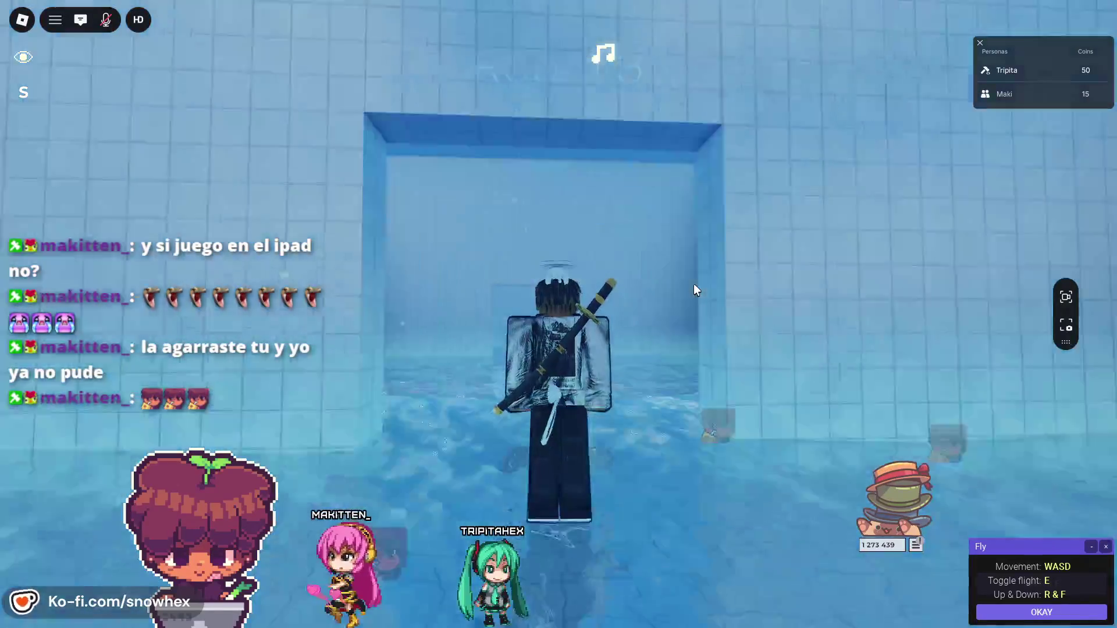
key("s")
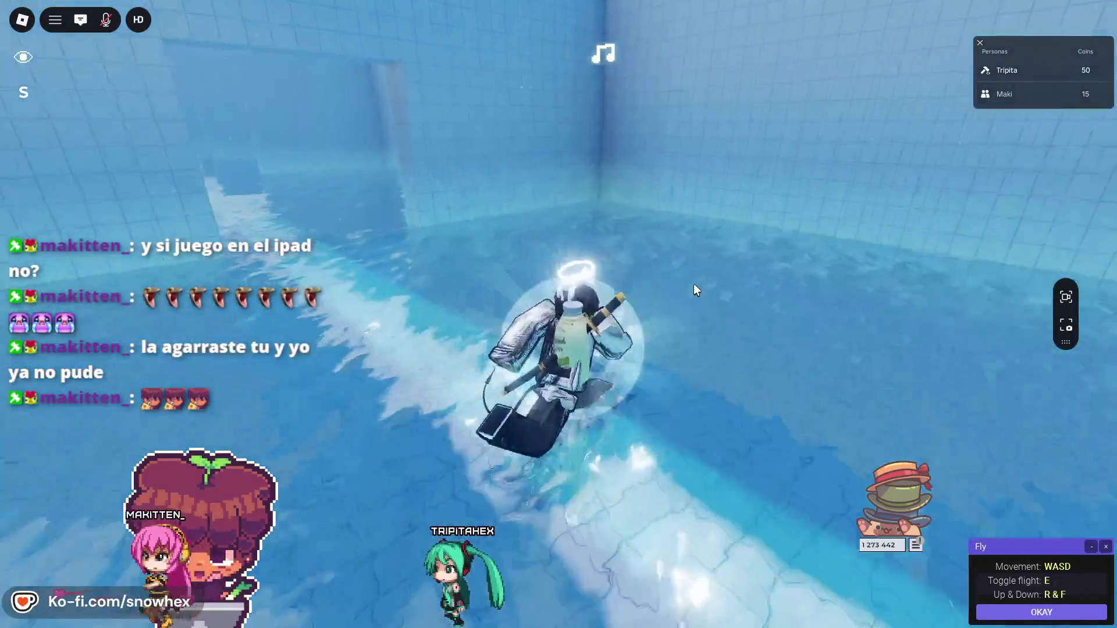
key("s")
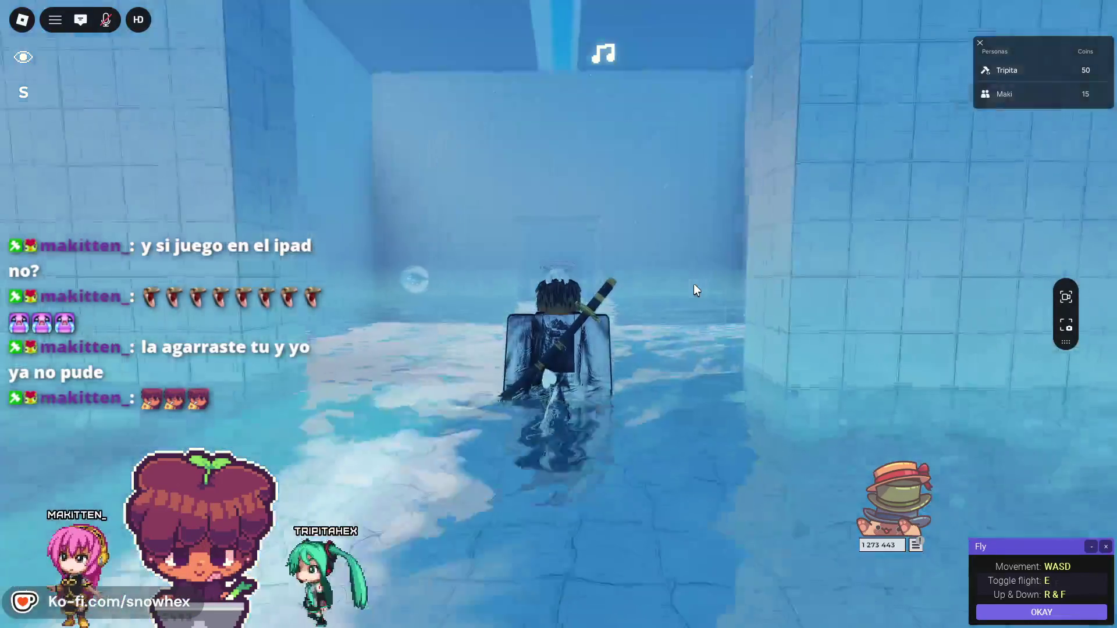
key("s")
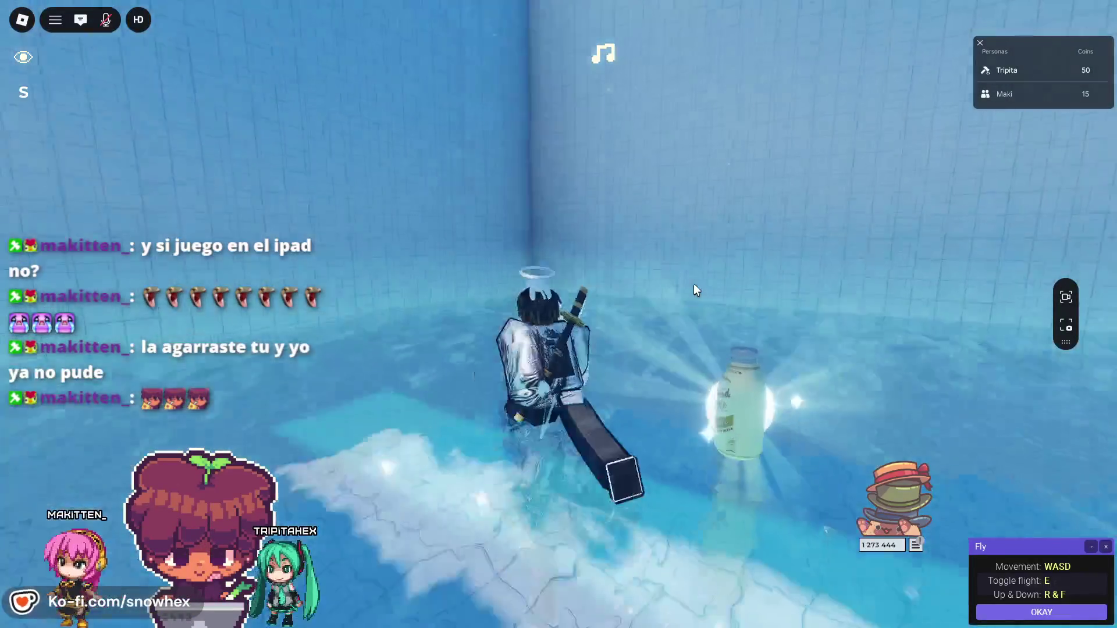
key("s")
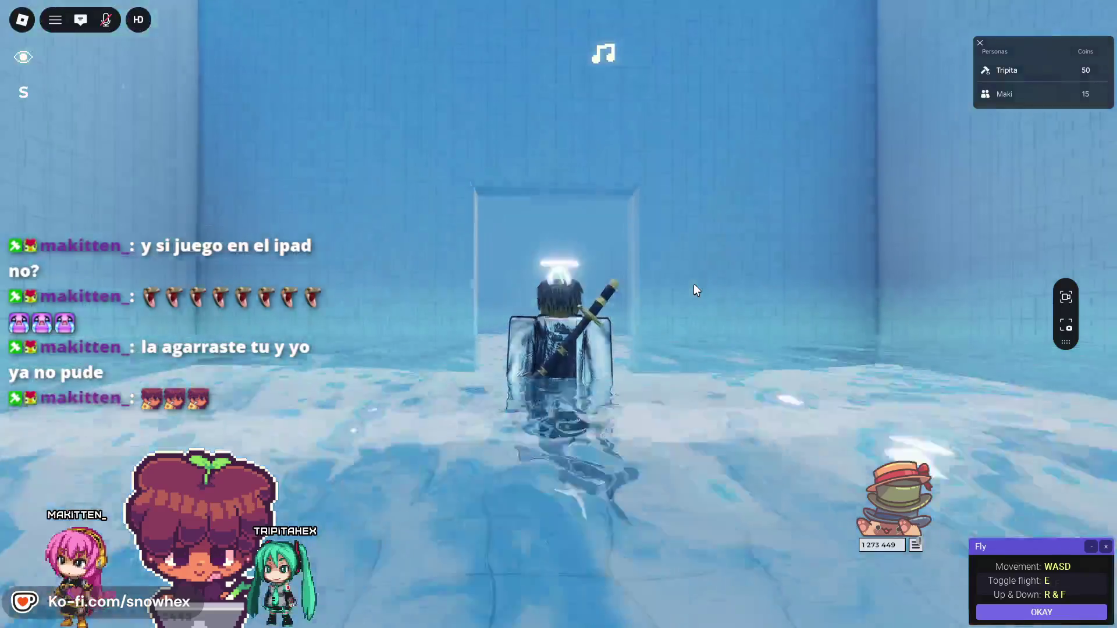
key("s")
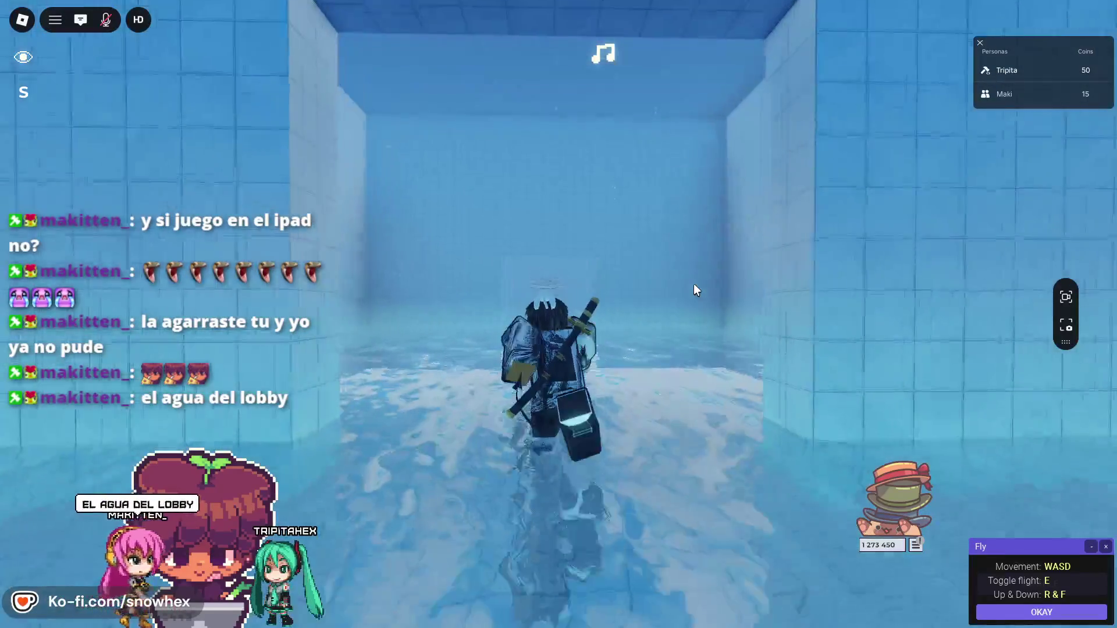
key("s")
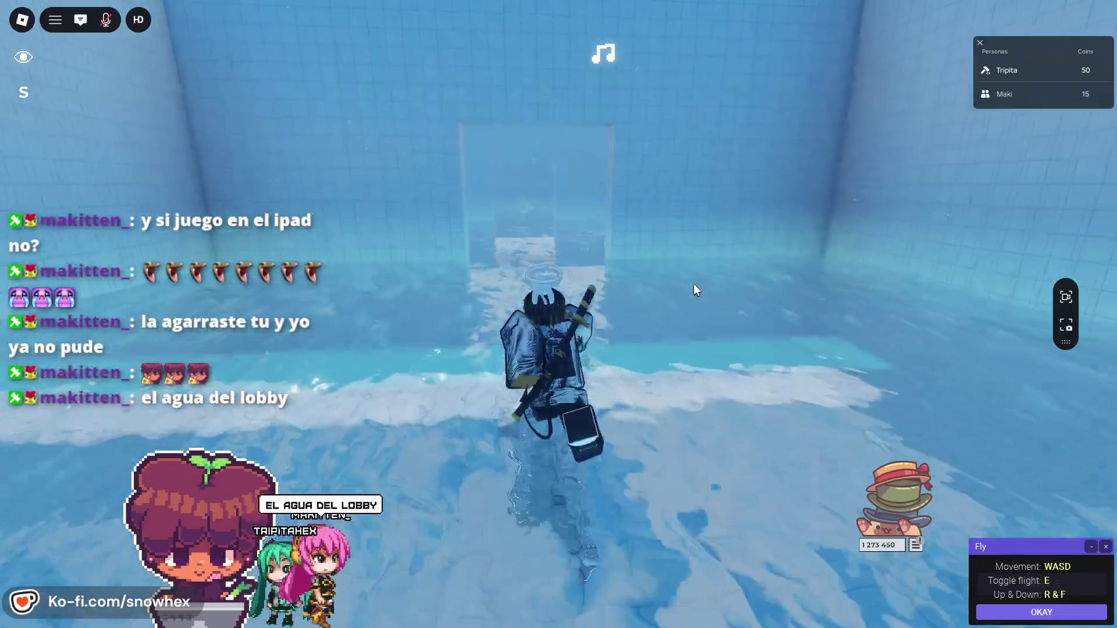
key("s")
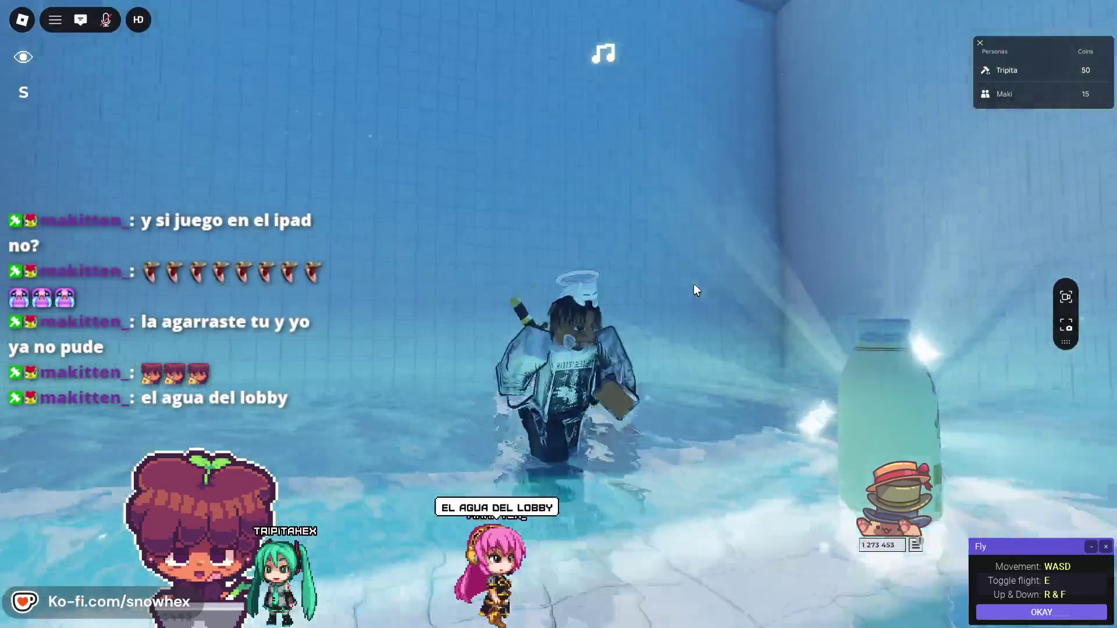
- Weave back and forth between pool and corridor collecting coins, then skim low over the water
key("s")
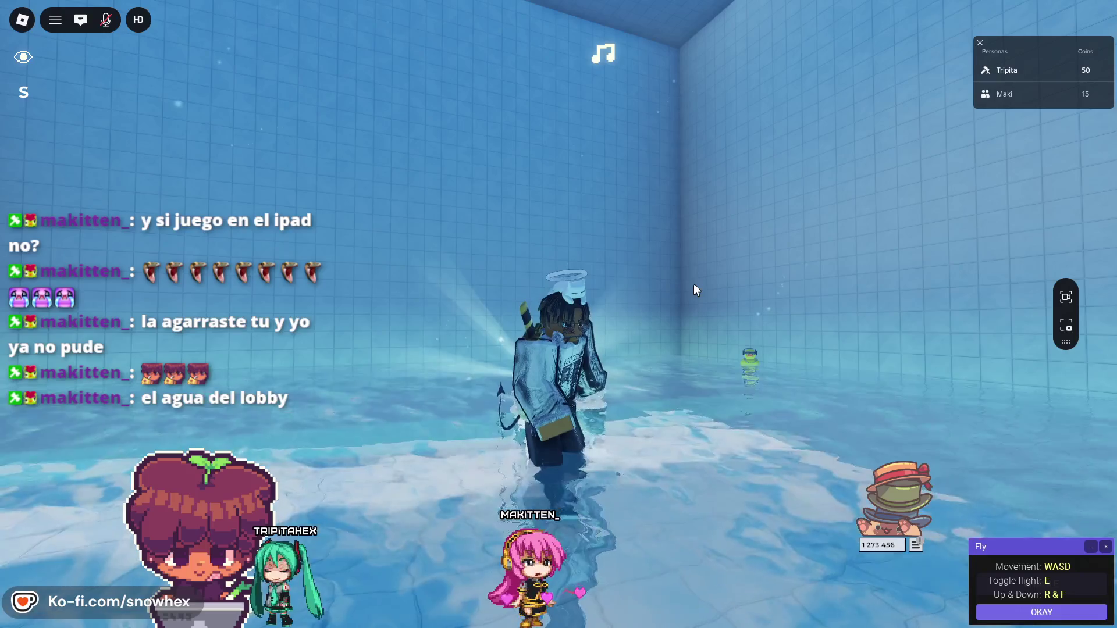
key("s")
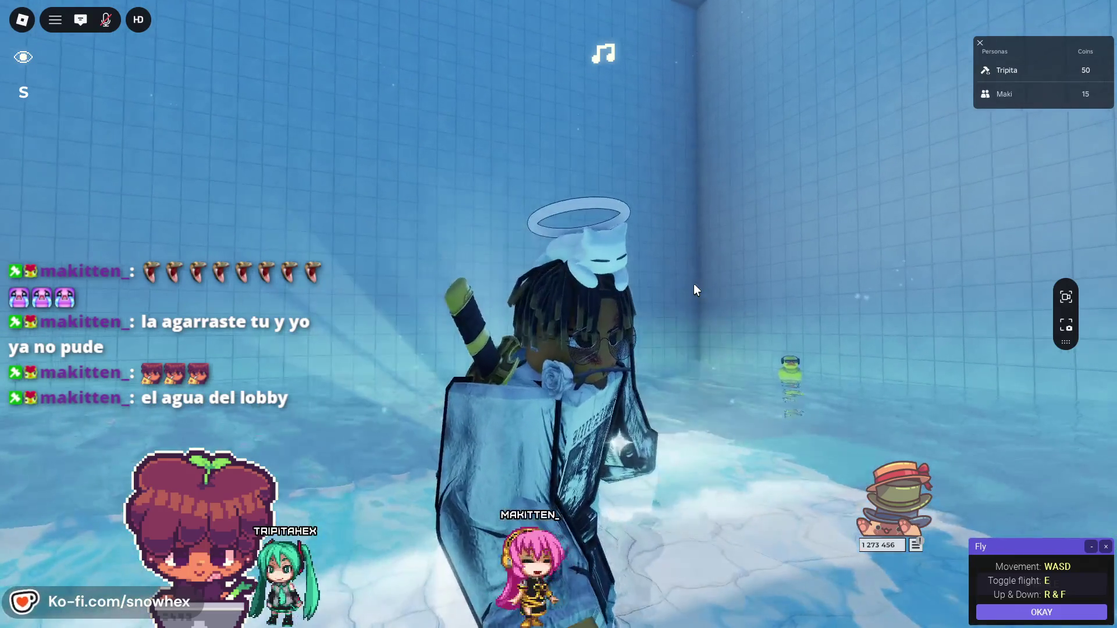
key("s")
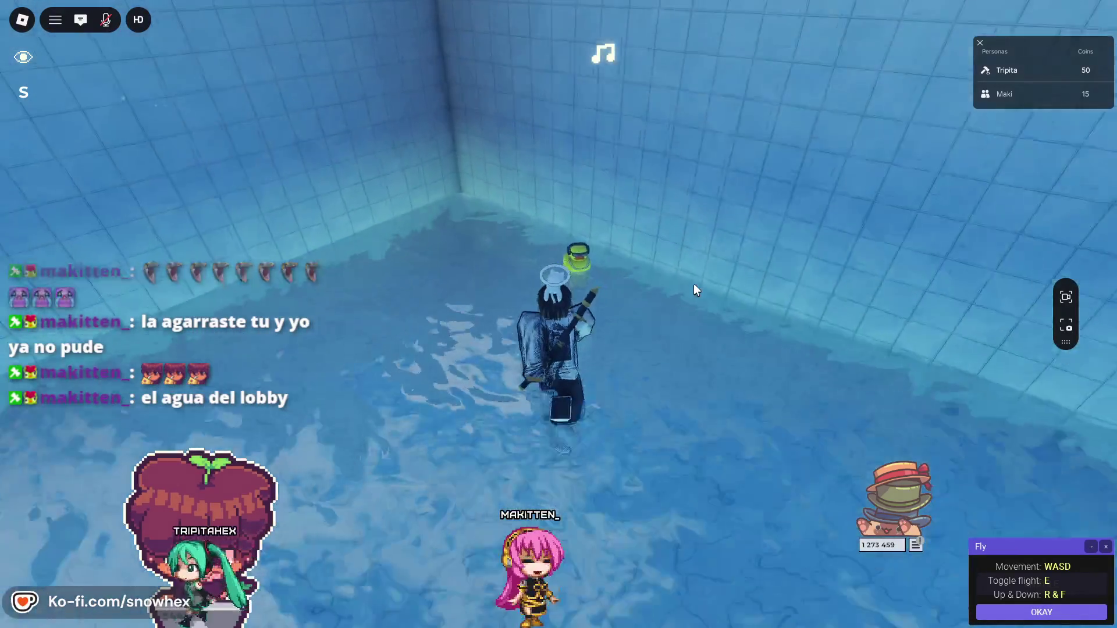
key("s")
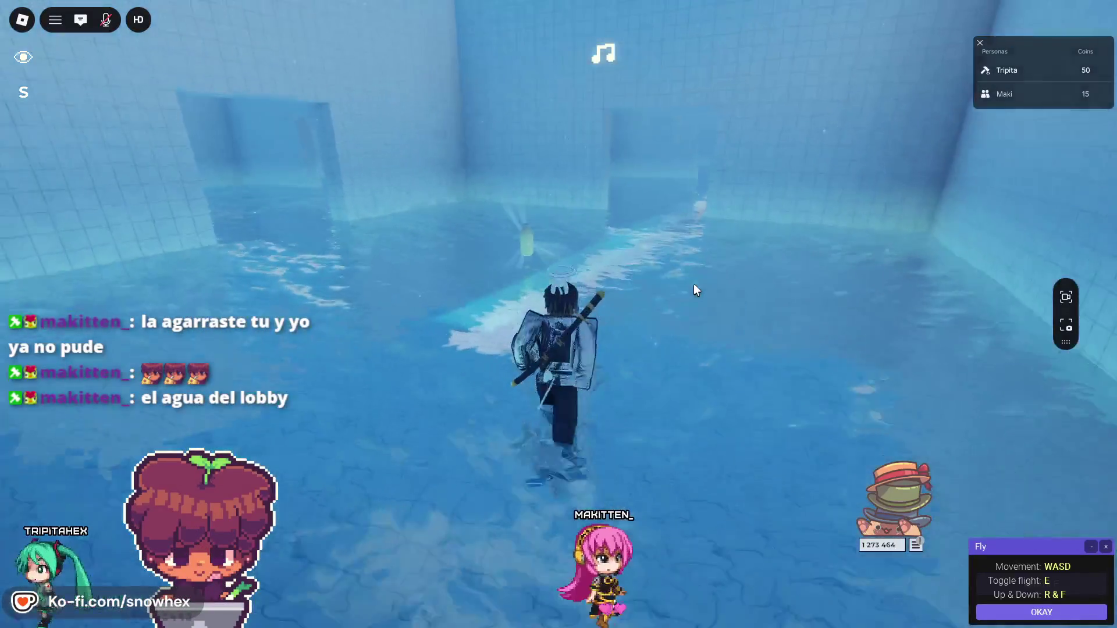
key("s")
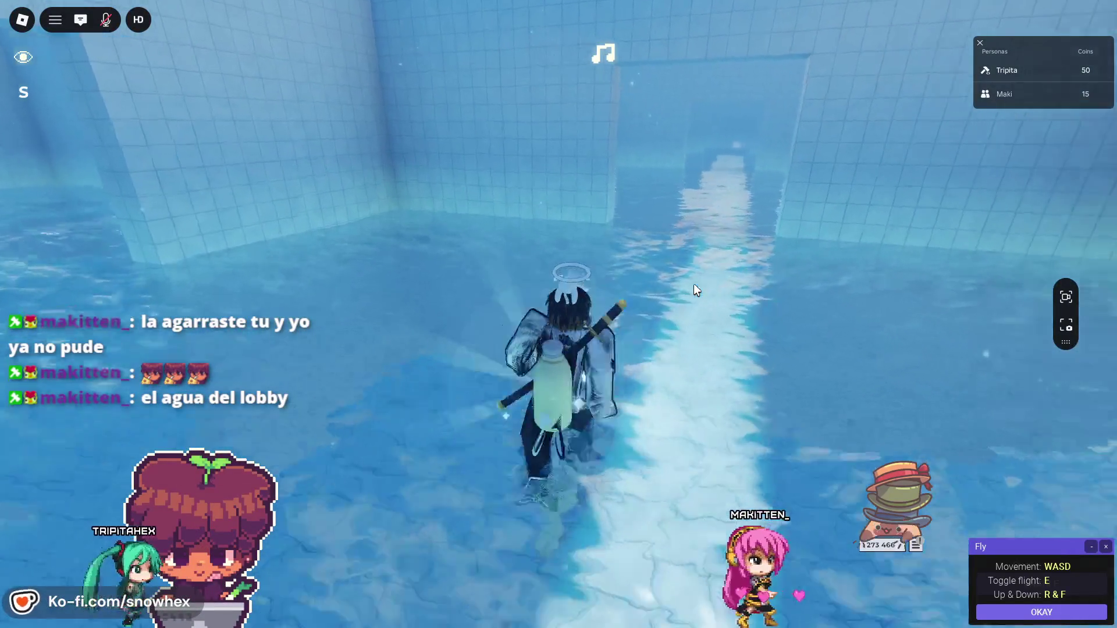
key("s")
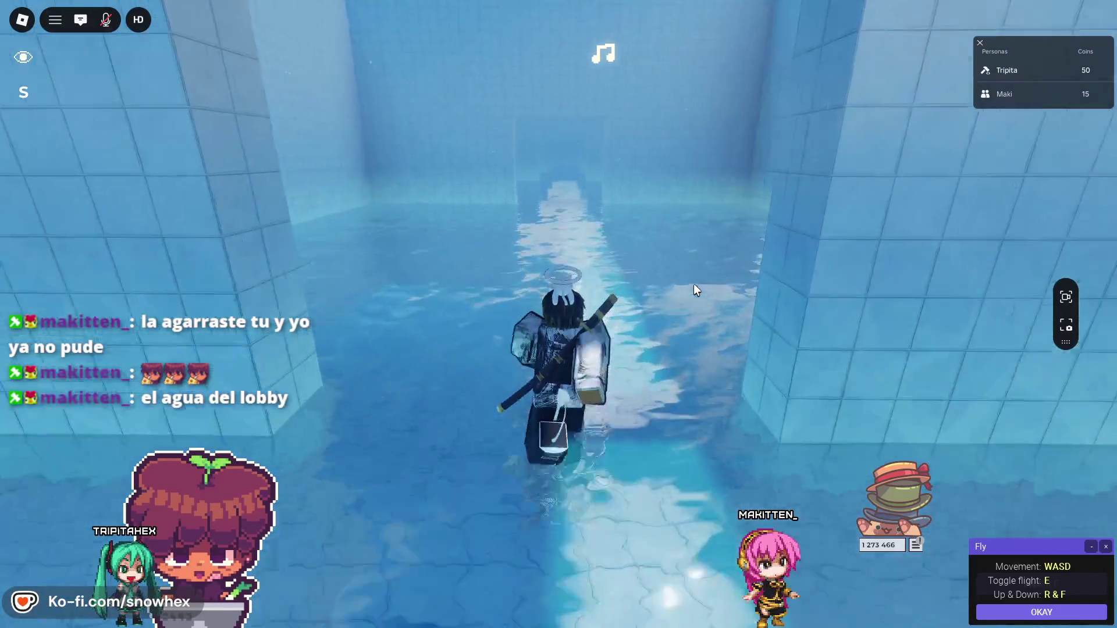
key("s")
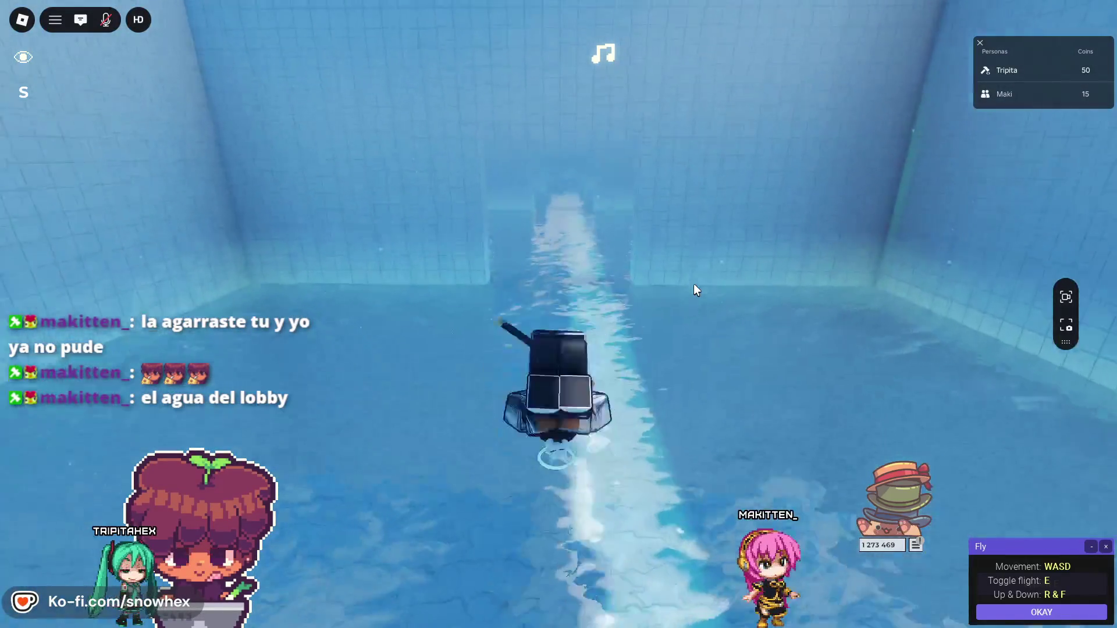
key("s")
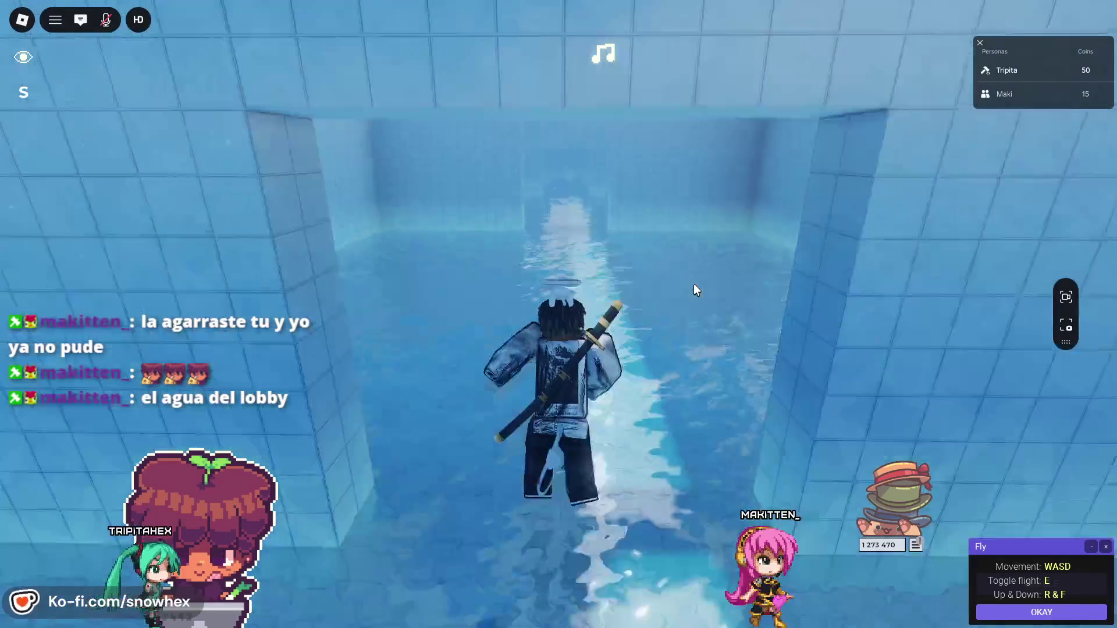
key("s")
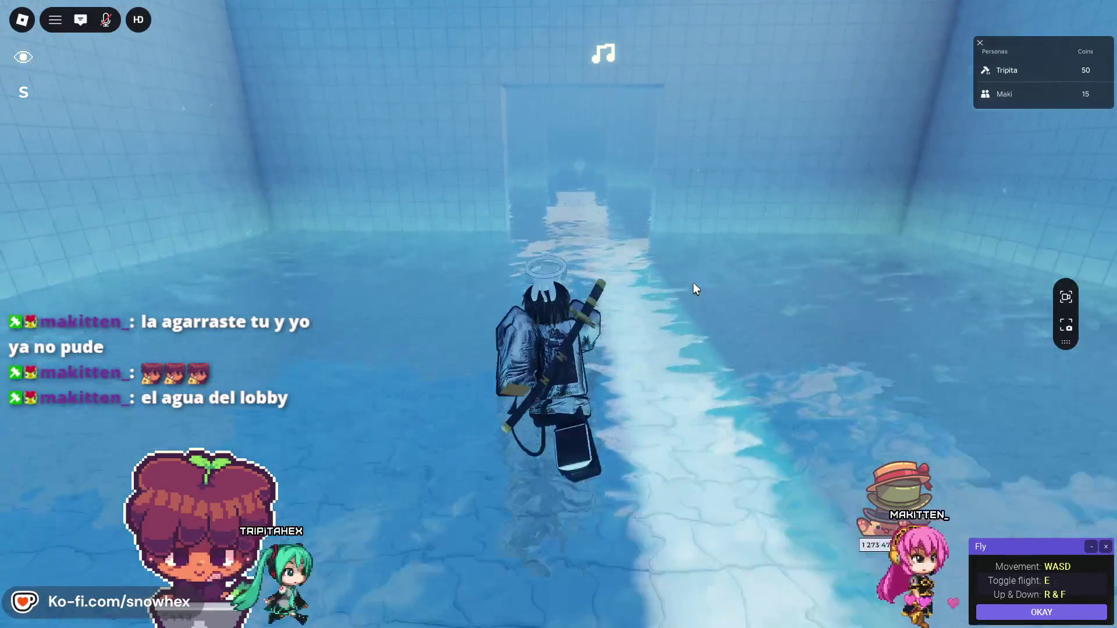
key("s")
key("Left")
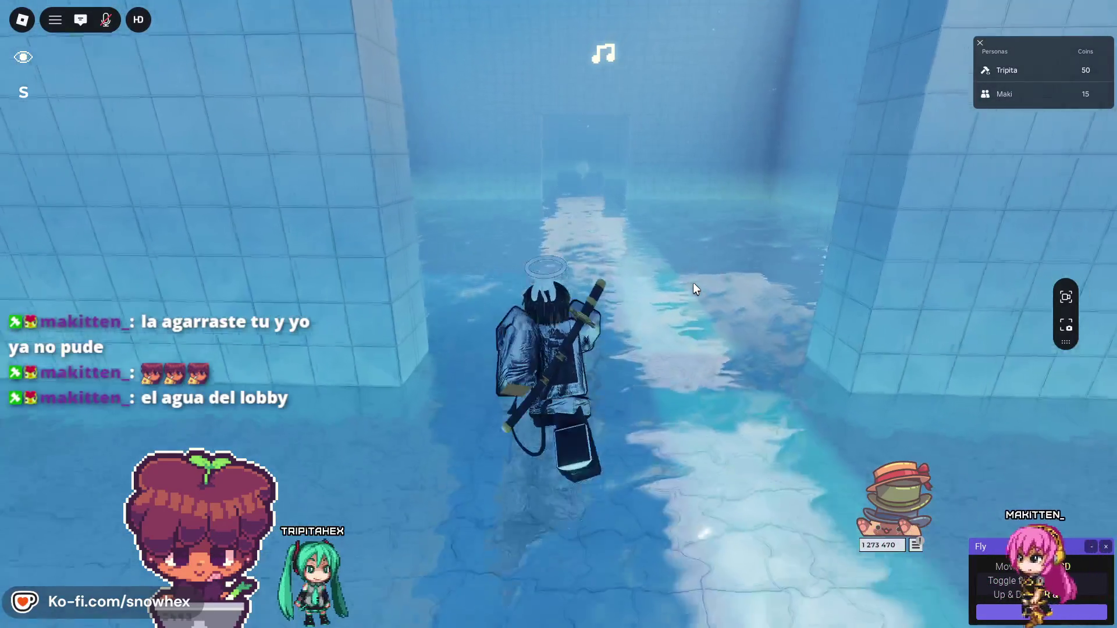
key("w")
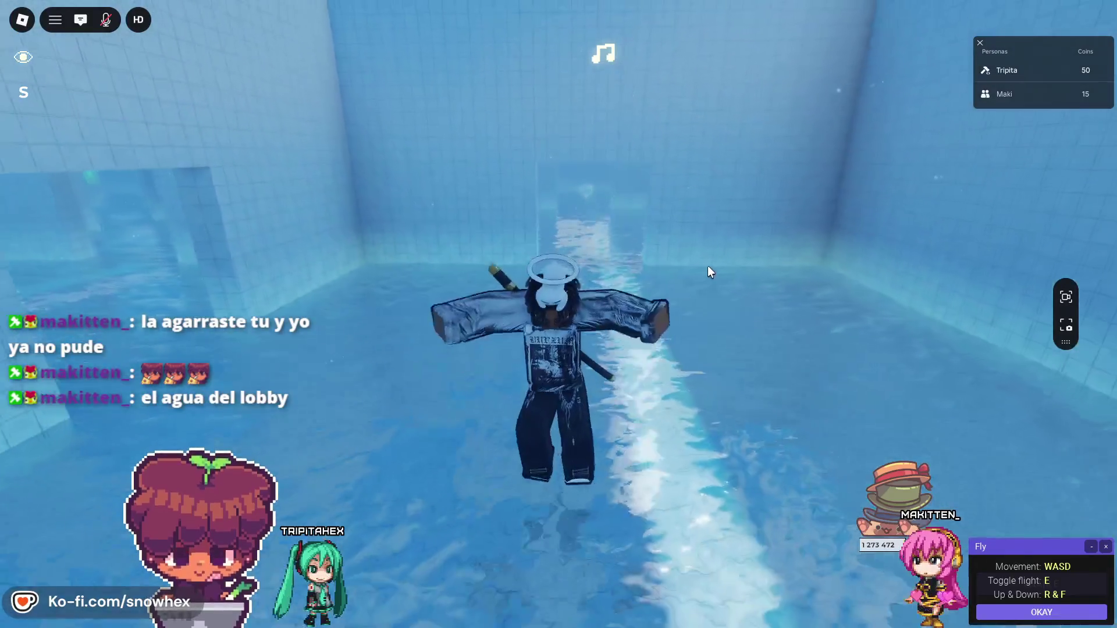
- Stop flying, stand upright in the water and wade forward through the pool
key("e")
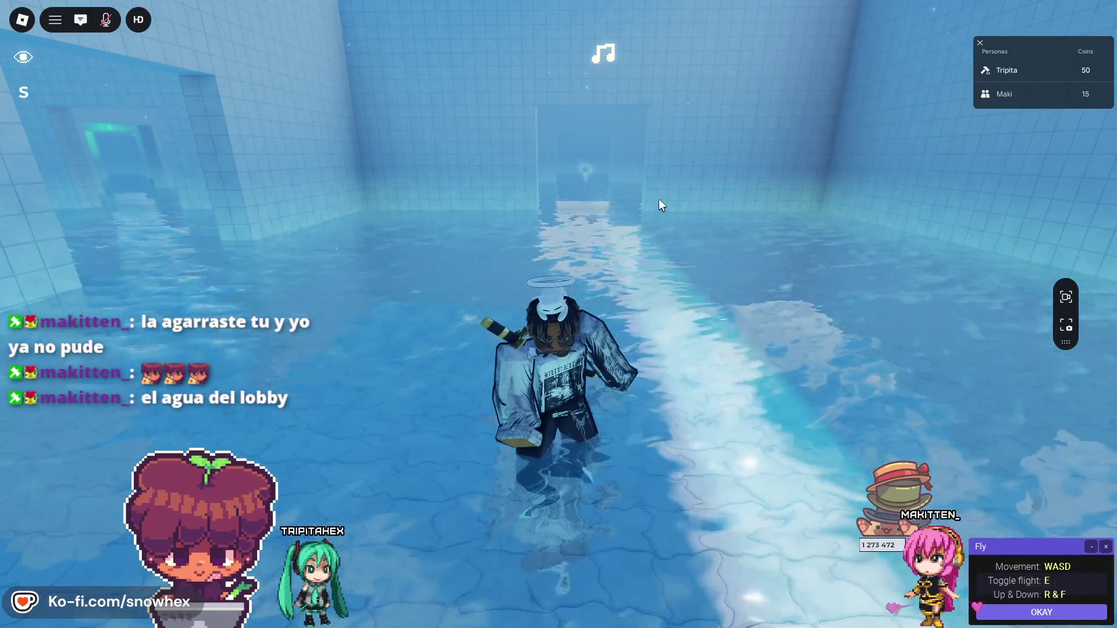
key("w")
mouse_move(113, 80)
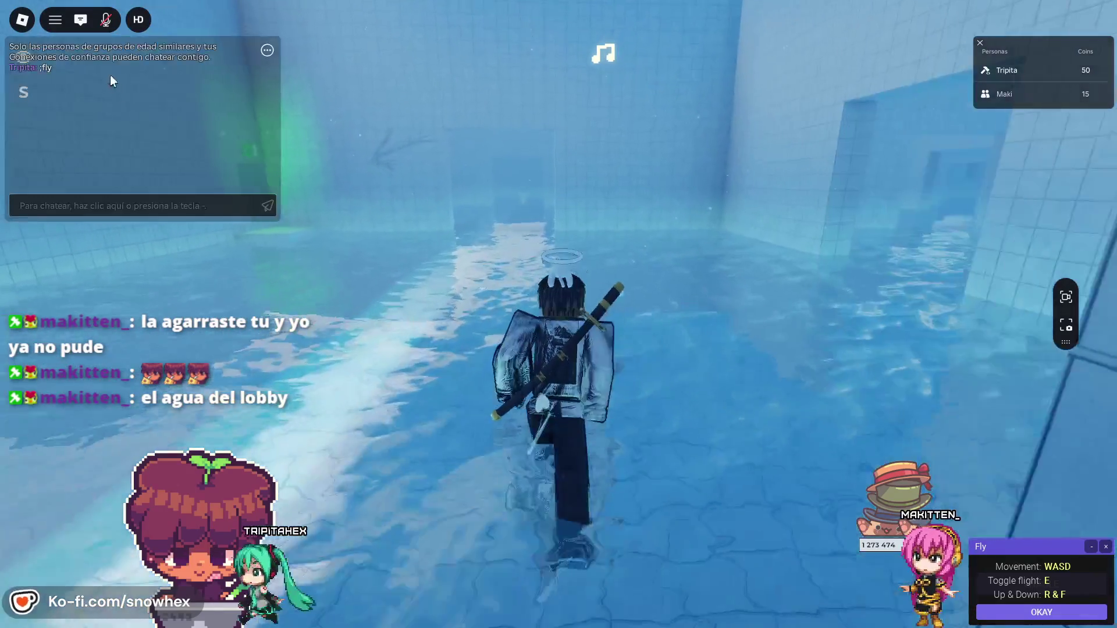
key("w")
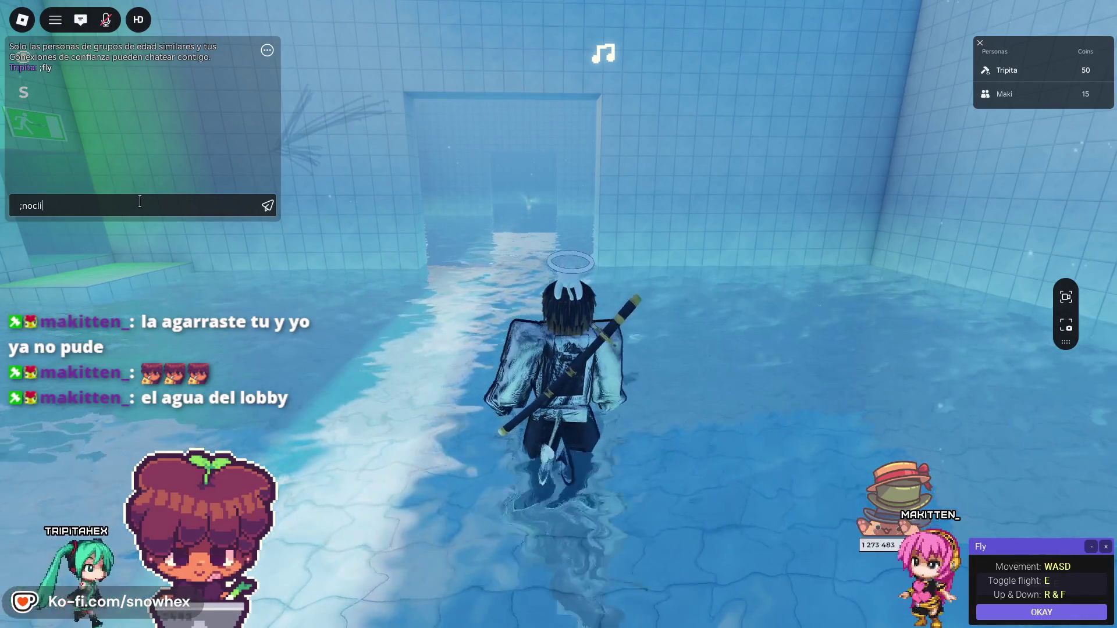
- Pass through walls with noclip into the underwater pool hallway
key("w")
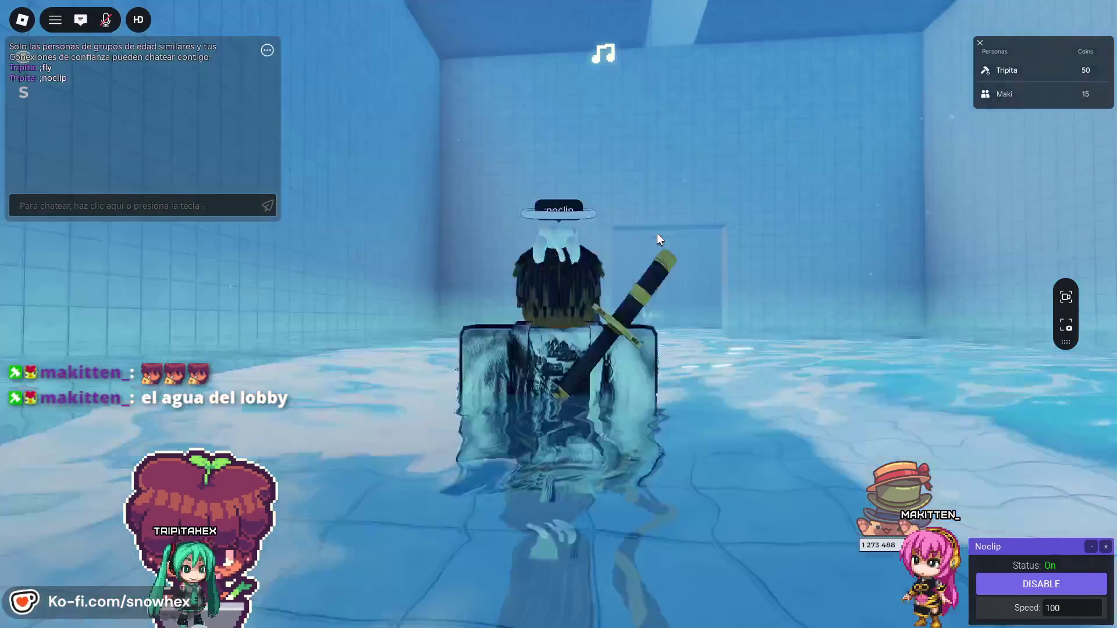
key("w")
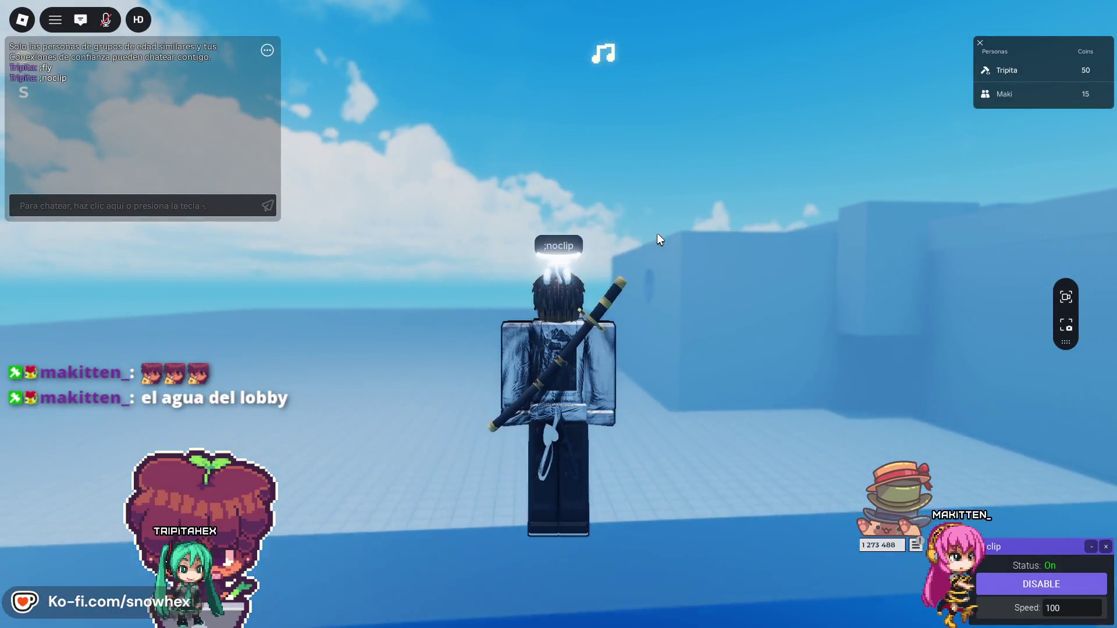
key("w")
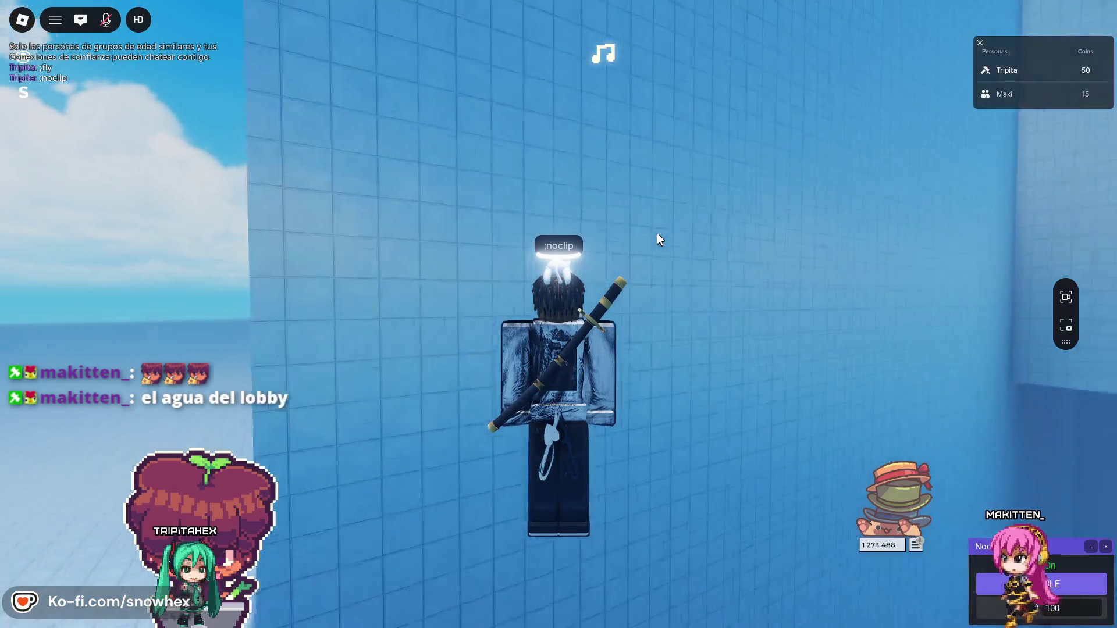
key("w")
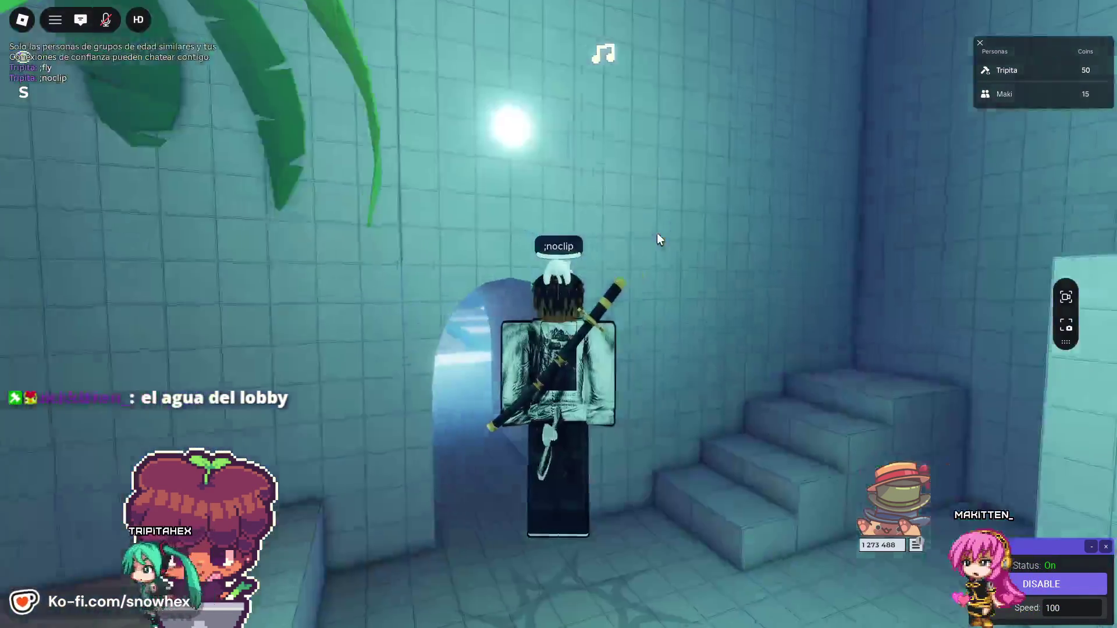
key("w")
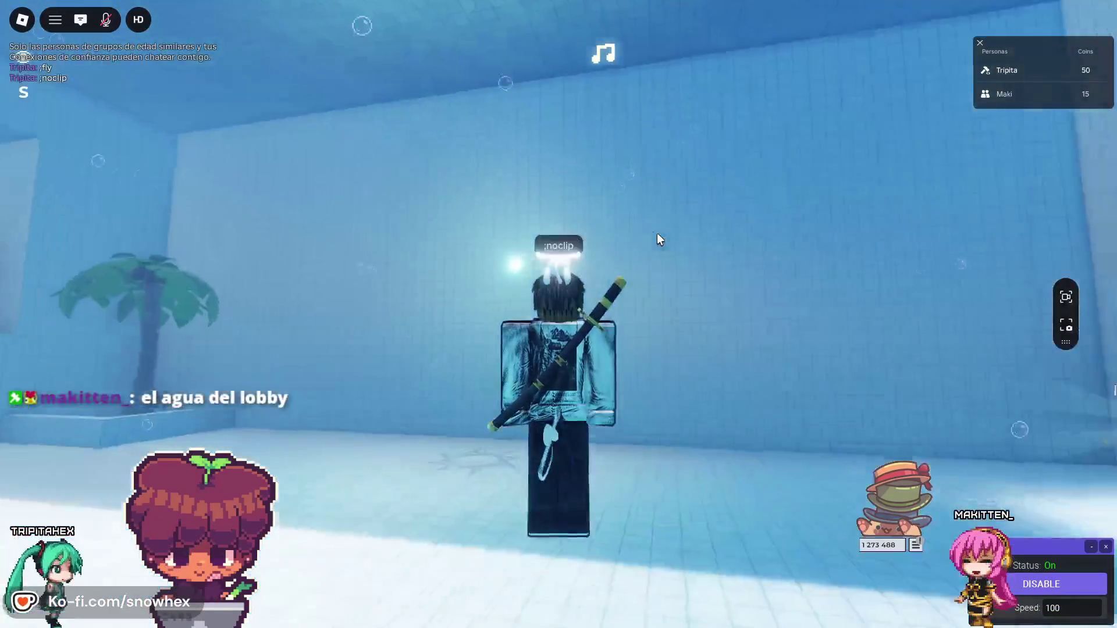
key("w")
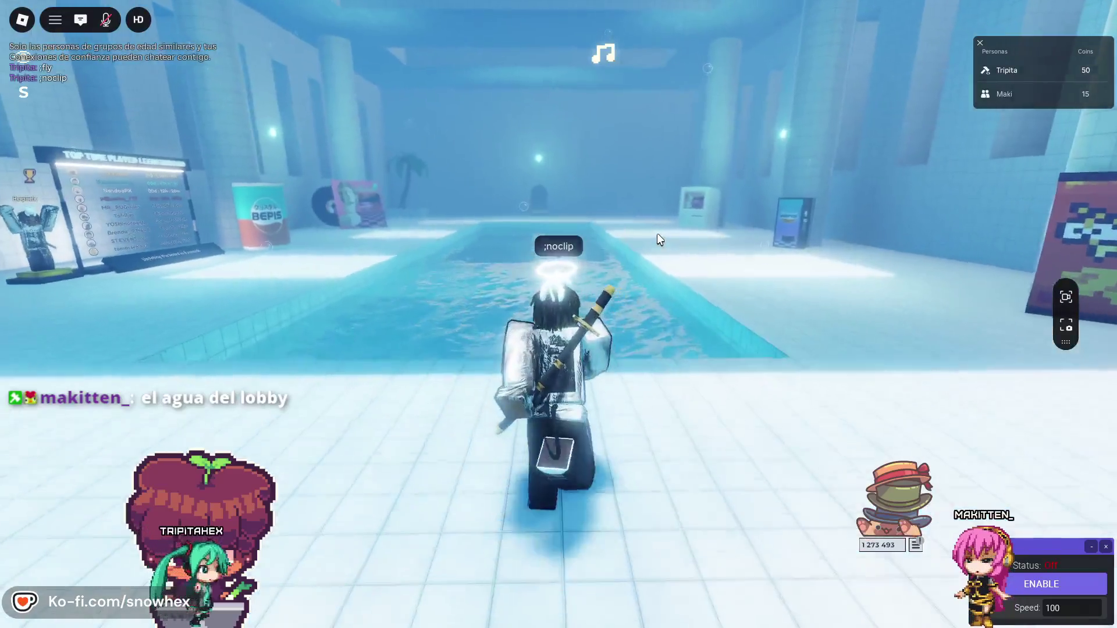
key("w")
- Cross the neon palm room and BEPIS can room, then take the tunnel into Room 2
key("e")
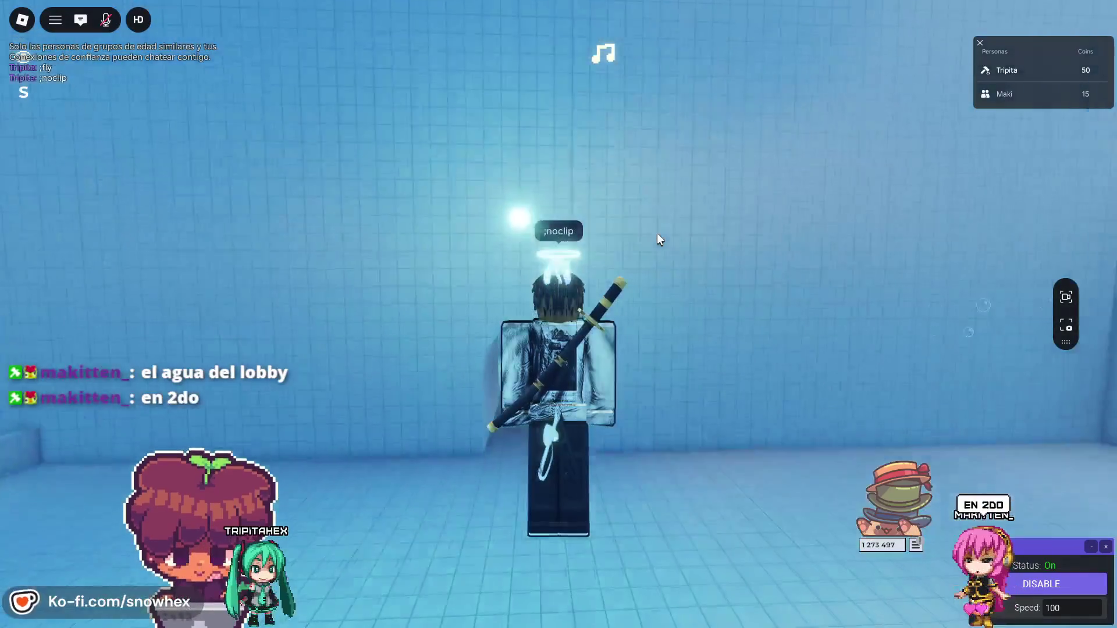
key("w")
key("e")
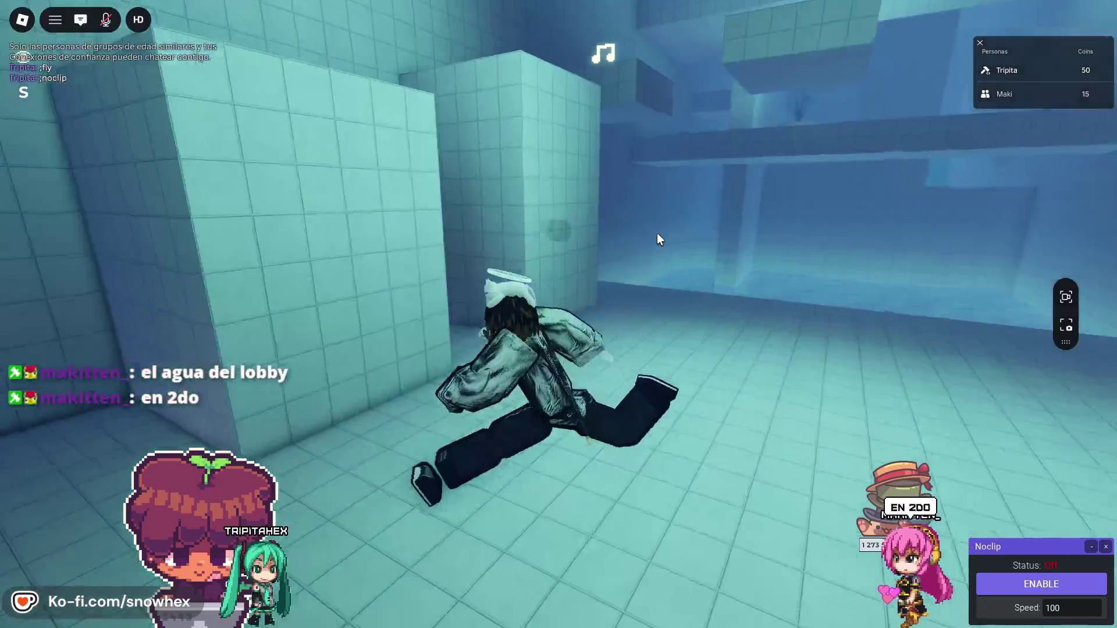
key("w")
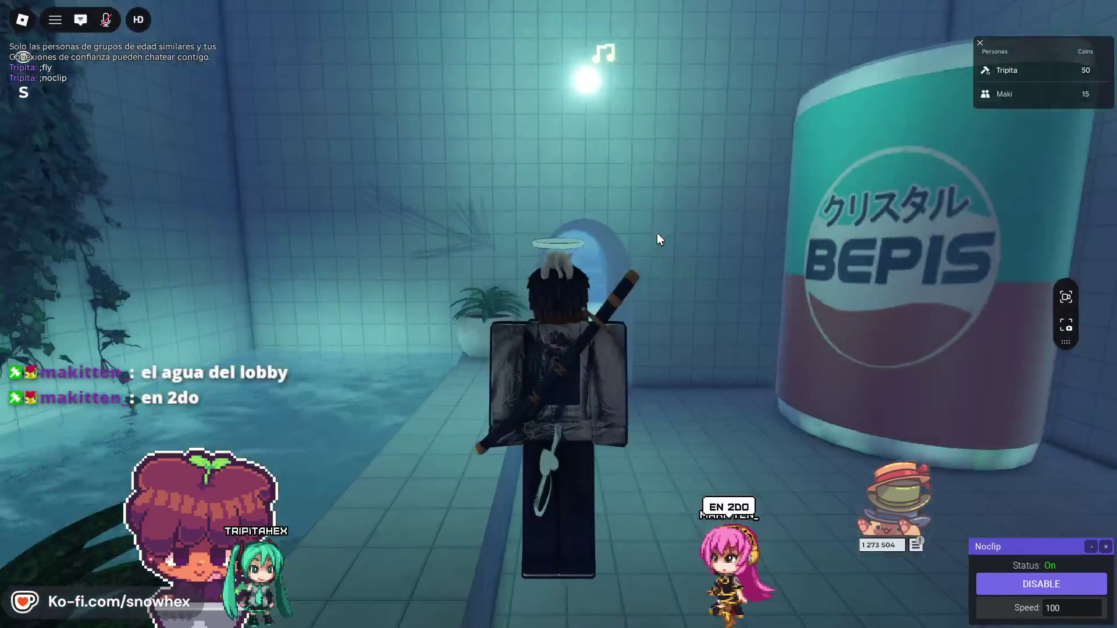
key("w")
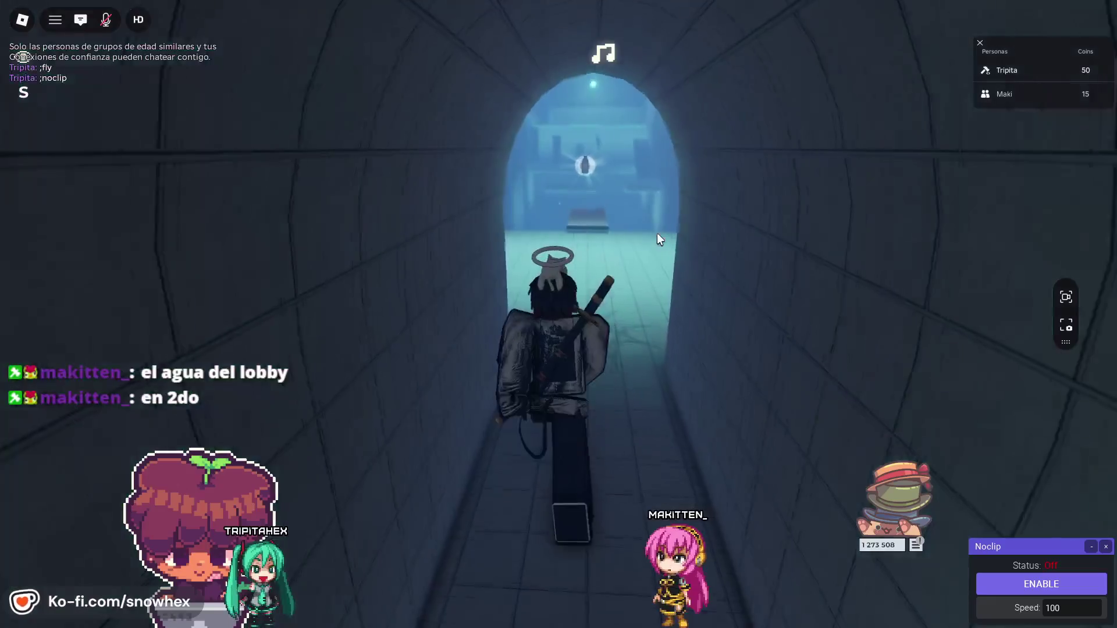
key("w")
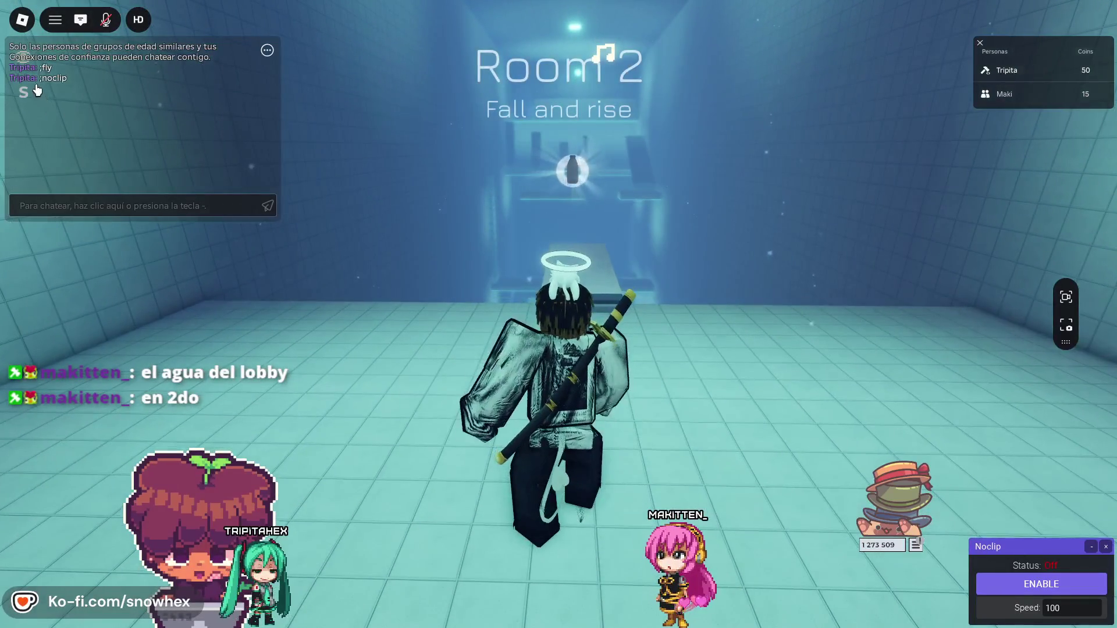
- Close the chat, spectate another player, and start a chat message
left_click(81, 23)
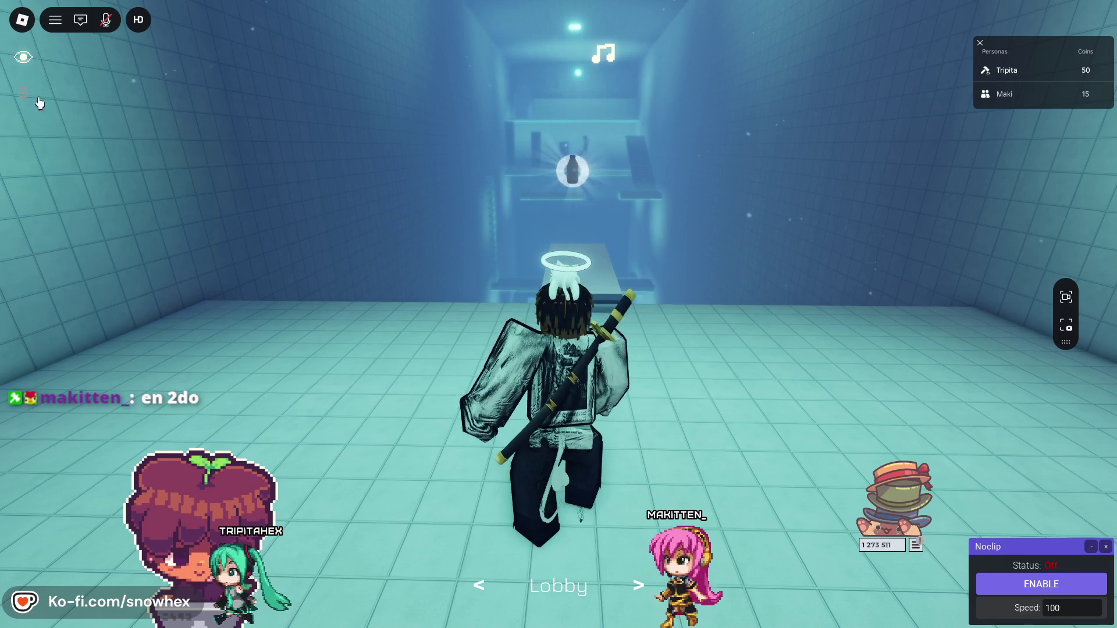
left_click(25, 91)
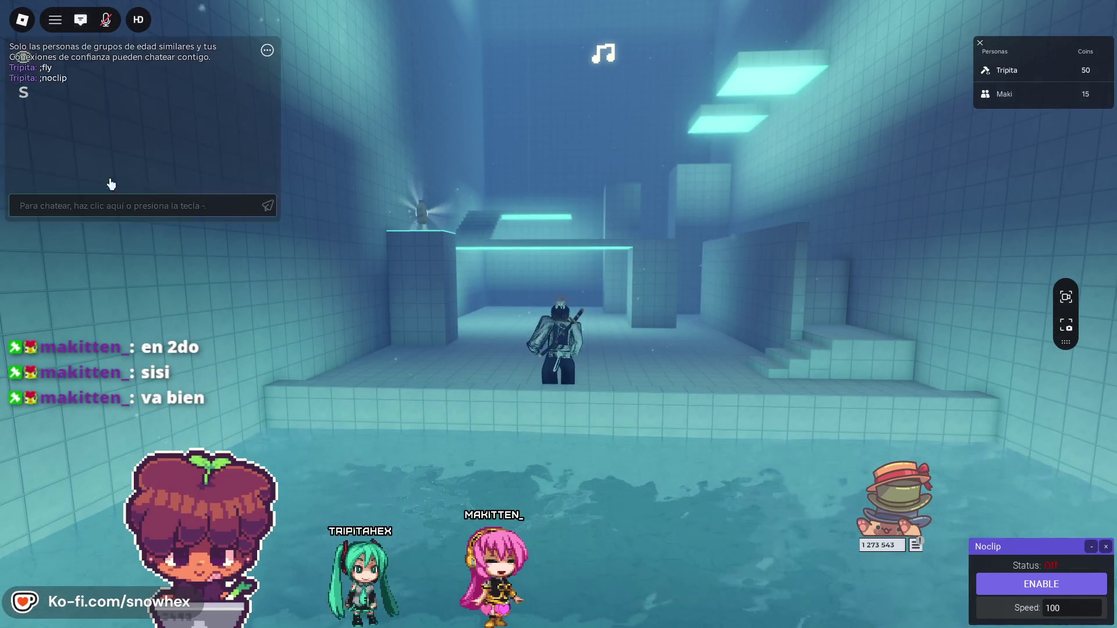
left_click(102, 200)
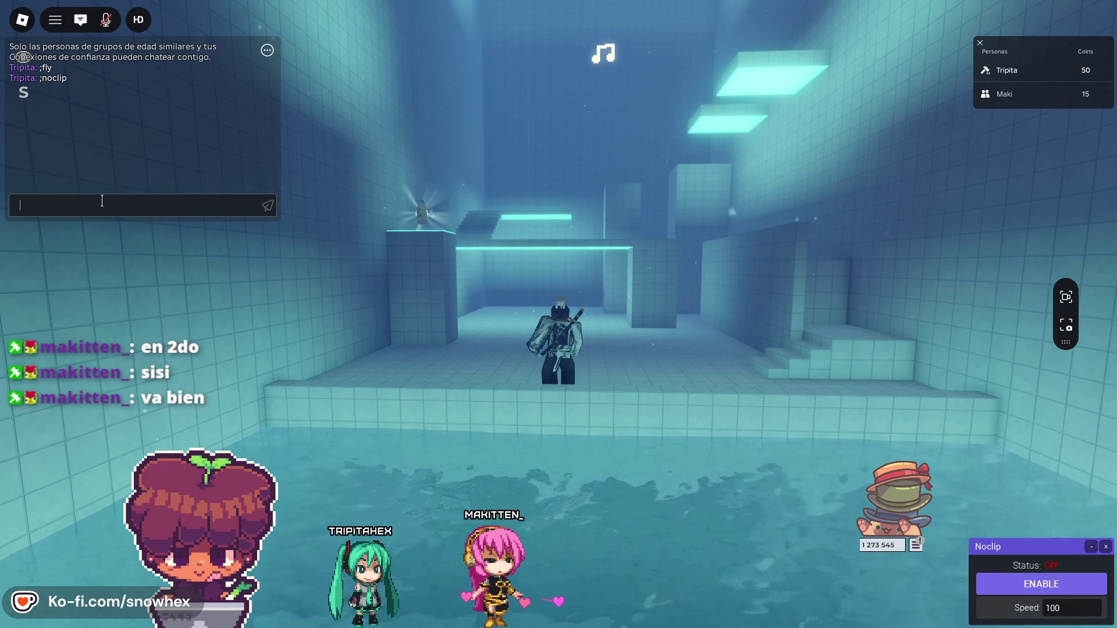
type(";fly")
- Fly across the pool room to the tunnel and walk through into Room 3
key("Return")
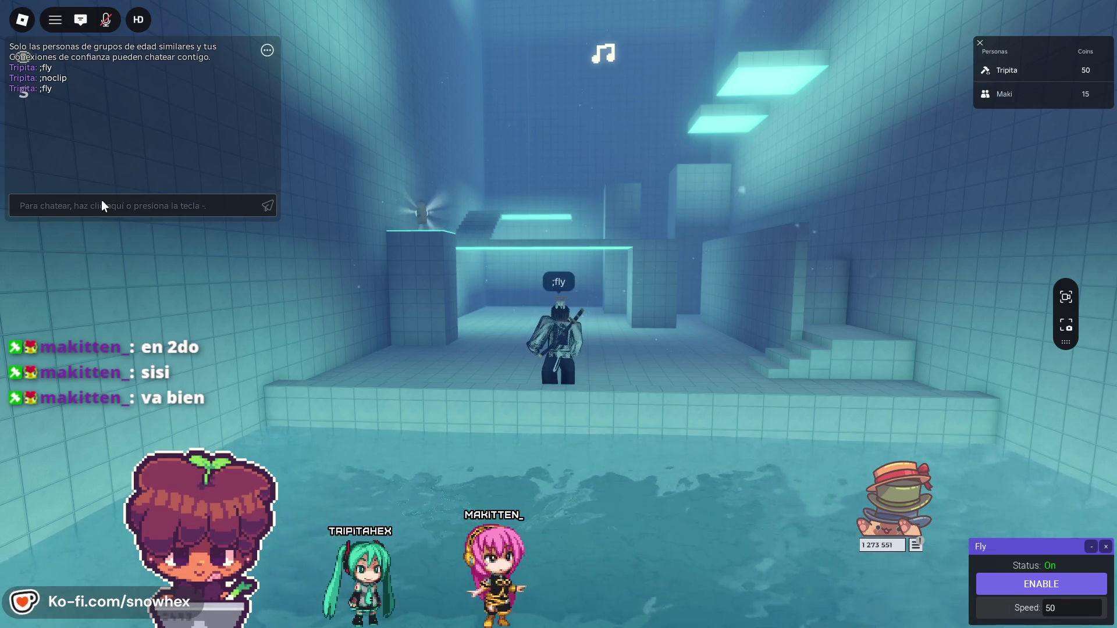
key("w")
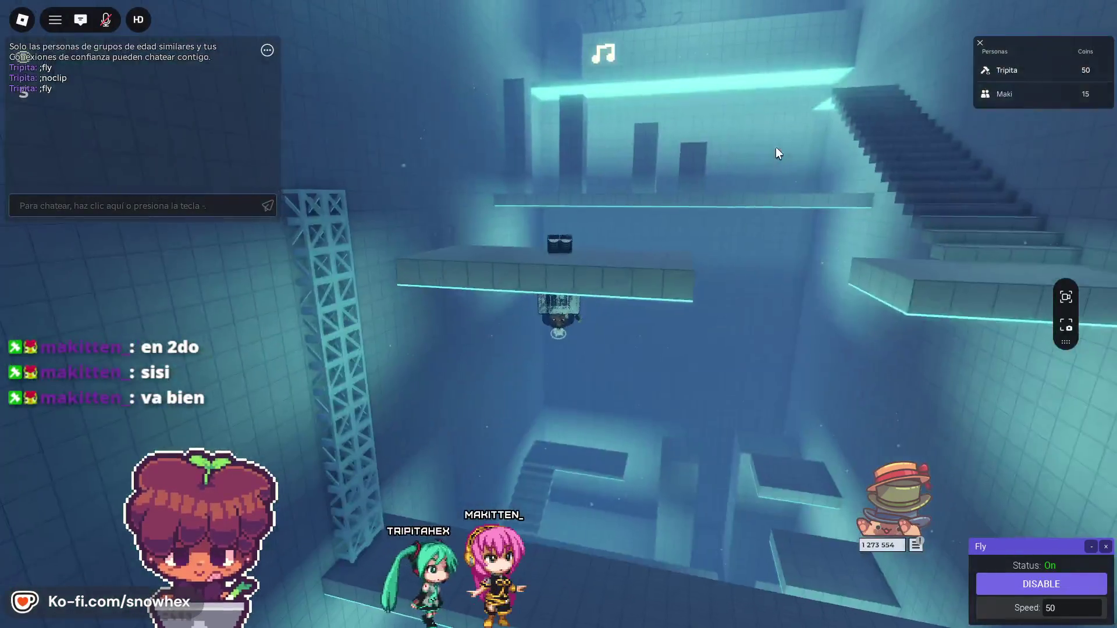
key("w")
key("e")
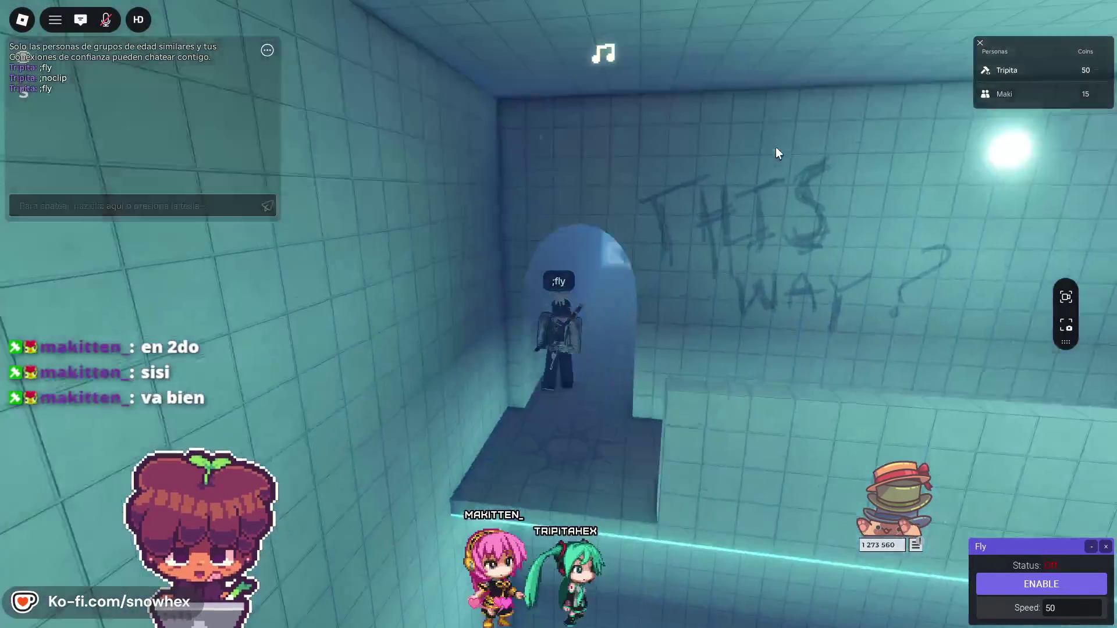
key("w")
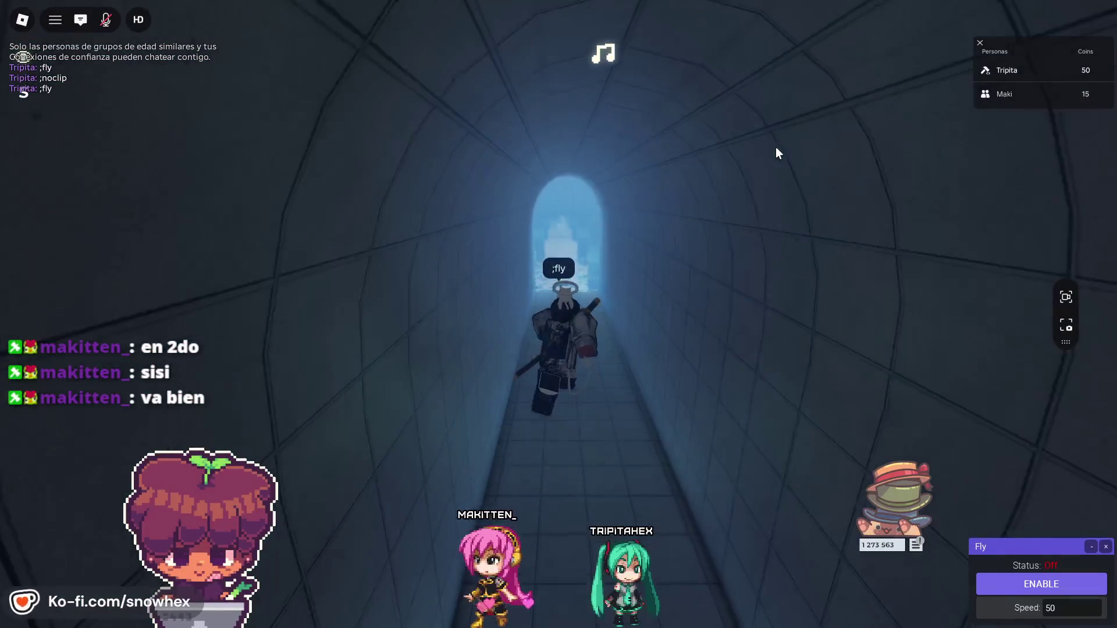
- Wade through the Room 3 pool and close the chat window
key("w")
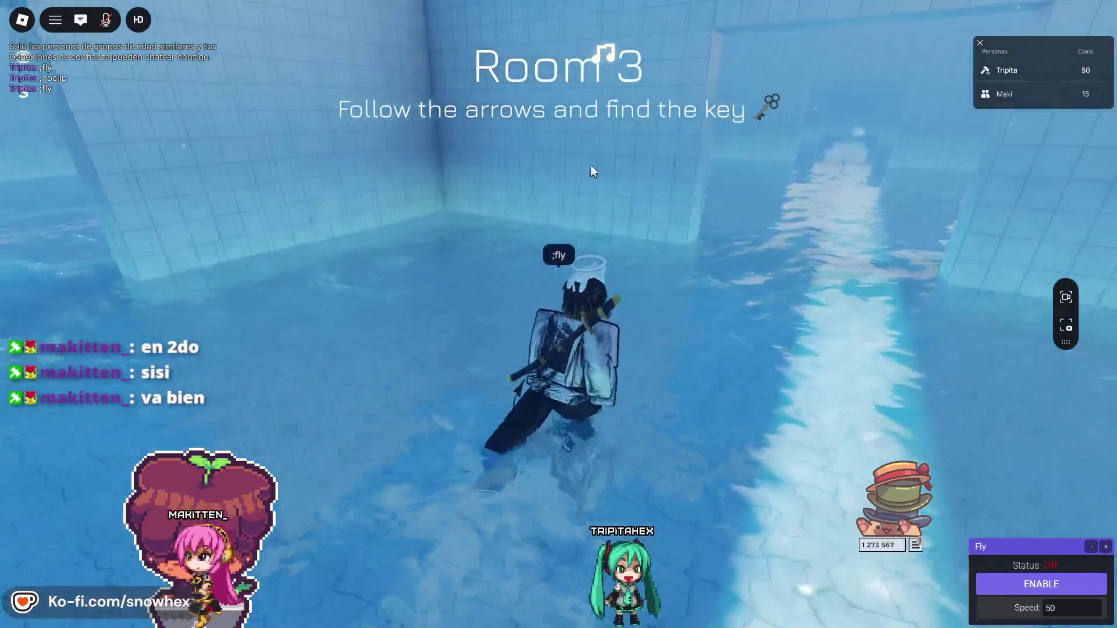
key("w")
mouse_move(50, 62)
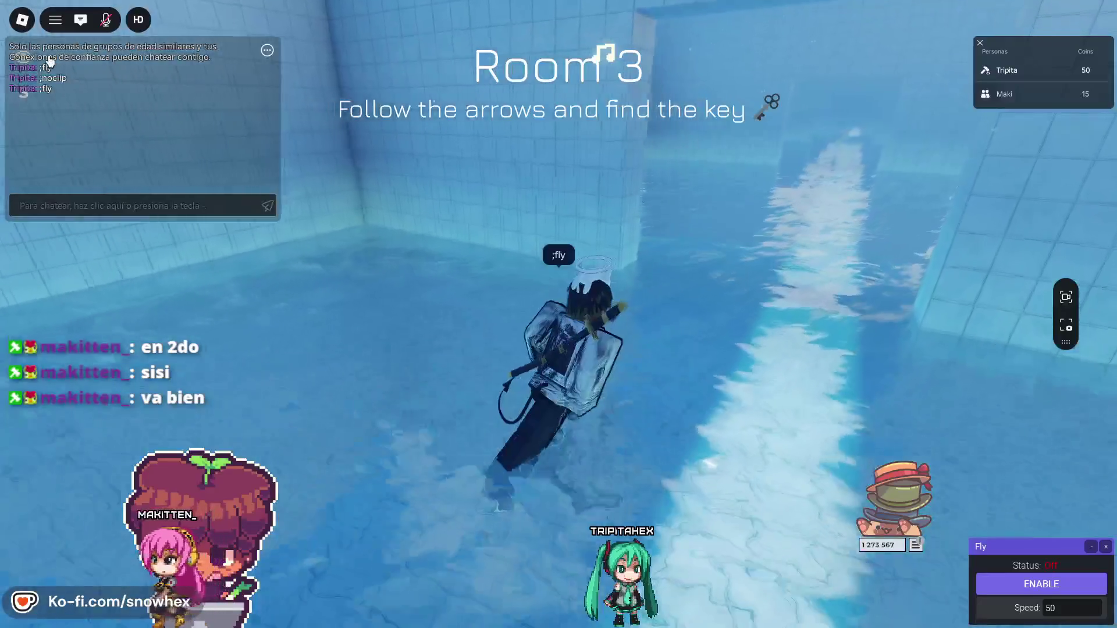
left_click(81, 21)
- Swim around the Room 3 pool and through the flooded rooms to the next doorway
key("w")
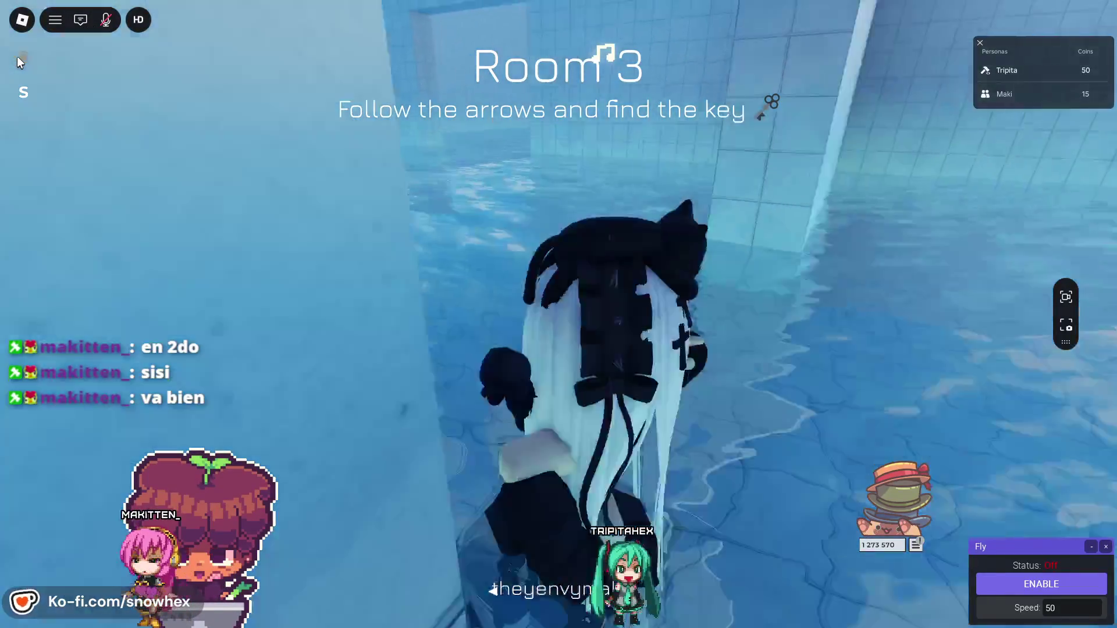
key("w")
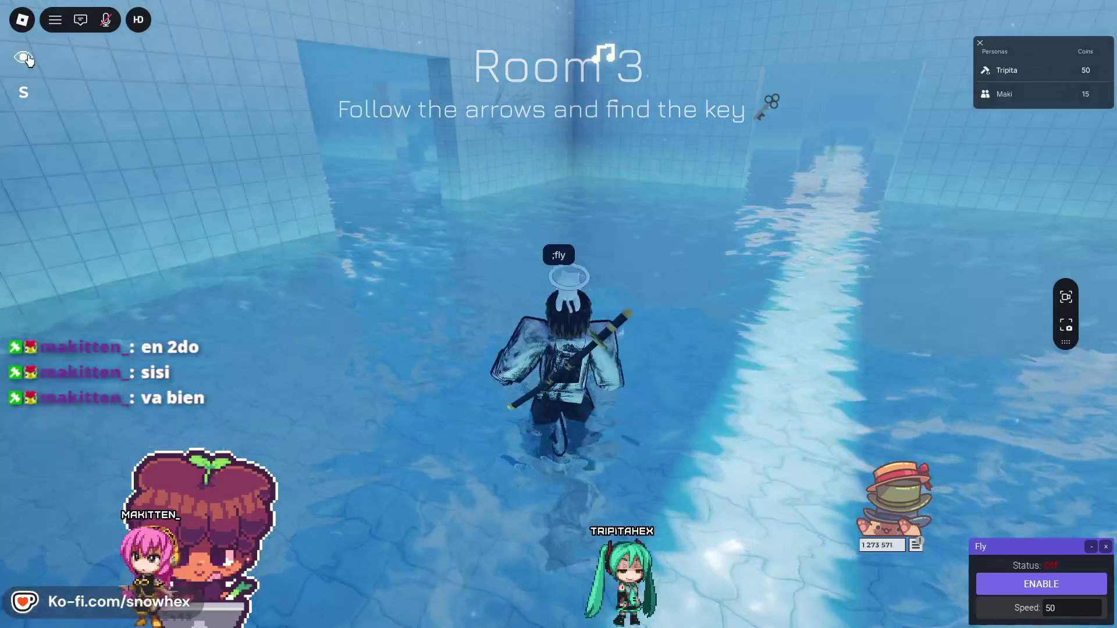
key("w")
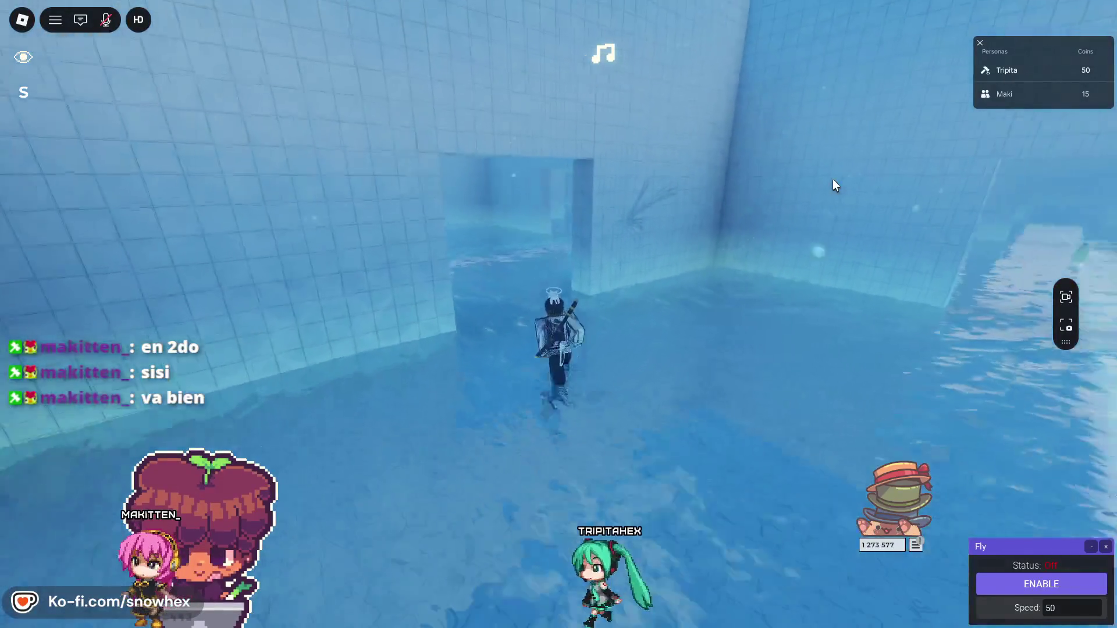
key("w")
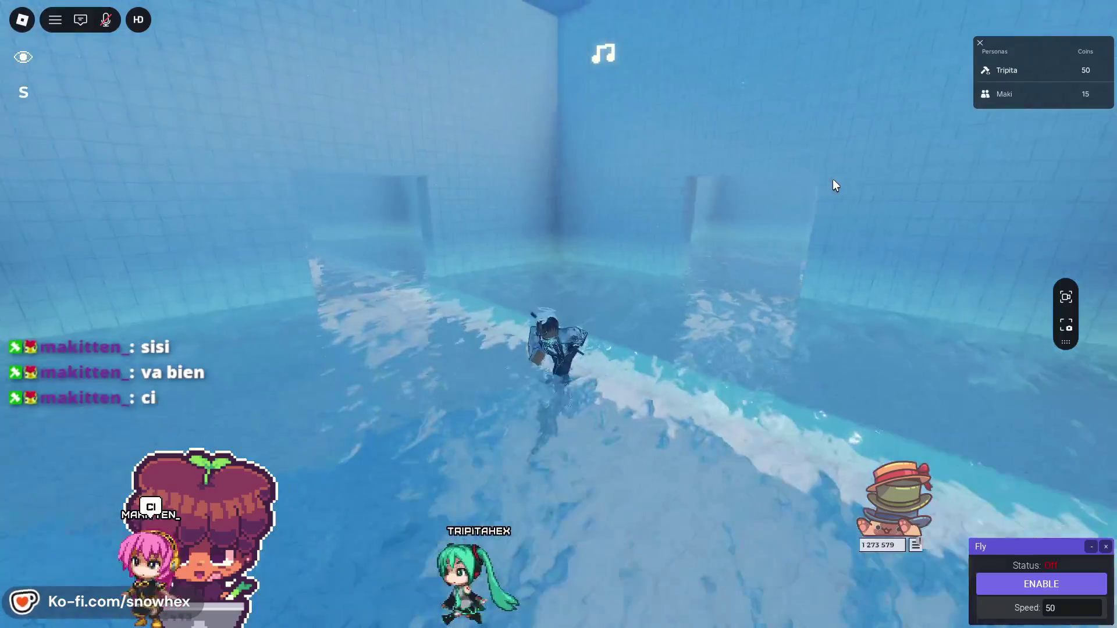
key("w")
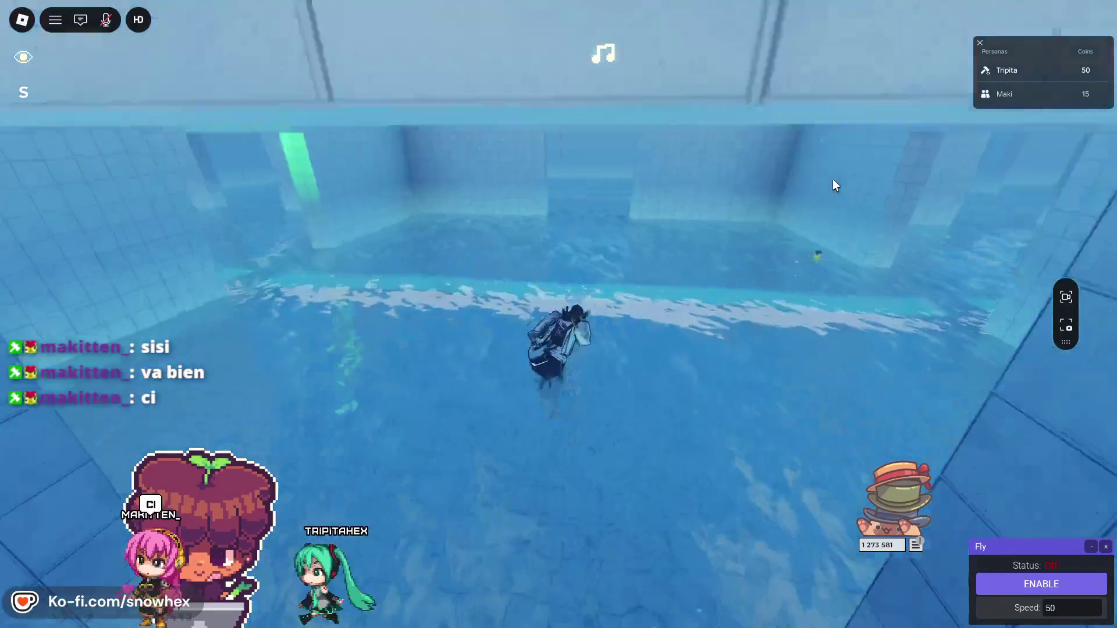
key("w")
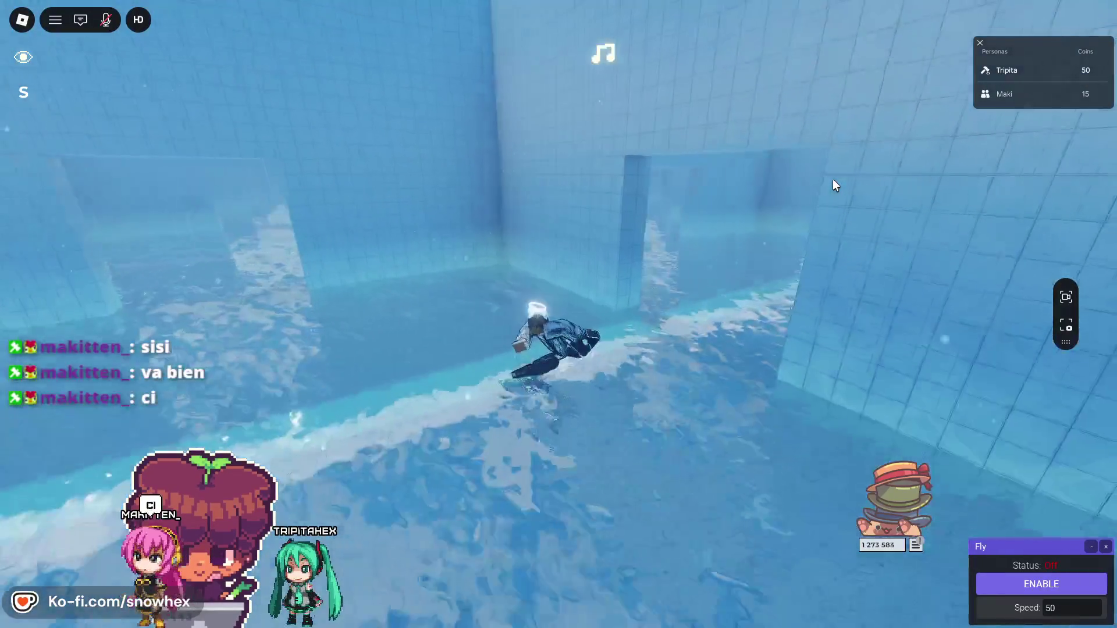
key("w")
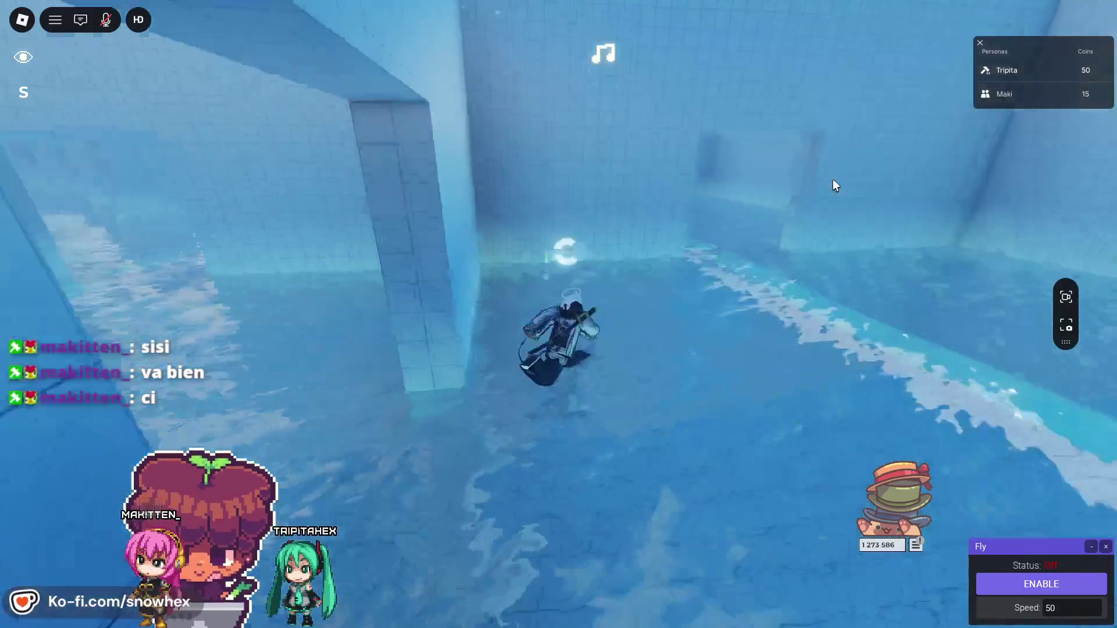
key("w")
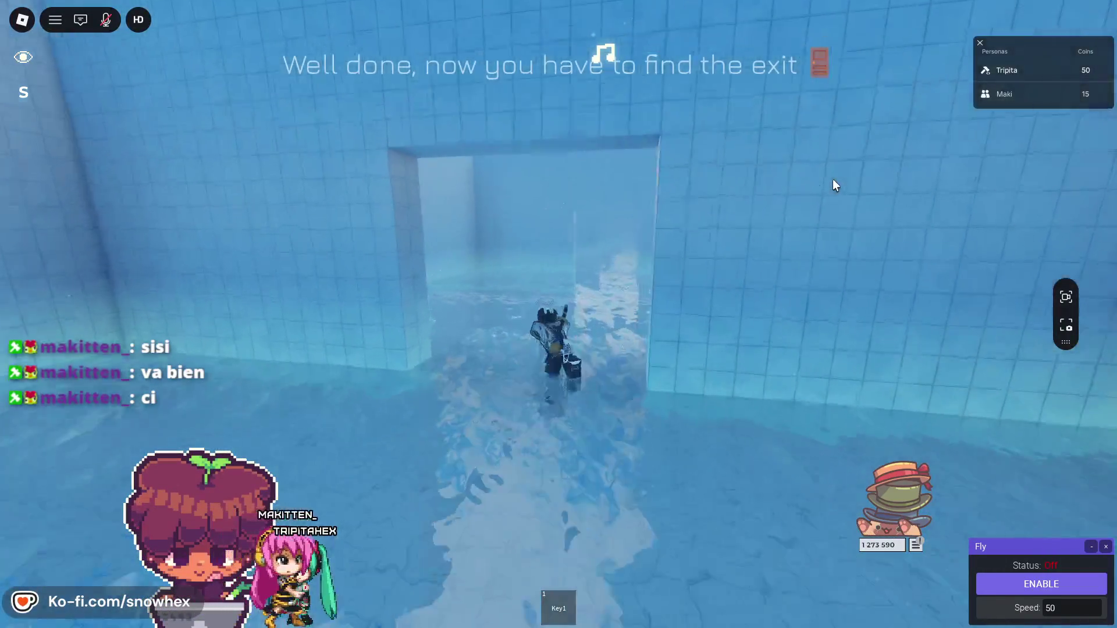
- Run through the doorway into the next pool room and spectate the friend's avatar
key("w")
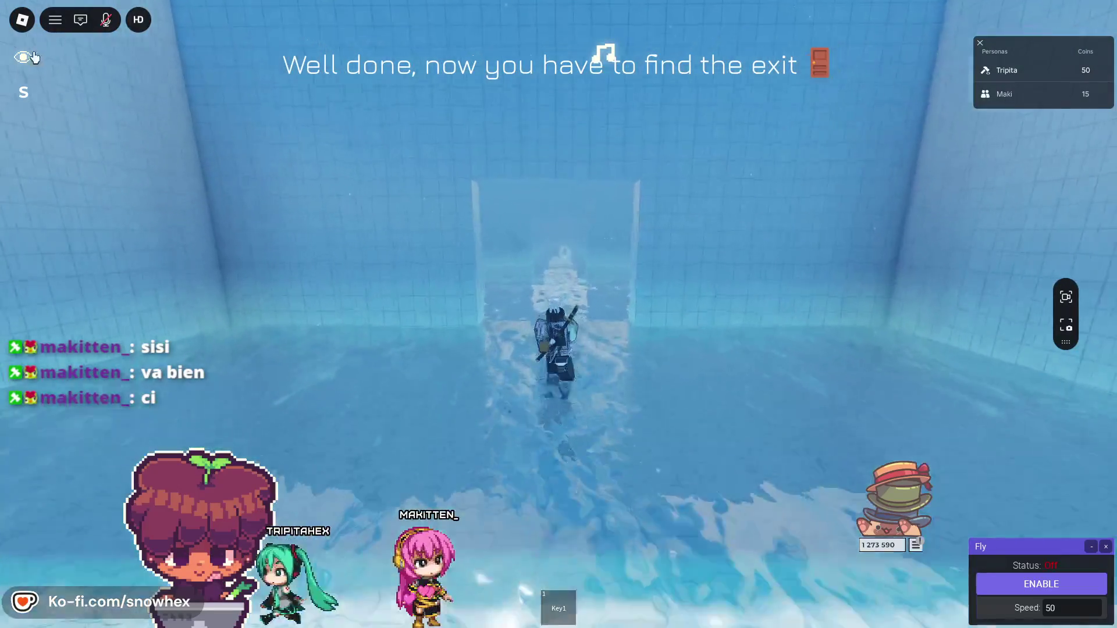
key("s")
key("s")
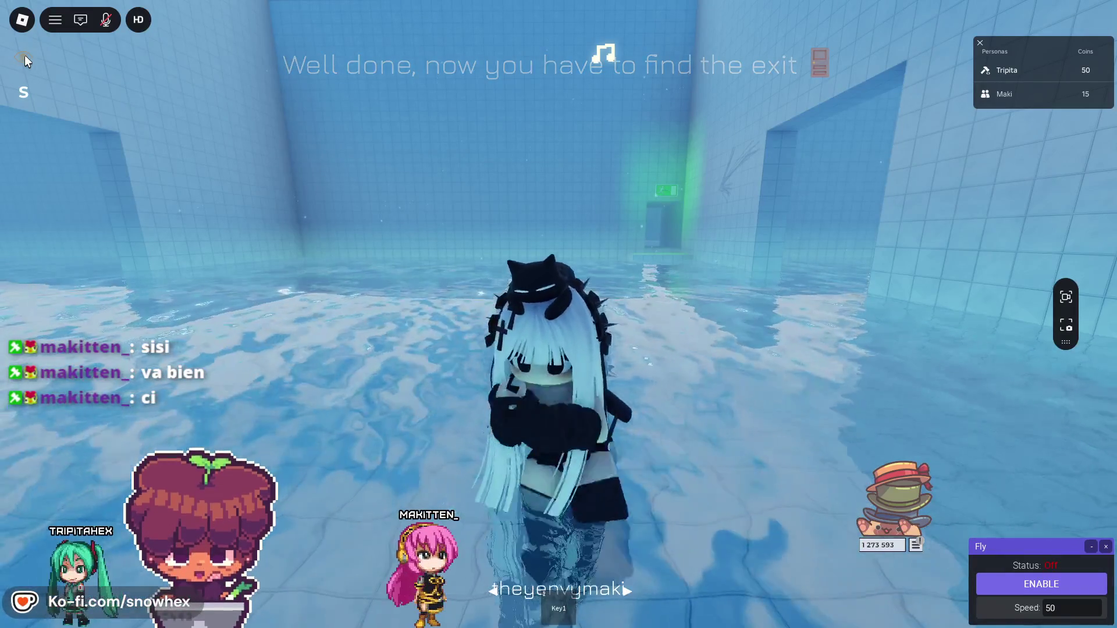
key("w")
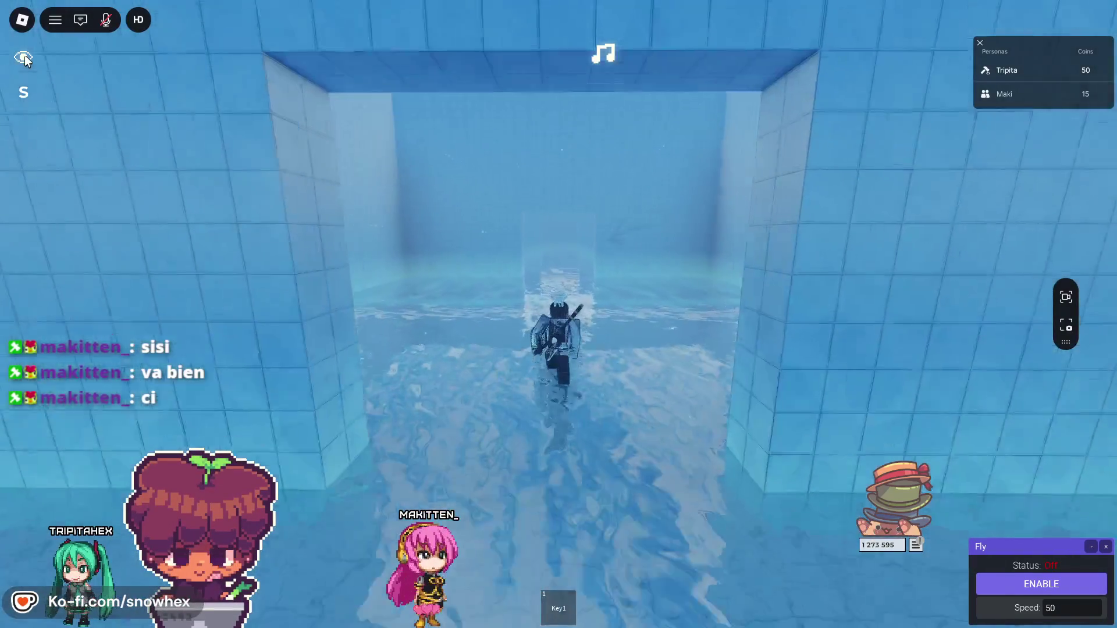
key("w")
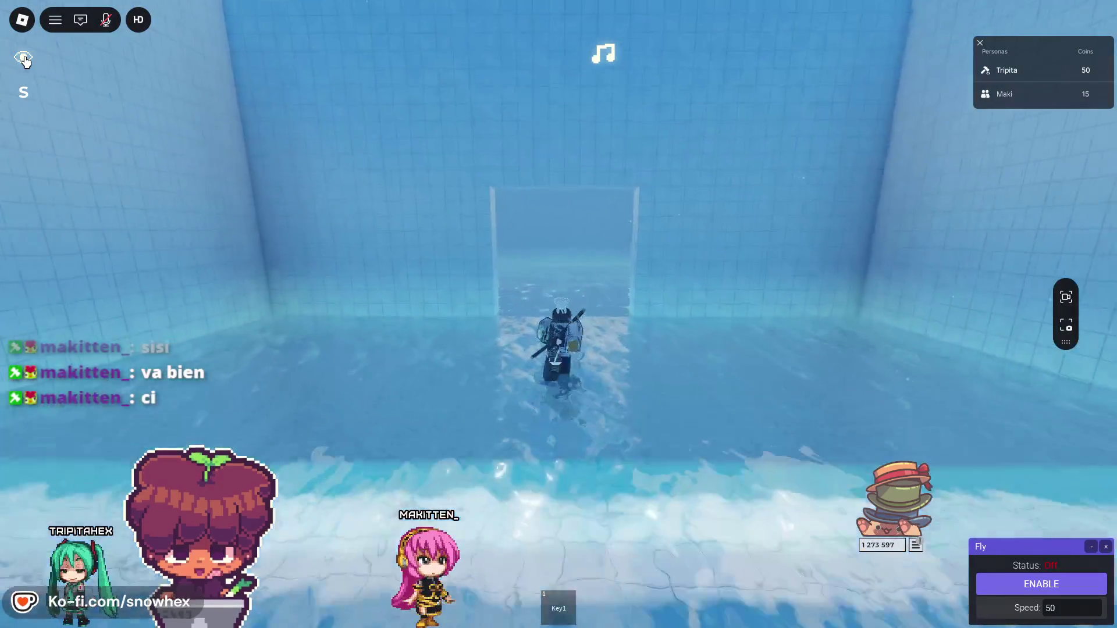
left_click(24, 59)
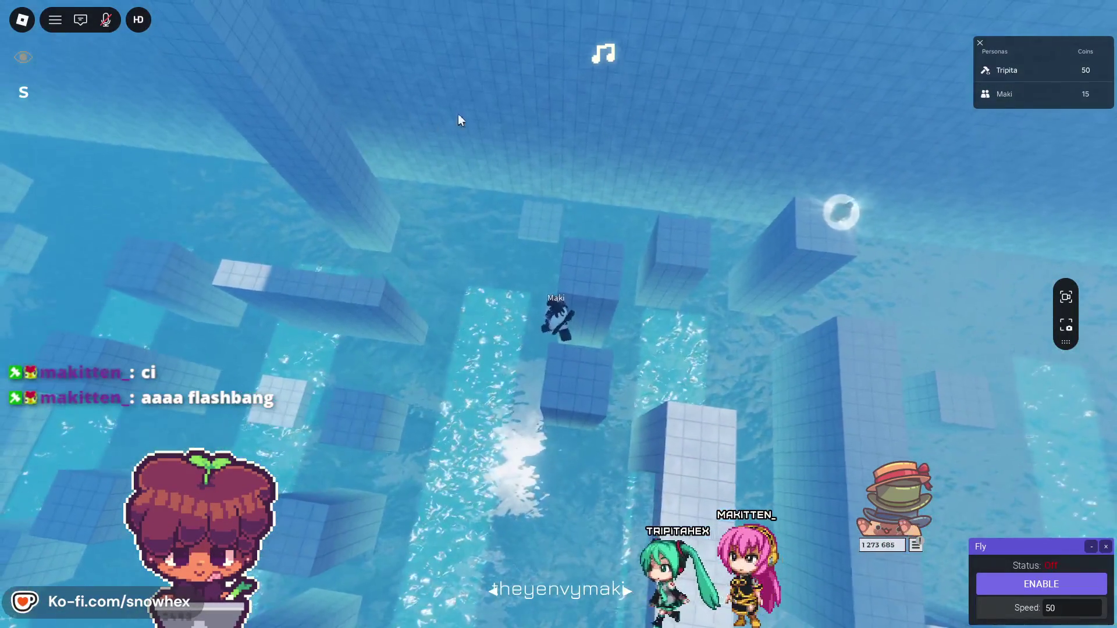
- Stop spectating and jump from pillar to pillar across the pool
left_click(23, 57)
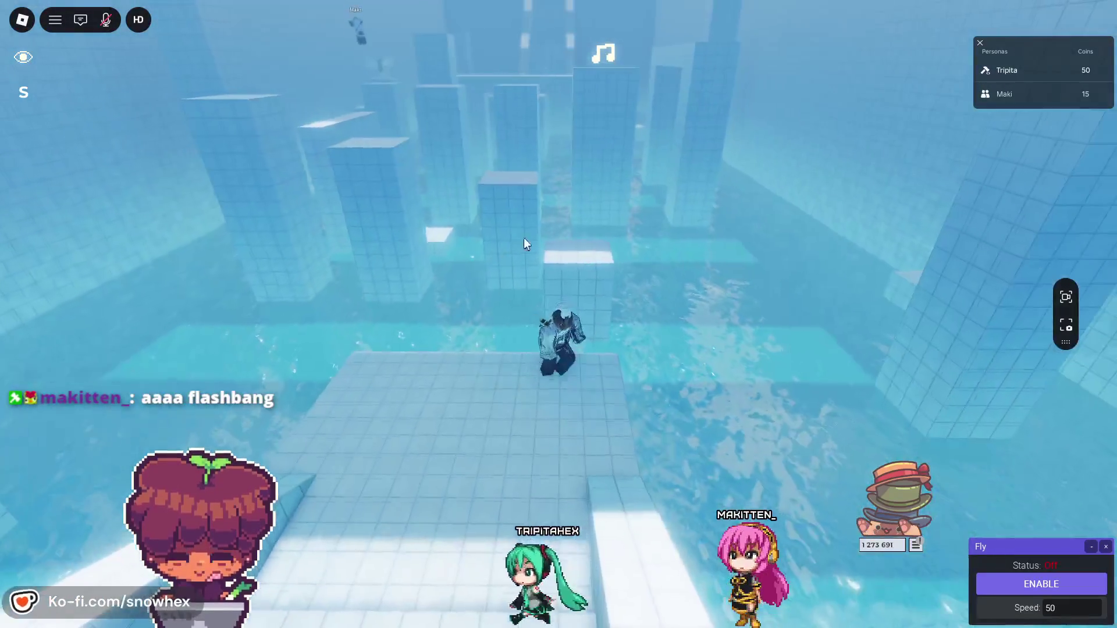
key("w")
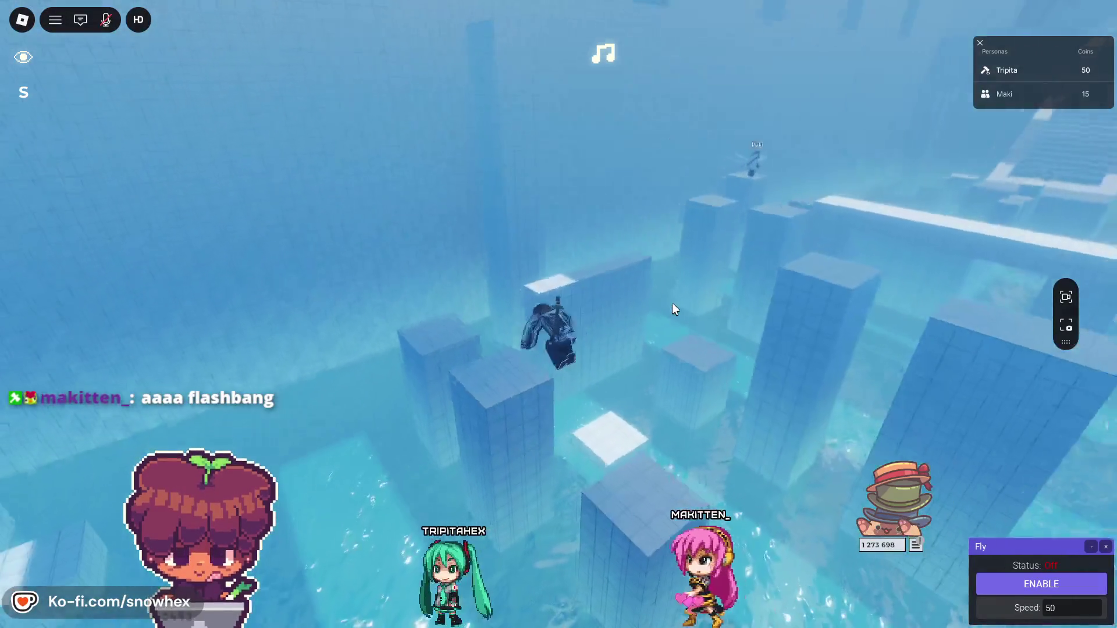
key("space")
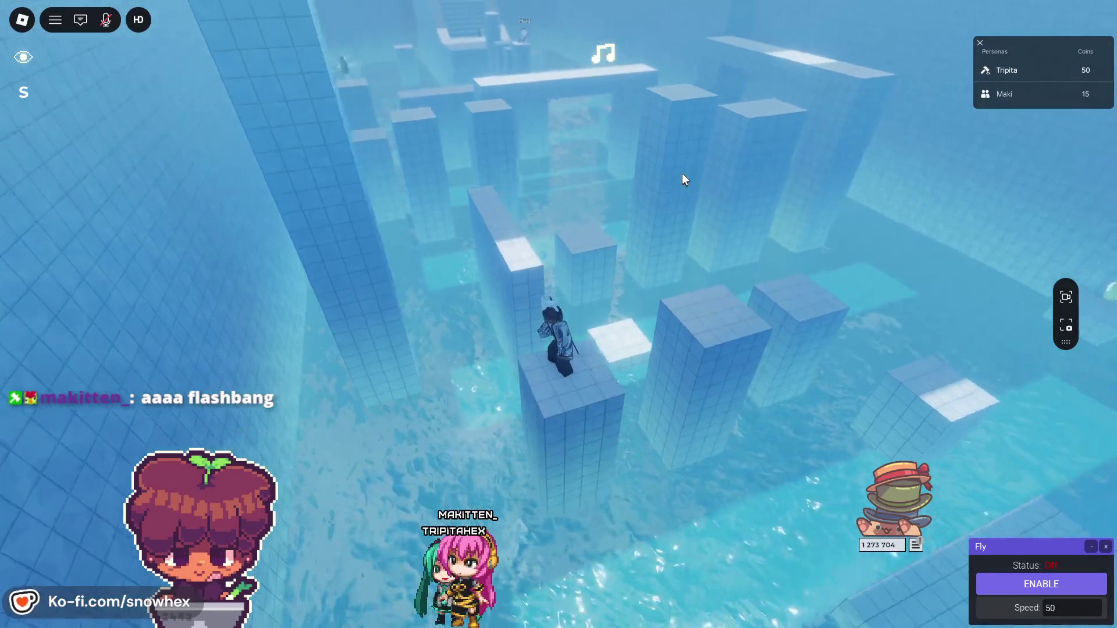
key("w")
key("space")
- Cross the pillars and white beams past the glowing bottle to the lit ledge by the stairs
key("w")
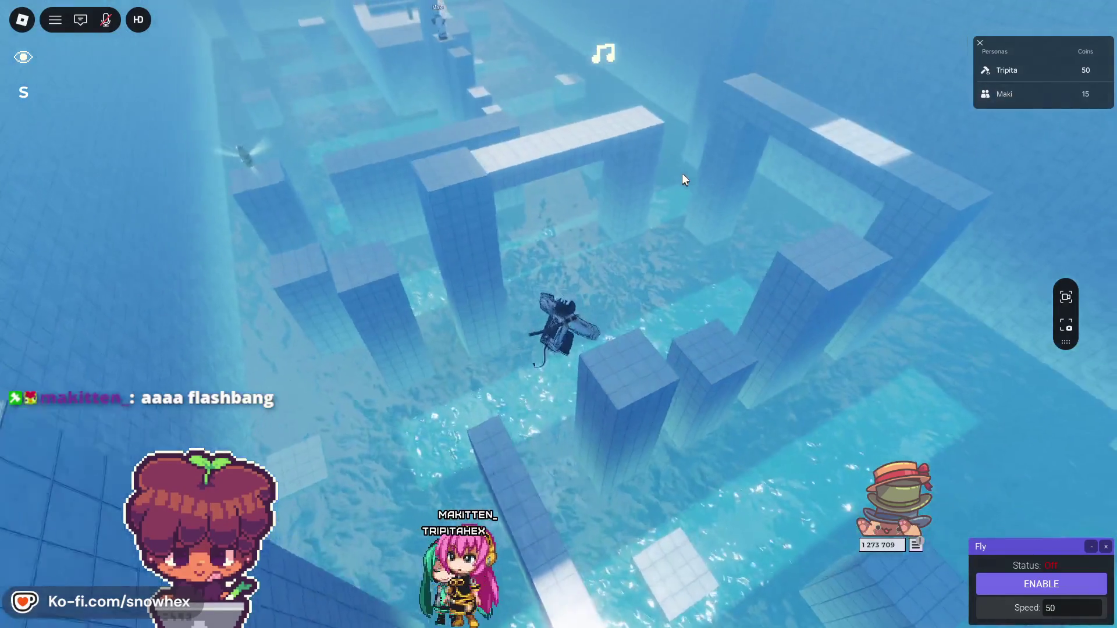
key("w")
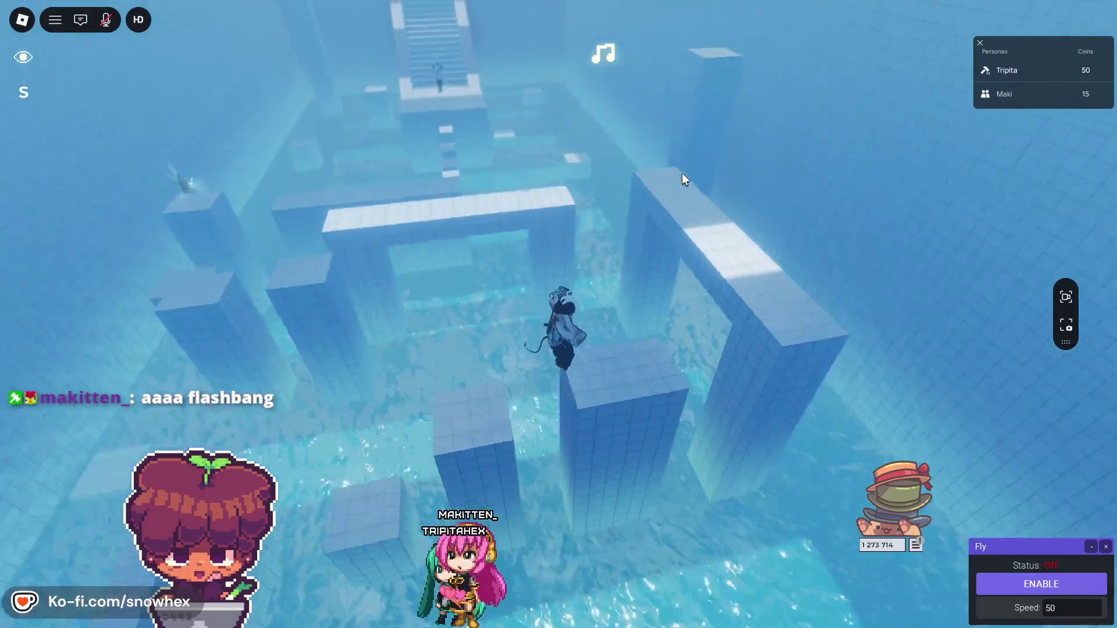
key("w")
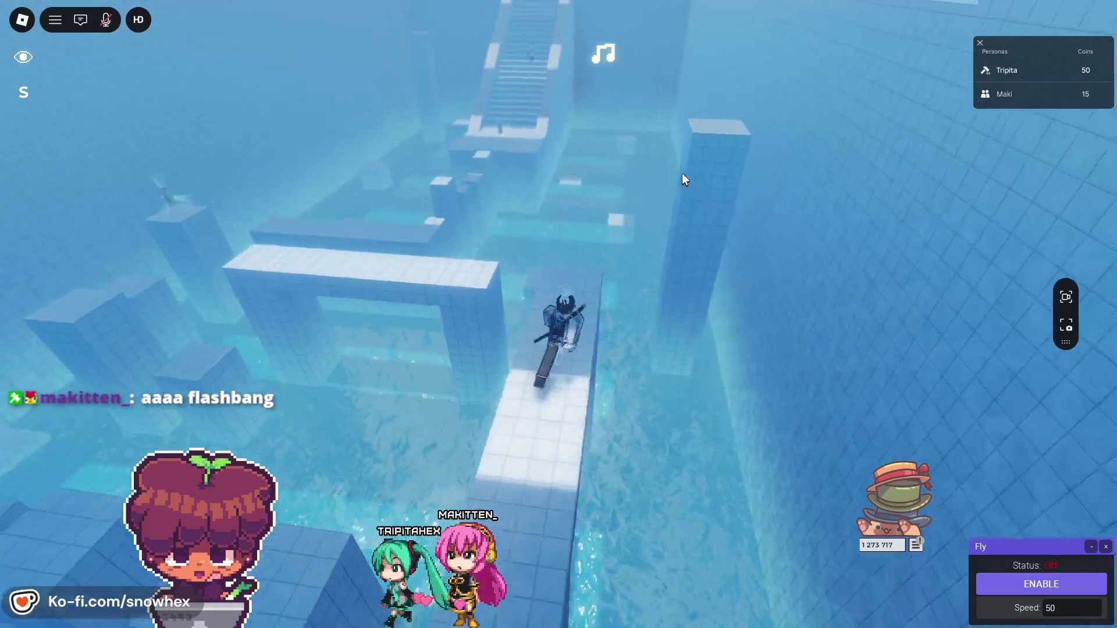
key("w")
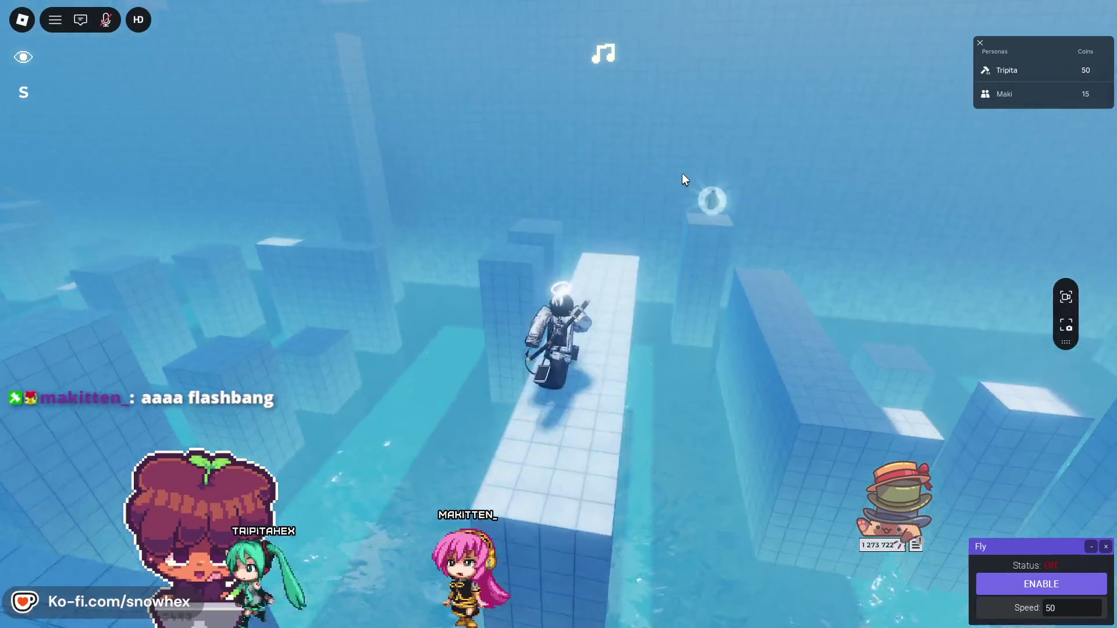
key("w")
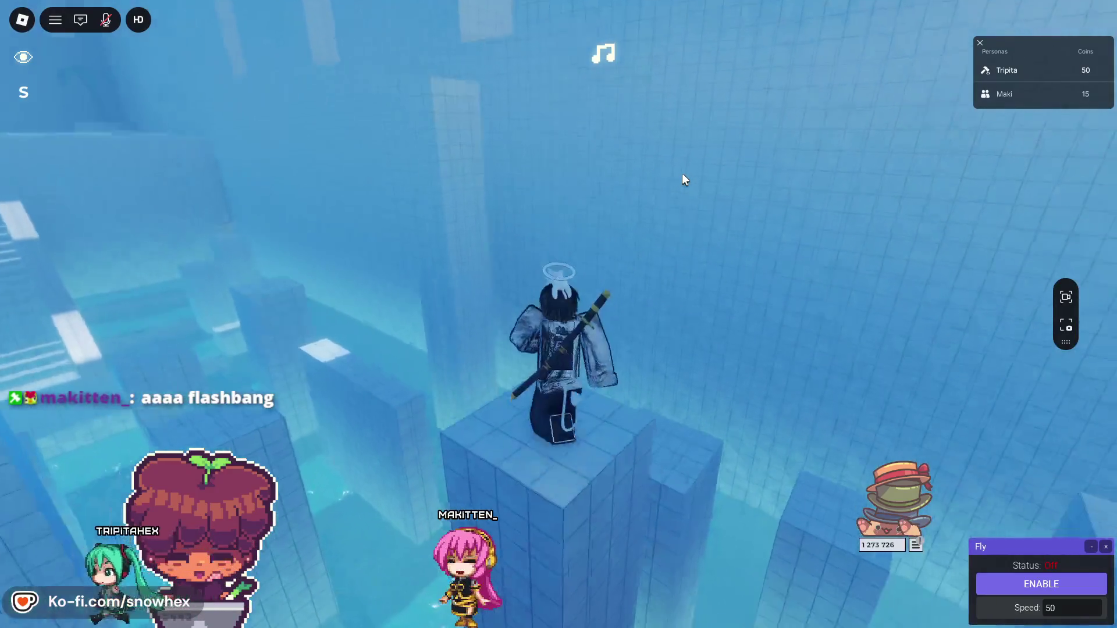
key("w")
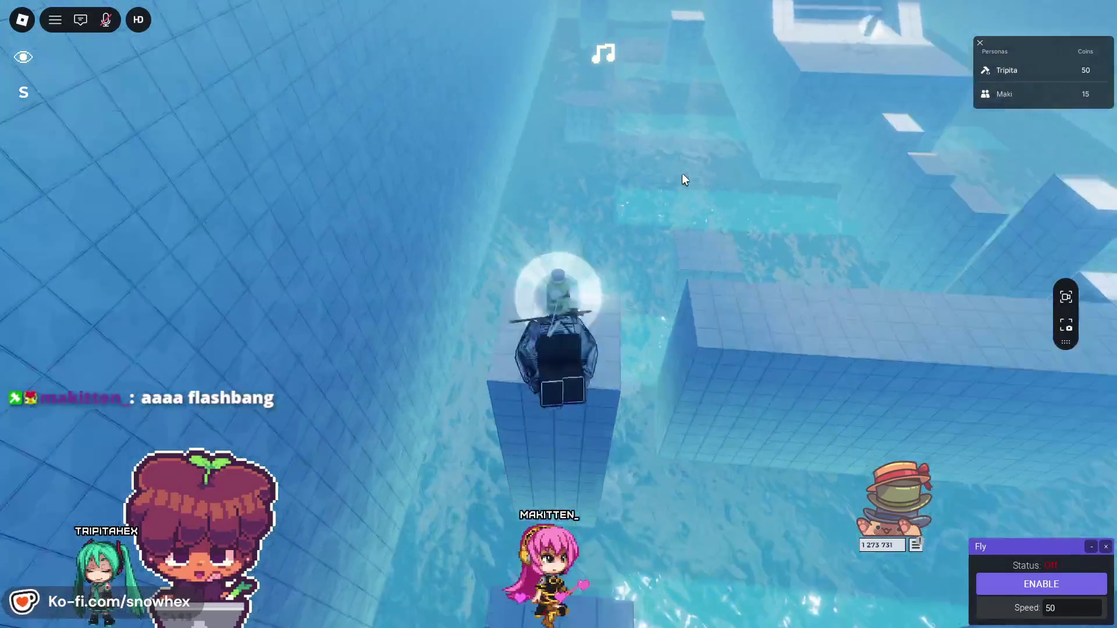
key("w")
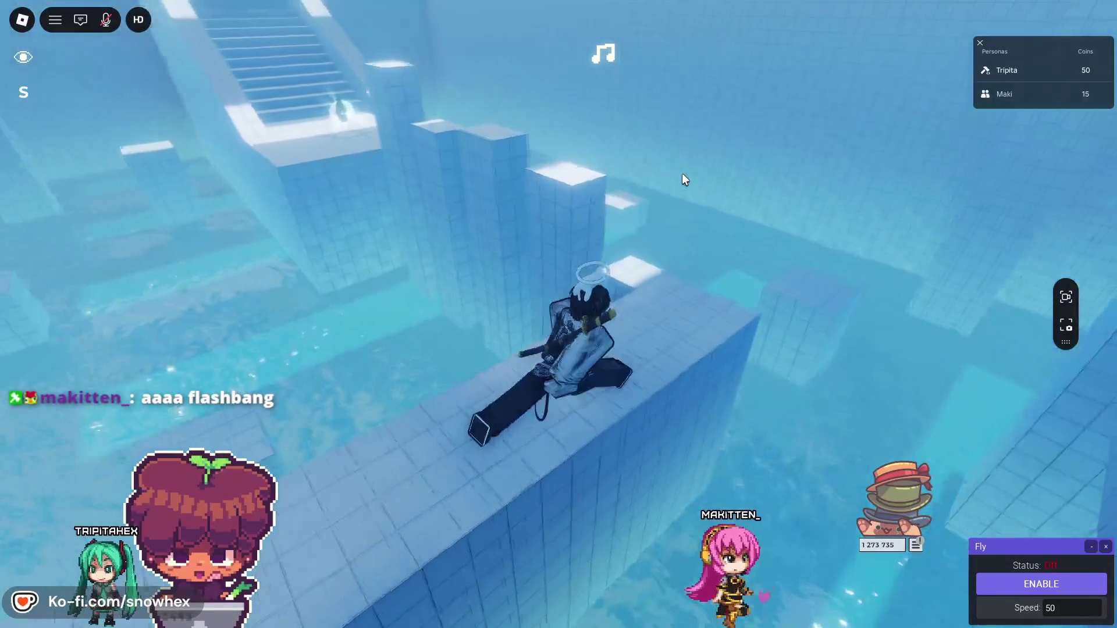
key("w")
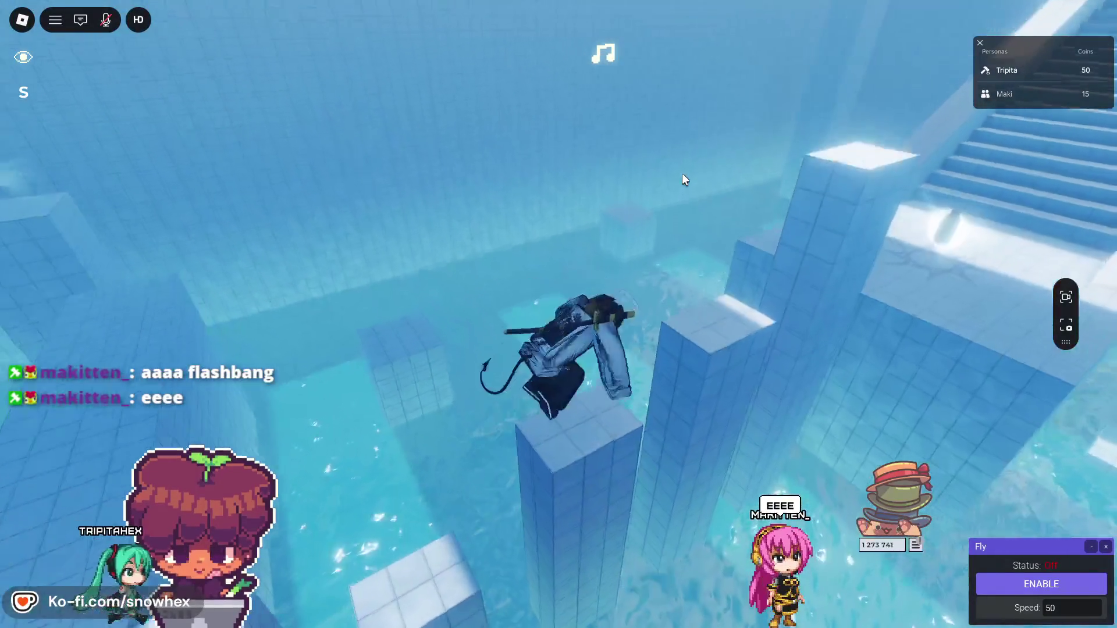
key("w")
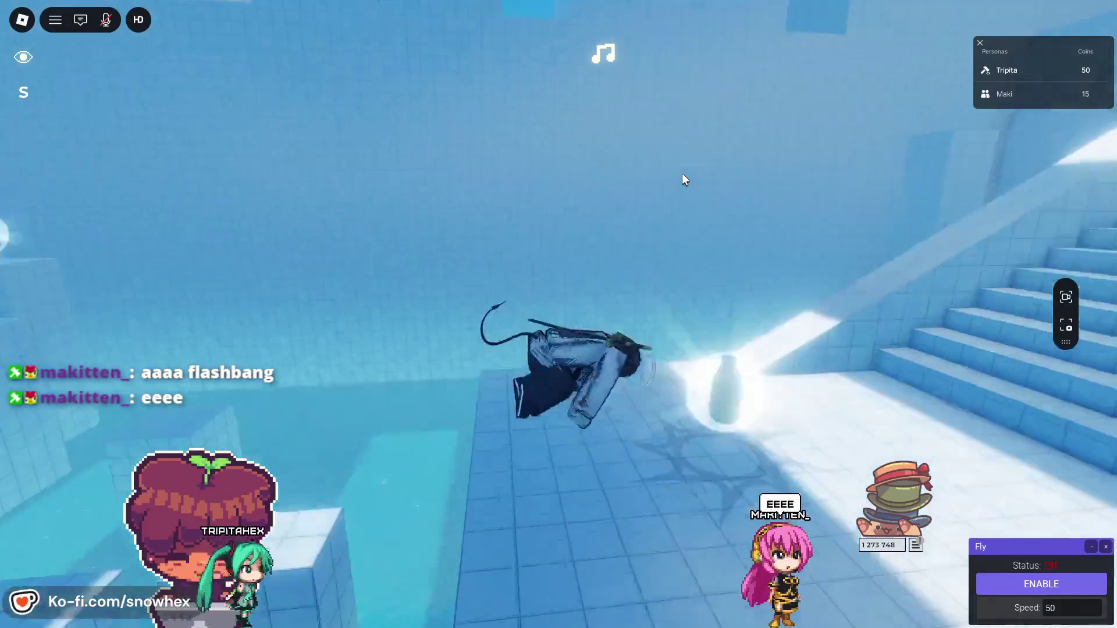
- Climb the stairs beside the friend to the checkpoint and run across the tiled room
key("w")
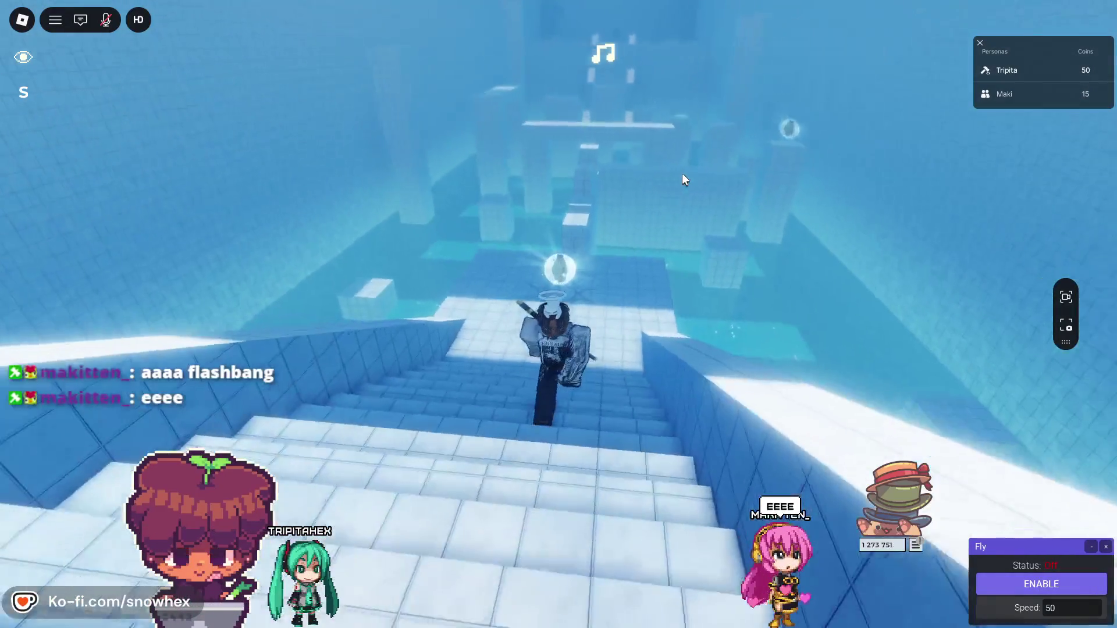
key("w")
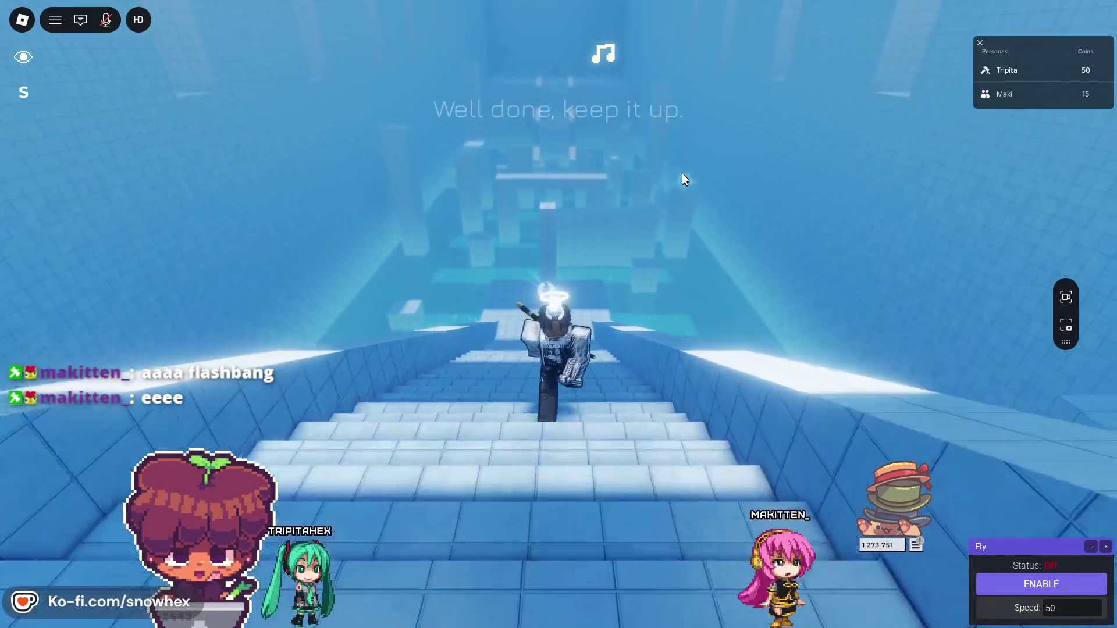
key("w")
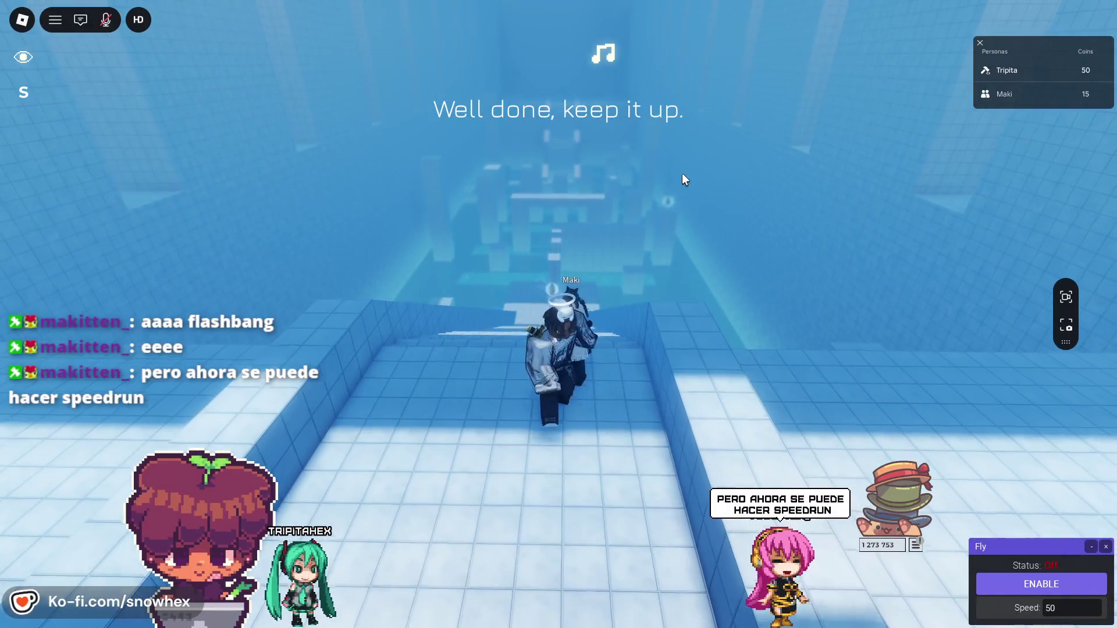
key("w")
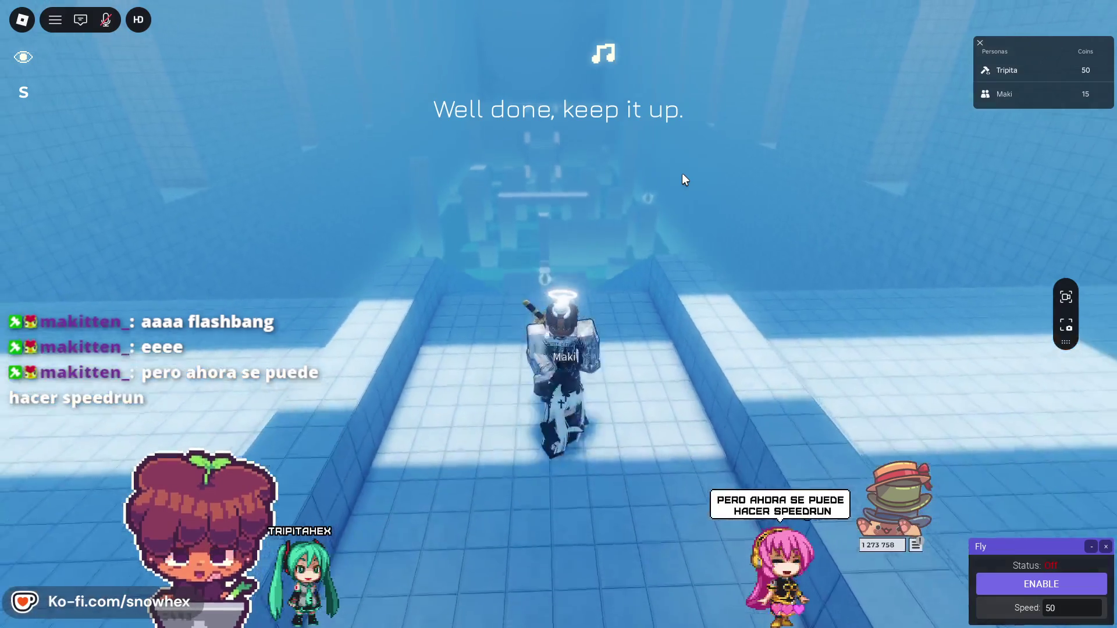
key("w")
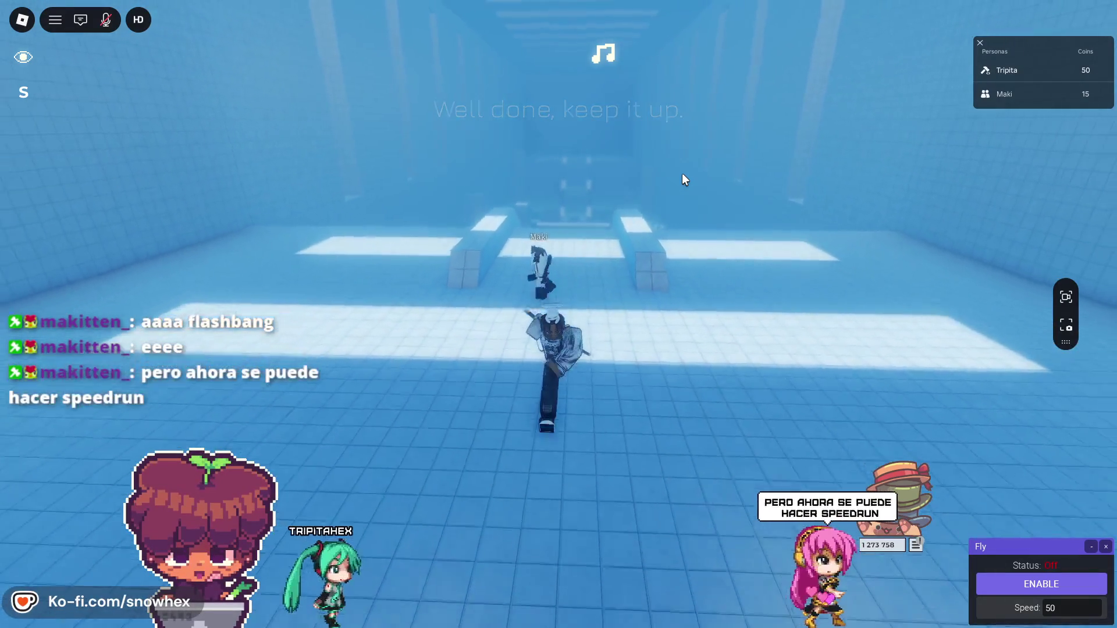
- Run through the doorway into the two-bed room, then open the game chat
key("s")
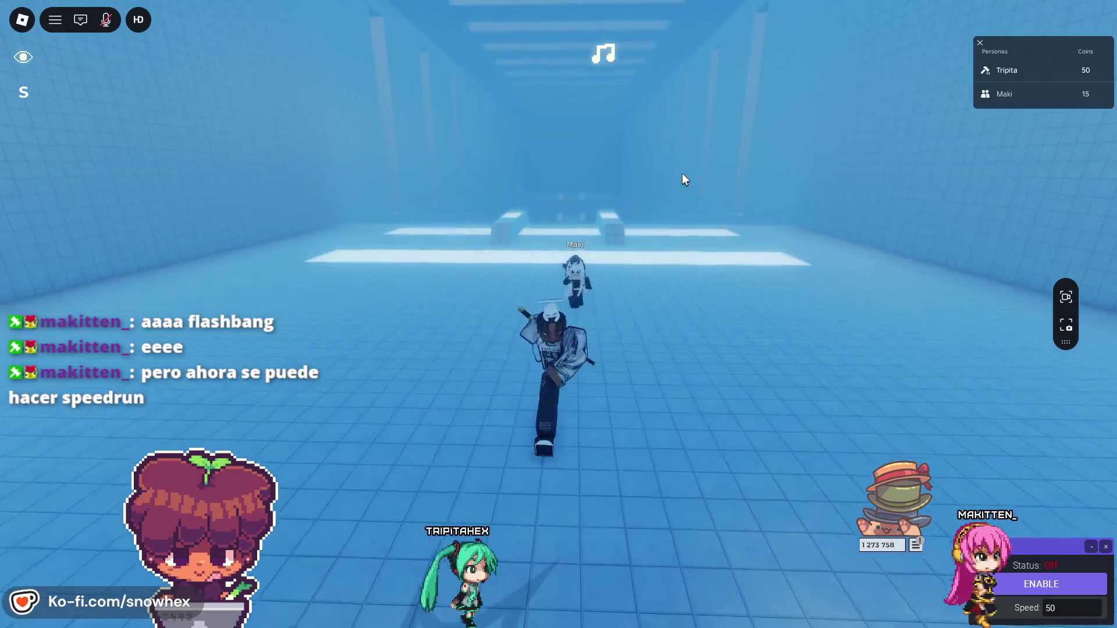
key("w")
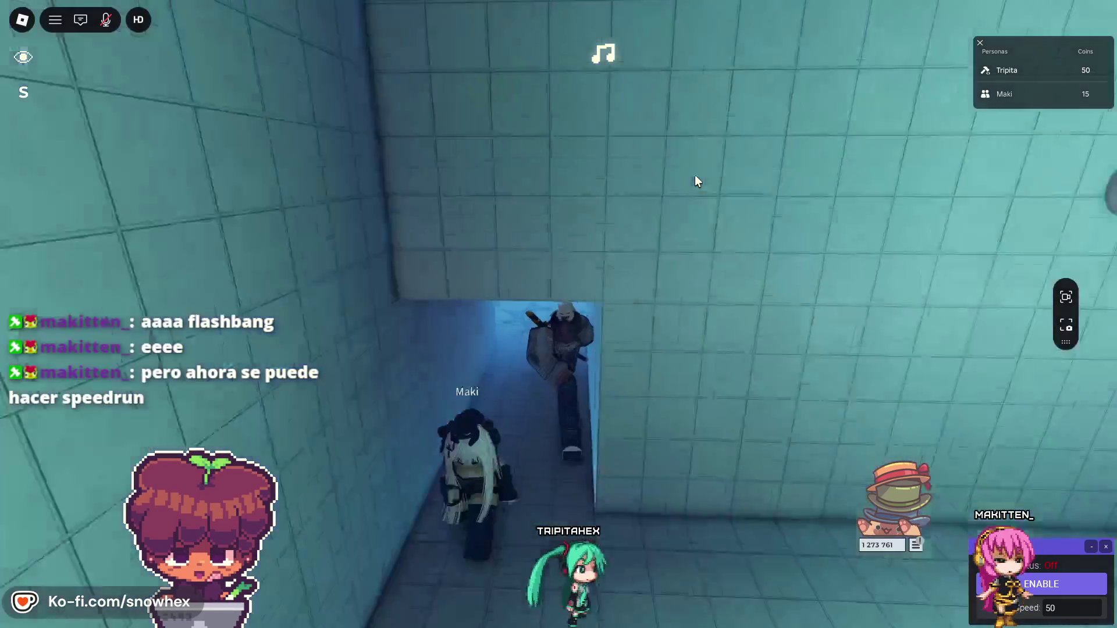
key("a")
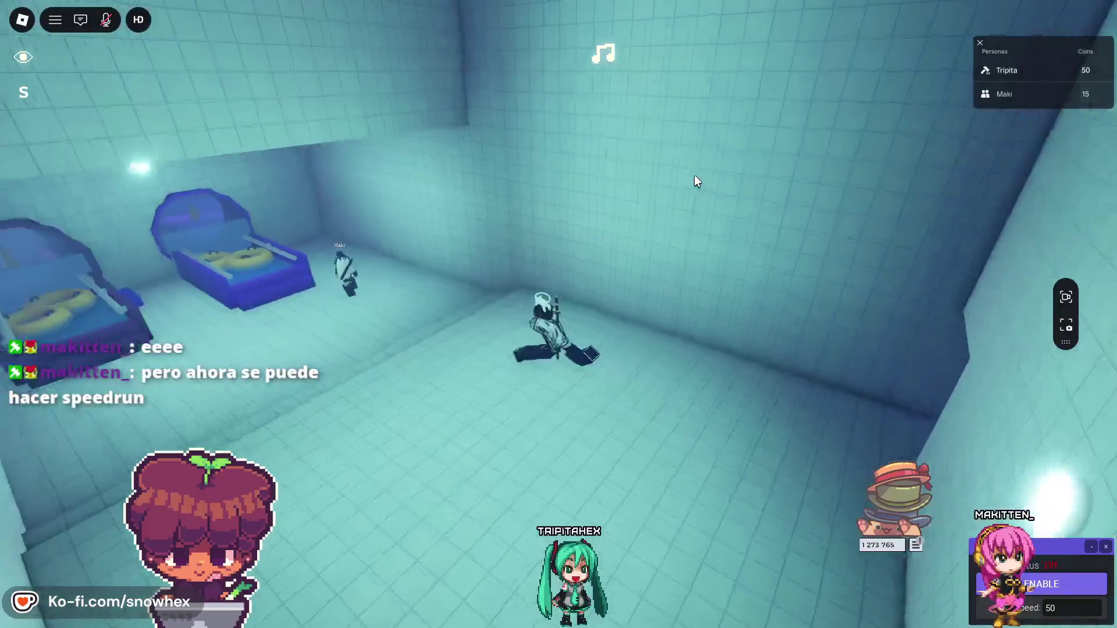
key("w")
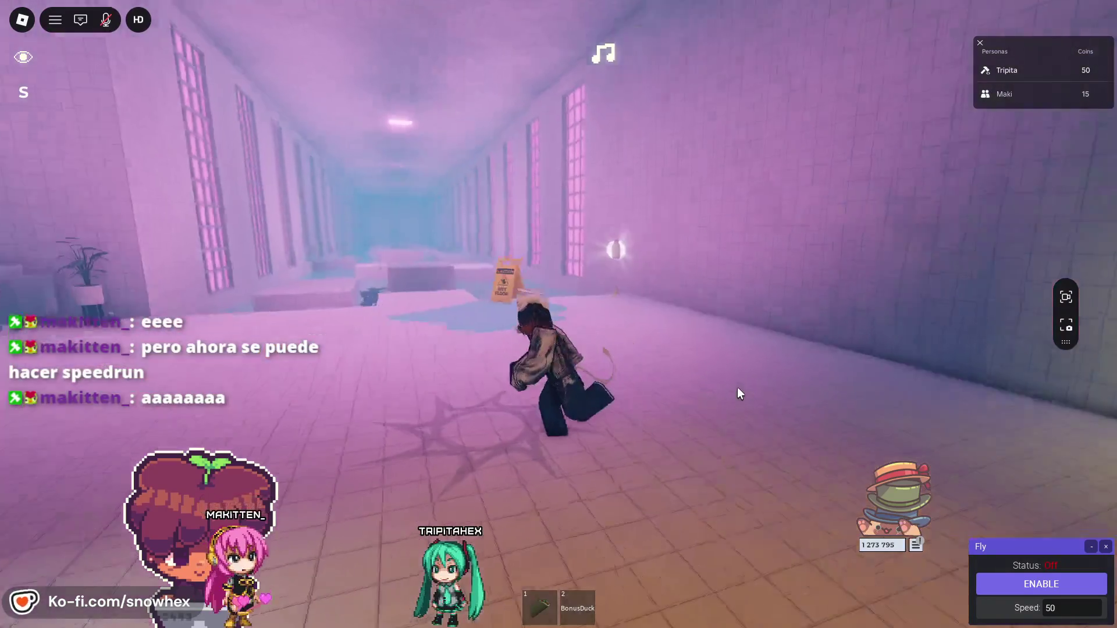
key("1")
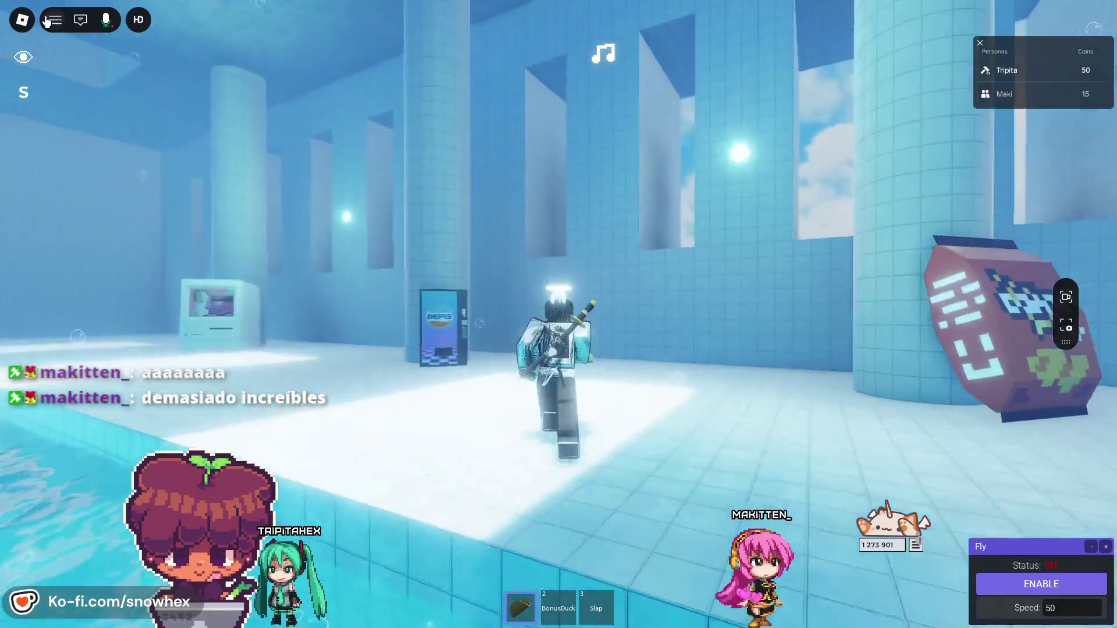
left_click(80, 23)
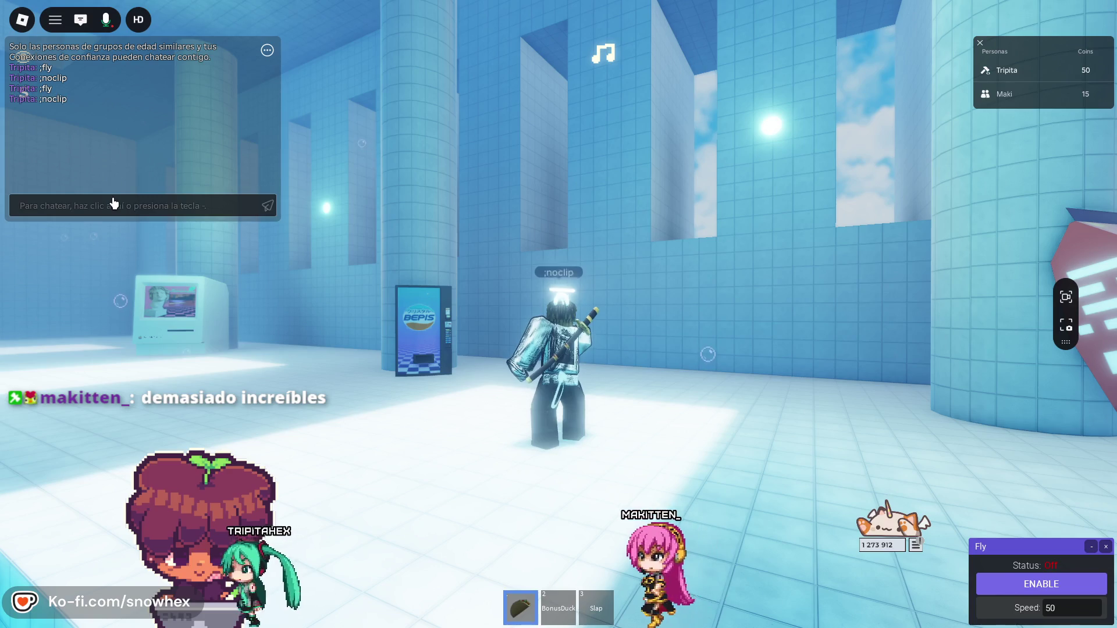
- Walk through walls past the open deck into the pink room, then switch noclip off
key("w")
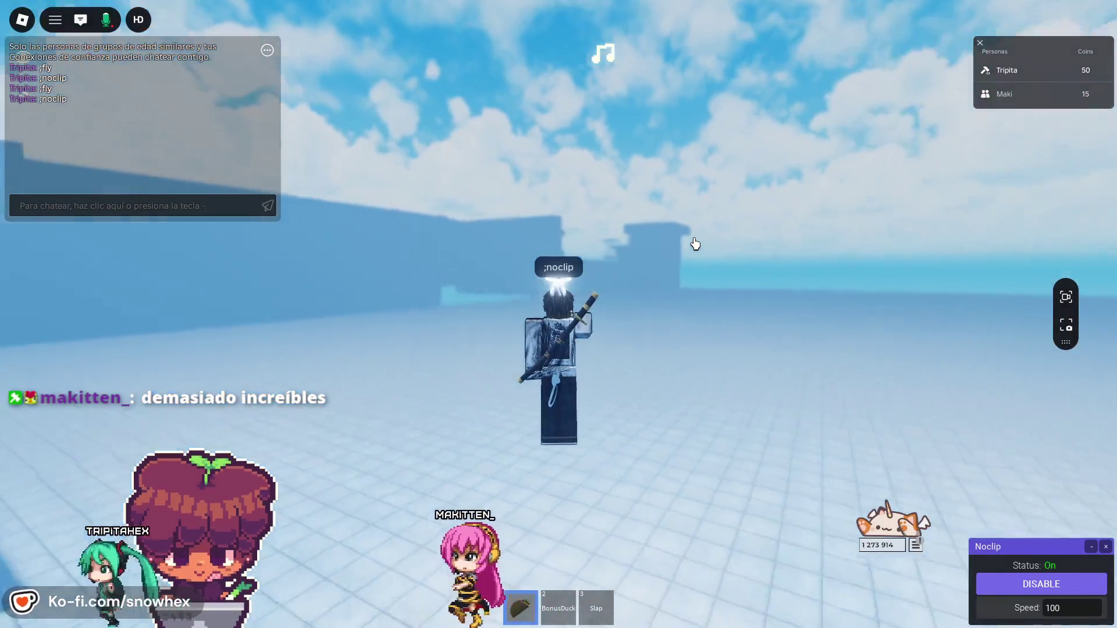
key("w")
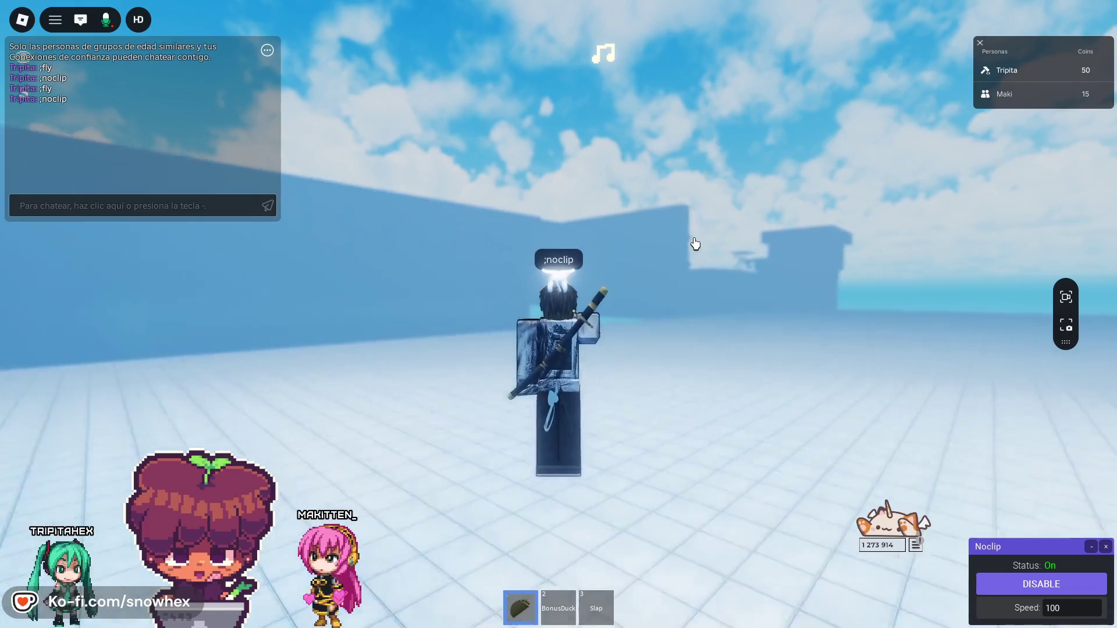
key("w")
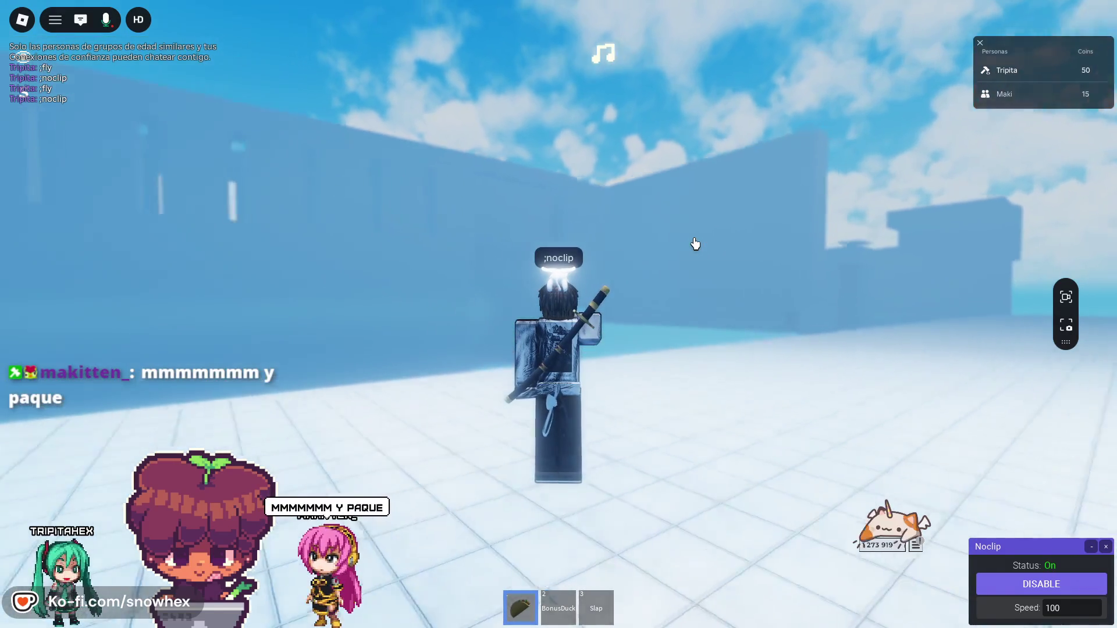
key("w")
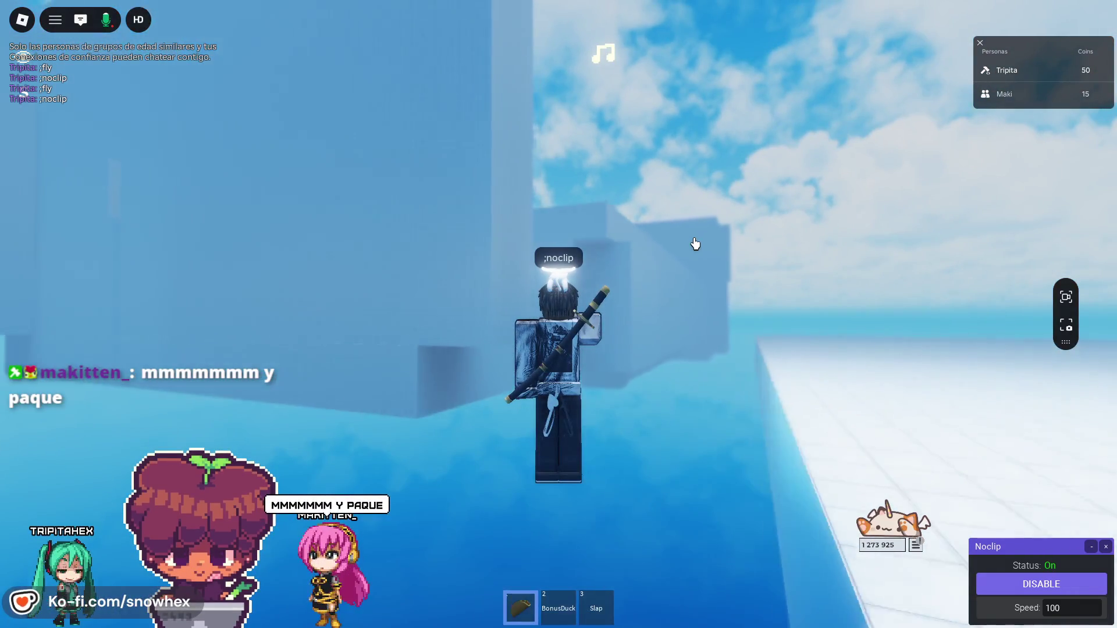
key("w")
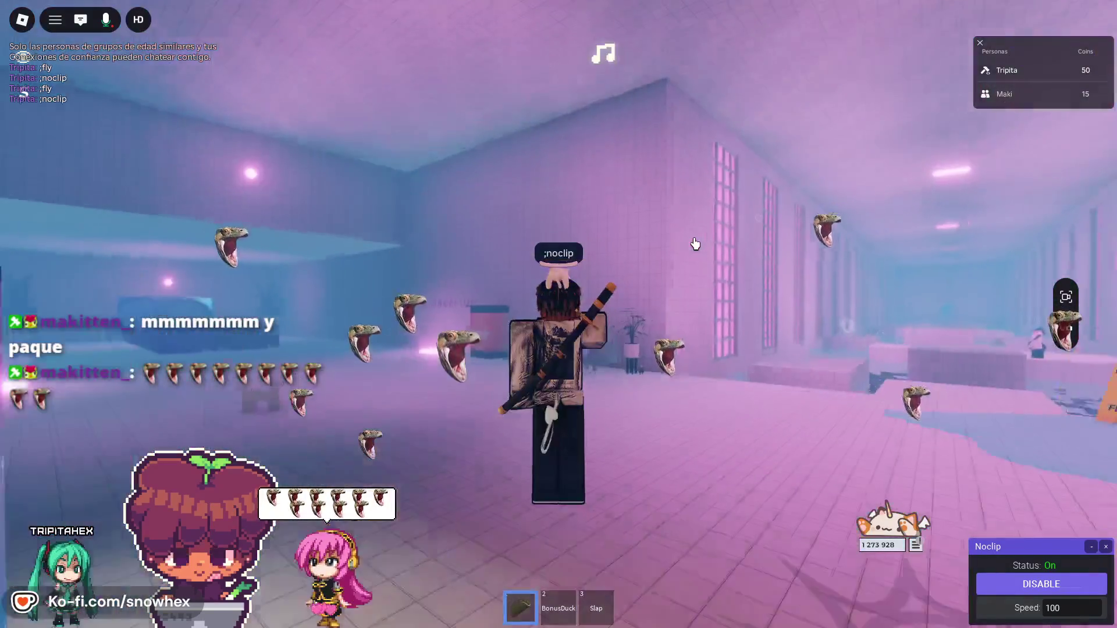
key("Right")
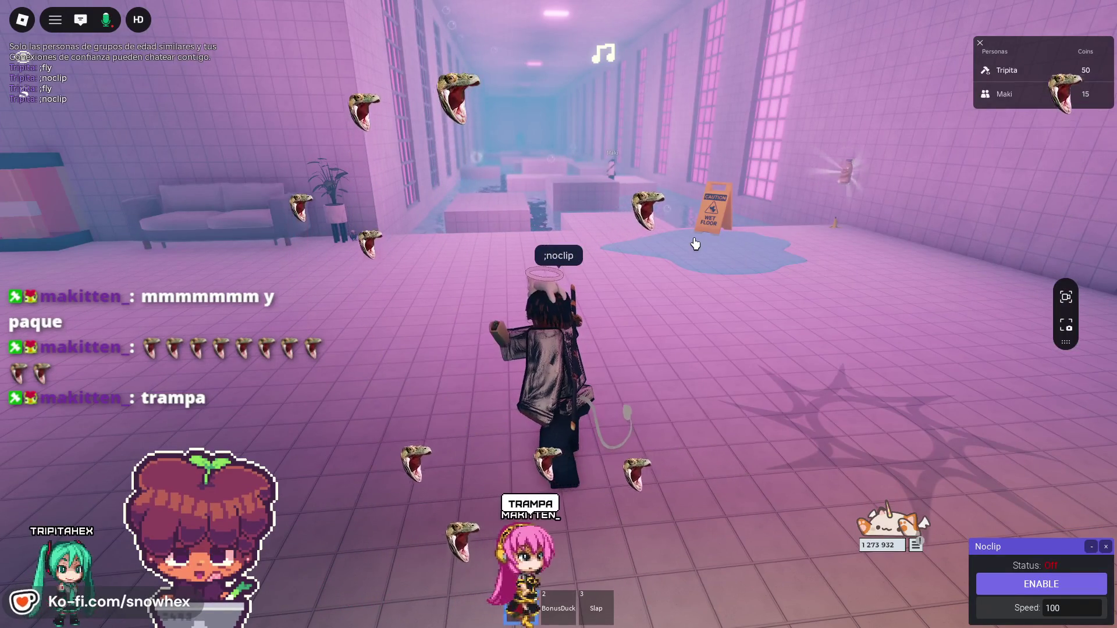
key("s")
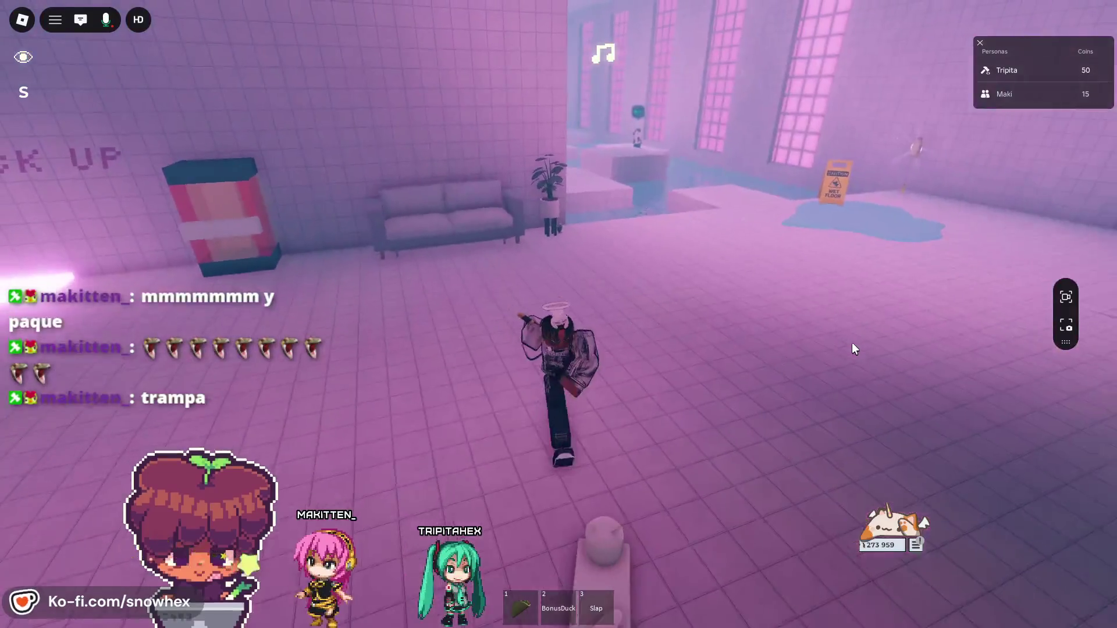
- Teleport to the friend with ;tp, equip the Slap item and slap their character
mouse_move(211, 165)
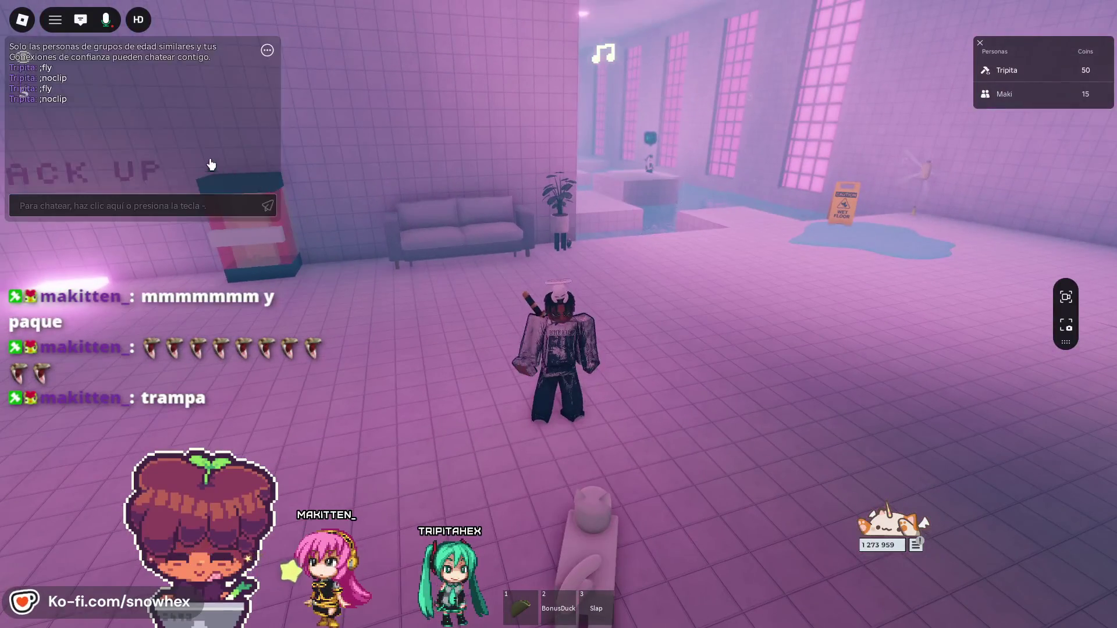
type(";")
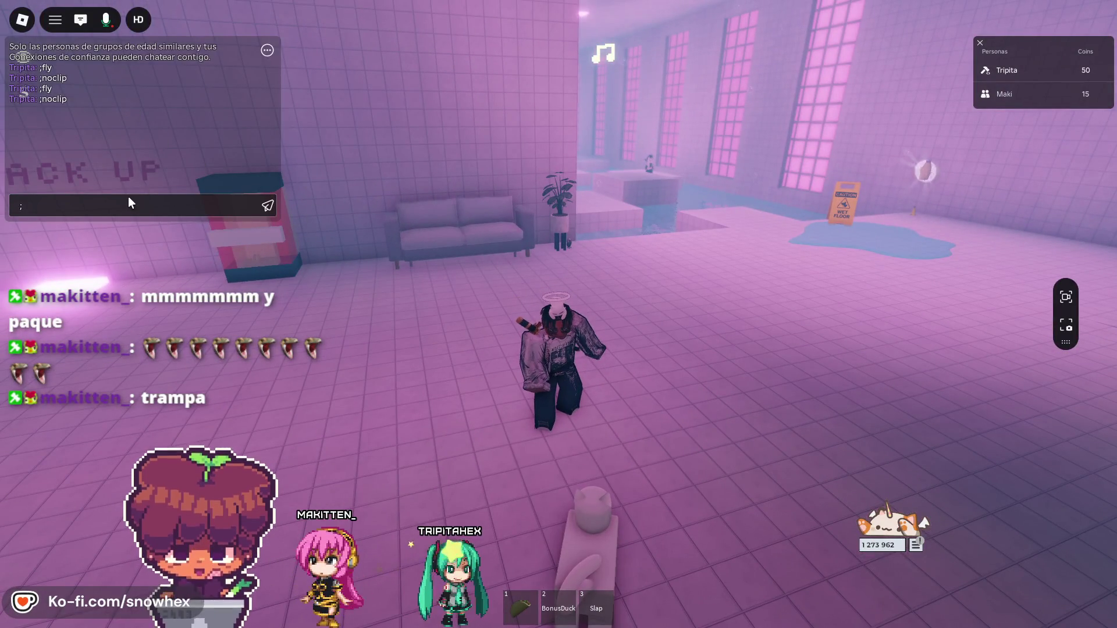
type("tp theyenvymaki")
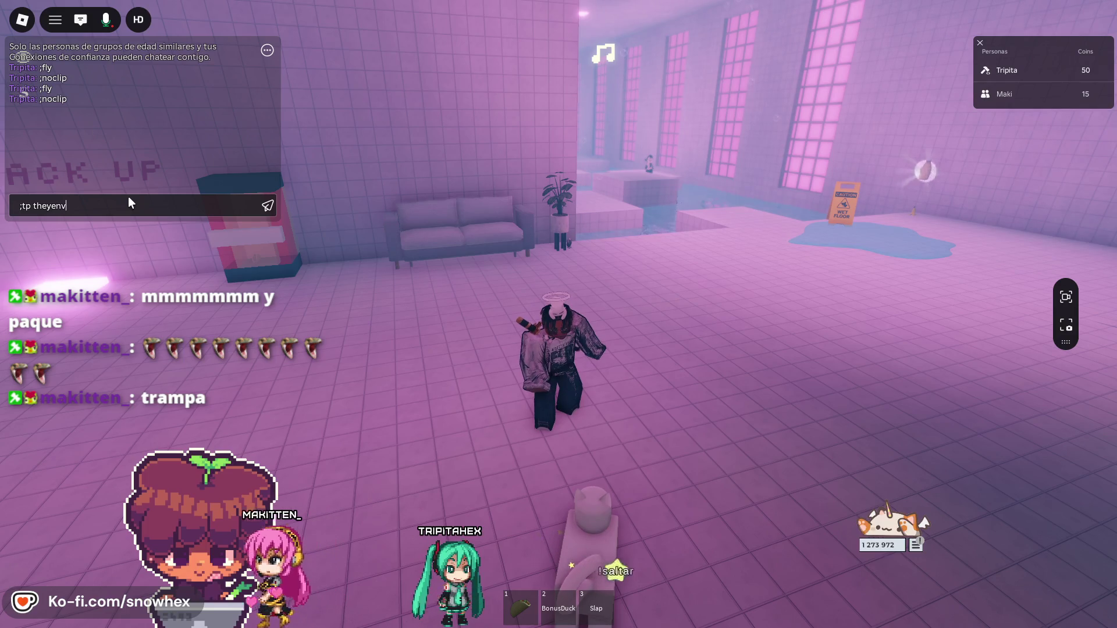
key("Return")
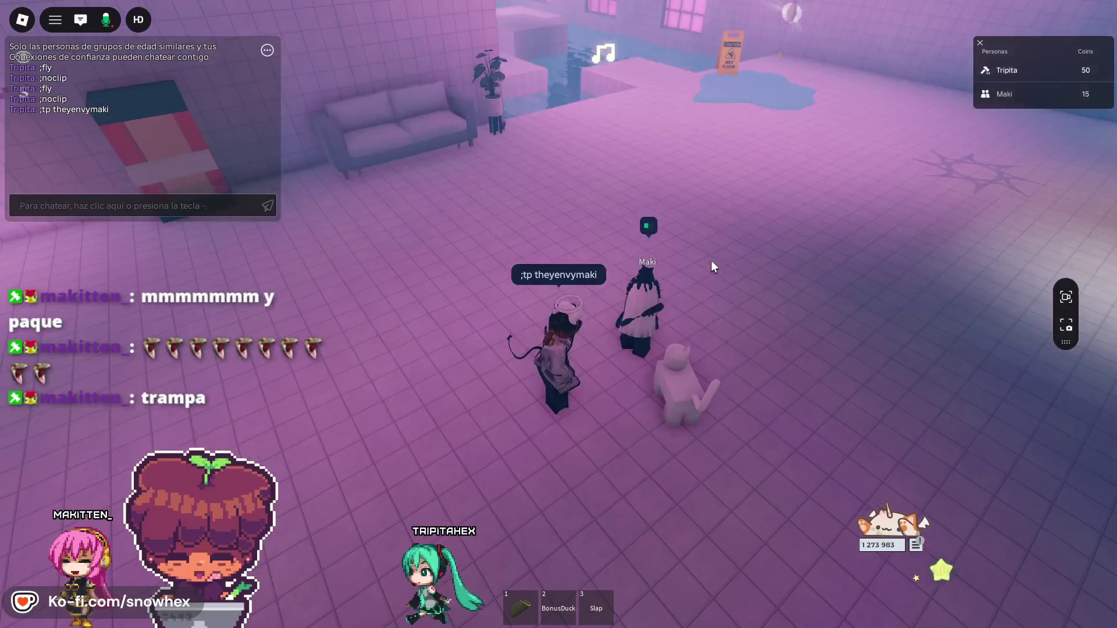
key("2")
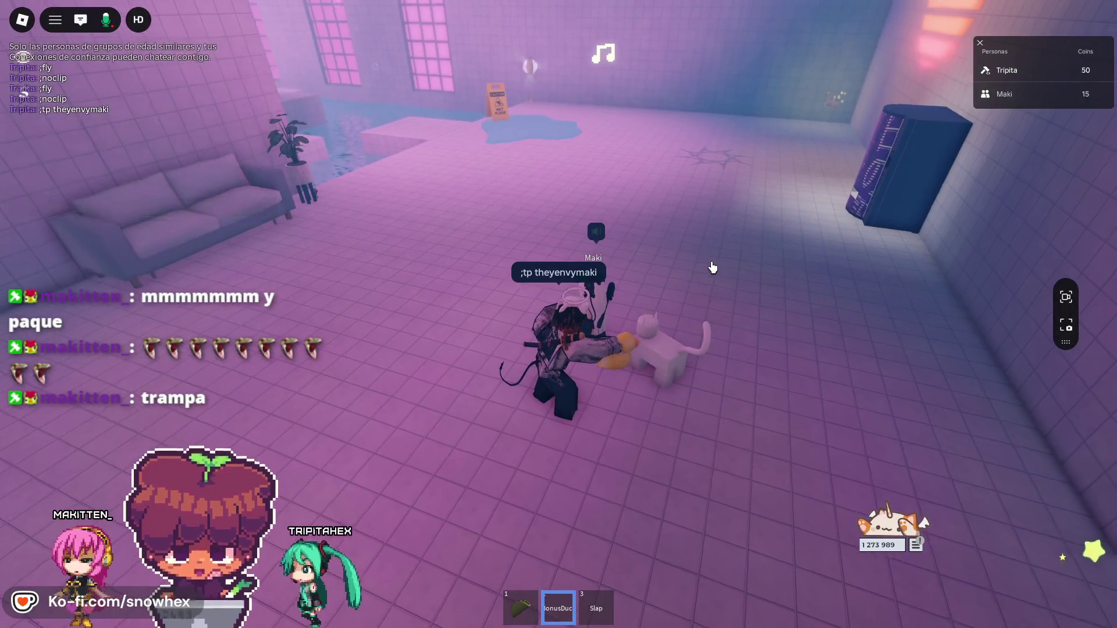
key("3")
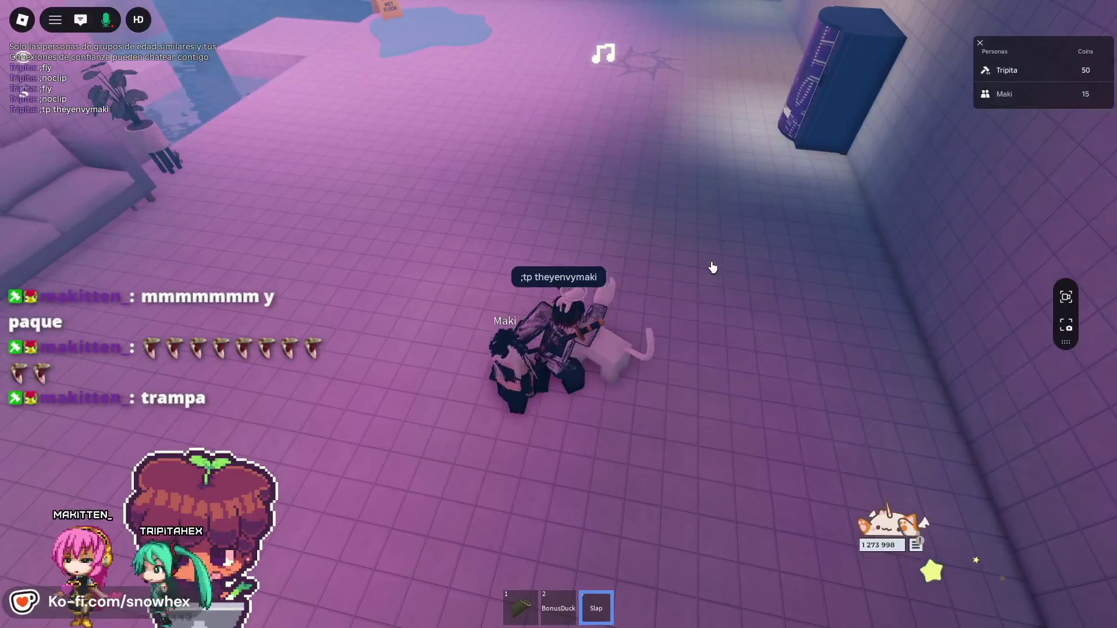
left_click(712, 268)
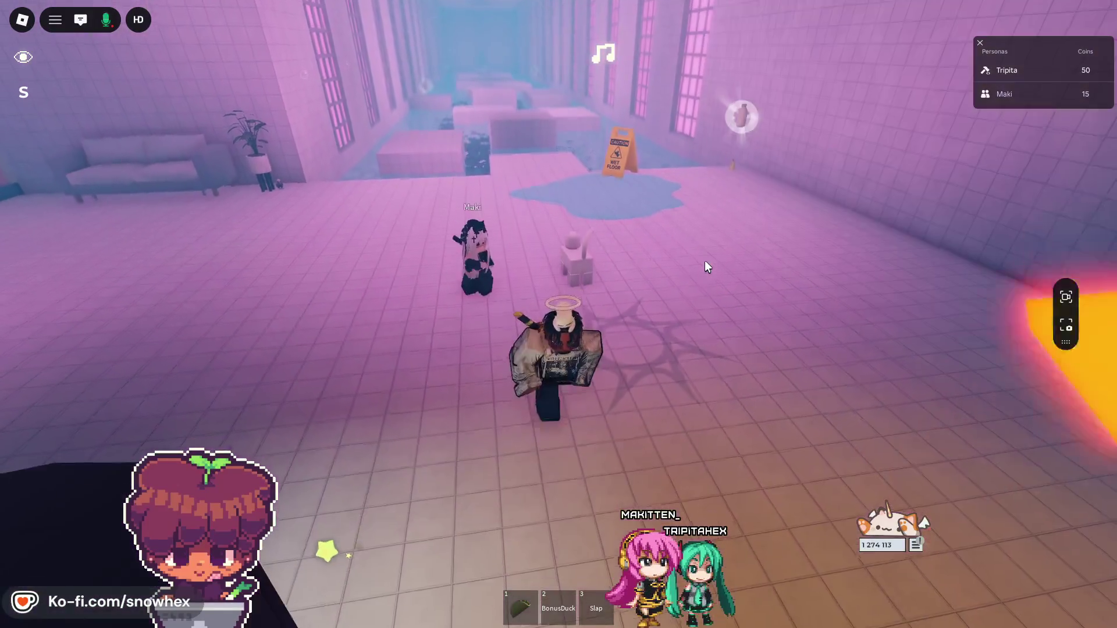
- Equip the Slap glove and slap the friend's avatar flat
key("3")
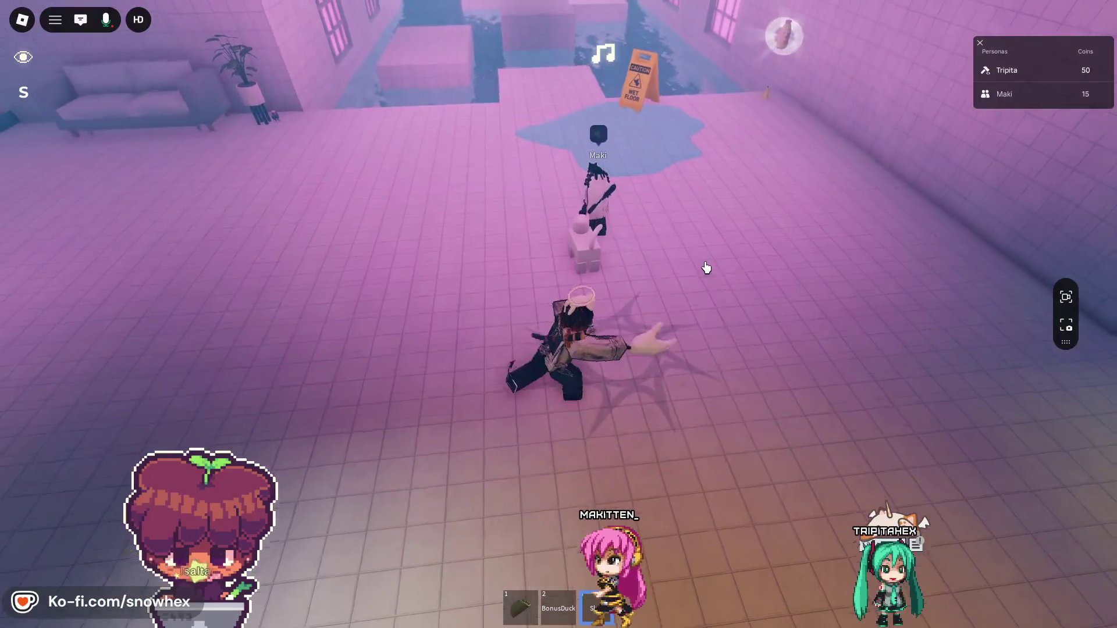
left_click(706, 267)
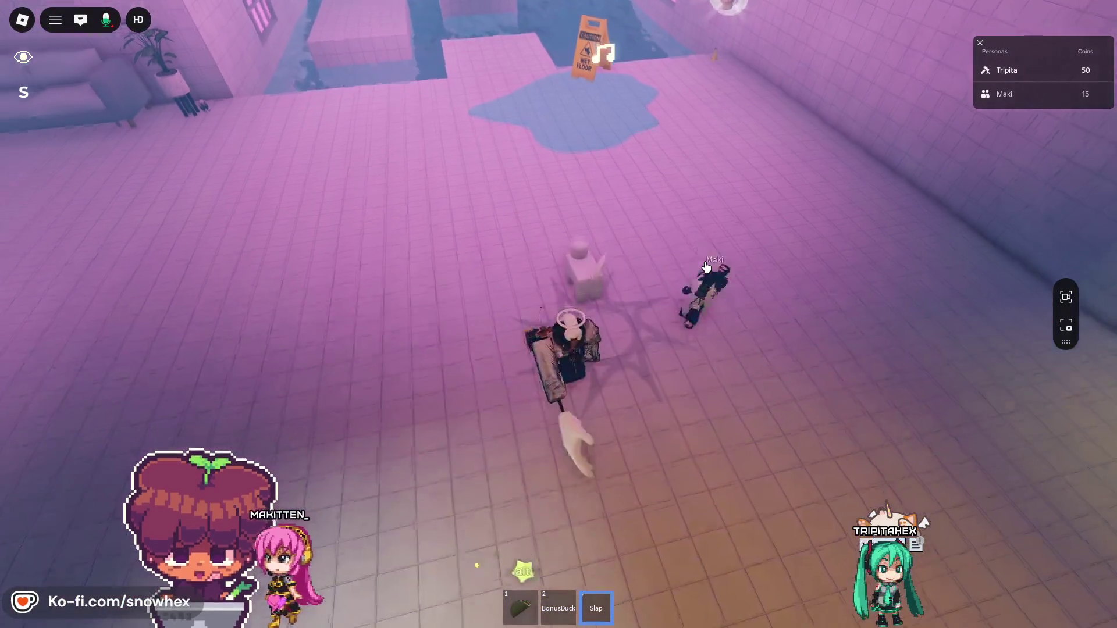
scroll(706, 266, "up", 5)
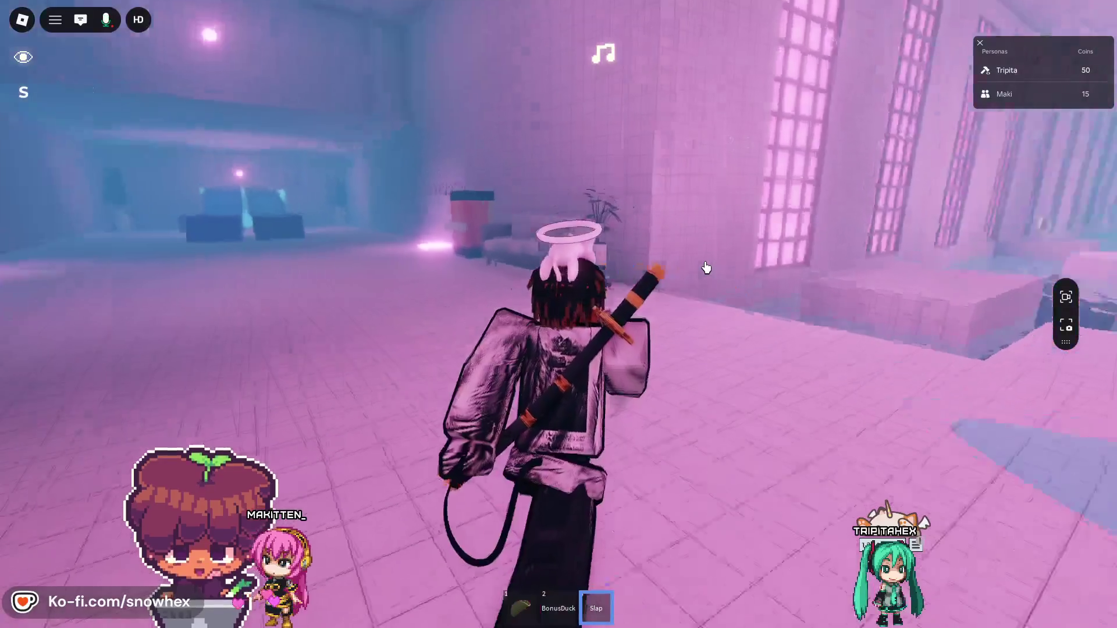
- Walk the avatar forward into the room with the sun mural
key("3")
key("w")
key("Left")
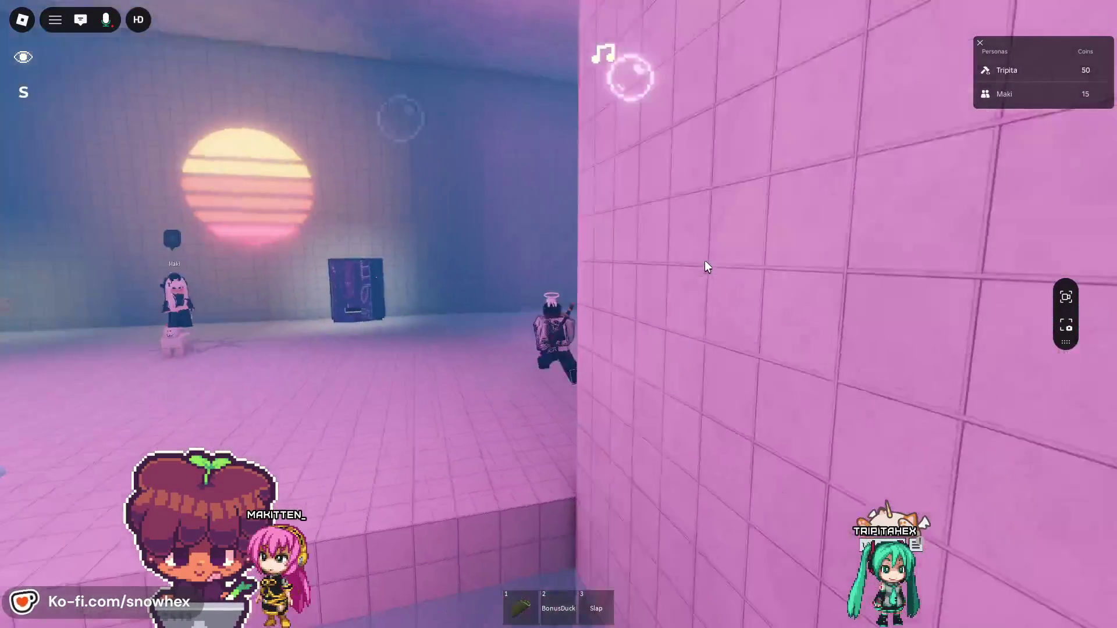
key("w")
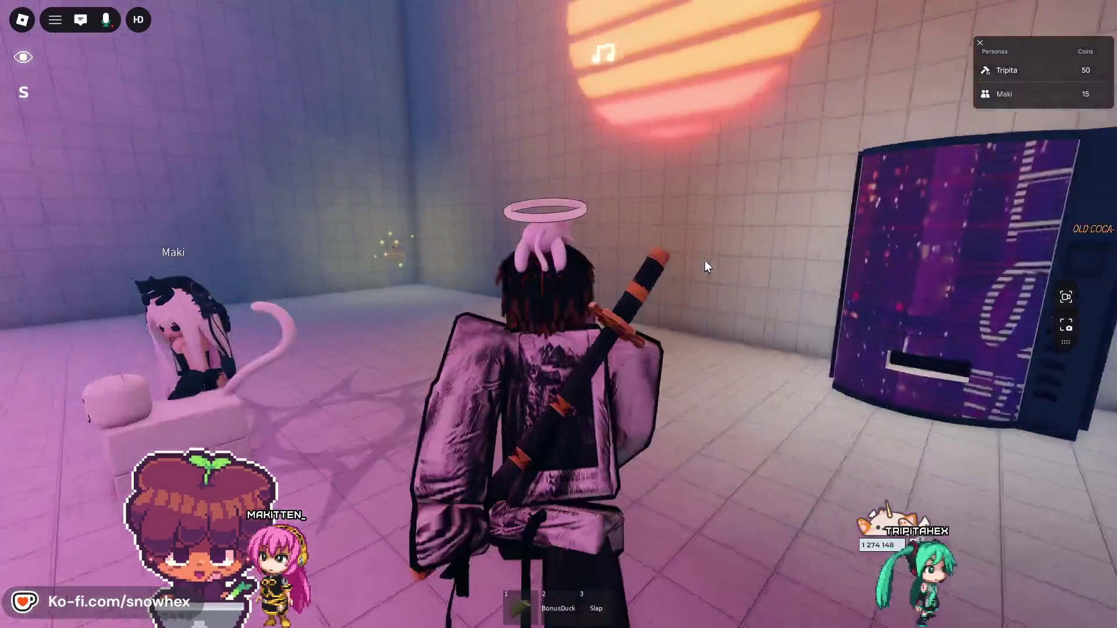
- Equip the BonusDuck and walk back down the hallway to the wet-floor sign
key("2")
key("s")
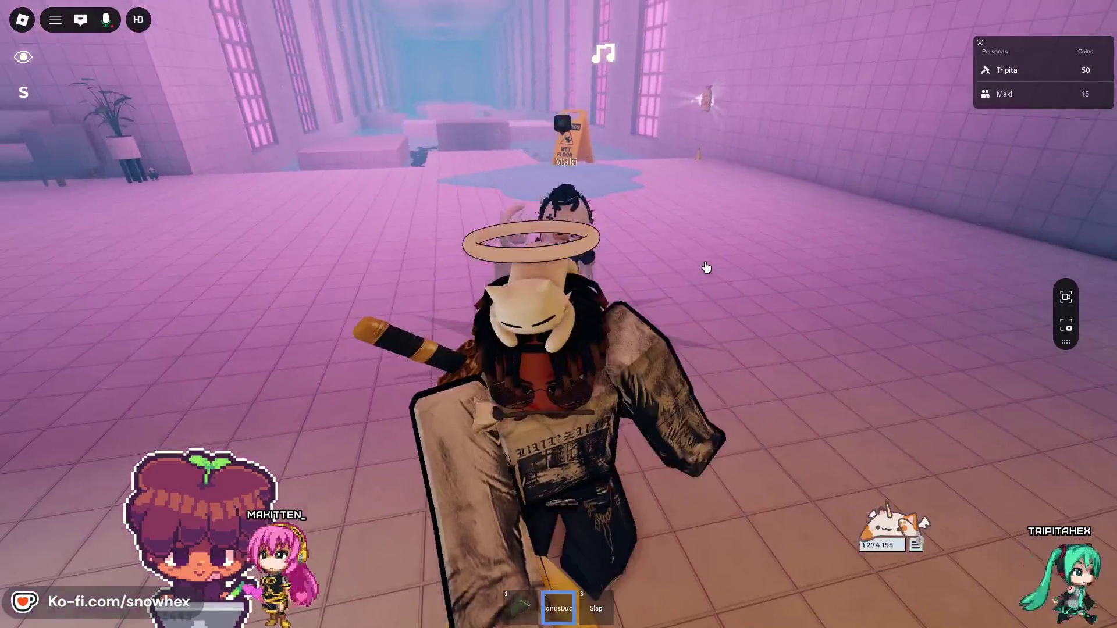
key("w")
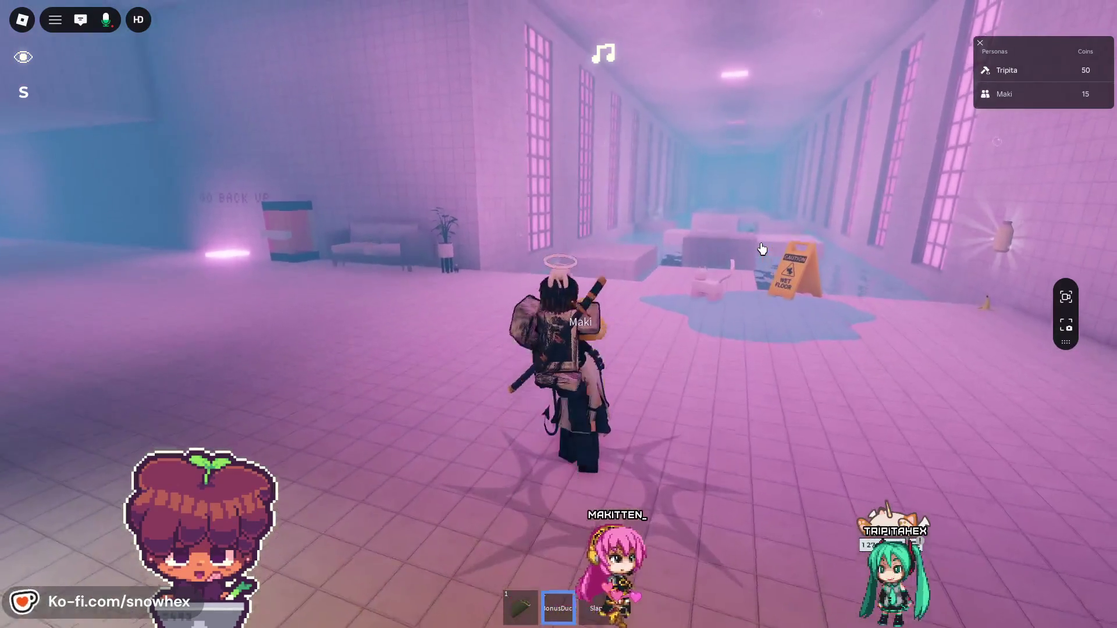
key("w")
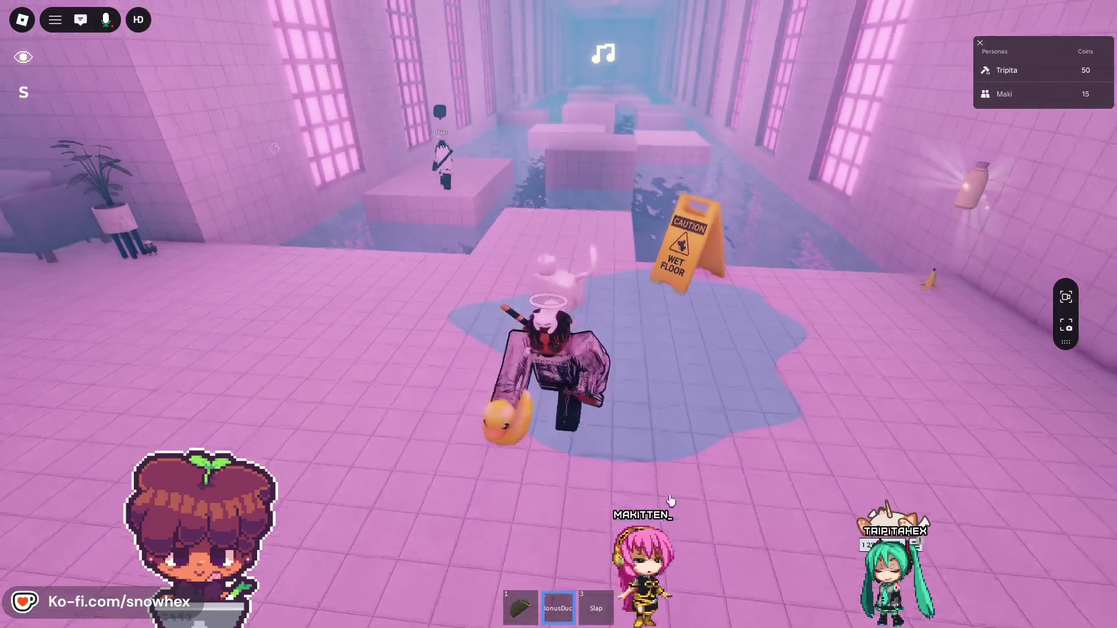
left_click(596, 608)
- Slap the wet-floor sign over, then equip the BonusDuck
key("w")
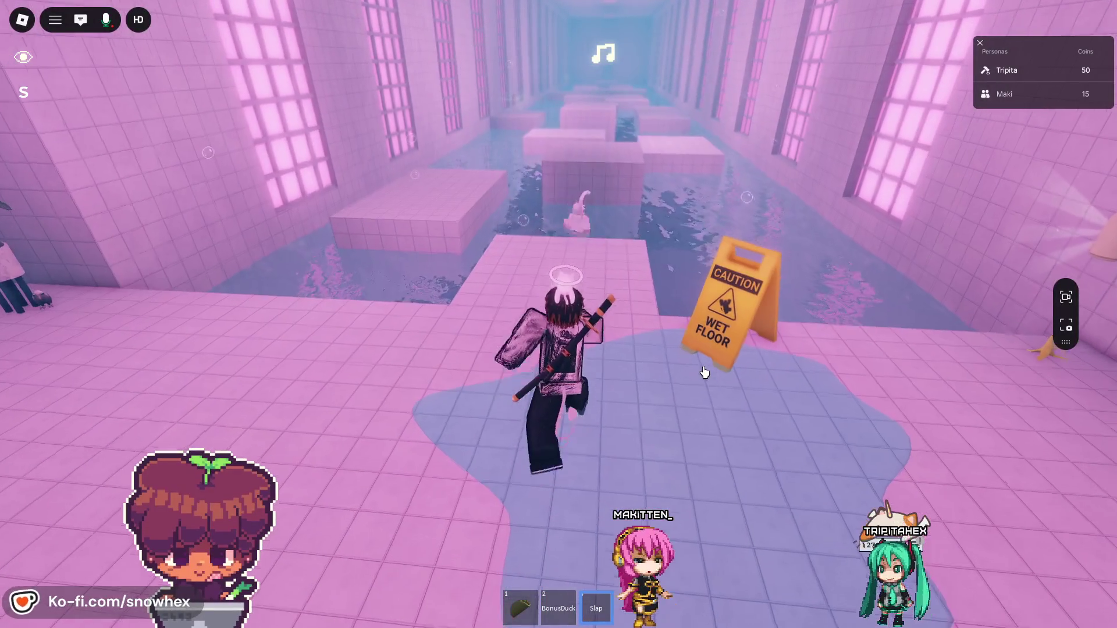
left_click(705, 373)
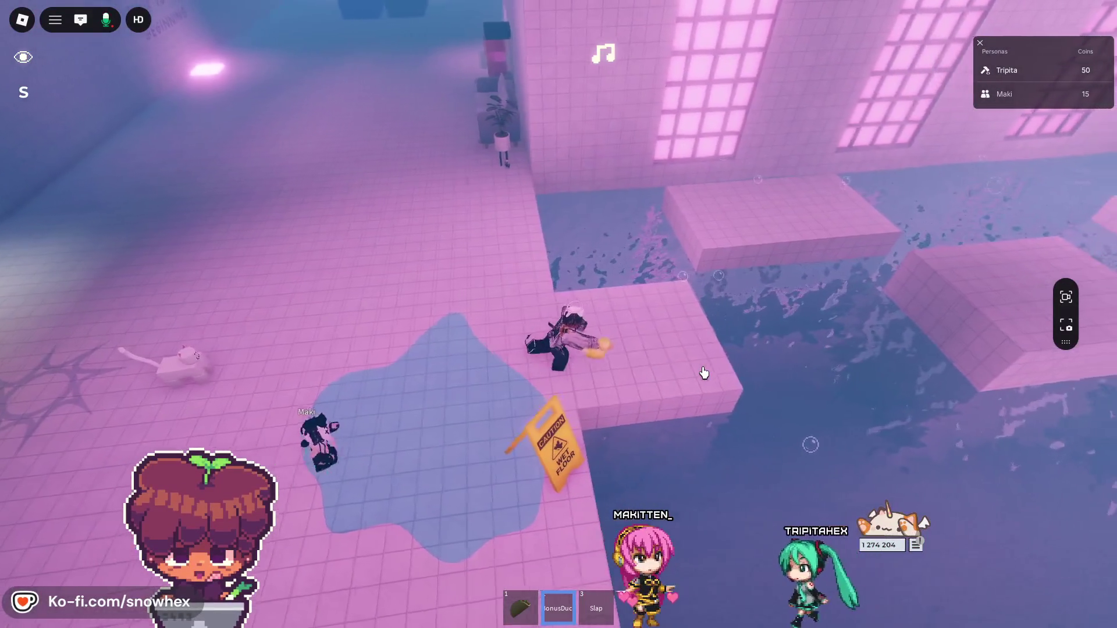
key("2")
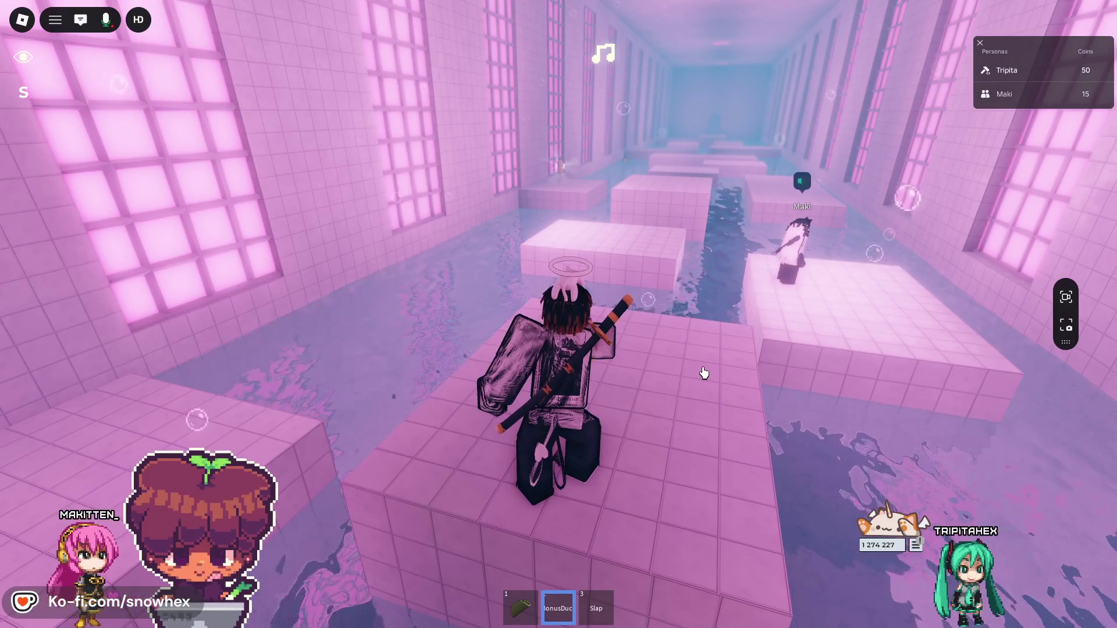
- Step onto the friend's platform, use the duck, and head along the flooded corridor toward the sun mural
key("w")
left_click(704, 373)
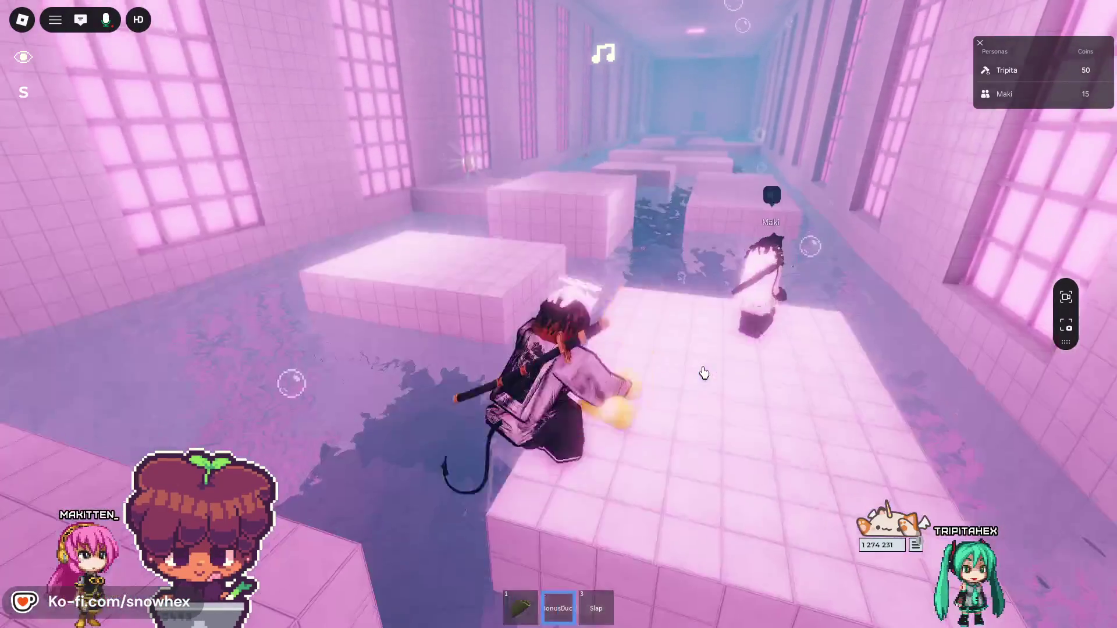
key("Right")
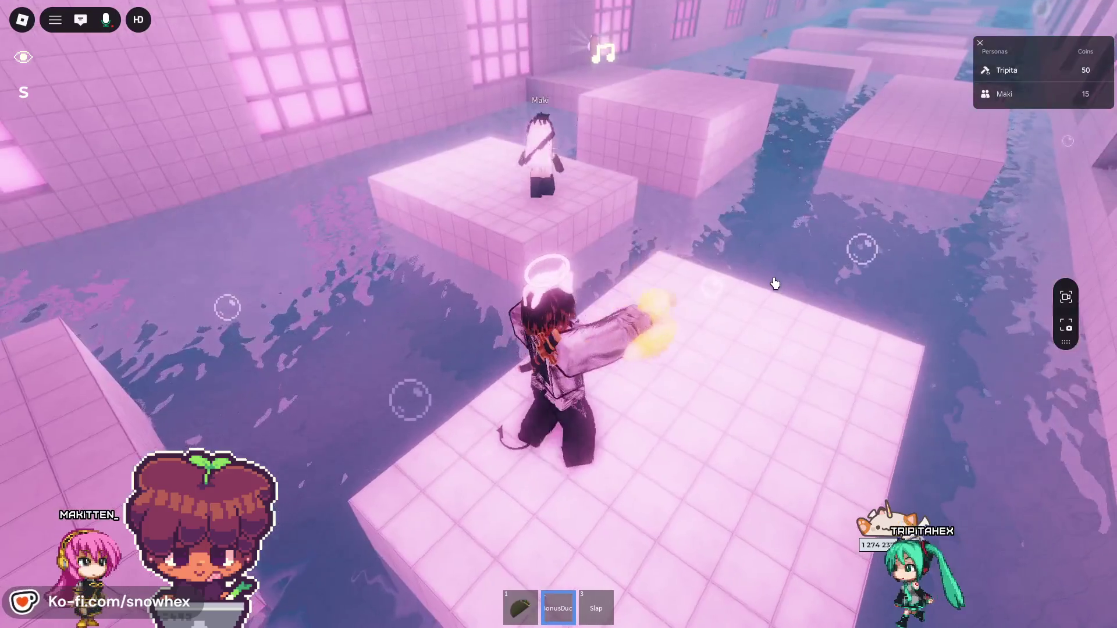
key("Left")
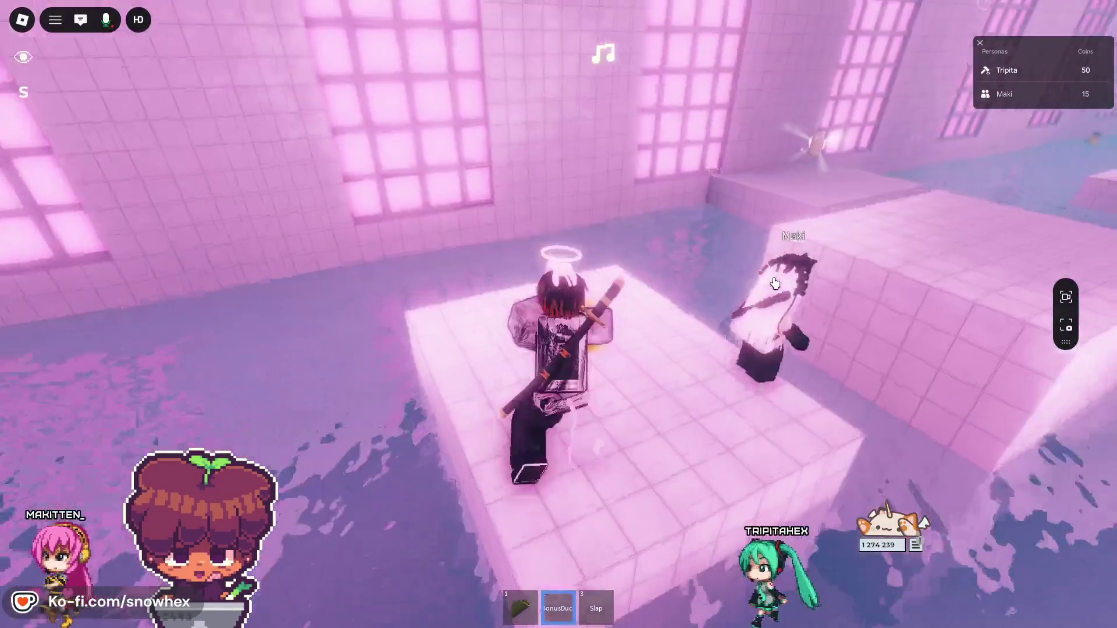
key("Right")
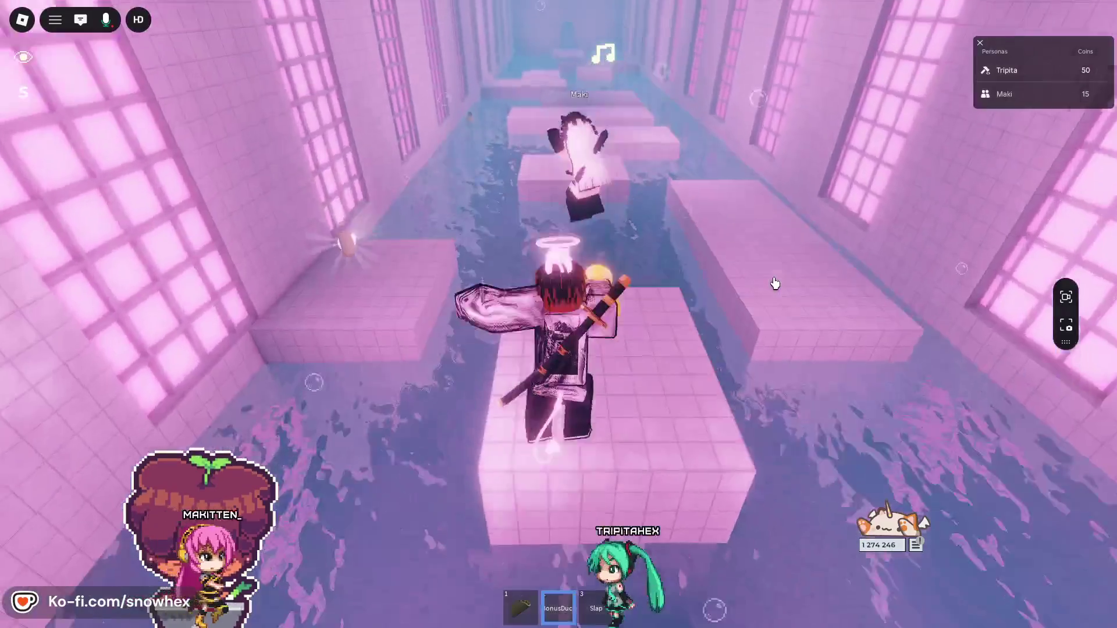
key("s")
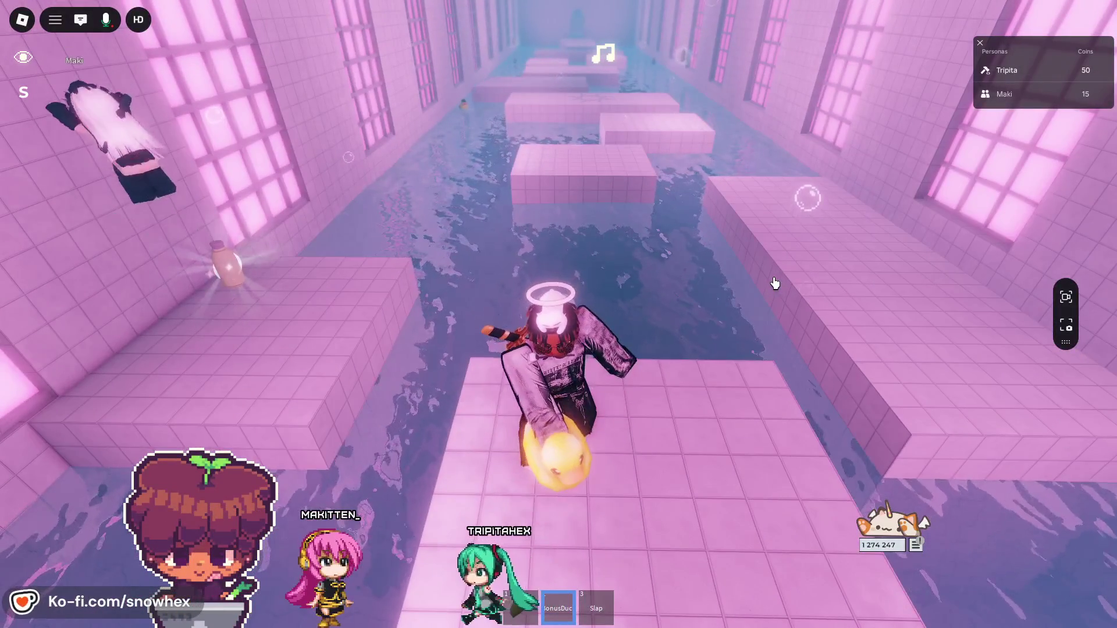
key("w")
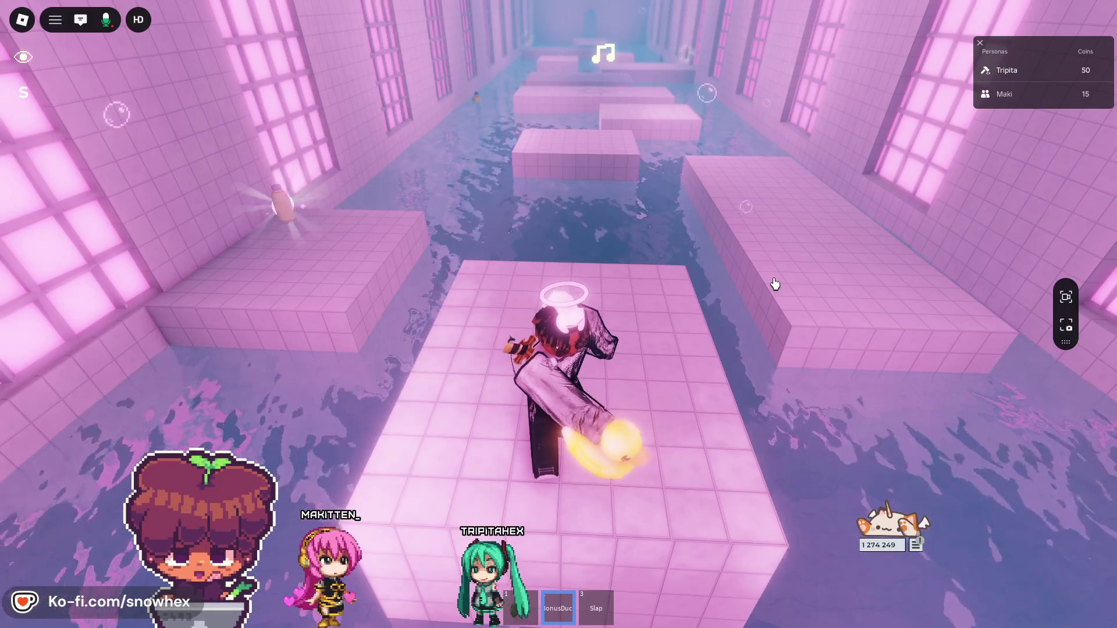
key("Right")
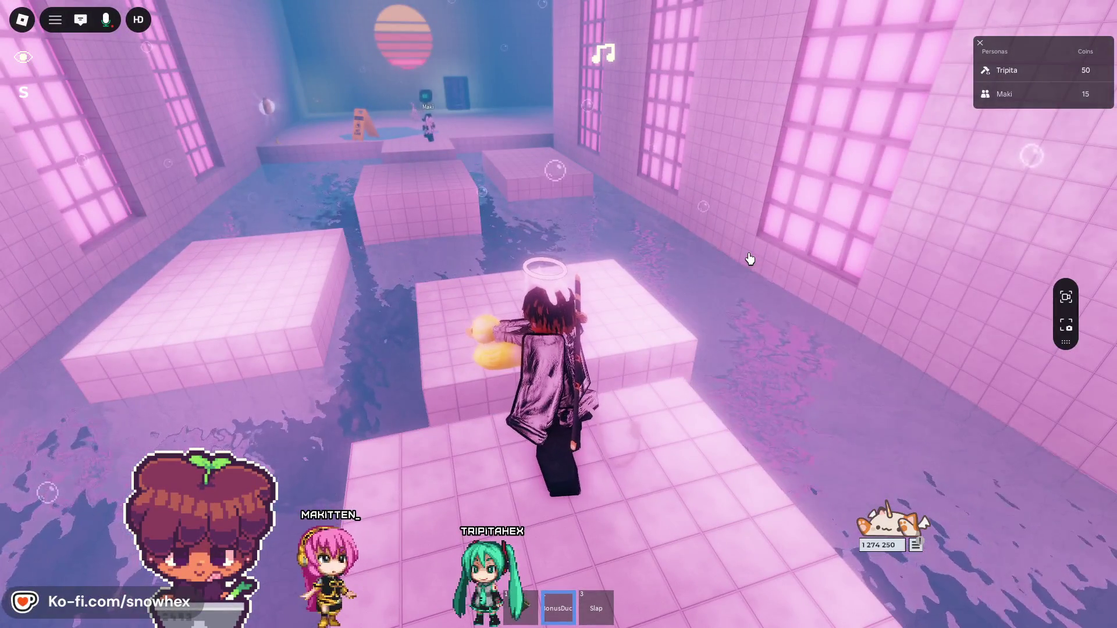
- Swing the rubber duck to attack, then face the avatar down the walkway
scroll(750, 259, "up", 2)
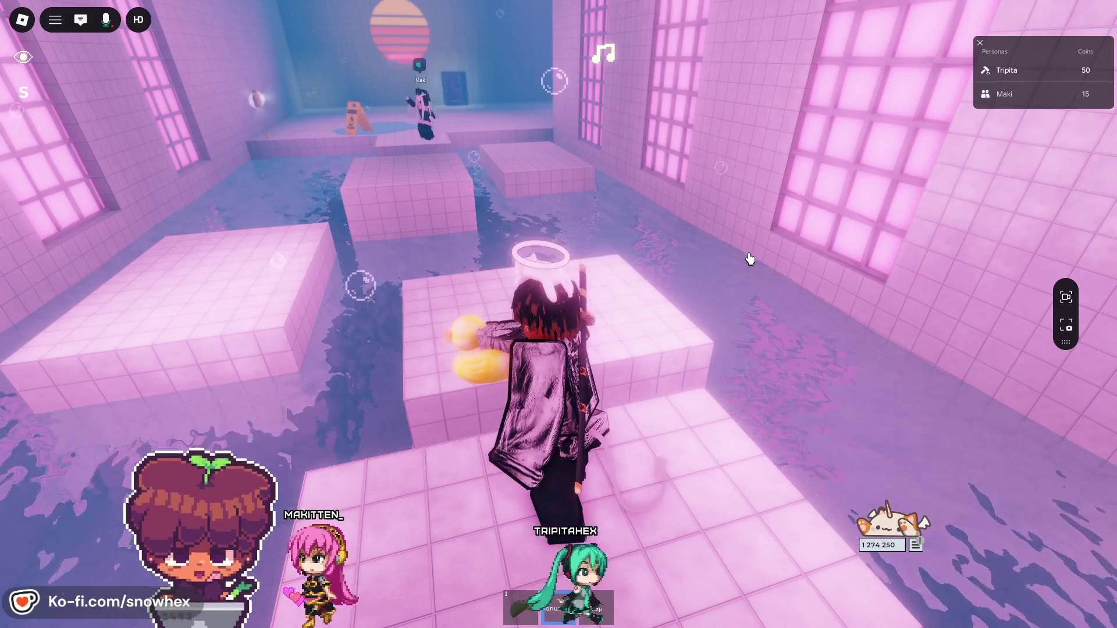
left_click(749, 259)
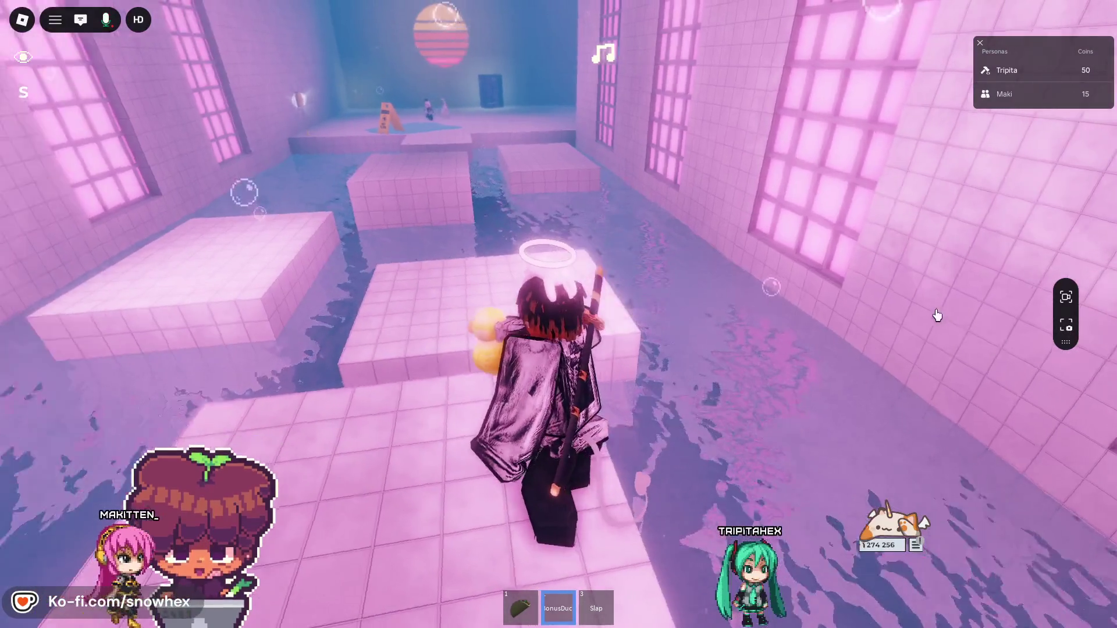
key("Left")
key("Left")
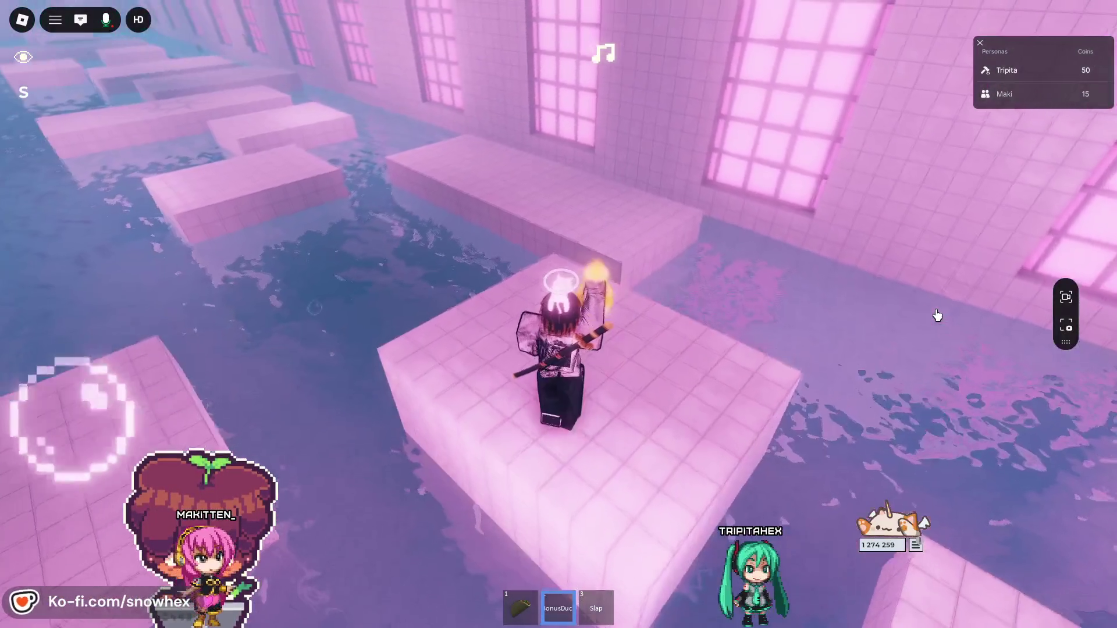
key("Left")
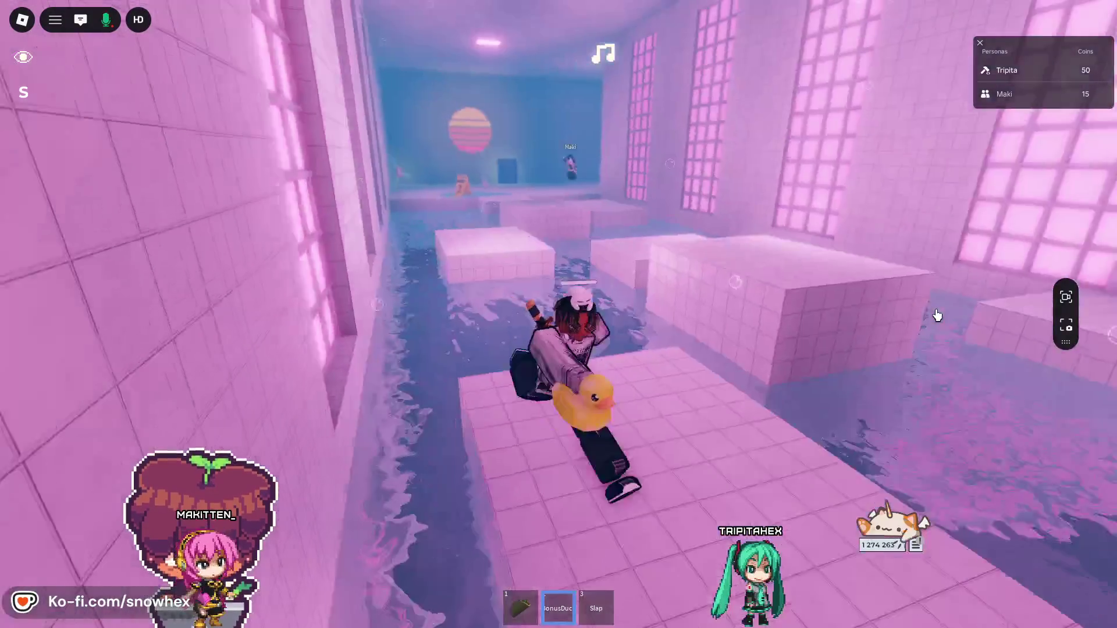
key("w")
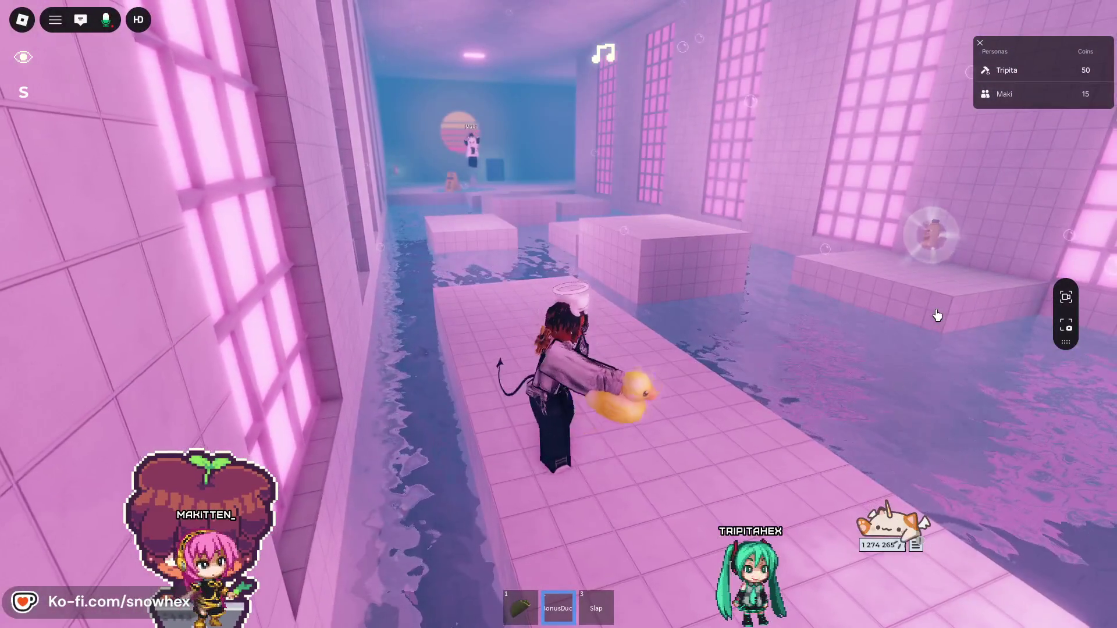
- Move across platforms down the long tiled corridor beside the windowed wall
key("Right")
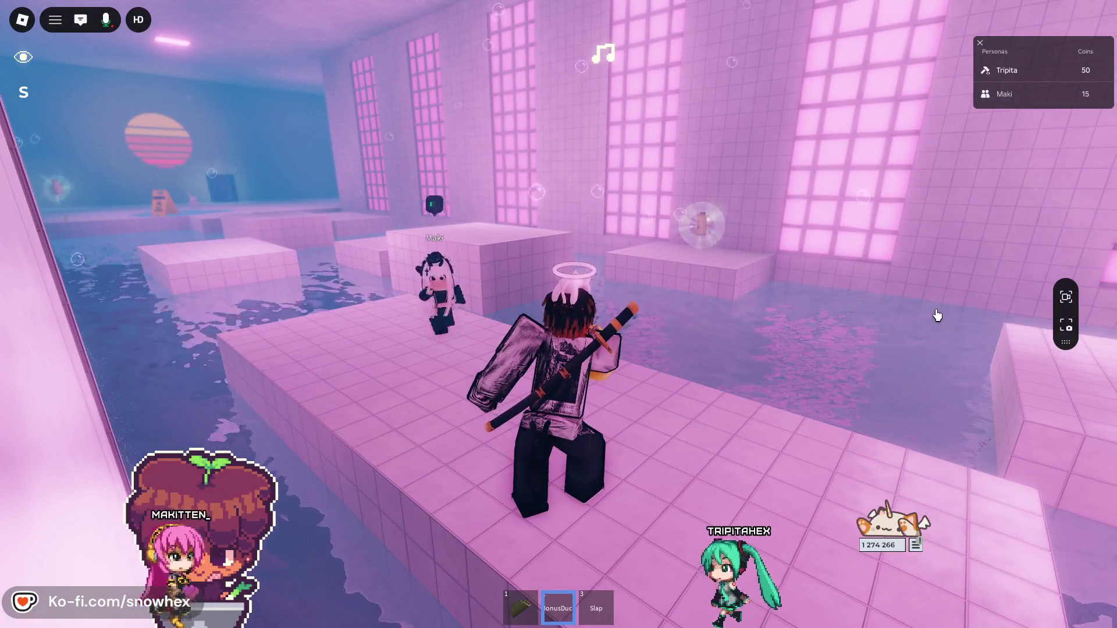
key("Right")
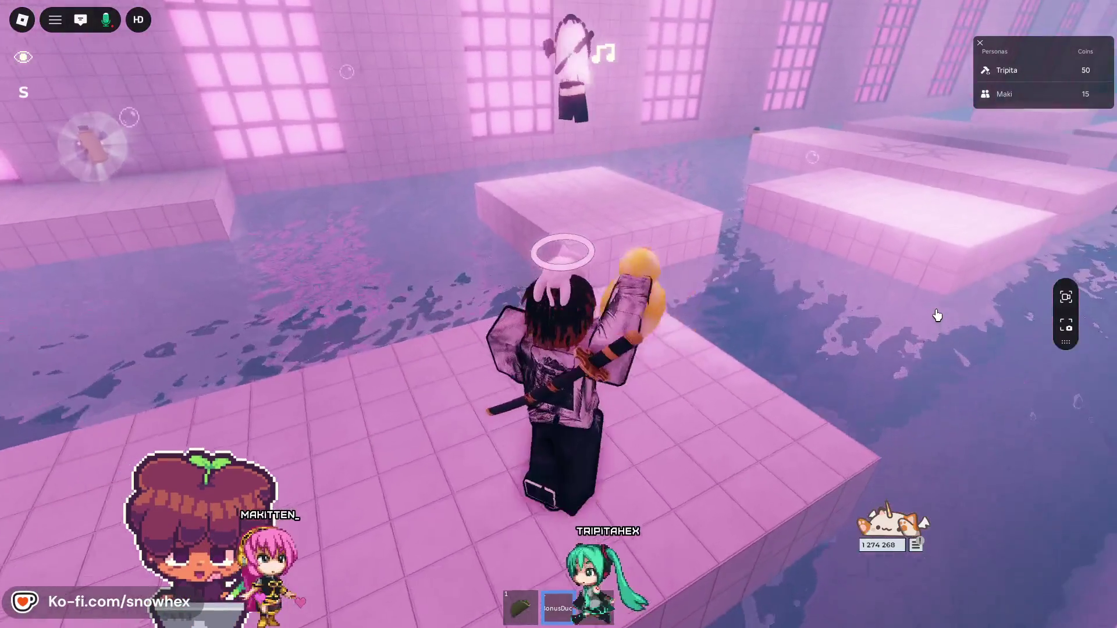
key("Left")
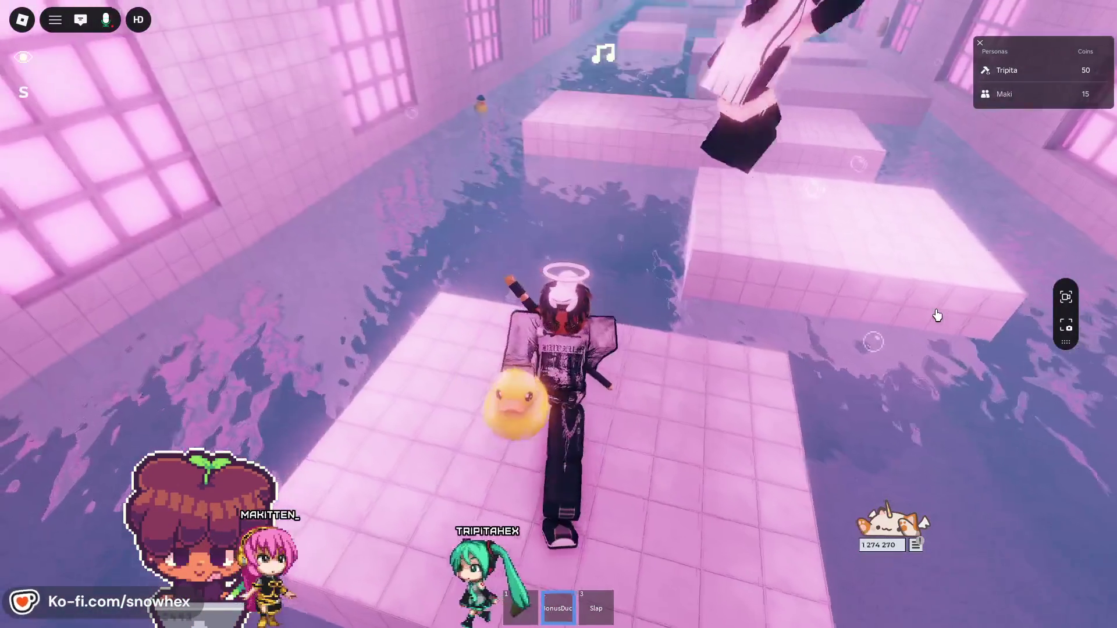
key("Right")
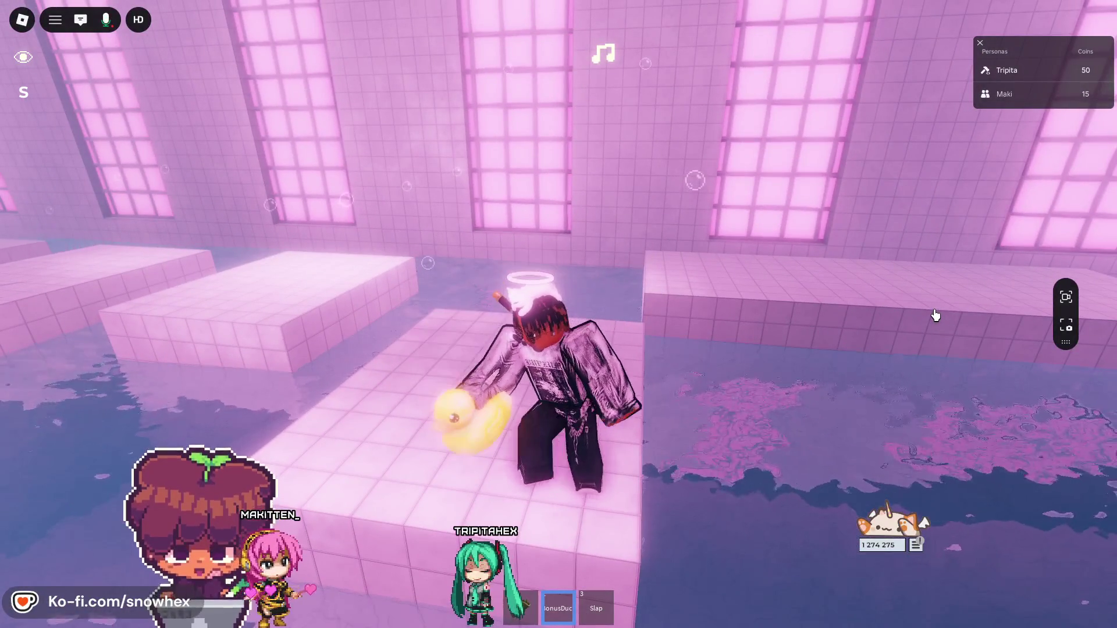
key("Left")
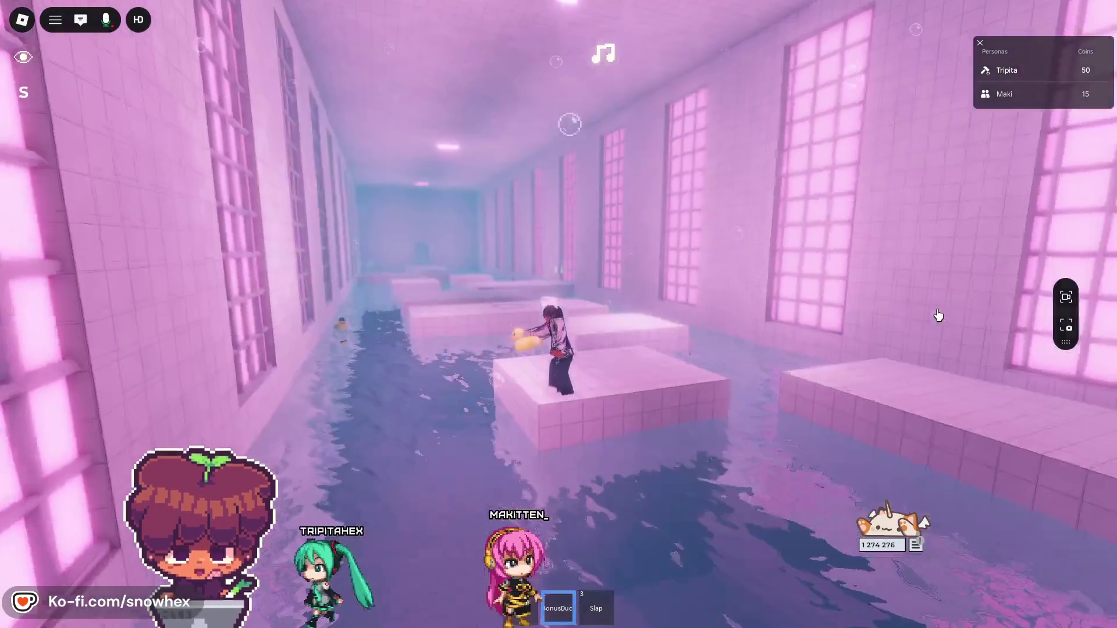
key("Right")
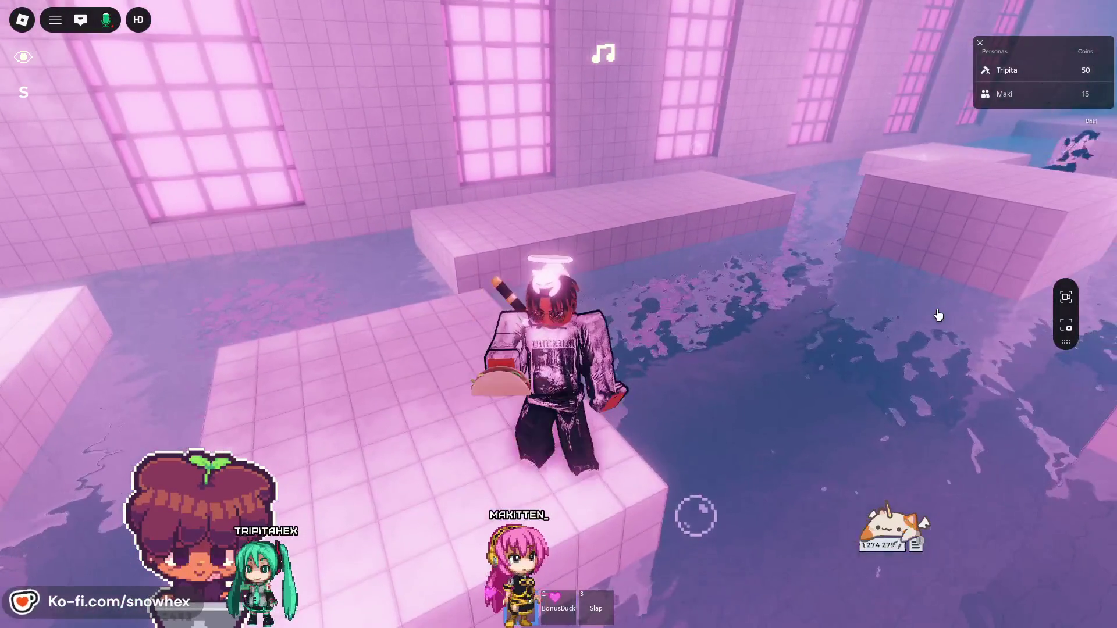
key("Right")
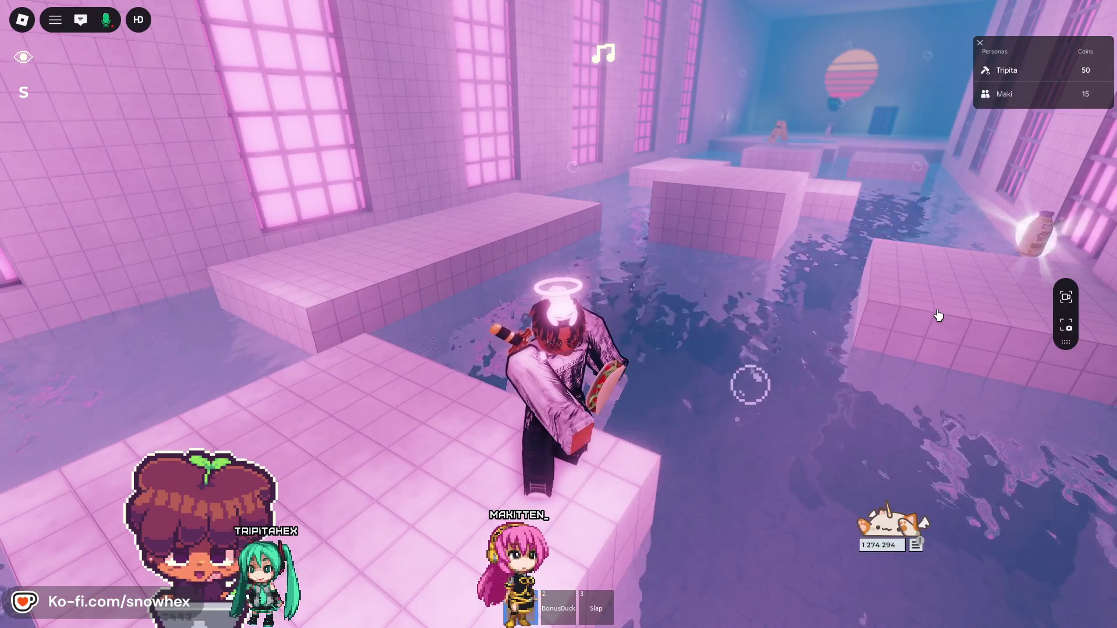
- Equip and put away the Slap glove, then get the knocked-over avatar back up
key("Left")
key("3")
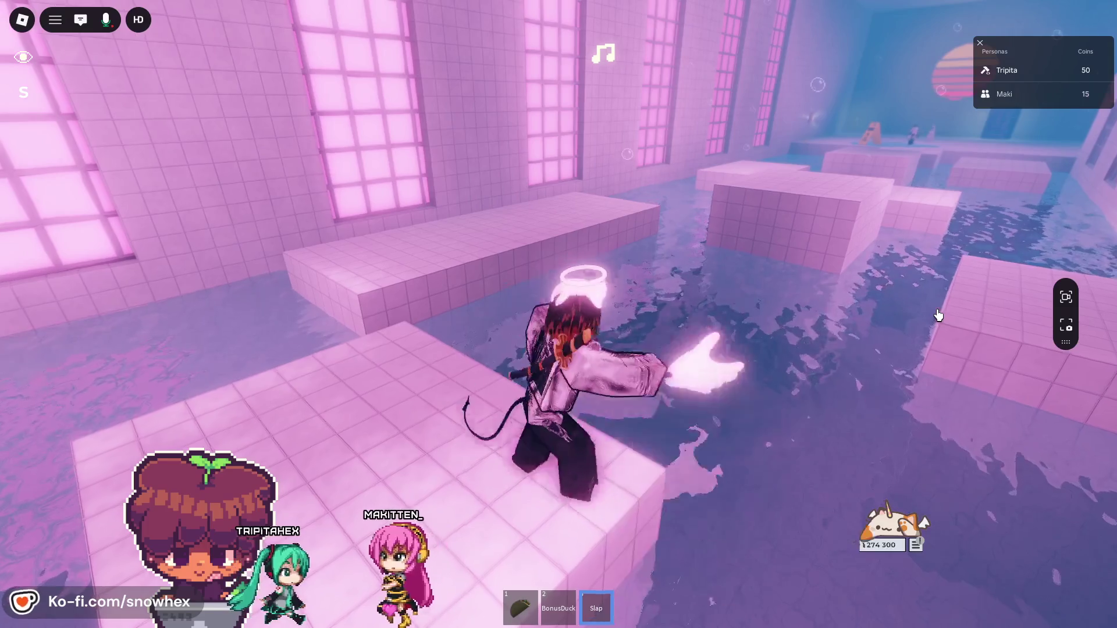
key("Left")
key("3")
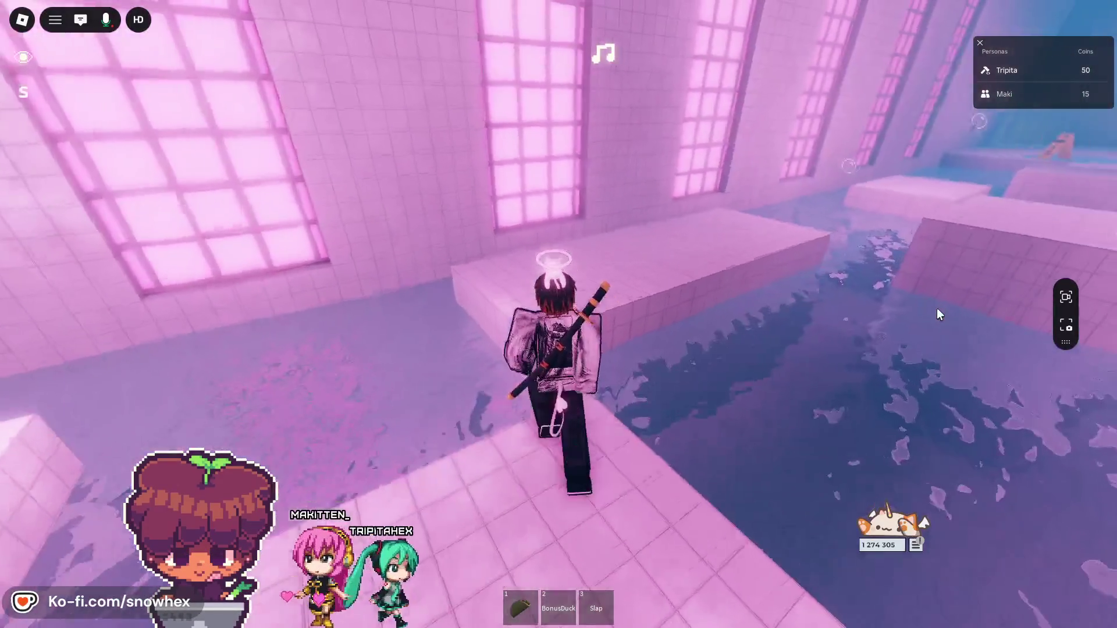
key("Right")
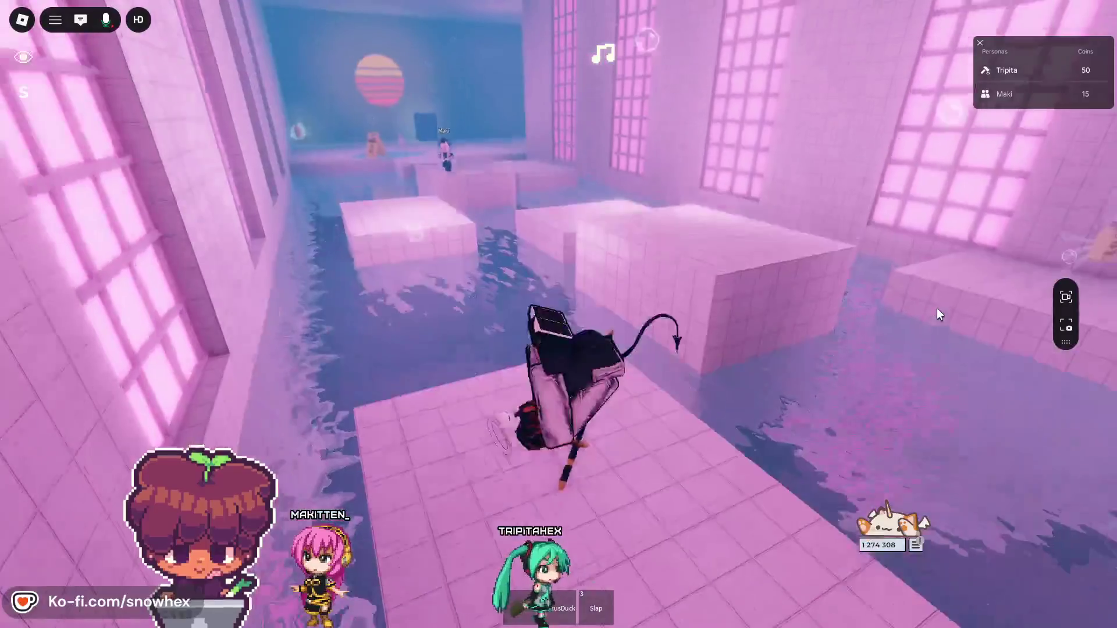
key("Right")
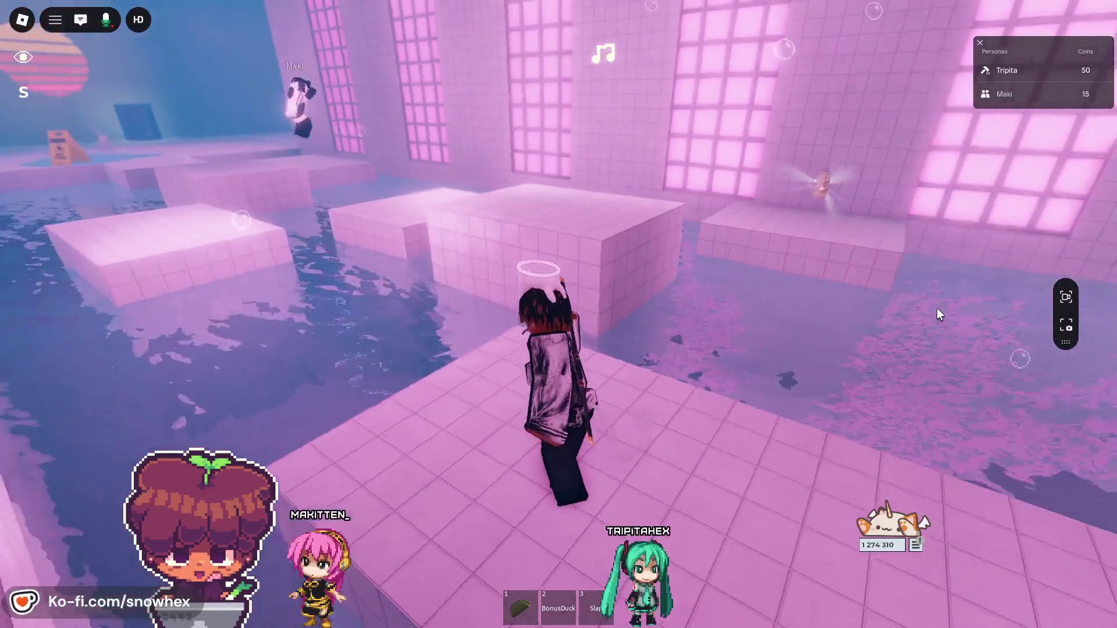
- Look back toward Maki, then jump onto the tile block toward the newly visible corridor
key("Right")
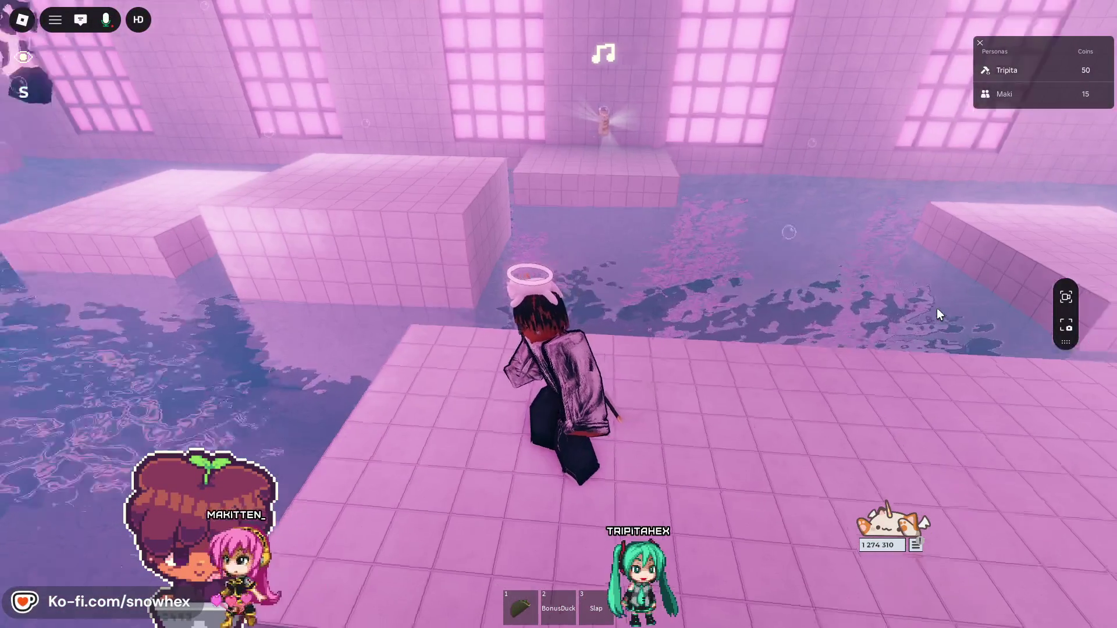
key("Left")
key("Right")
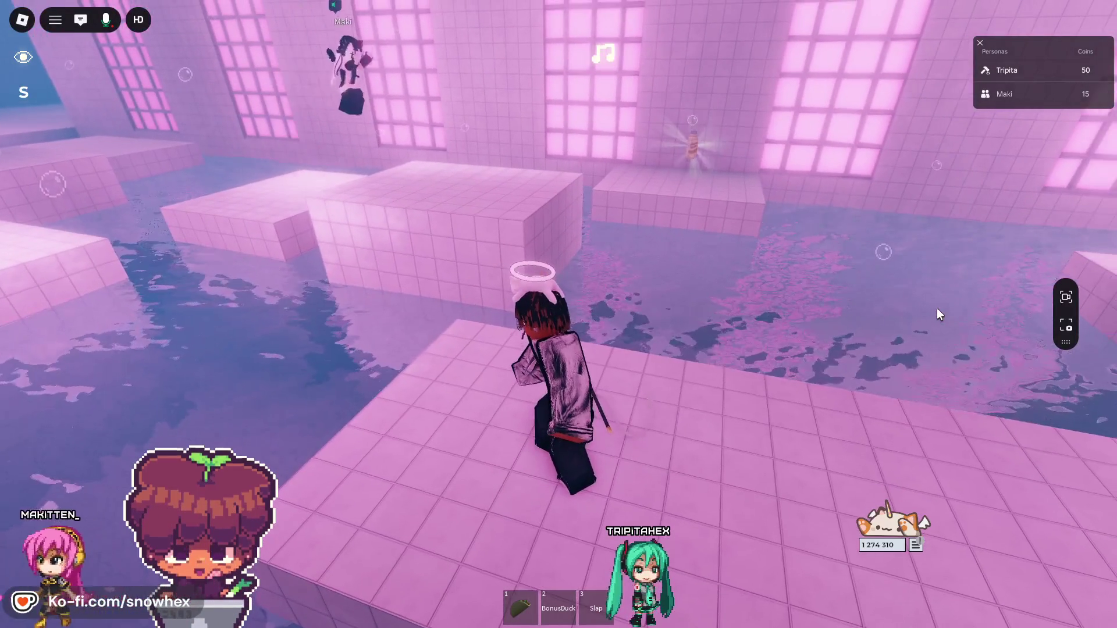
key("Right")
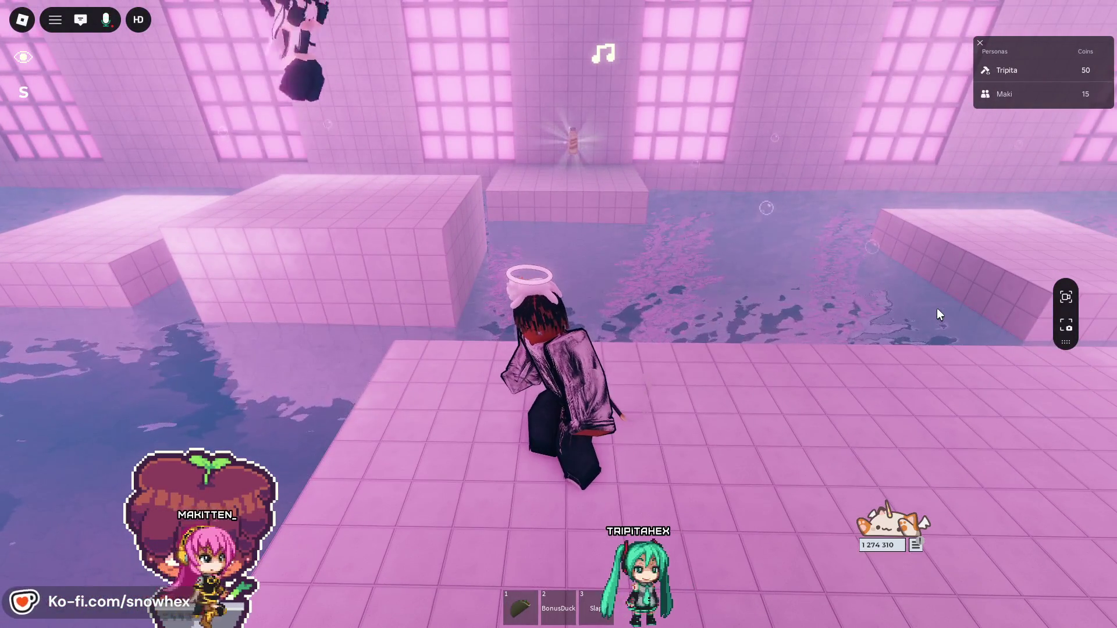
key("Left")
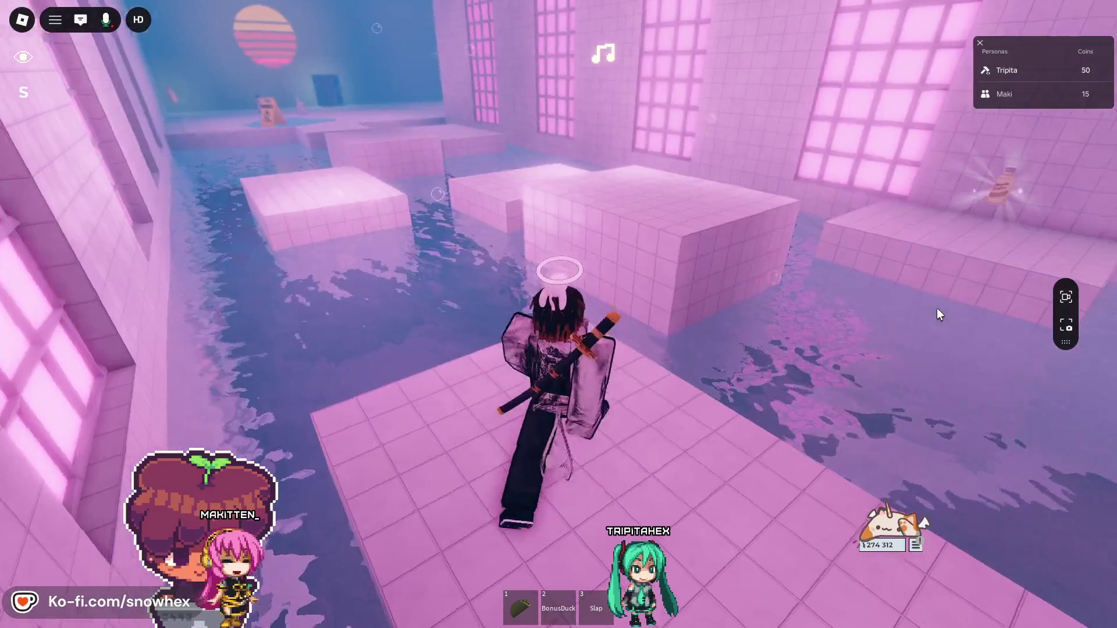
key("space")
key("Left")
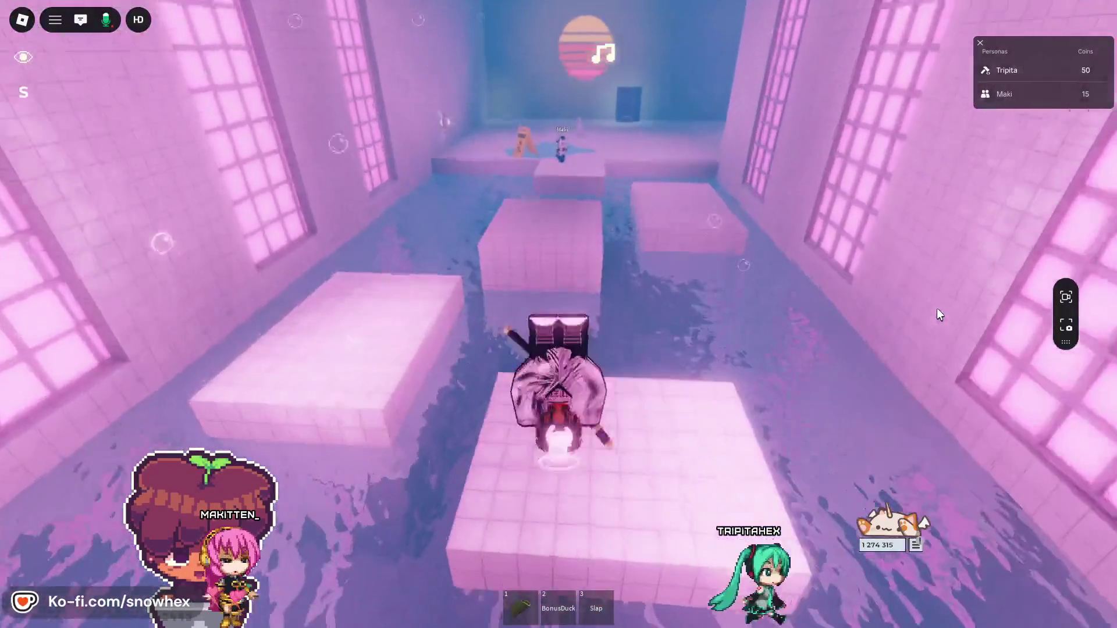
- Walk past the wet-floor sign and jump across the first tile blocks
key("w")
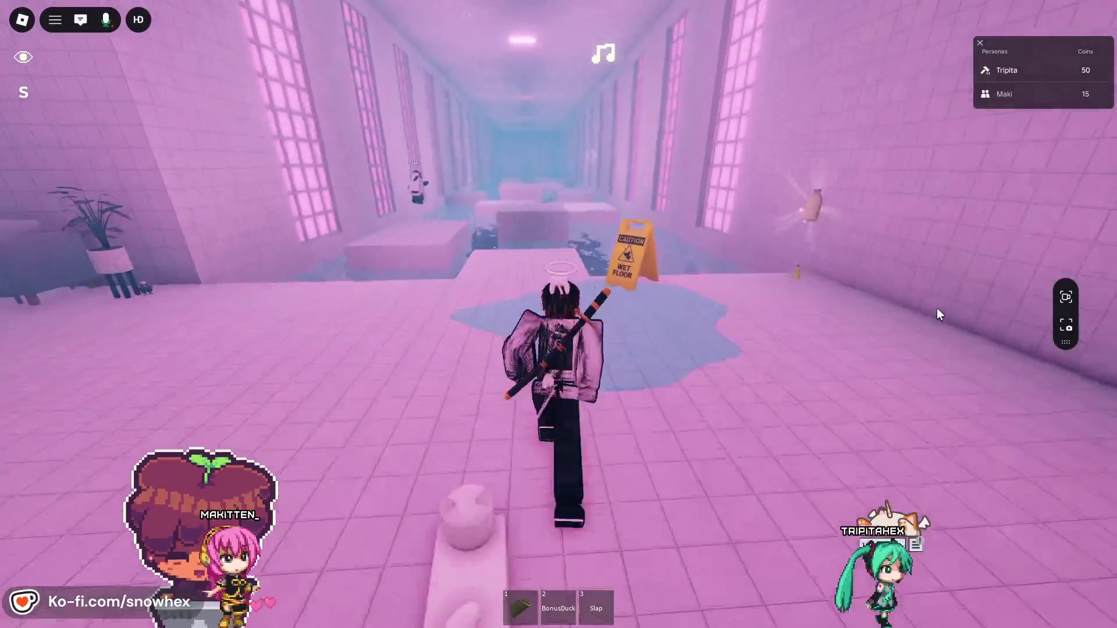
key("w")
key("space")
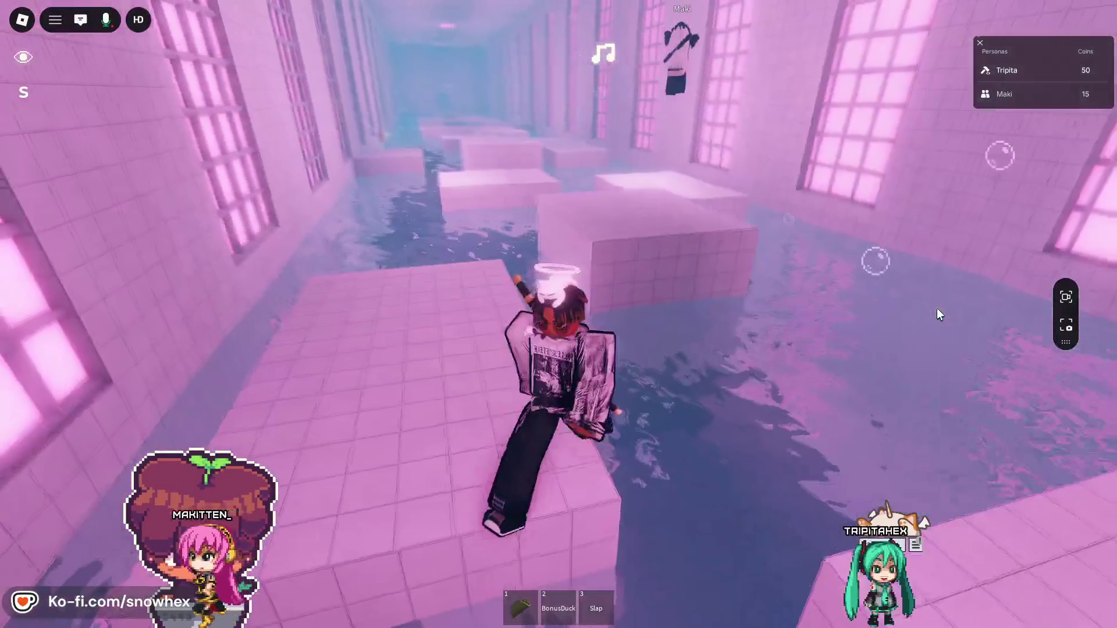
key("w")
key("Left")
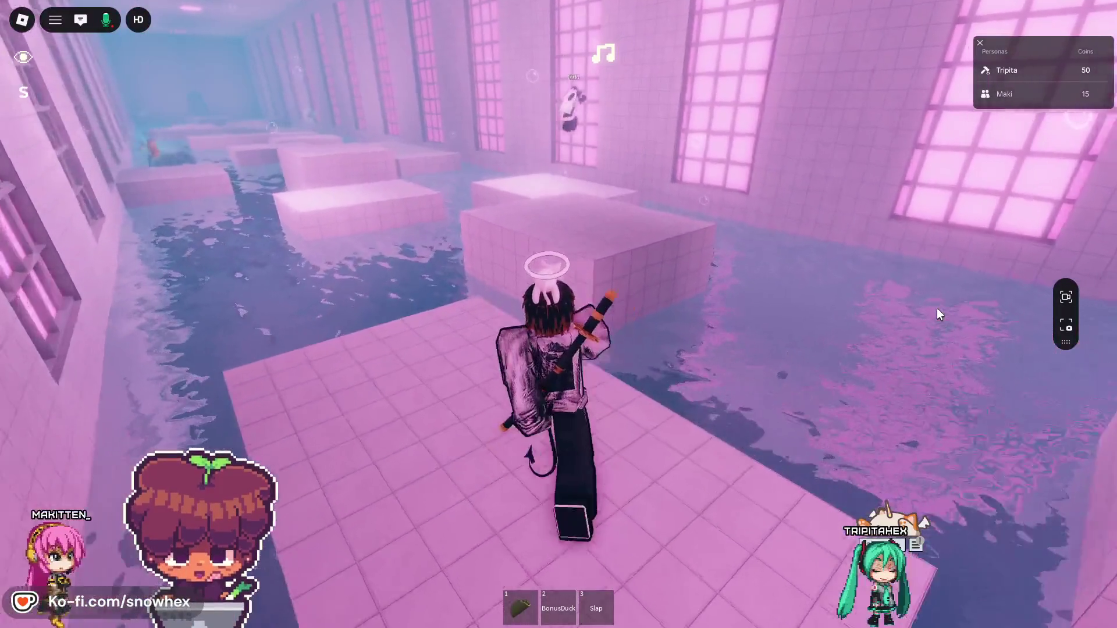
key("w")
key("space")
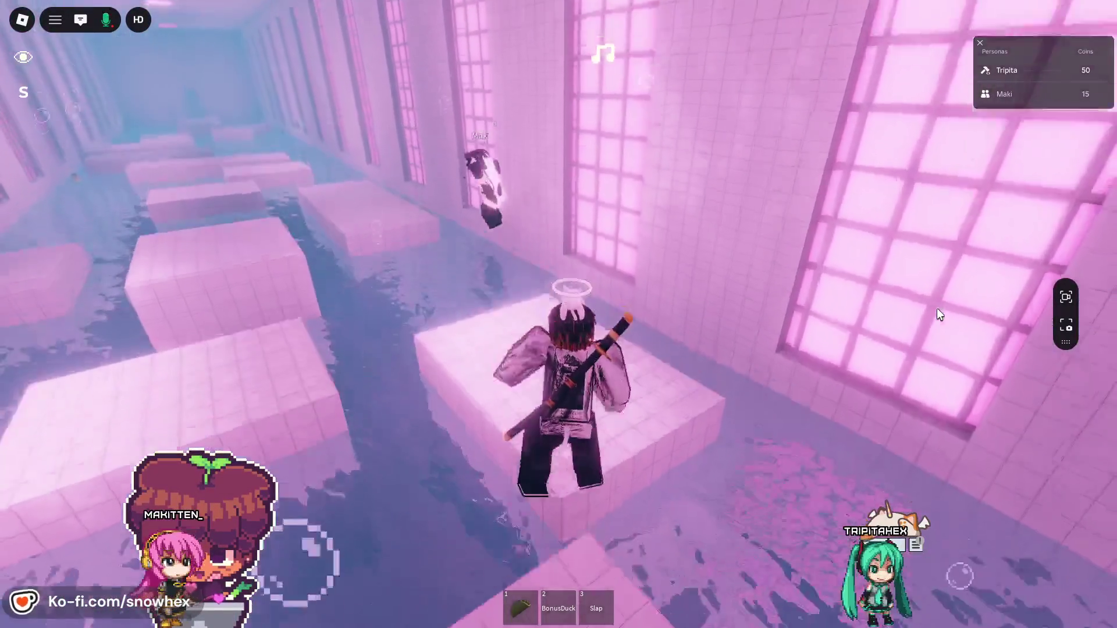
- Turn down the flooded corridor toward Maki and climb onto the next tiled platform
key("Left")
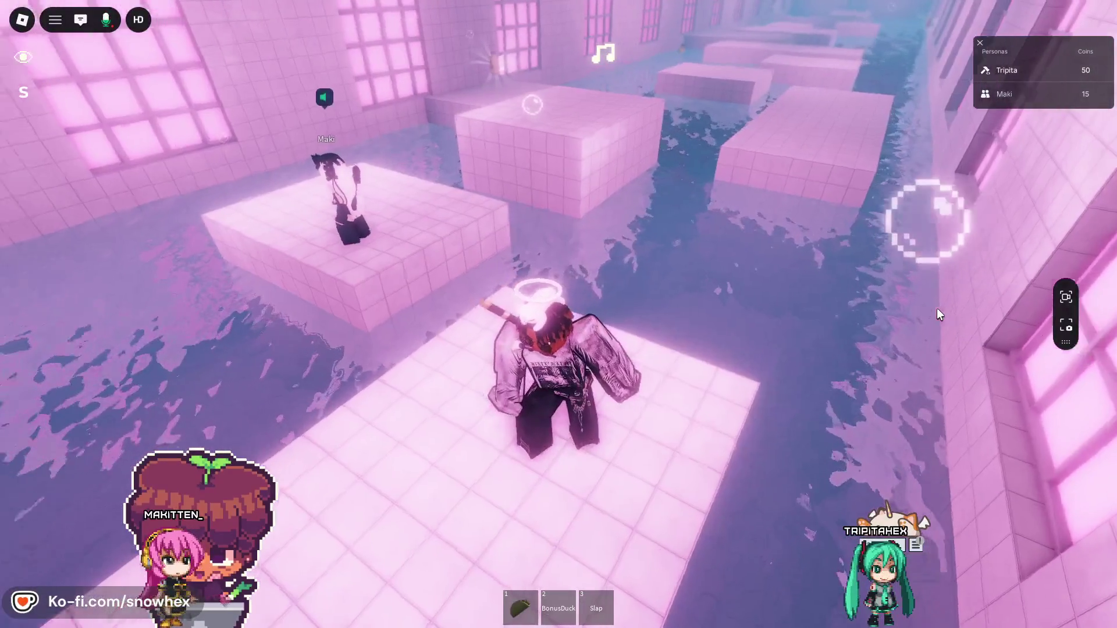
key("Left")
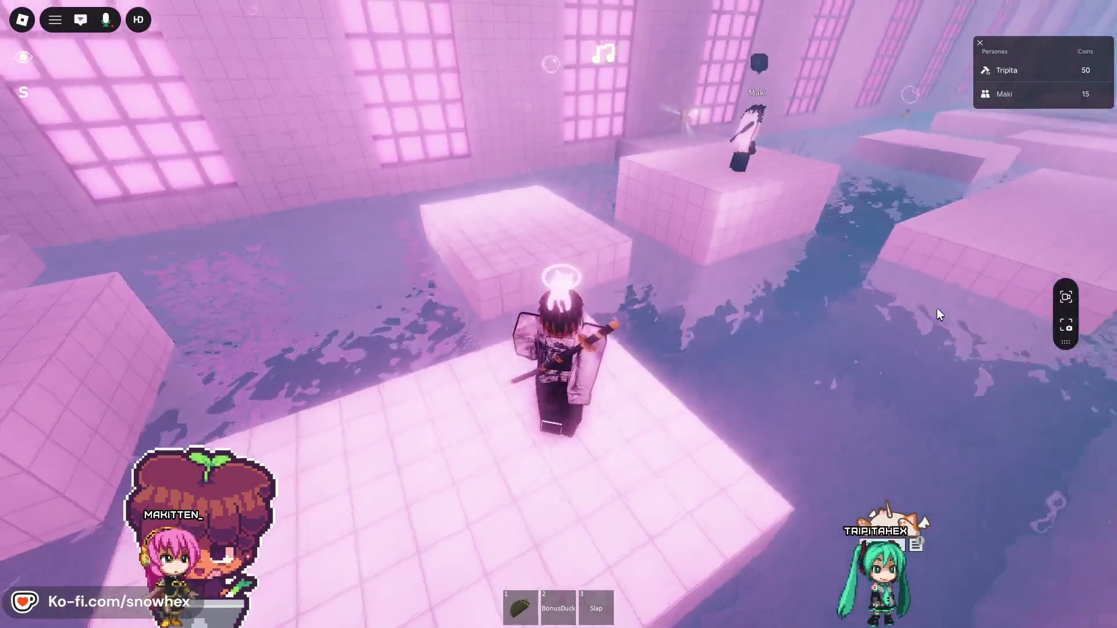
key("Left")
key("w")
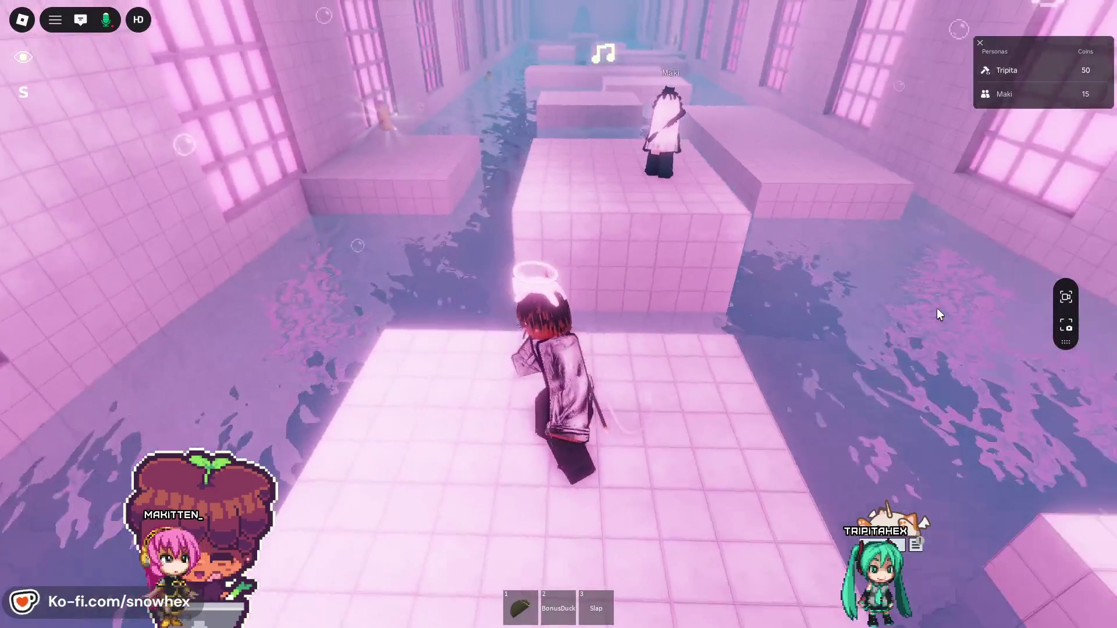
key("w")
key("space")
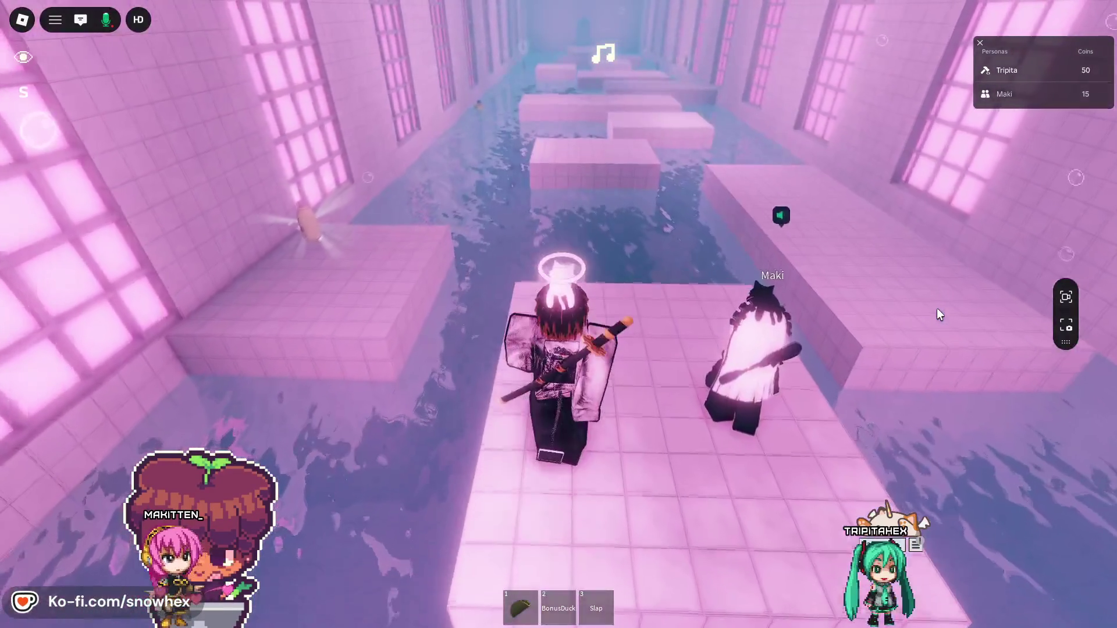
- Follow the friend down the corridor along the window wall, walking past their avatar
key("Right")
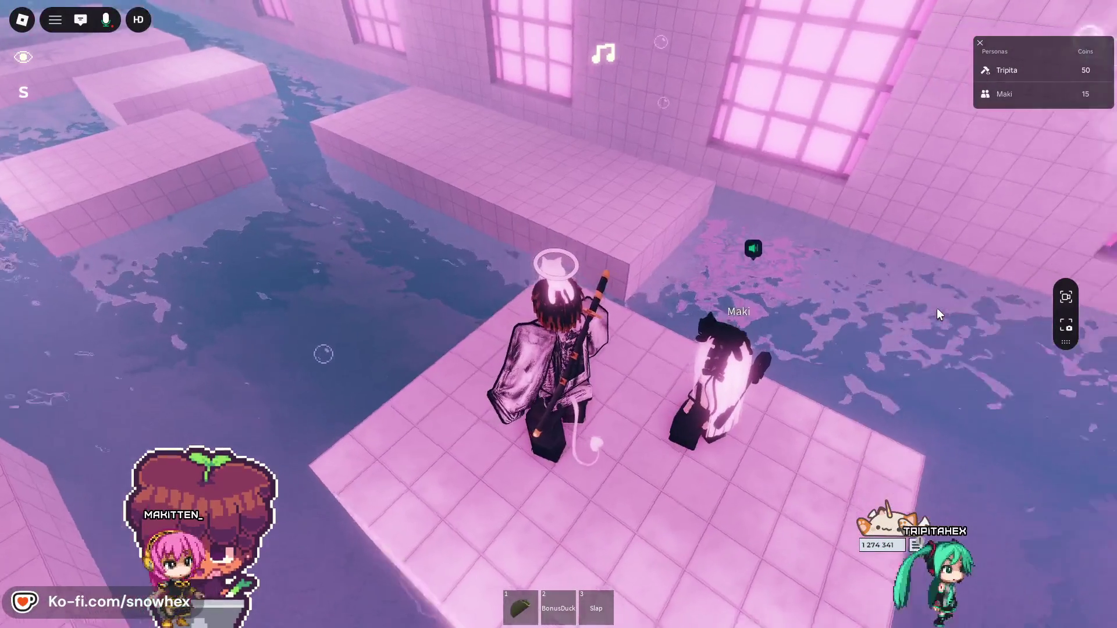
key("Left")
key("Right")
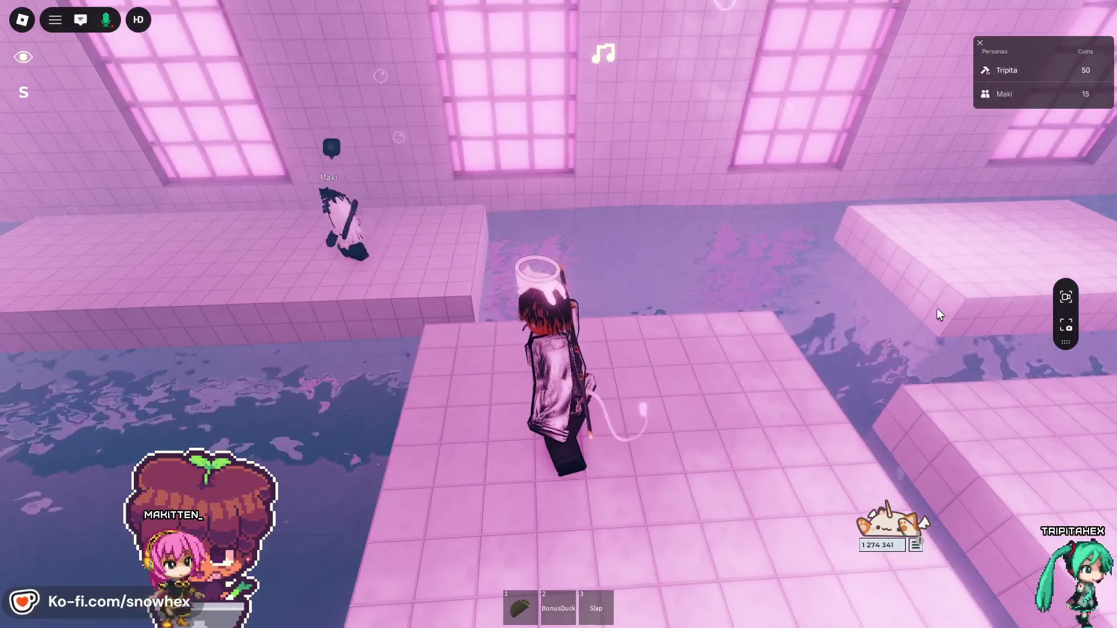
key("Left")
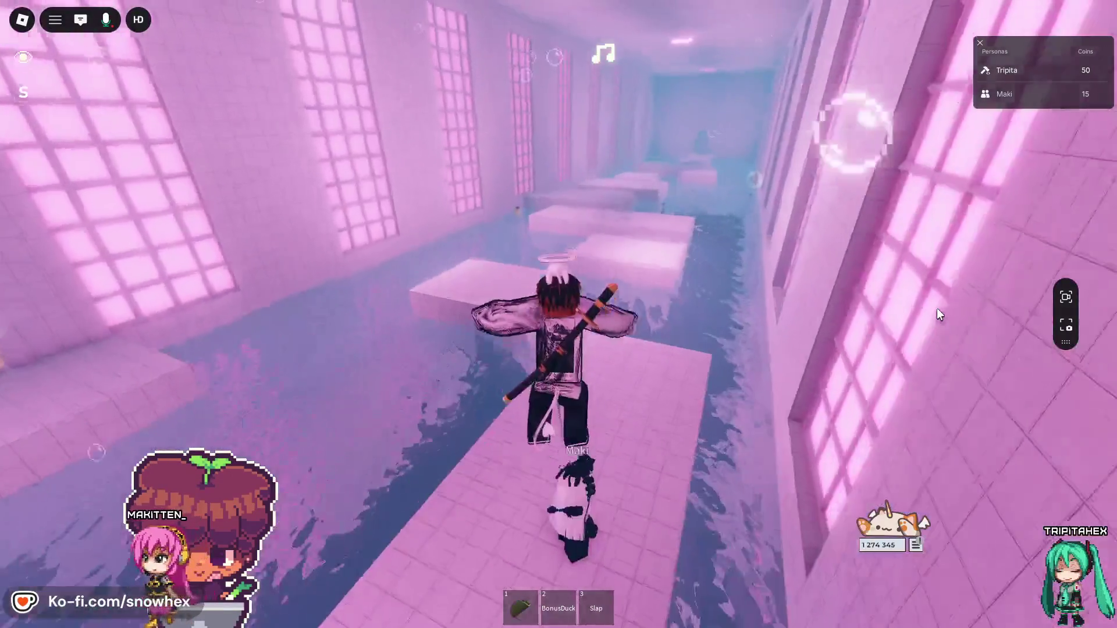
key("Right")
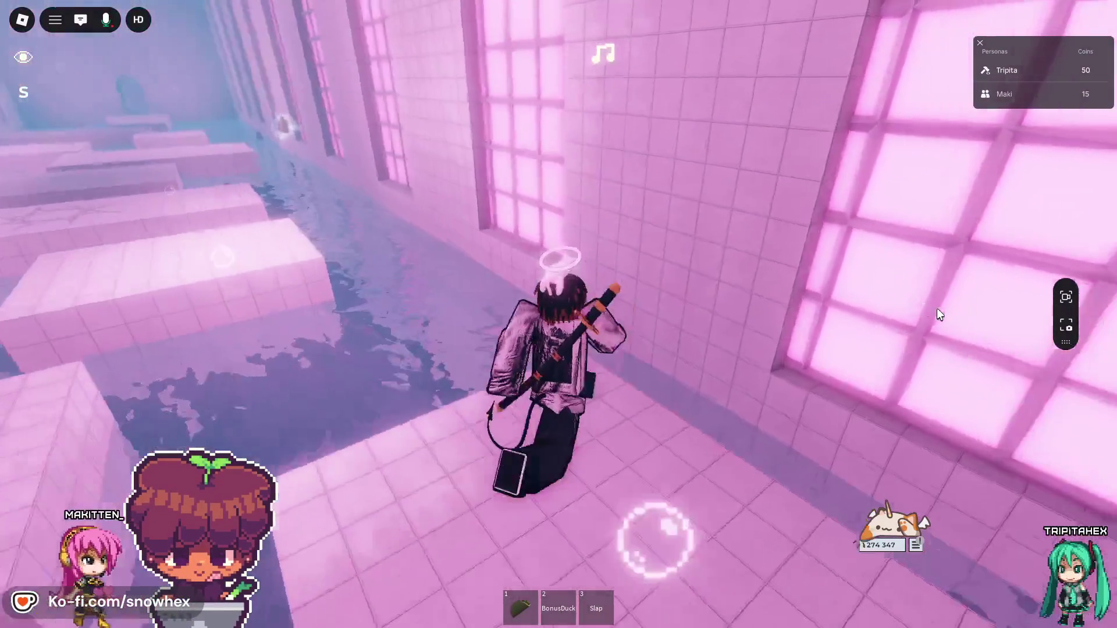
key("Right")
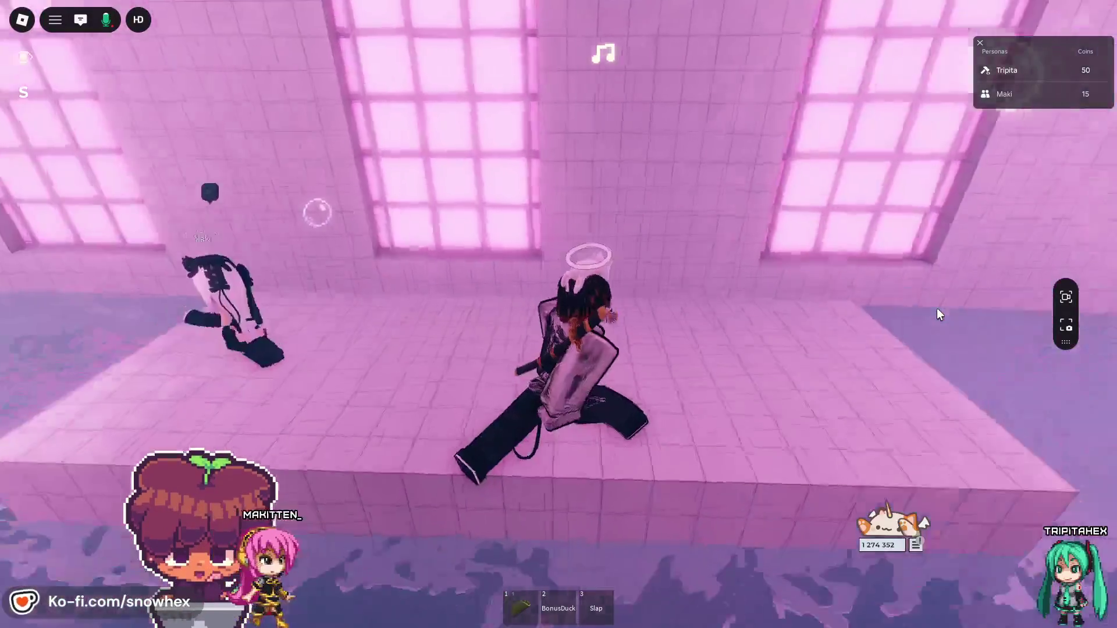
key("Left")
key("w")
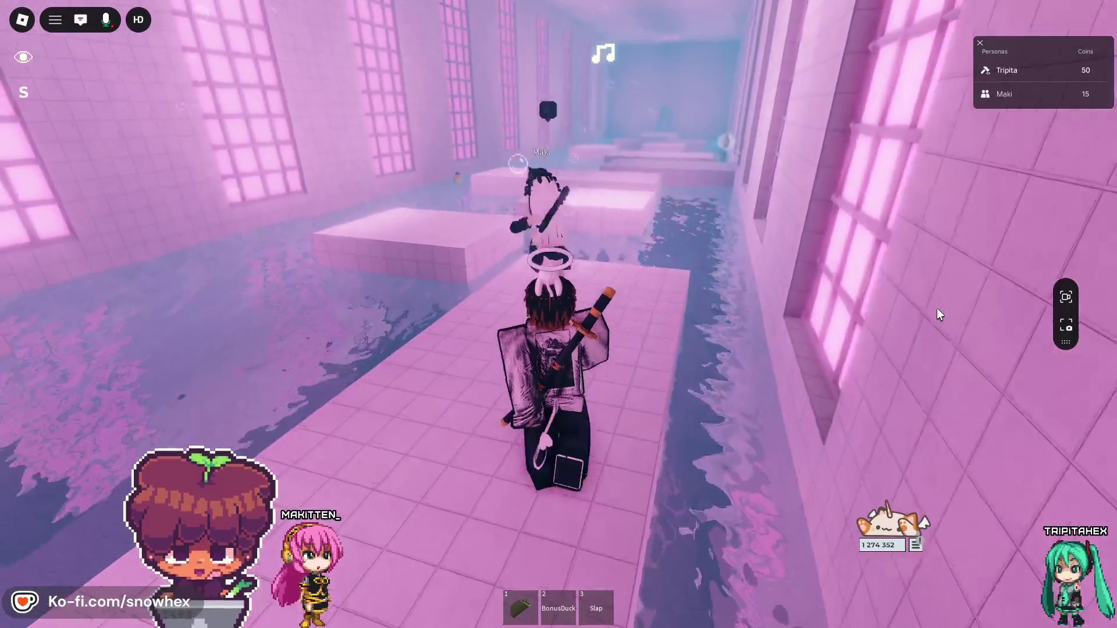
- Run along the tiled walkway and leap toward the next block near the friend
key("Left")
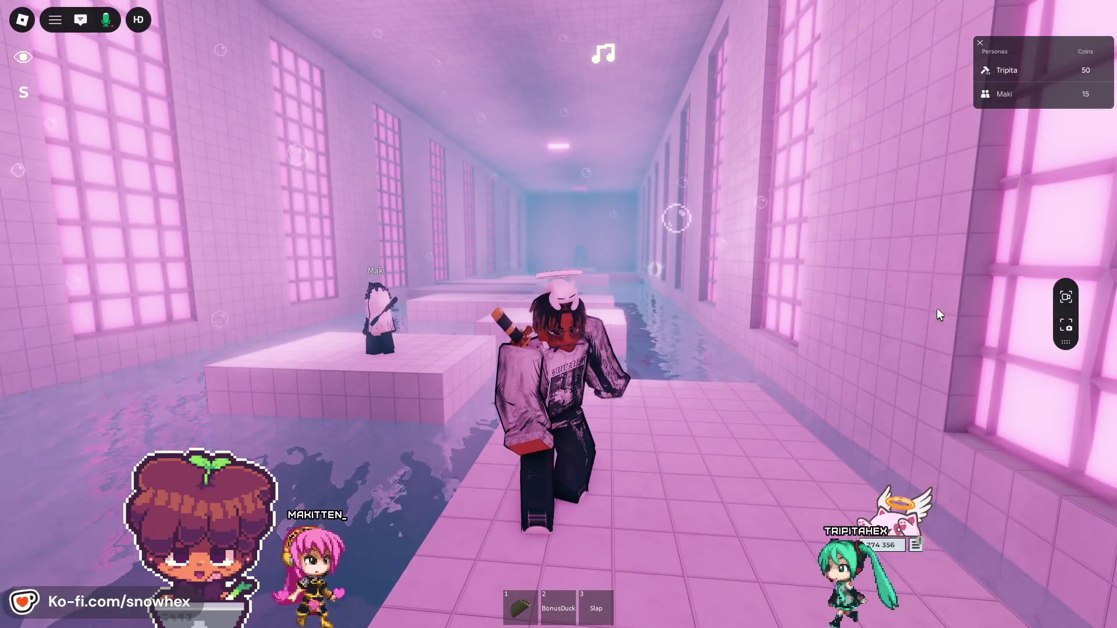
key("w")
key("Left")
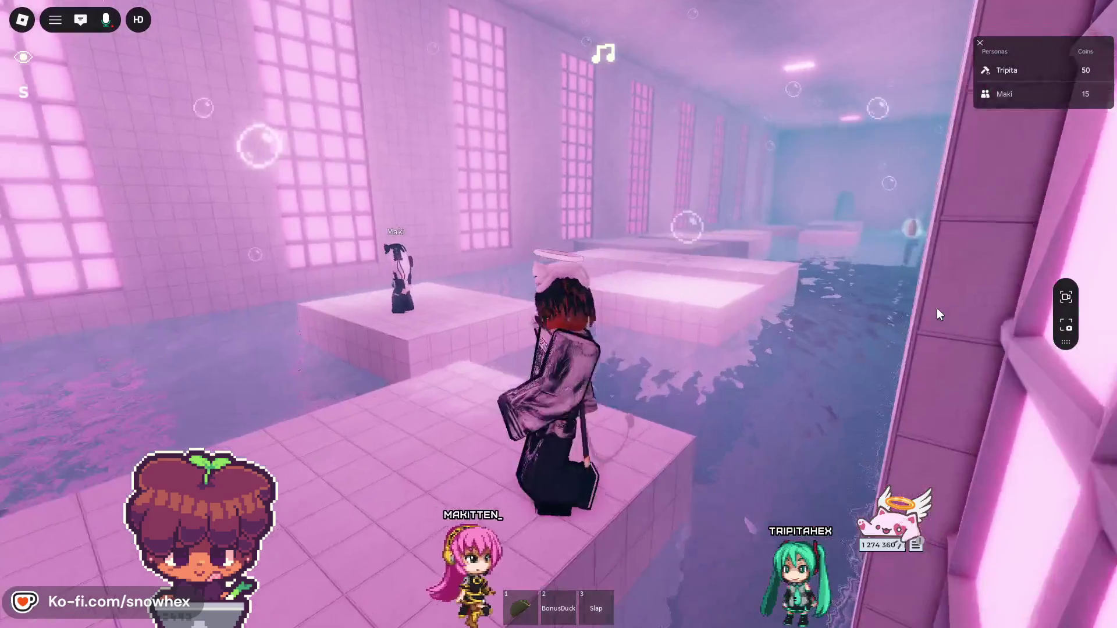
key("w")
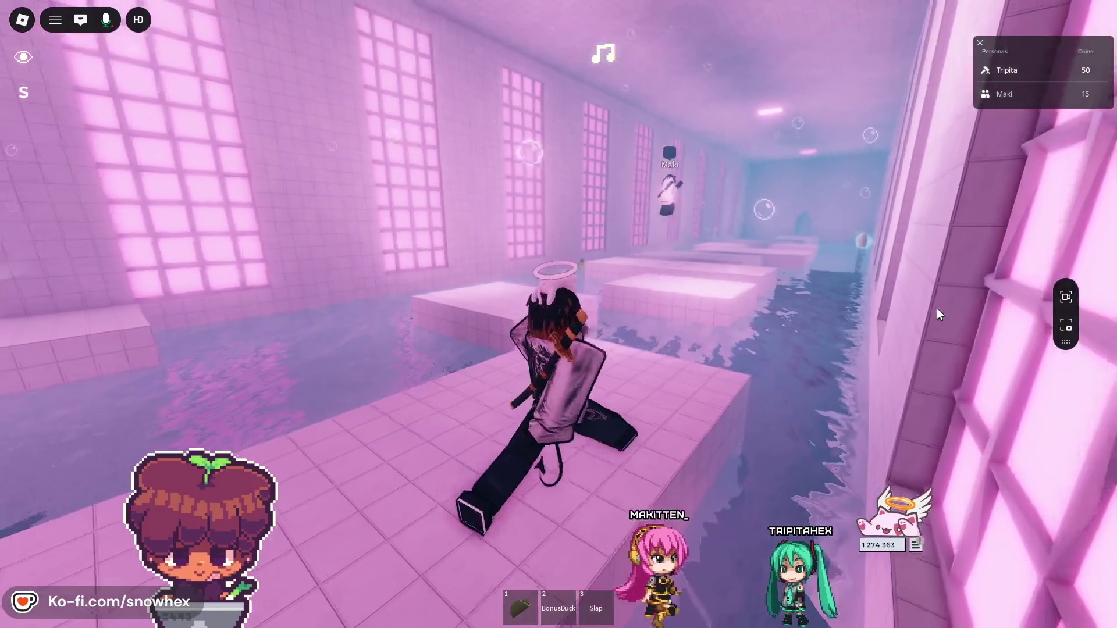
key("w")
key("Right")
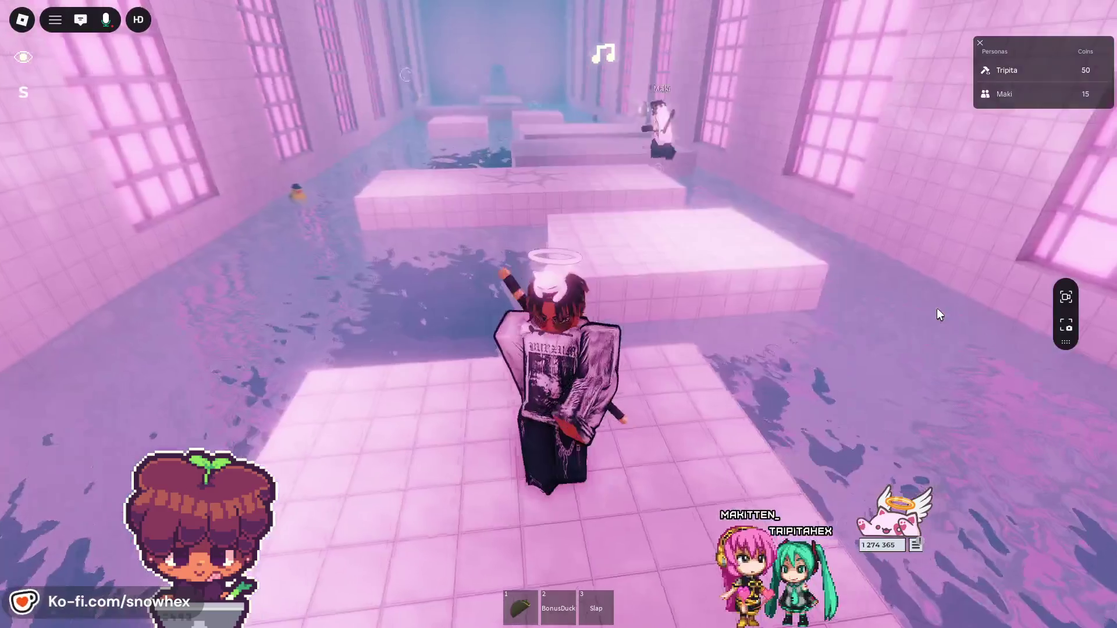
key("w")
key("space")
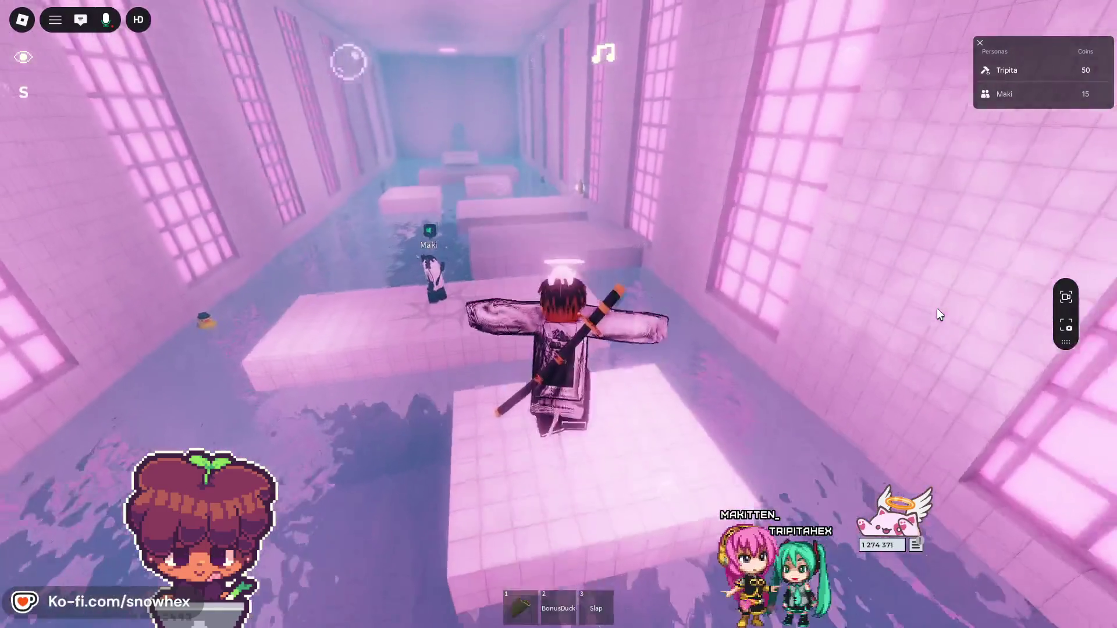
- Walk up to the friend, climb out of the water onto the platform, and jump onward
key("w")
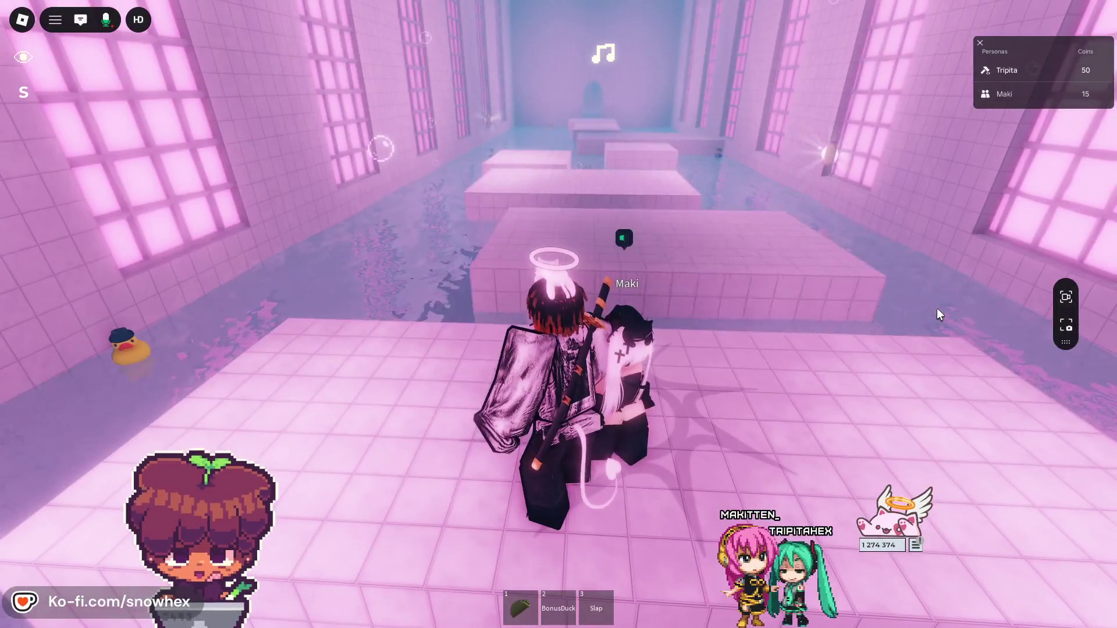
key("w")
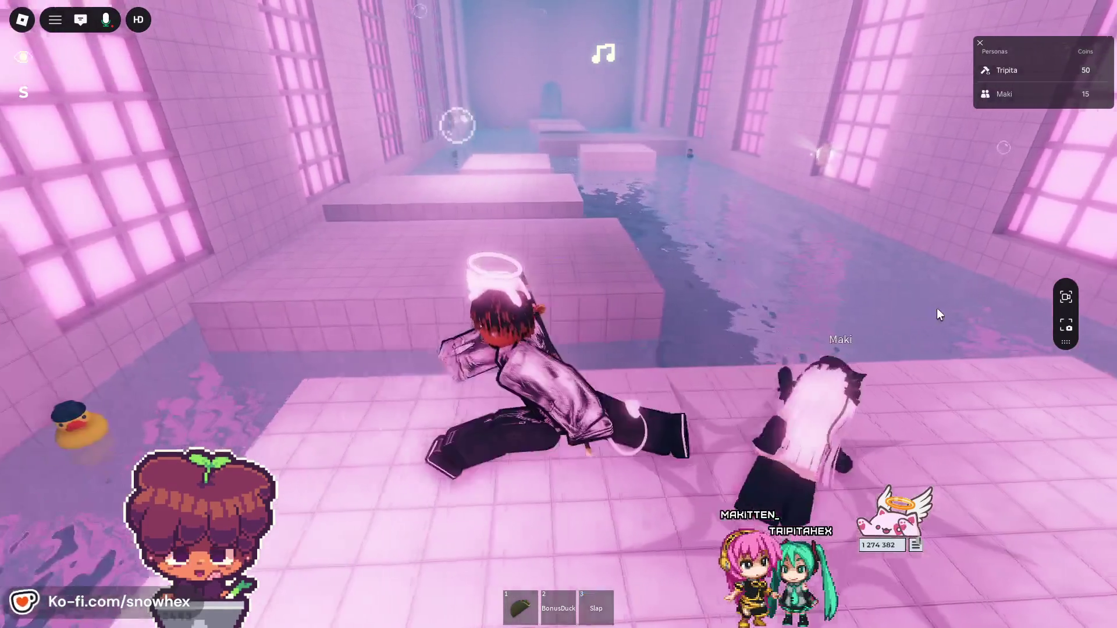
key("w")
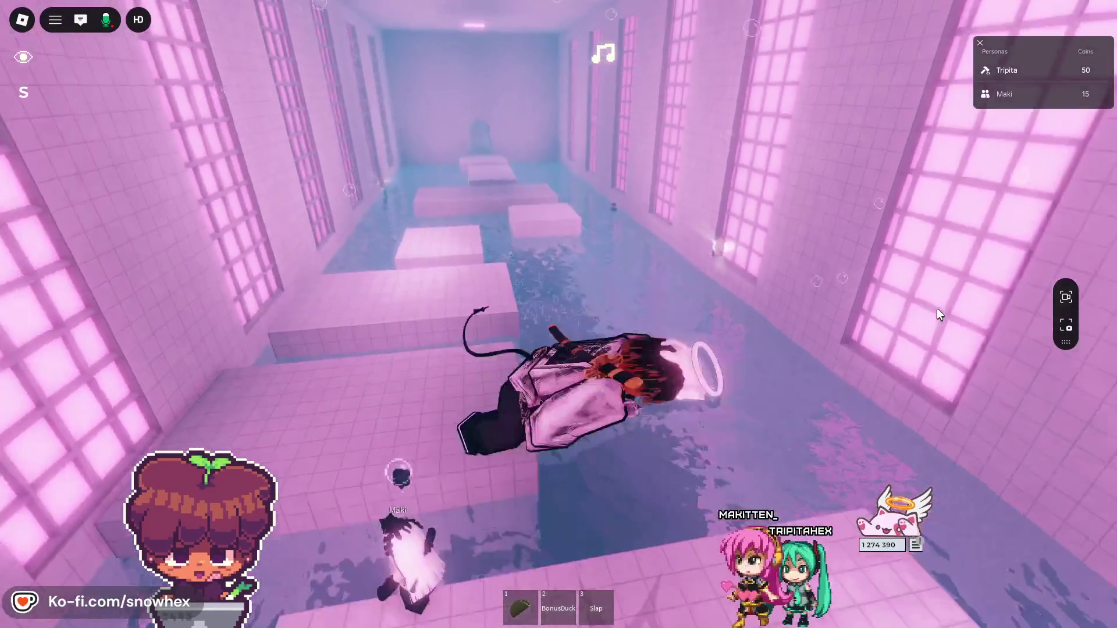
key("w")
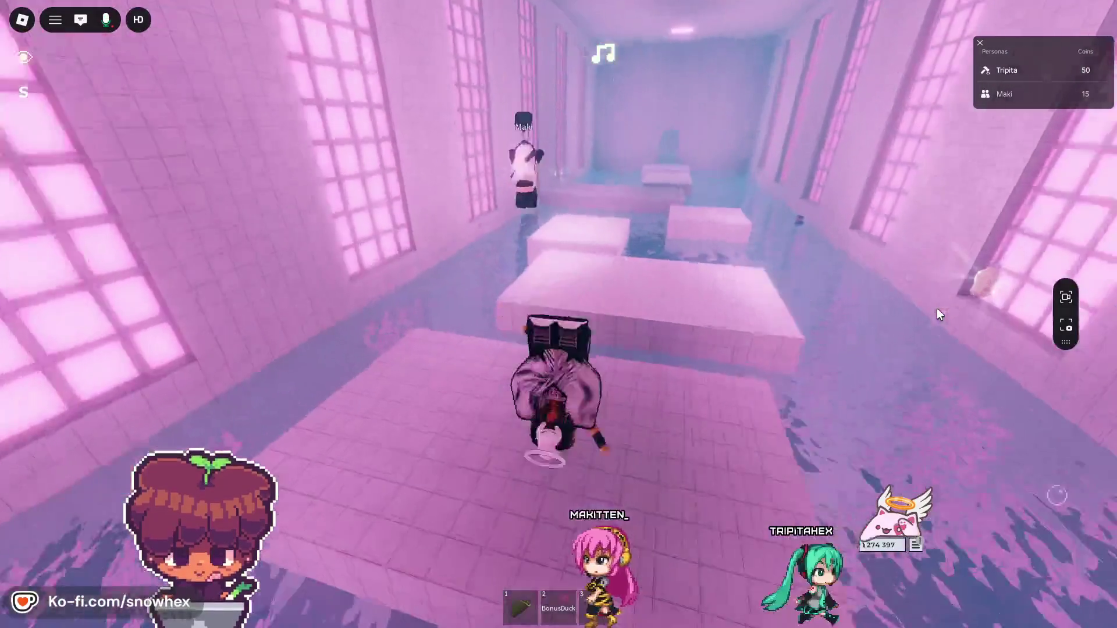
key("w")
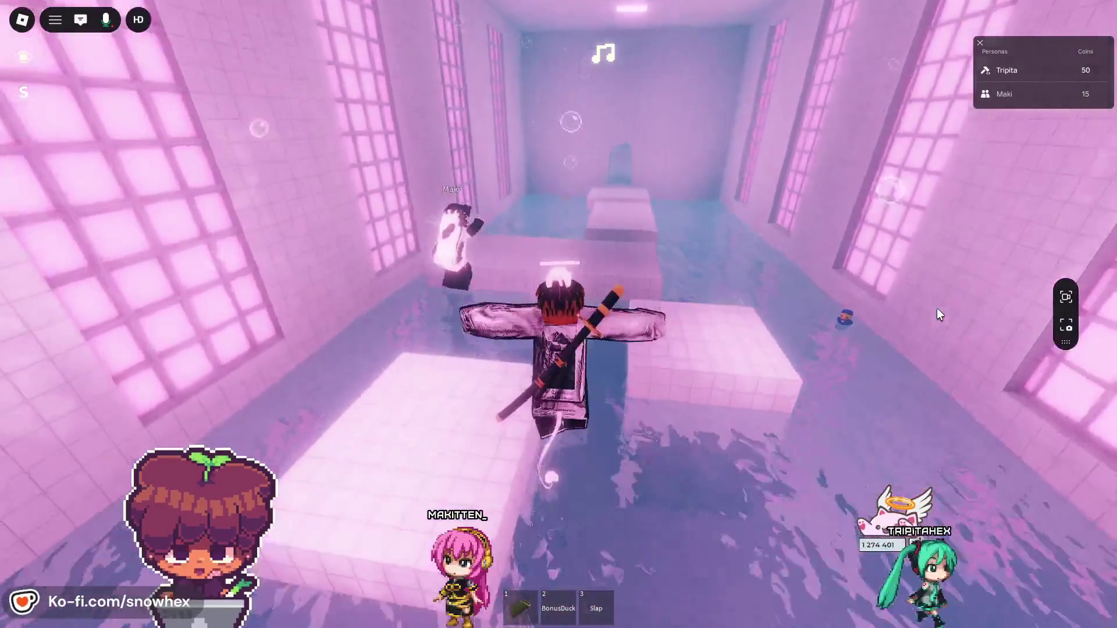
key("w")
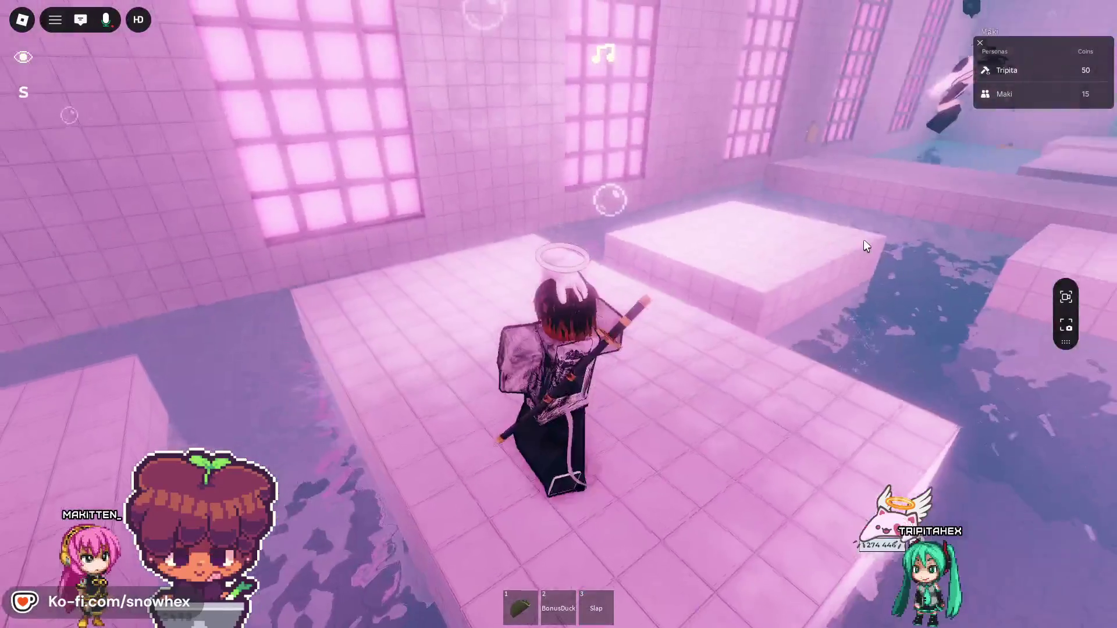
- Toggle the Slap glove while climbing out of the water and hopping across platforms
key("3")
key("w")
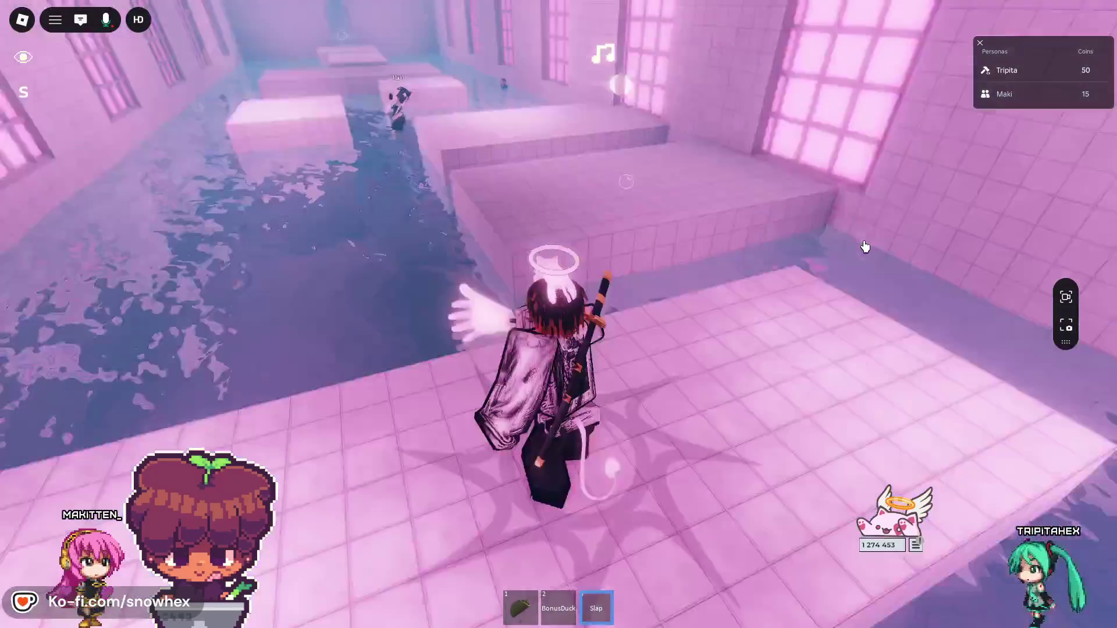
key("3")
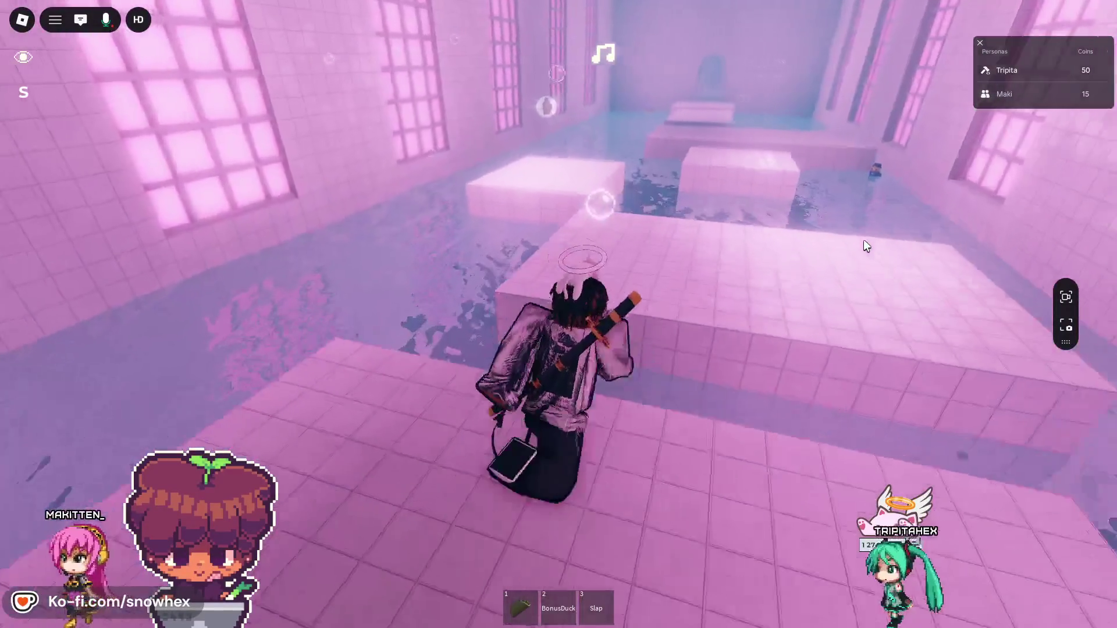
key("w")
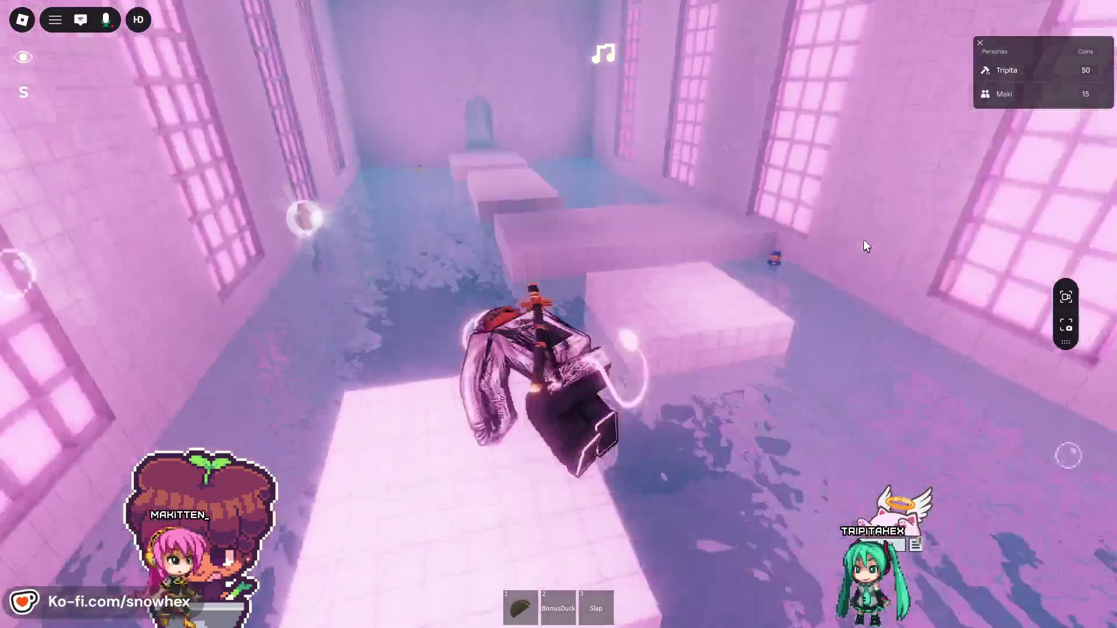
key("3")
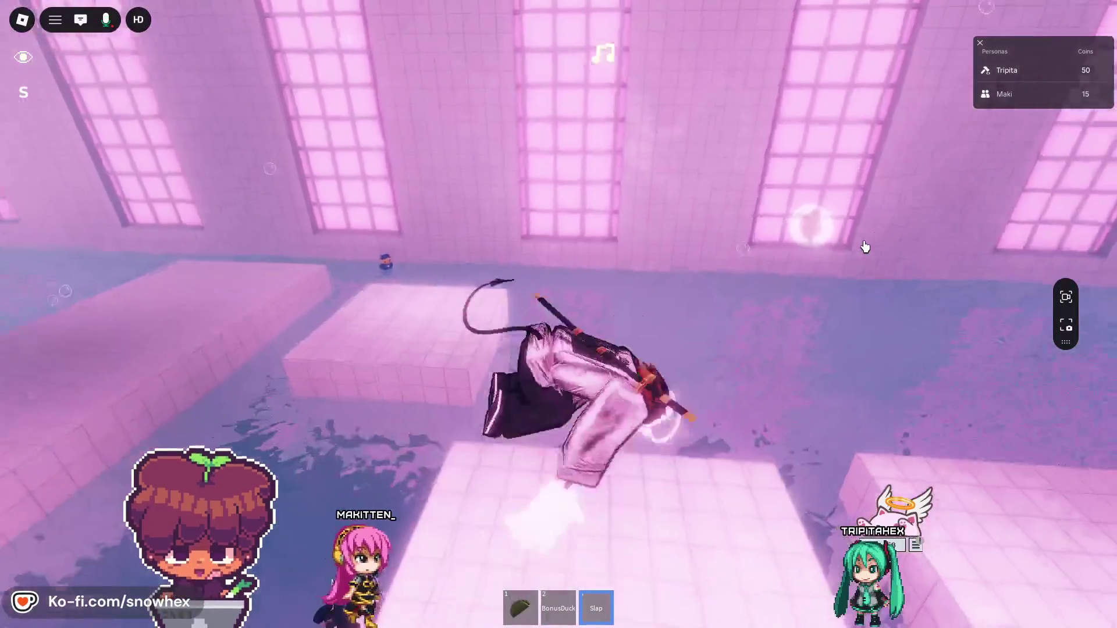
key("3")
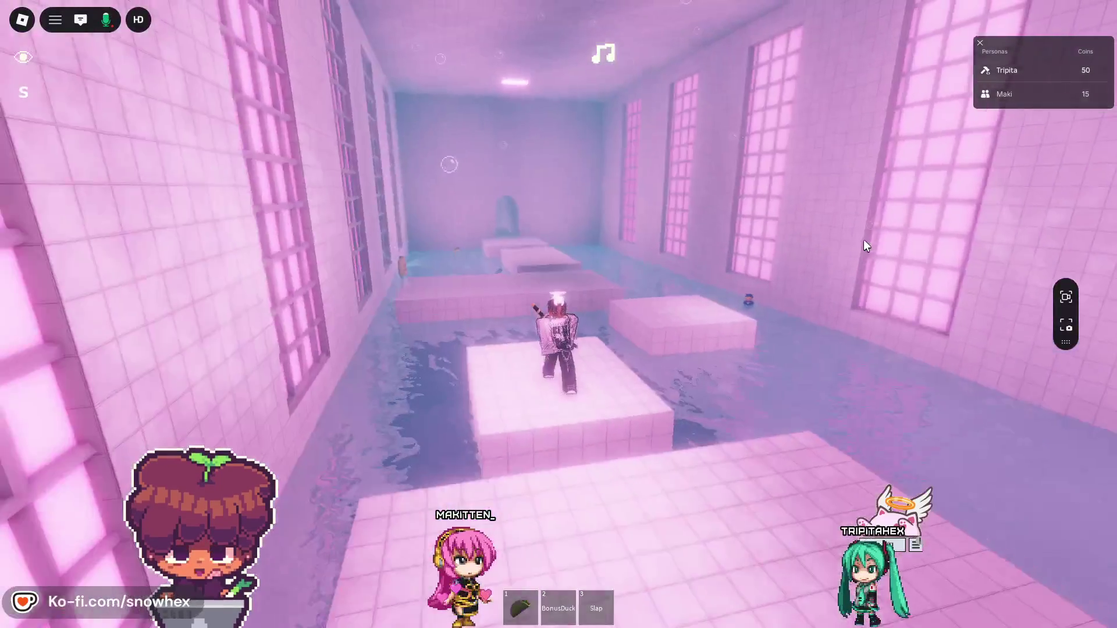
key("a")
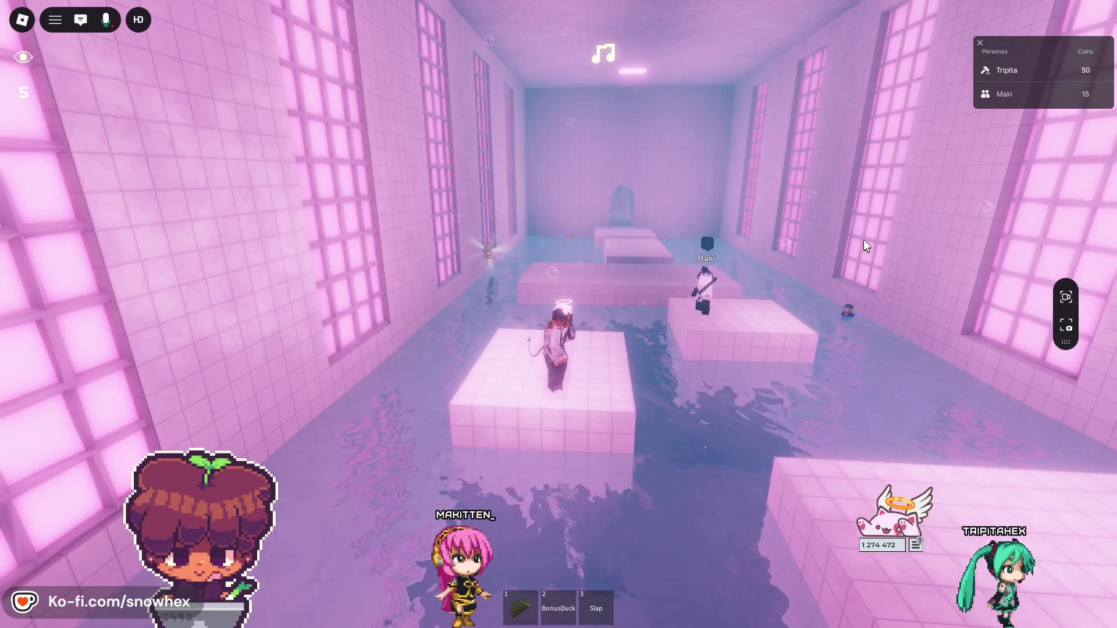
- Cross the larger platform, play the Brazilian Funk Footwork emote, and walk into the arched exit tunnel
mouse_move(1034, 225)
left_mouse_down()
mouse_move(1049, 228)
mouse_move(915, 239)
left_mouse_up()
key("w")
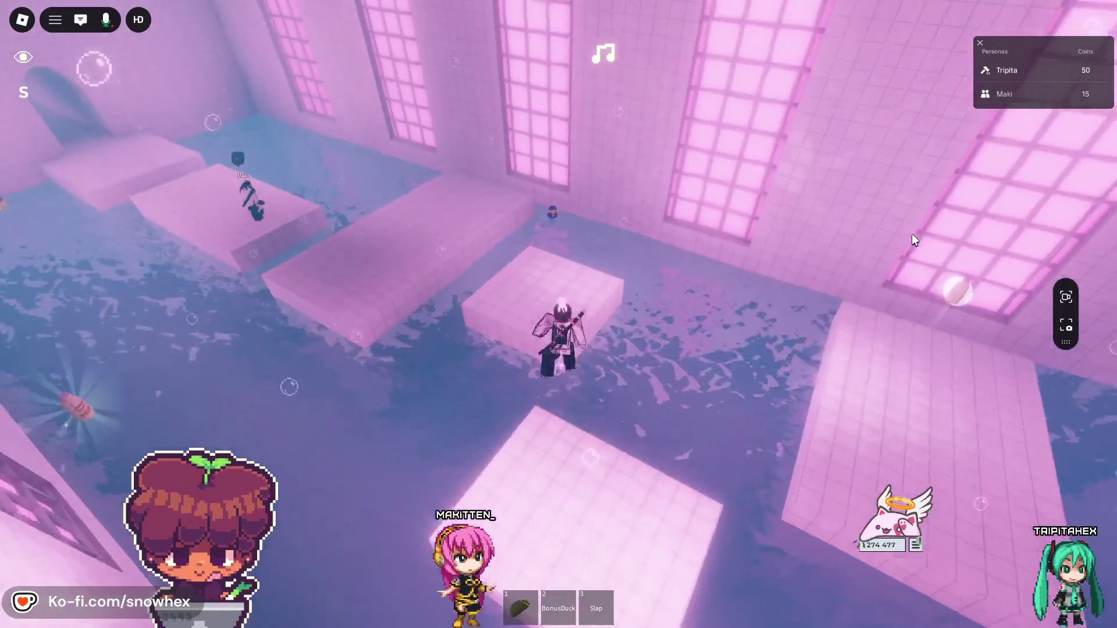
key("w")
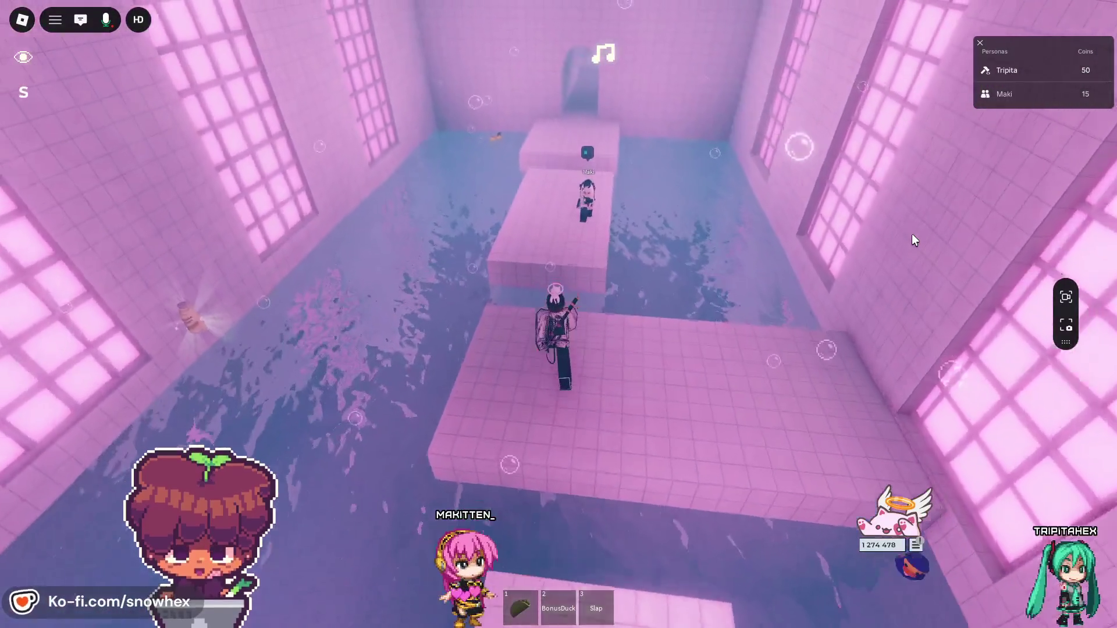
key("period")
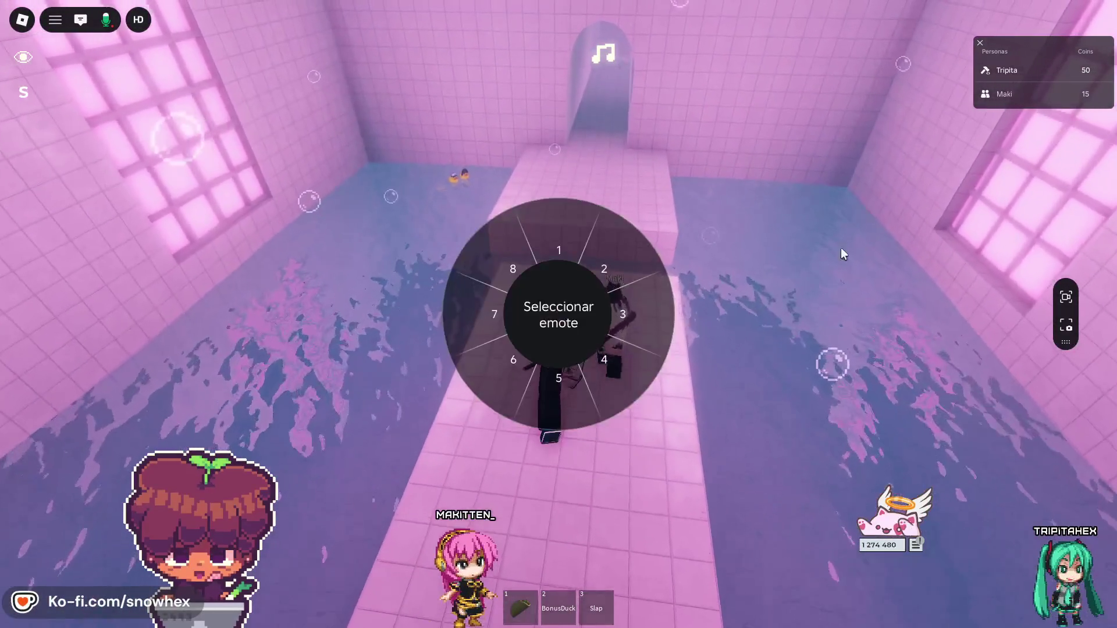
left_click(573, 239)
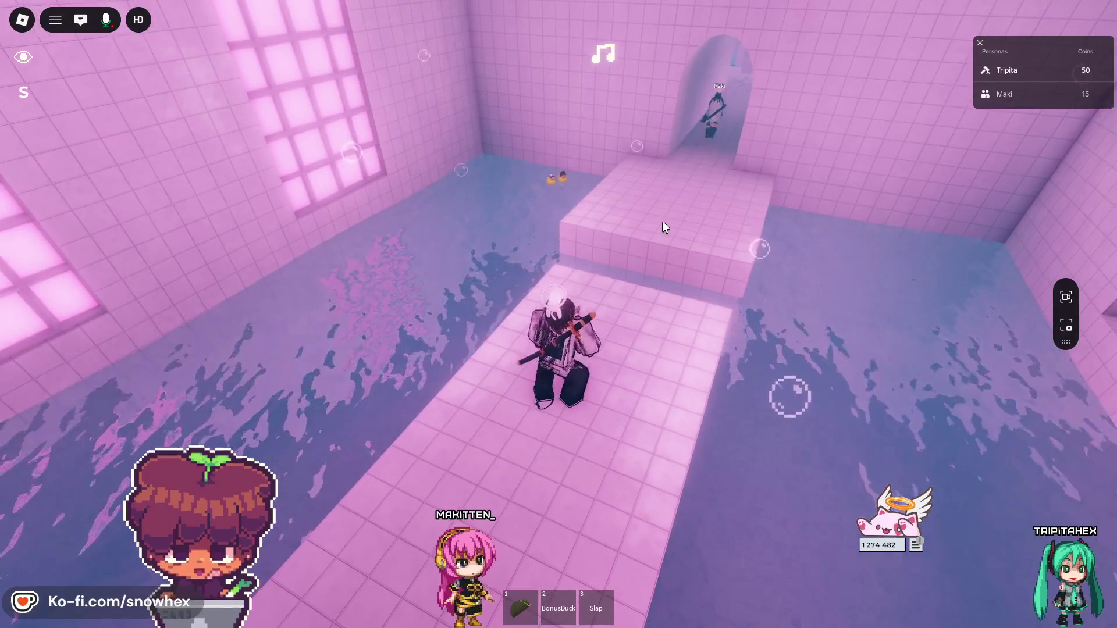
key("w")
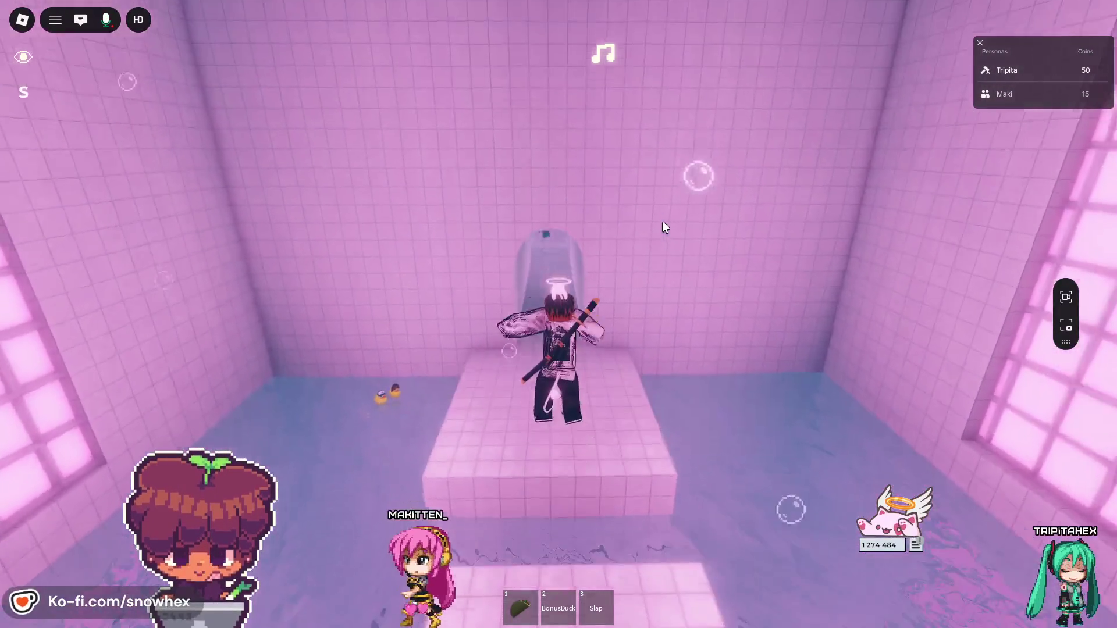
key("w")
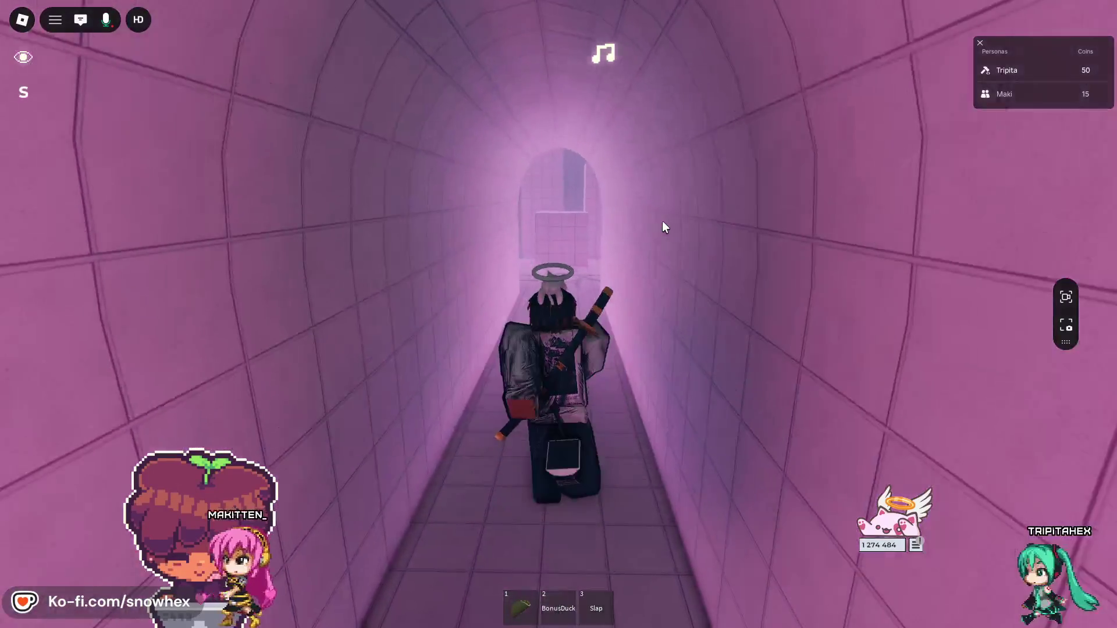